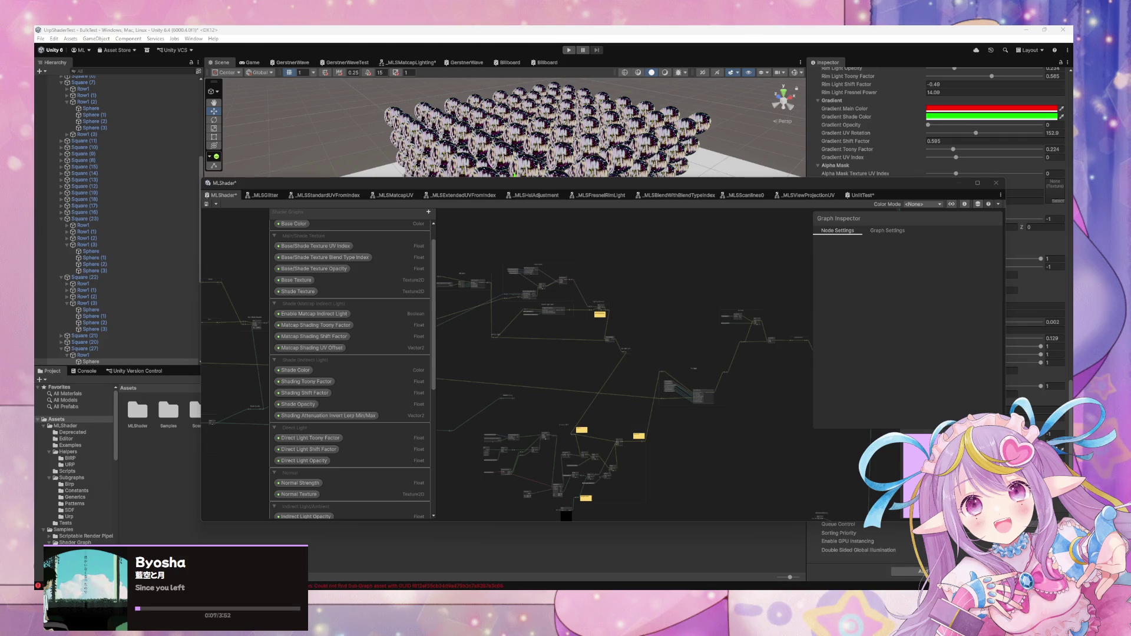
# Save the MLShader graph, then bring up UnlitTest and move its window below the scene
pyautogui.scroll(3, 636, 410)
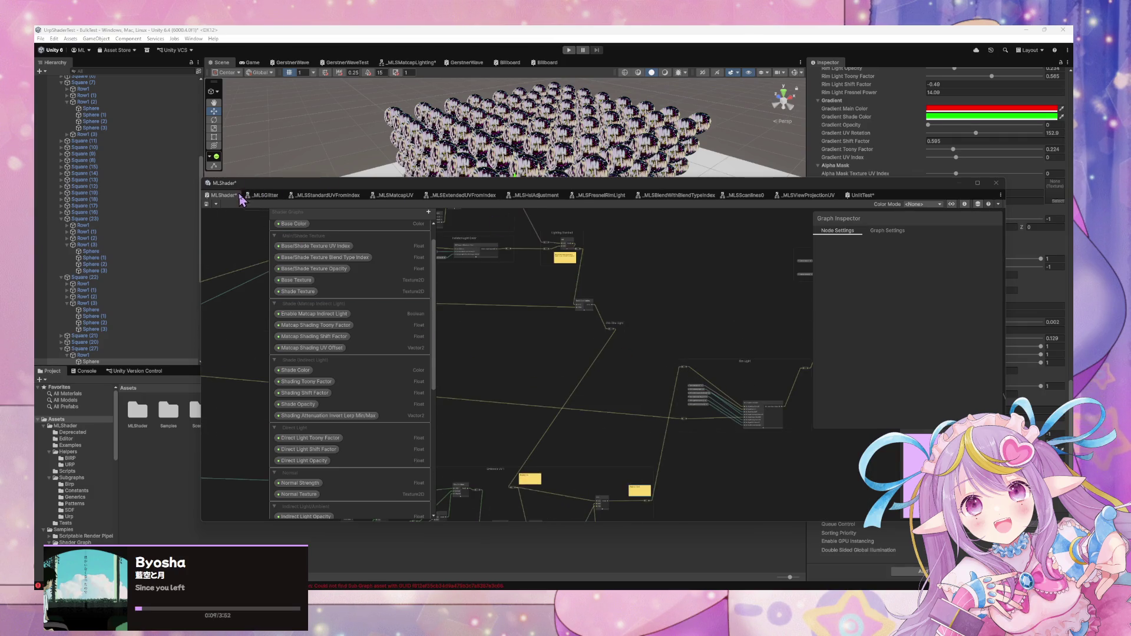
pyautogui.click(209, 203)
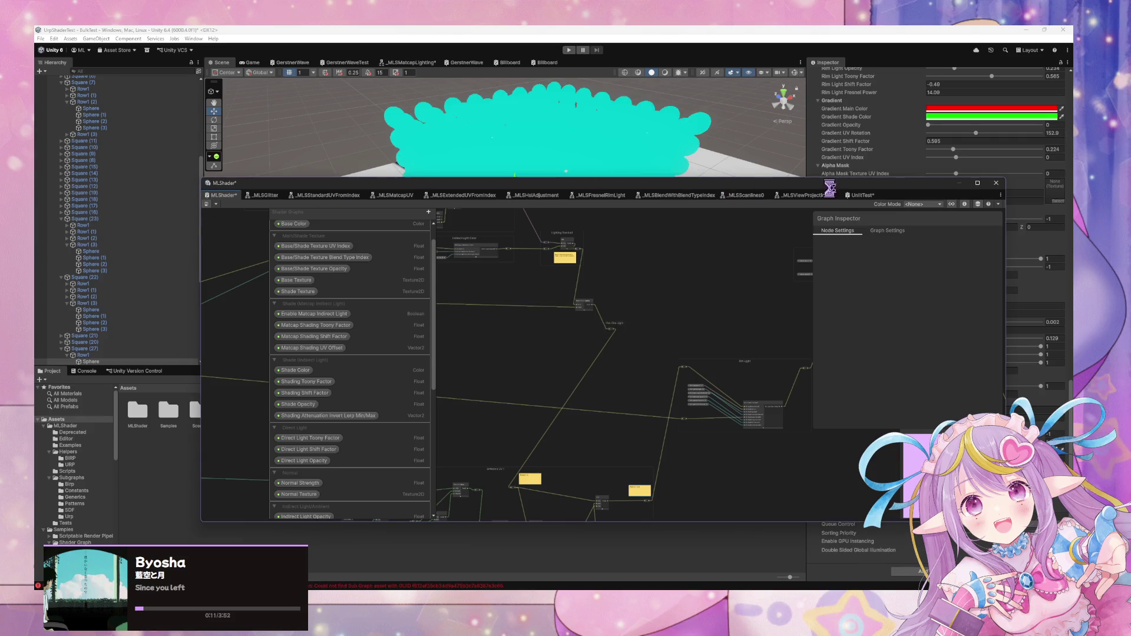
pyautogui.click(861, 195)
pyautogui.moveTo(709, 189)
pyautogui.mouseDown()
pyautogui.moveTo(576, 354)
pyautogui.moveTo(563, 388)
pyautogui.mouseUp()
pyautogui.moveTo(644, 229)
pyautogui.mouseDown()
pyautogui.moveTo(626, 292)
pyautogui.moveTo(677, 293)
pyautogui.moveTo(757, 219)
pyautogui.moveTo(573, 331)
pyautogui.moveTo(580, 271)
pyautogui.moveTo(567, 364)
pyautogui.moveTo(683, 229)
pyautogui.mouseUp()
# Add a Fraction node and feed it from the first Tiling And Offset output
pyautogui.scroll(-6, 618, 348)
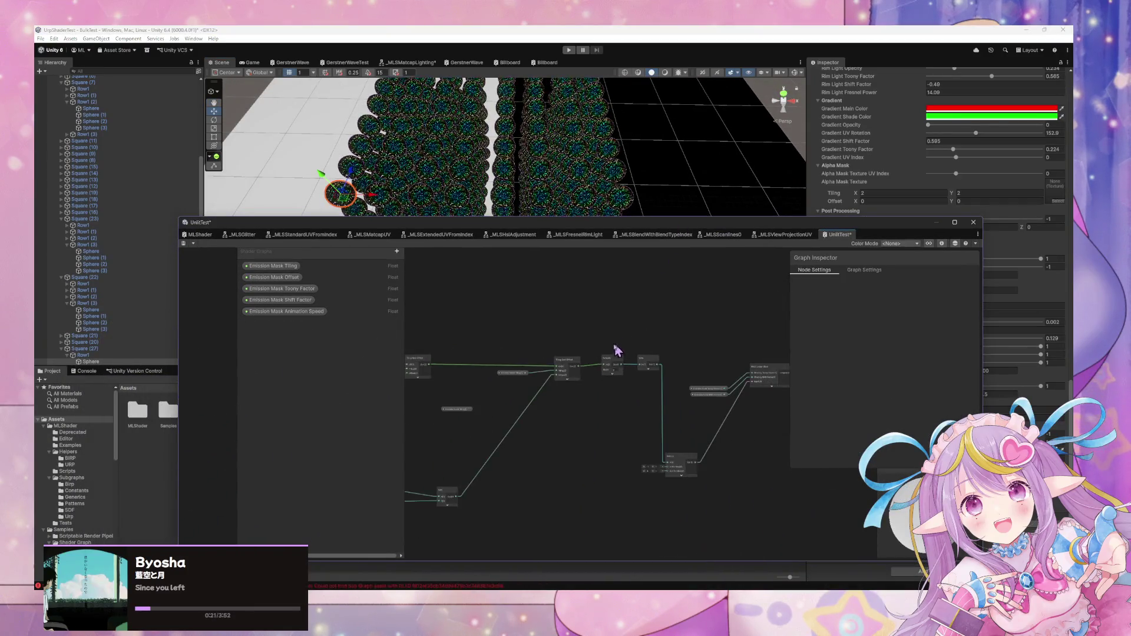
pyautogui.scroll(8, 684, 417)
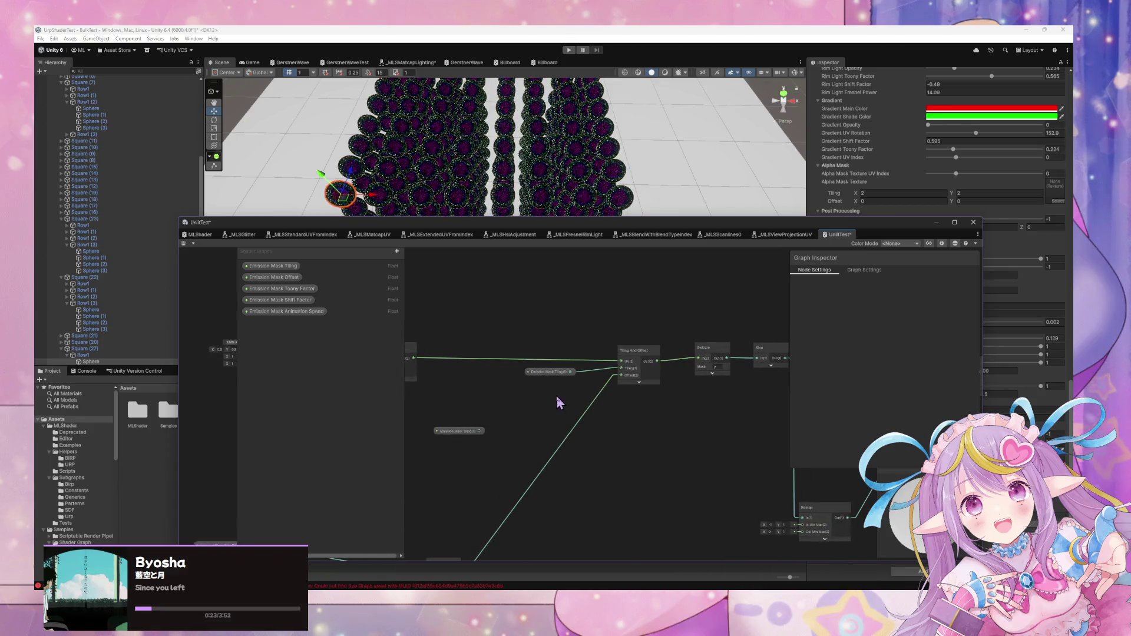
pyautogui.press('space')
pyautogui.click(660, 402)
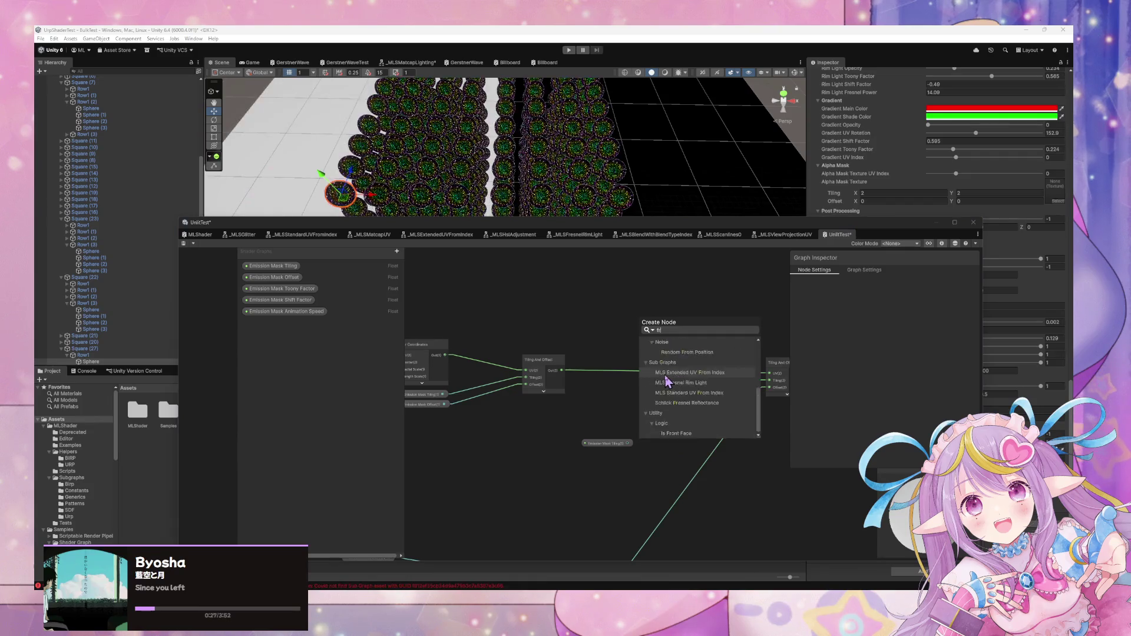
pyautogui.click(667, 381)
pyautogui.moveTo(561, 370)
pyautogui.mouseDown()
pyautogui.moveTo(643, 415)
pyautogui.moveTo(698, 415)
pyautogui.moveTo(766, 377)
pyautogui.mouseUp()
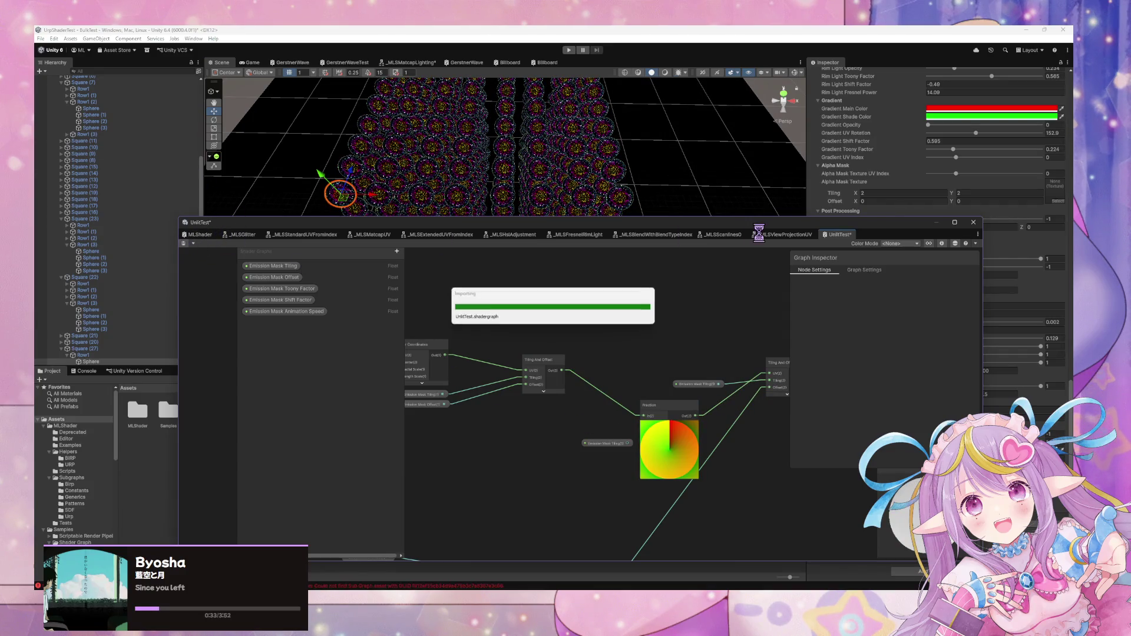
pyautogui.moveTo(678, 201)
pyautogui.mouseDown()
pyautogui.moveTo(644, 197)
pyautogui.moveTo(651, 232)
pyautogui.mouseUp()
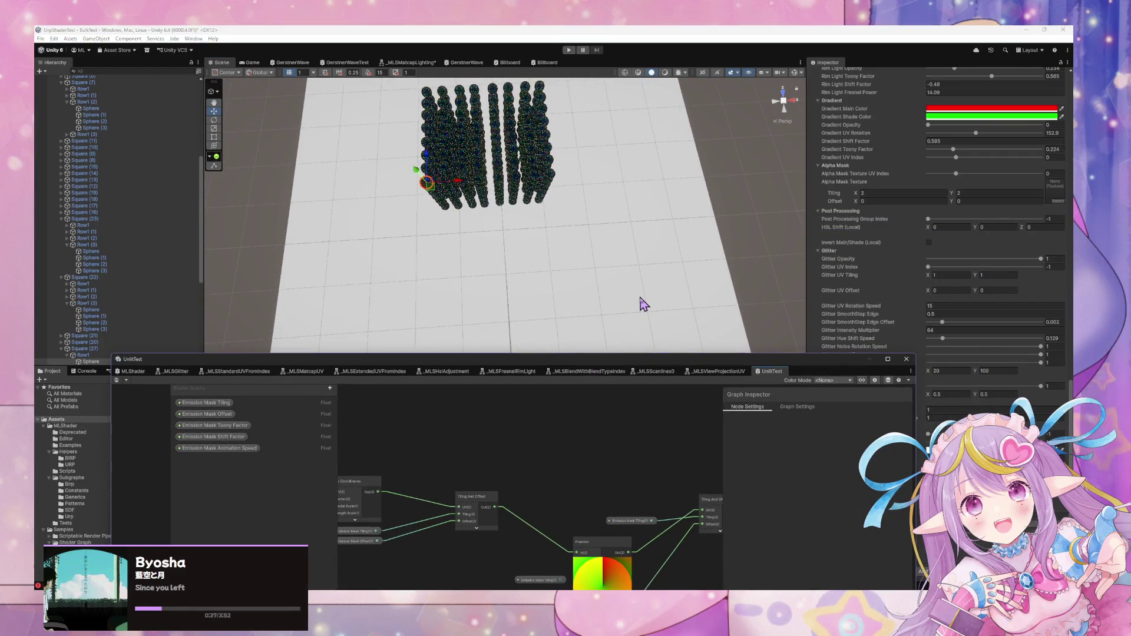
# Wire Swizzle Out directly into Sine In, bypassing Fraction, and save the graph
pyautogui.moveTo(635, 471); pyautogui.dragTo(506, 407)
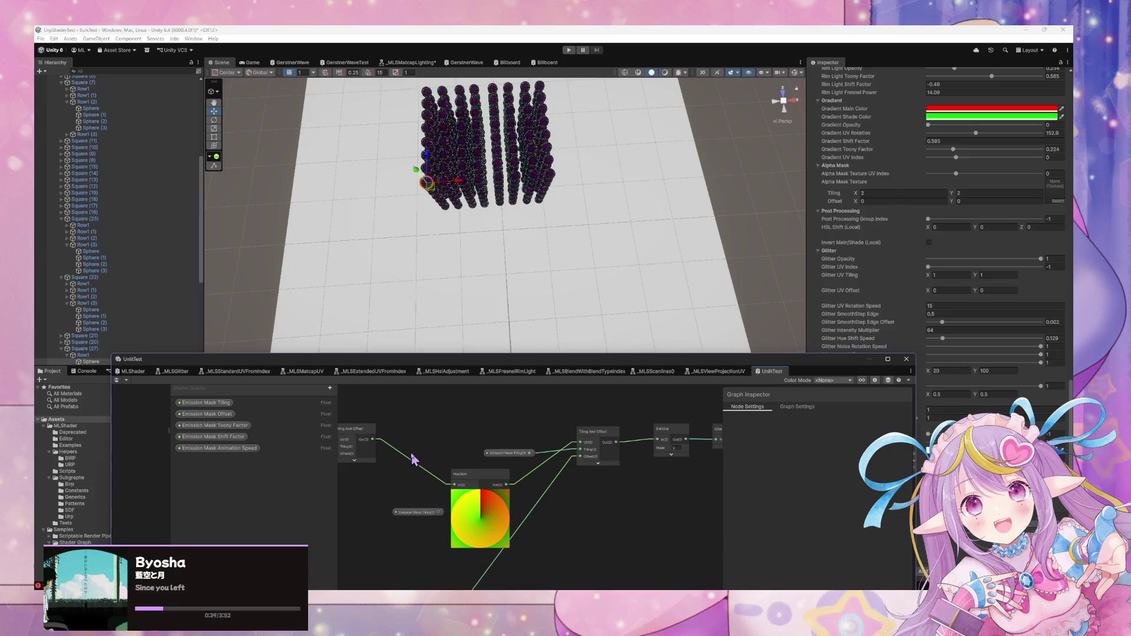
pyautogui.moveTo(376, 449); pyautogui.dragTo(490, 463)
pyautogui.moveTo(607, 515)
pyautogui.mouseDown()
pyautogui.moveTo(565, 442)
pyautogui.moveTo(566, 472)
pyautogui.moveTo(730, 494)
pyautogui.moveTo(518, 445)
pyautogui.moveTo(500, 465)
pyautogui.moveTo(589, 463)
pyautogui.mouseUp()
pyautogui.moveTo(544, 420); pyautogui.dragTo(517, 421)
pyautogui.moveTo(538, 431)
pyautogui.mouseDown()
pyautogui.moveTo(547, 465)
pyautogui.moveTo(594, 432)
pyautogui.mouseUp()
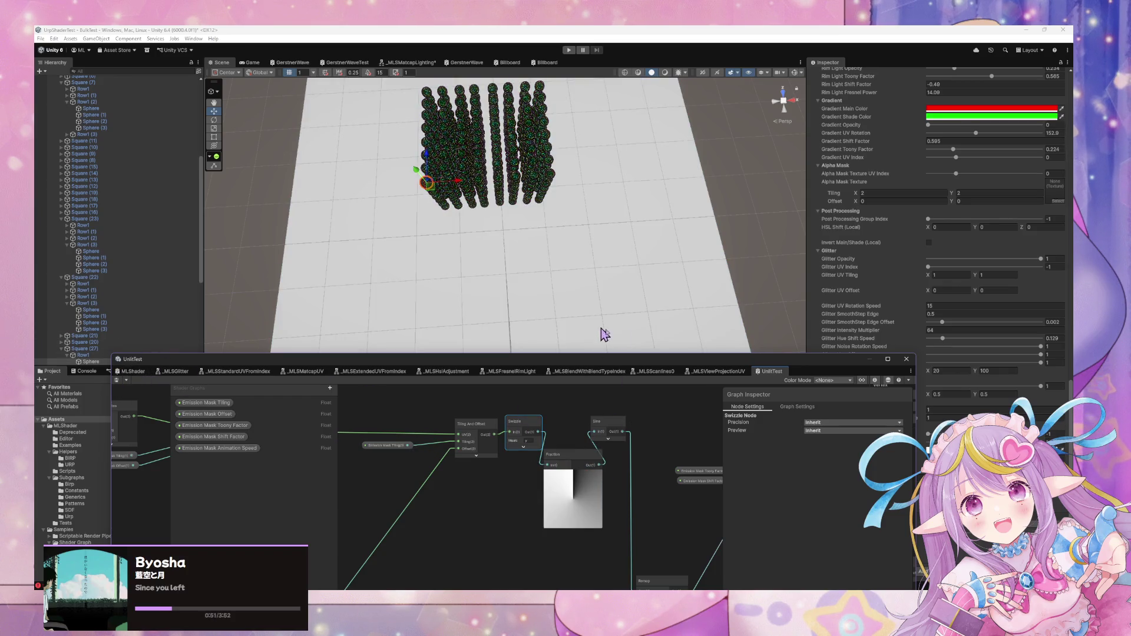
pyautogui.moveTo(589, 439); pyautogui.dragTo(594, 433)
pyautogui.click(117, 381)
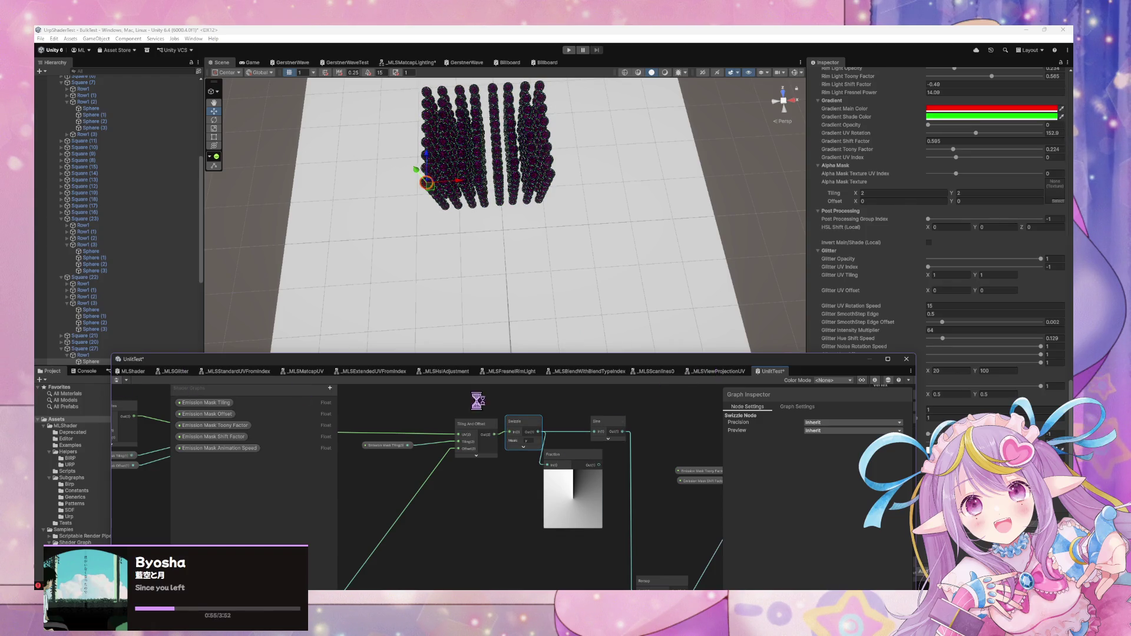
# Review the Emission Mask Tiling, Multiply, Add and Time nodes, save with Ctrl+S, and select the plane
pyautogui.click(580, 469)
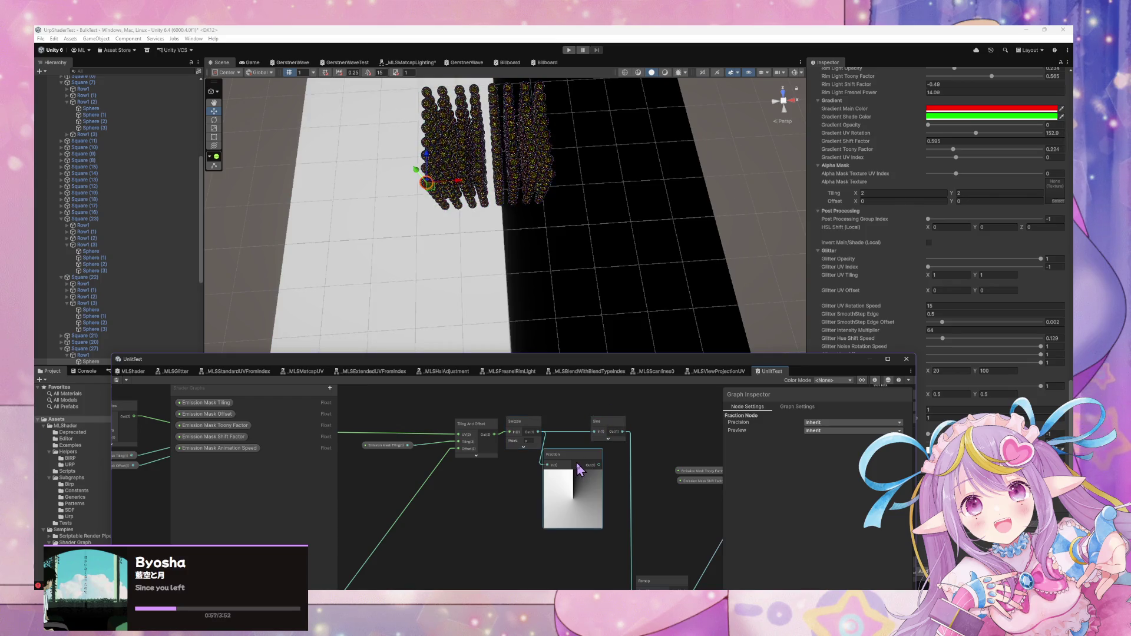
pyautogui.moveTo(593, 450)
pyautogui.mouseDown()
pyautogui.moveTo(636, 424)
pyautogui.moveTo(651, 434)
pyautogui.mouseUp()
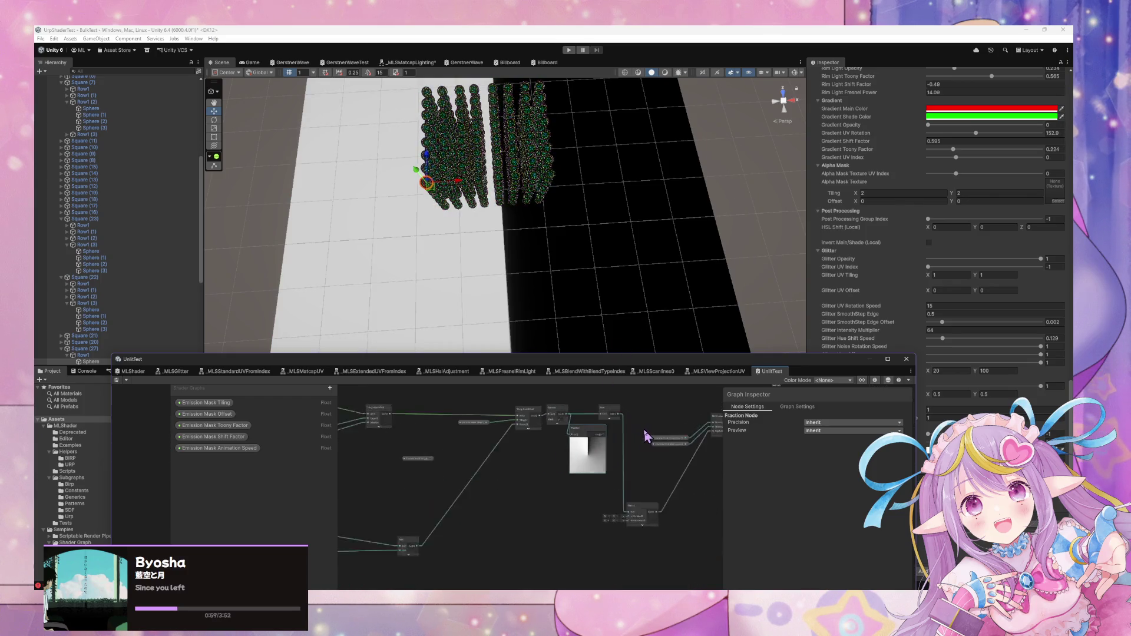
pyautogui.moveTo(436, 449)
pyautogui.mouseDown()
pyautogui.moveTo(601, 461)
pyautogui.moveTo(533, 482)
pyautogui.moveTo(500, 386)
pyautogui.moveTo(648, 436)
pyautogui.moveTo(707, 434)
pyautogui.moveTo(369, 453)
pyautogui.moveTo(376, 493)
pyautogui.mouseUp()
pyautogui.click(540, 478)
pyautogui.moveTo(502, 412)
pyautogui.mouseDown()
pyautogui.moveTo(421, 467)
pyautogui.moveTo(536, 454)
pyautogui.moveTo(567, 474)
pyautogui.moveTo(416, 498)
pyautogui.mouseUp()
pyautogui.moveTo(836, 367); pyautogui.dragTo(647, 394)
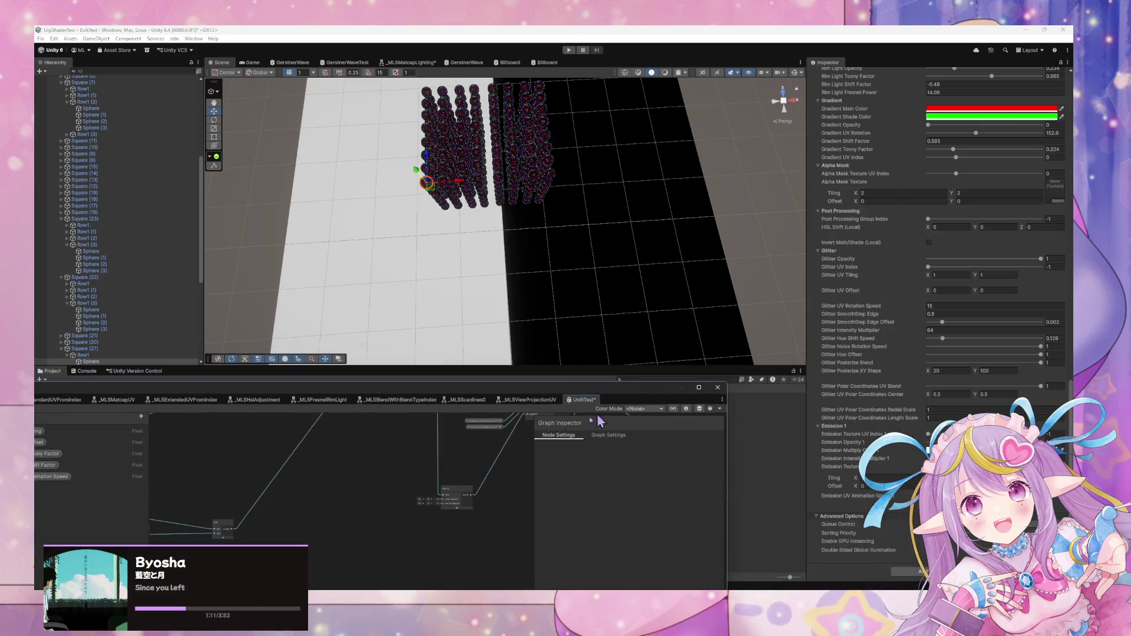
pyautogui.moveTo(92, 398); pyautogui.dragTo(431, 387)
pyautogui.hotkey('ctrl', 's')
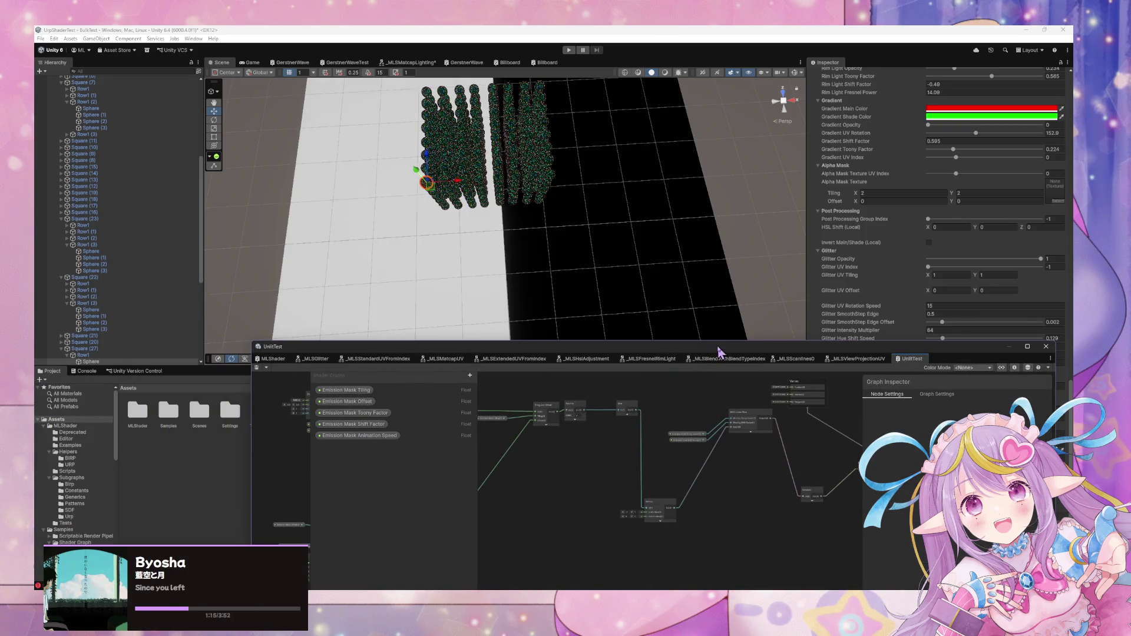
pyautogui.moveTo(720, 351); pyautogui.dragTo(349, 417)
# Set the plane material's Emission Mask Animation Speed to 0.5 and Shift Factor to 0.26
pyautogui.click(580, 258)
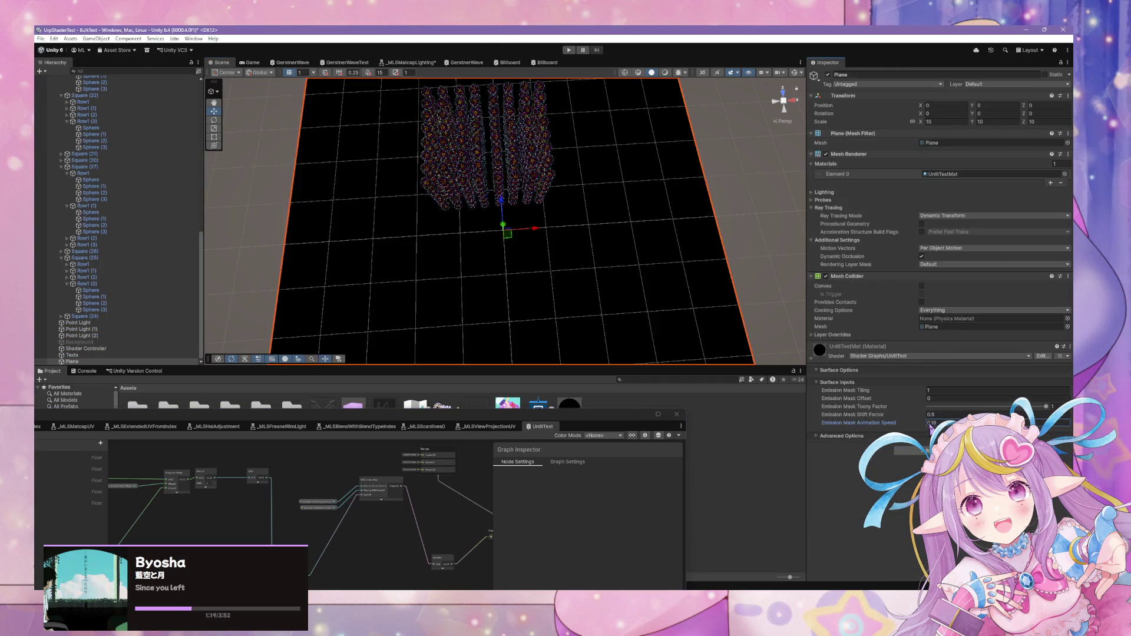
pyautogui.write('0.5')
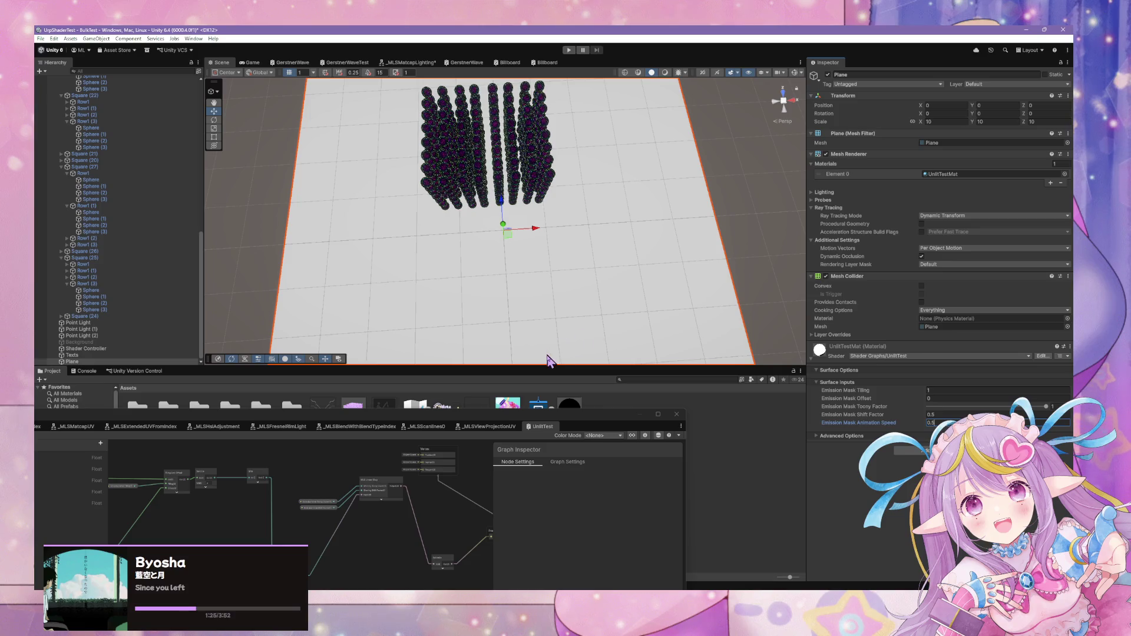
pyautogui.moveTo(859, 415)
pyautogui.mouseDown()
pyautogui.moveTo(932, 419)
pyautogui.moveTo(294, 331)
pyautogui.mouseUp()
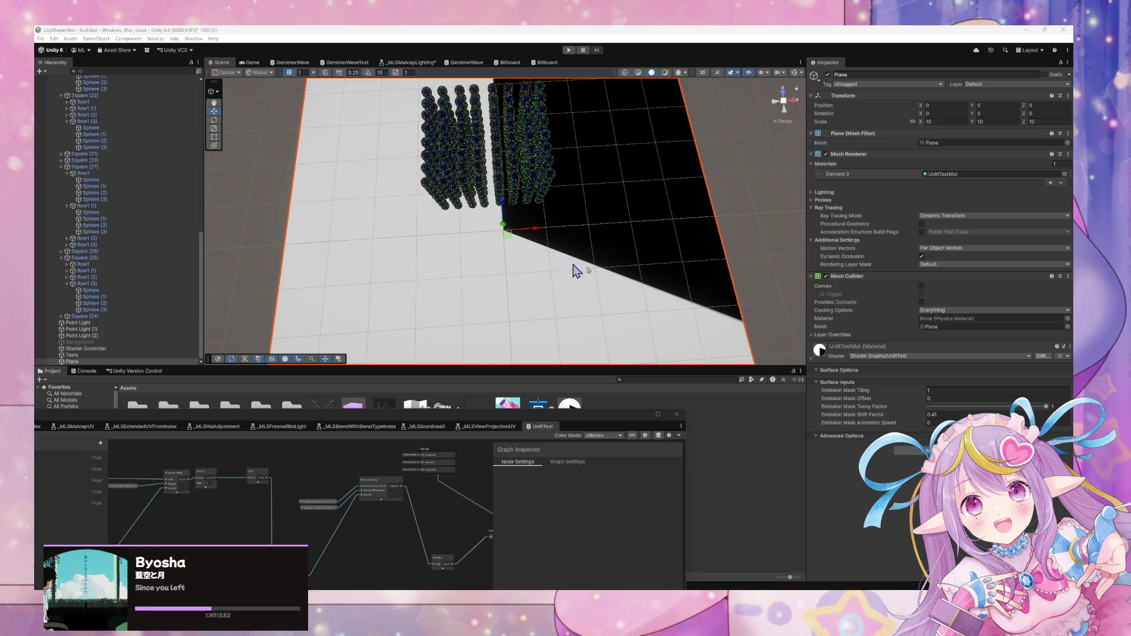
pyautogui.moveTo(923, 412)
pyautogui.mouseDown()
pyautogui.moveTo(934, 414)
pyautogui.moveTo(922, 414)
pyautogui.mouseUp()
pyautogui.write('0.26')
# Enlarge the shader graph window and select the Swizzle node
pyautogui.click(616, 432)
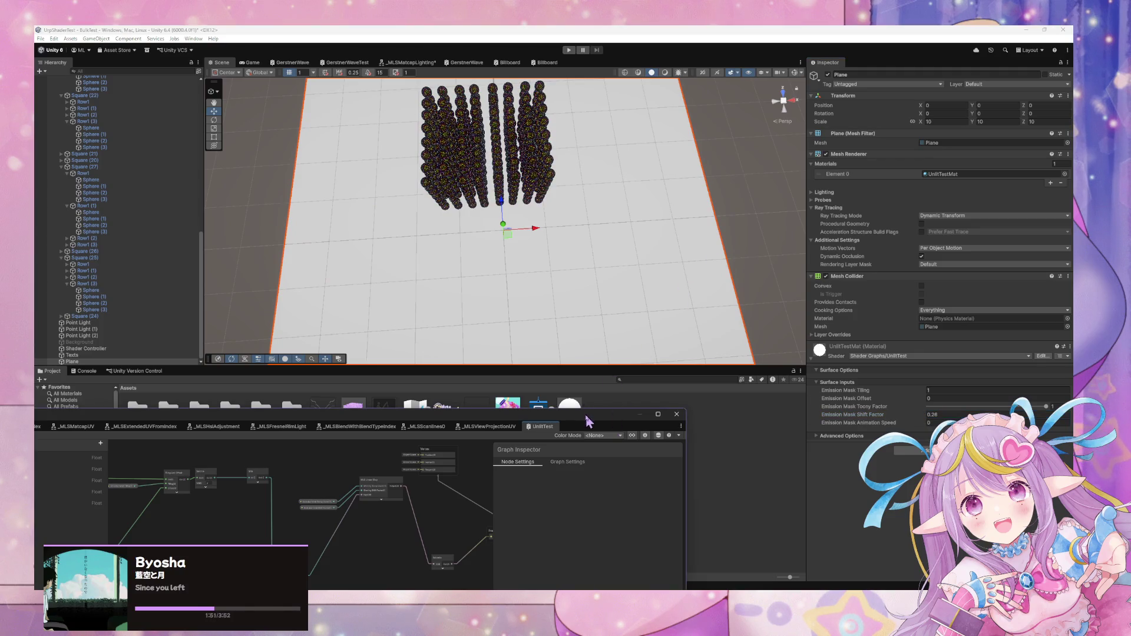
pyautogui.doubleClick(586, 416)
pyautogui.moveTo(521, 288)
pyautogui.mouseDown()
pyautogui.moveTo(482, 267)
pyautogui.moveTo(455, 313)
pyautogui.moveTo(543, 321)
pyautogui.moveTo(478, 321)
pyautogui.mouseUp()
pyautogui.click(476, 277)
# Add a Fraction node via the 'fra' search and place it below the Swizzle node
pyautogui.press('space')
pyautogui.write('fra')
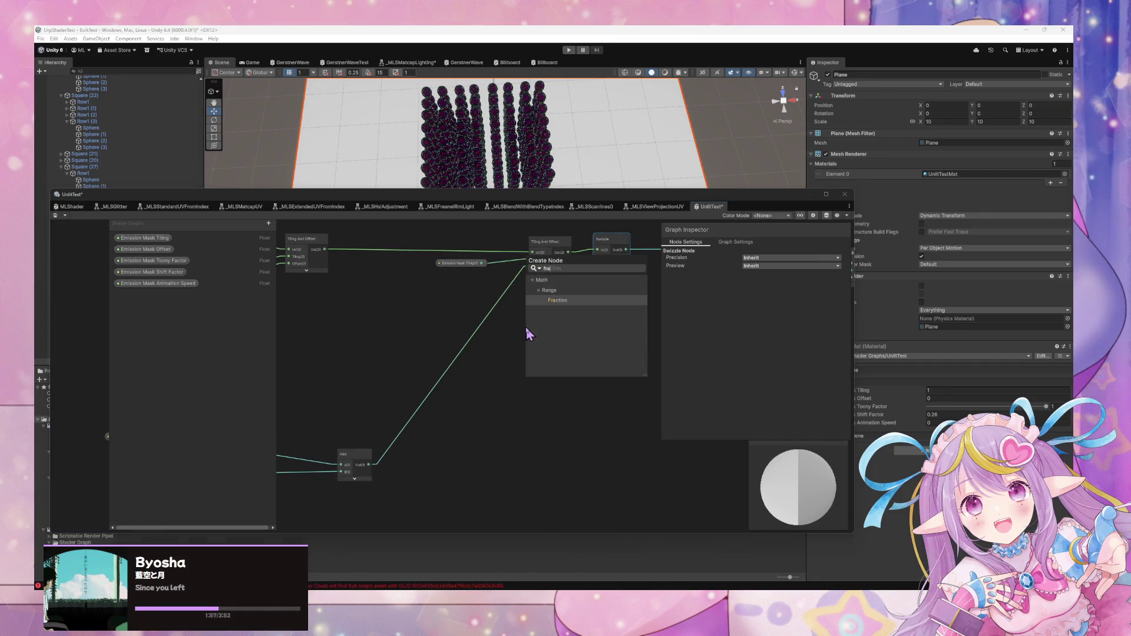
pyautogui.press('Return')
pyautogui.click(936, 421)
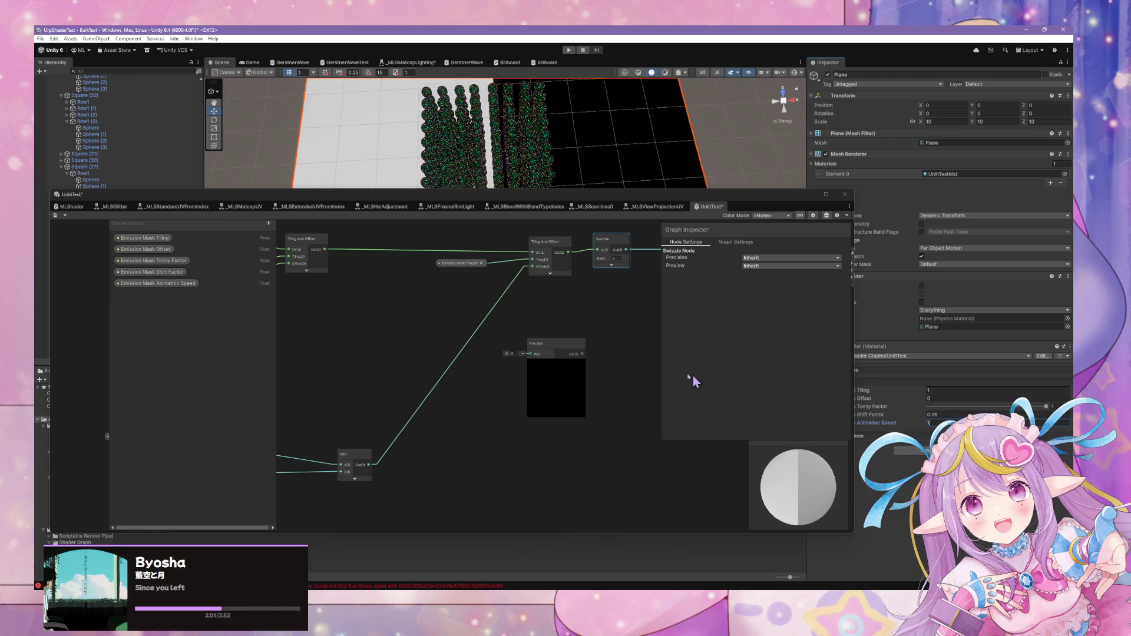
pyautogui.moveTo(556, 343); pyautogui.dragTo(618, 343)
pyautogui.moveTo(618, 343)
pyautogui.mouseDown()
pyautogui.moveTo(530, 358)
pyautogui.moveTo(474, 419)
pyautogui.mouseUp()
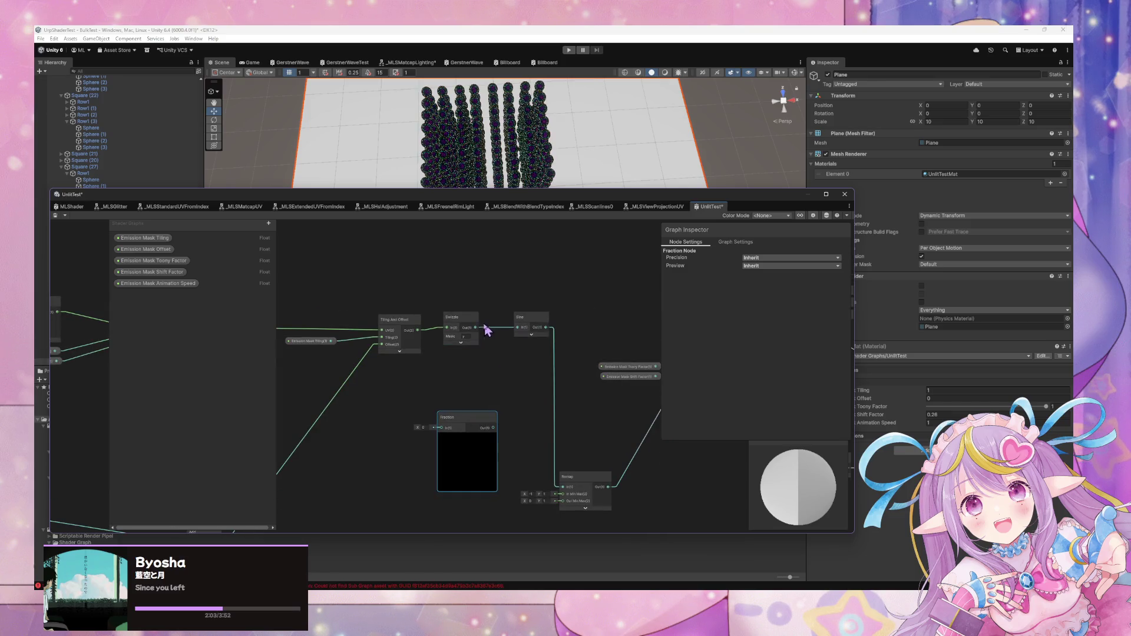
pyautogui.moveTo(398, 369)
pyautogui.mouseDown()
pyautogui.moveTo(538, 425)
pyautogui.moveTo(336, 373)
pyautogui.moveTo(479, 348)
pyautogui.moveTo(335, 378)
pyautogui.moveTo(674, 409)
pyautogui.moveTo(545, 386)
pyautogui.moveTo(601, 421)
pyautogui.moveTo(502, 429)
pyautogui.mouseUp()
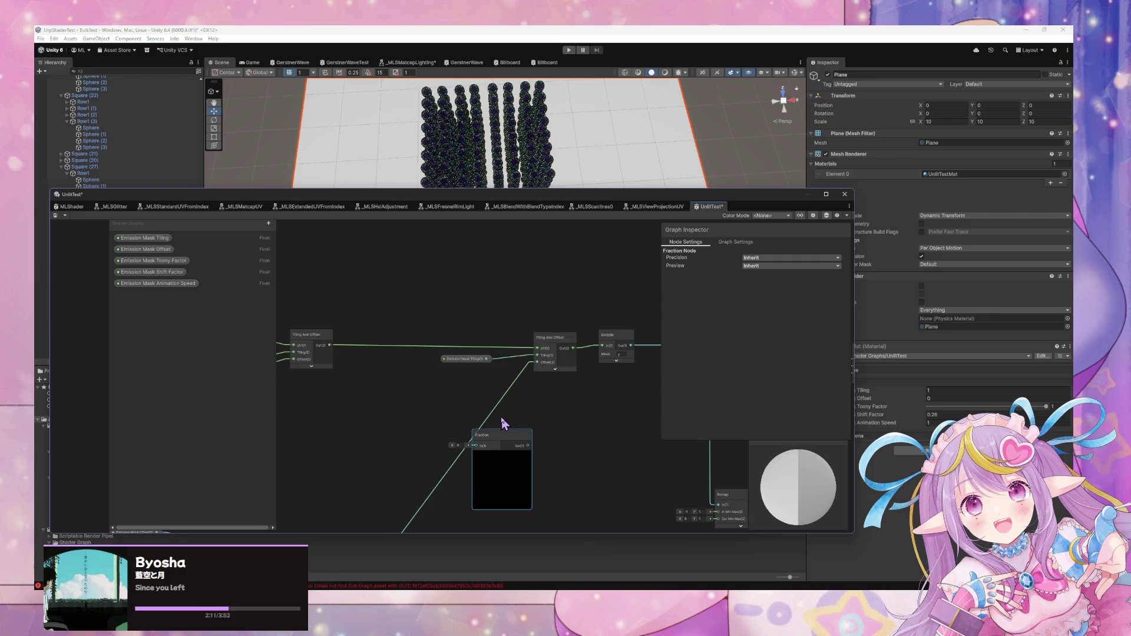
pyautogui.click(548, 352)
pyautogui.moveTo(444, 381)
pyautogui.mouseDown()
pyautogui.moveTo(475, 328)
pyautogui.moveTo(489, 346)
pyautogui.moveTo(570, 330)
pyautogui.mouseUp()
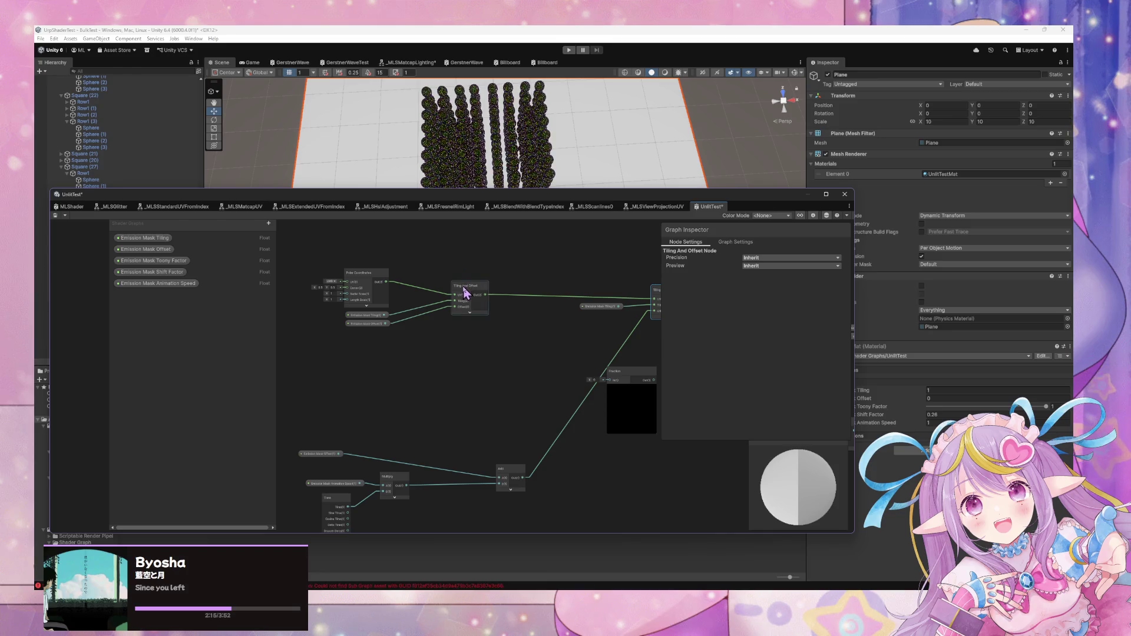
# Wire Add into Tiling And Offset's Offset and its output into Swizzle, then save
pyautogui.moveTo(465, 291); pyautogui.dragTo(503, 295)
pyautogui.moveTo(510, 446)
pyautogui.mouseDown()
pyautogui.moveTo(439, 445)
pyautogui.moveTo(476, 468)
pyautogui.moveTo(434, 430)
pyautogui.moveTo(532, 311)
pyautogui.moveTo(538, 346)
pyautogui.moveTo(502, 364)
pyautogui.moveTo(554, 370)
pyautogui.mouseUp()
pyautogui.moveTo(480, 310); pyautogui.dragTo(459, 306)
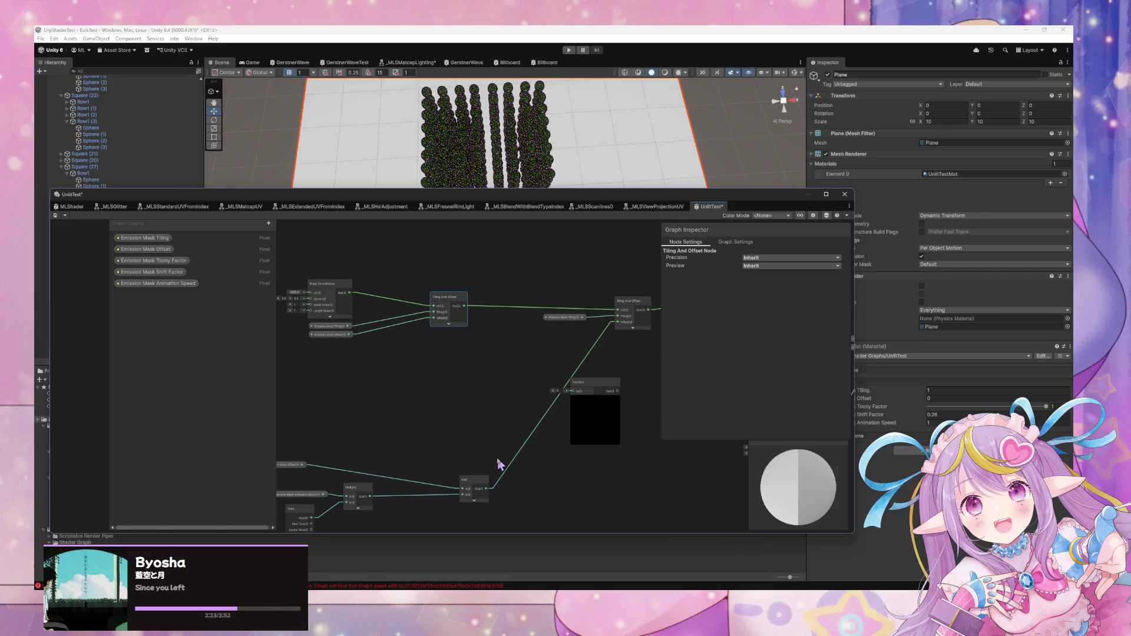
pyautogui.moveTo(492, 489); pyautogui.dragTo(437, 329)
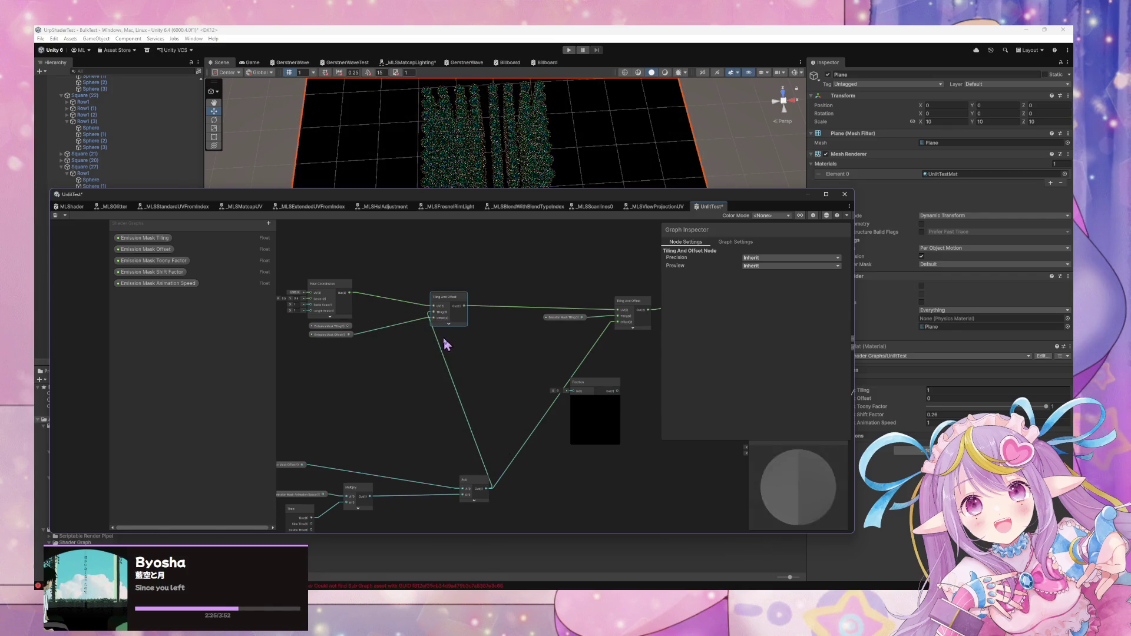
pyautogui.moveTo(428, 458)
pyautogui.mouseDown()
pyautogui.moveTo(557, 391)
pyautogui.moveTo(533, 411)
pyautogui.moveTo(421, 411)
pyautogui.mouseUp()
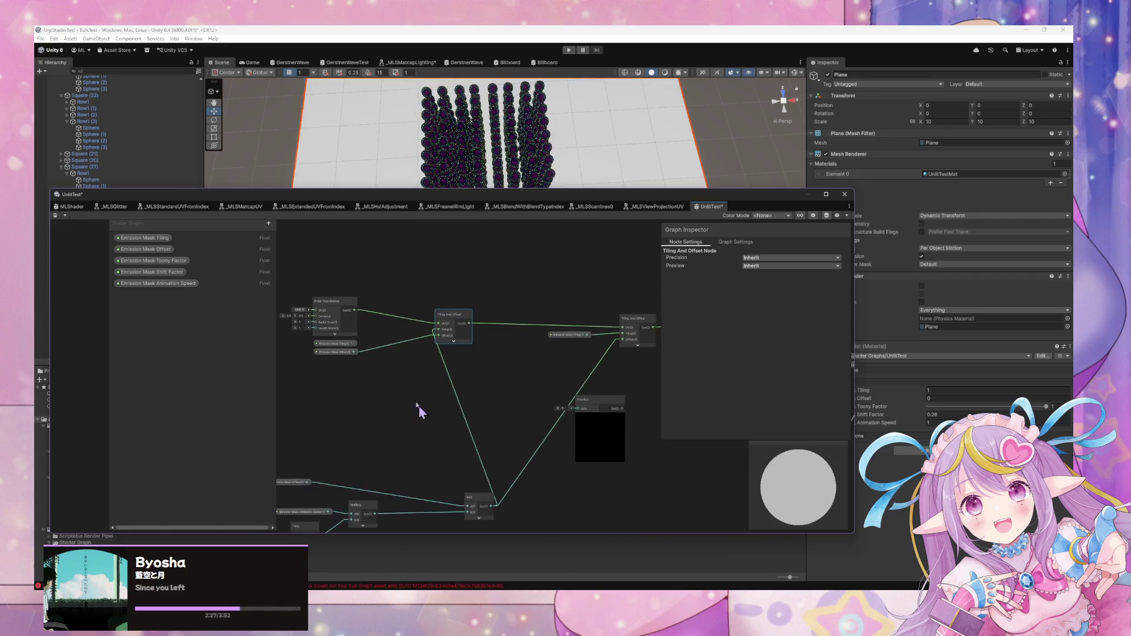
pyautogui.moveTo(346, 347); pyautogui.dragTo(393, 428)
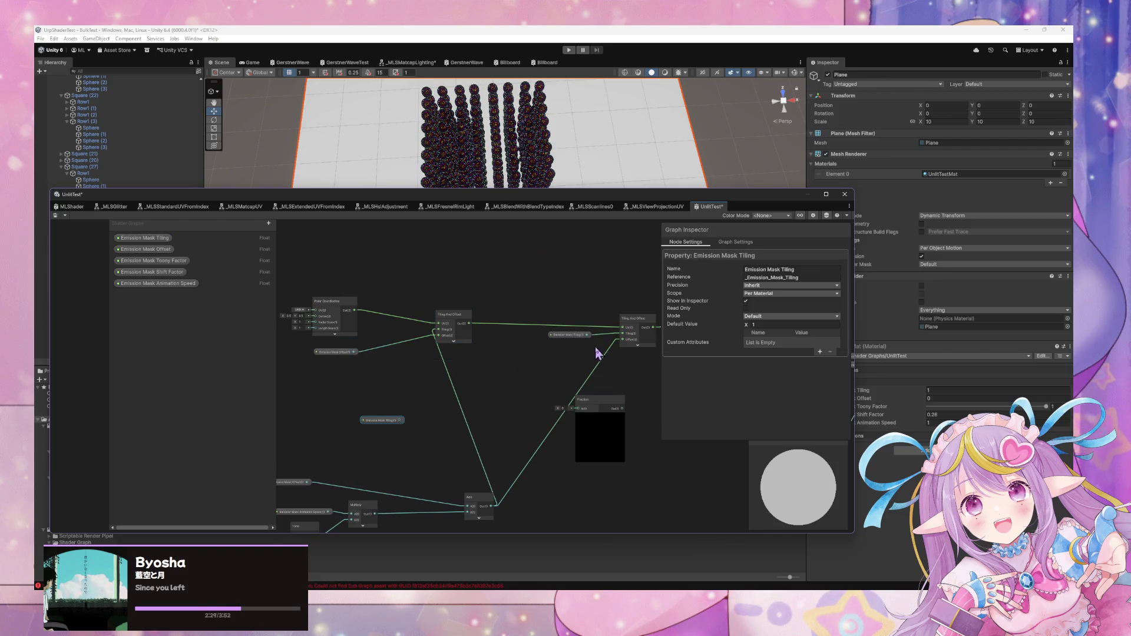
pyautogui.moveTo(596, 352); pyautogui.dragTo(484, 372)
pyautogui.moveTo(373, 346)
pyautogui.mouseDown()
pyautogui.moveTo(582, 351)
pyautogui.moveTo(530, 384)
pyautogui.mouseUp()
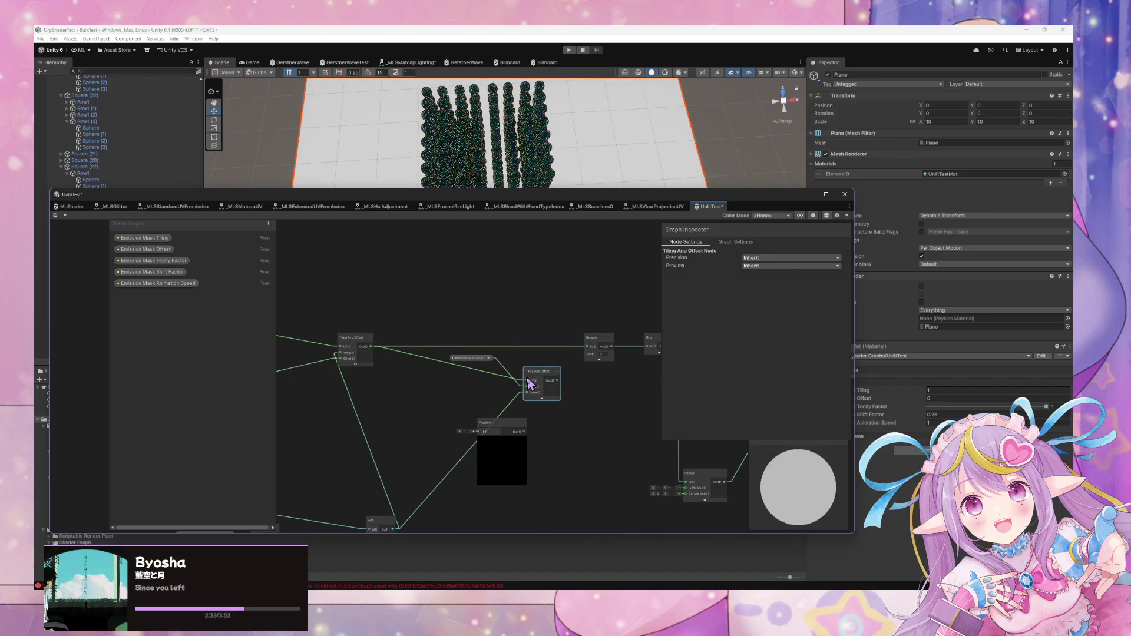
pyautogui.click(55, 217)
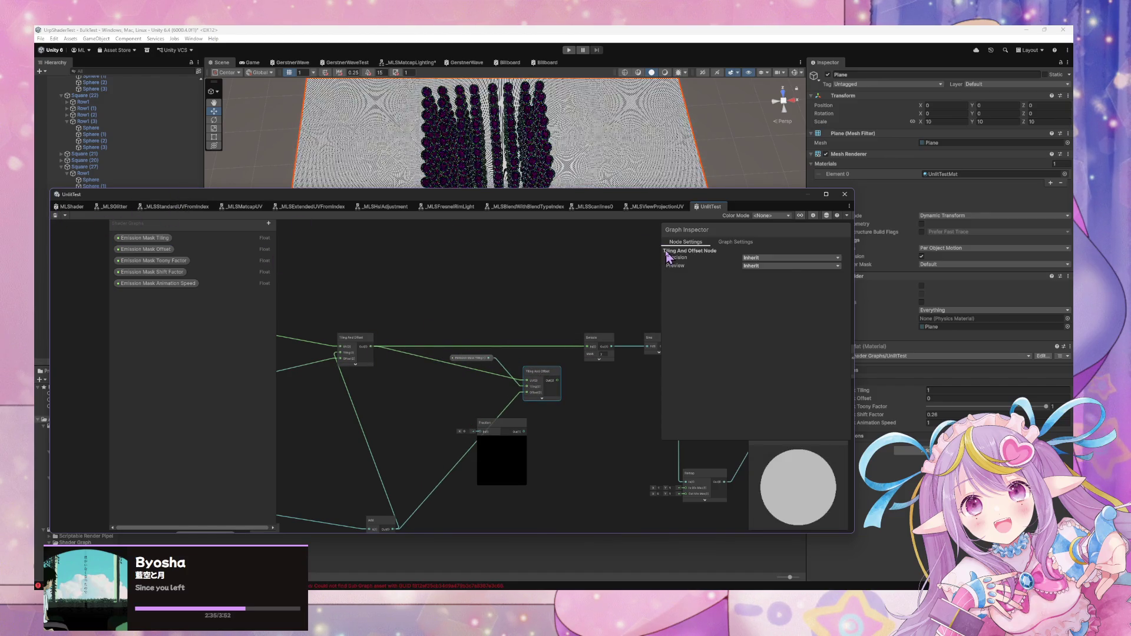
# Reconnect Add to the offset, delete the Emission Mask Tiling link to the output, and save
pyautogui.moveTo(365, 328)
pyautogui.mouseDown()
pyautogui.moveTo(411, 346)
pyautogui.moveTo(285, 334)
pyautogui.mouseUp()
pyautogui.moveTo(493, 402)
pyautogui.mouseDown()
pyautogui.moveTo(626, 373)
pyautogui.moveTo(600, 370)
pyautogui.mouseUp()
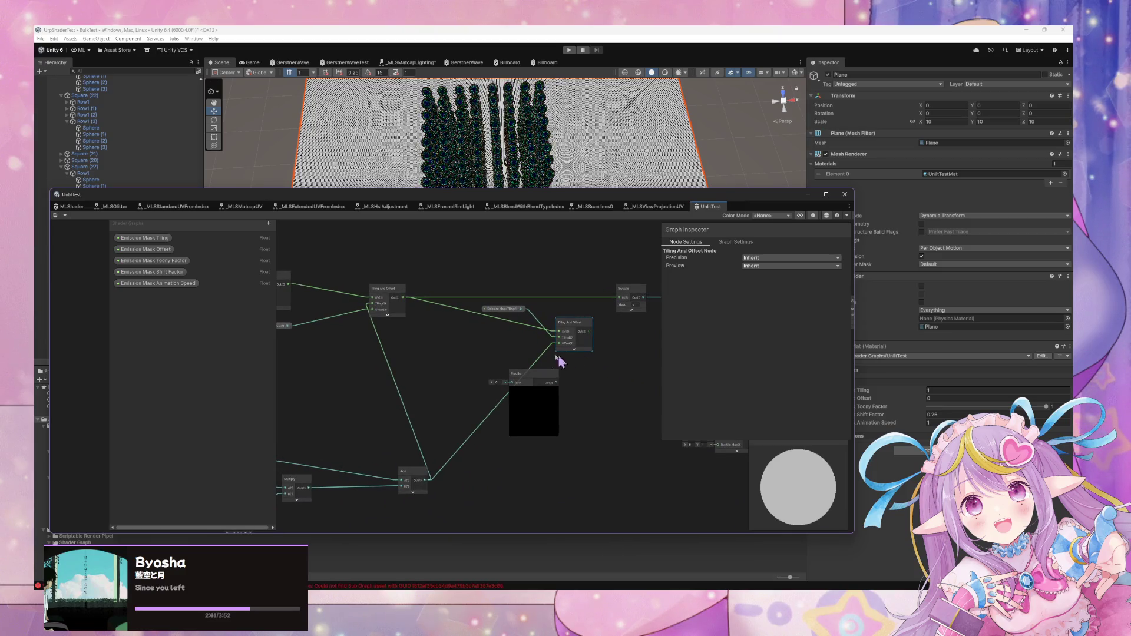
pyautogui.moveTo(490, 333); pyautogui.dragTo(553, 324)
pyautogui.moveTo(516, 464); pyautogui.dragTo(432, 395)
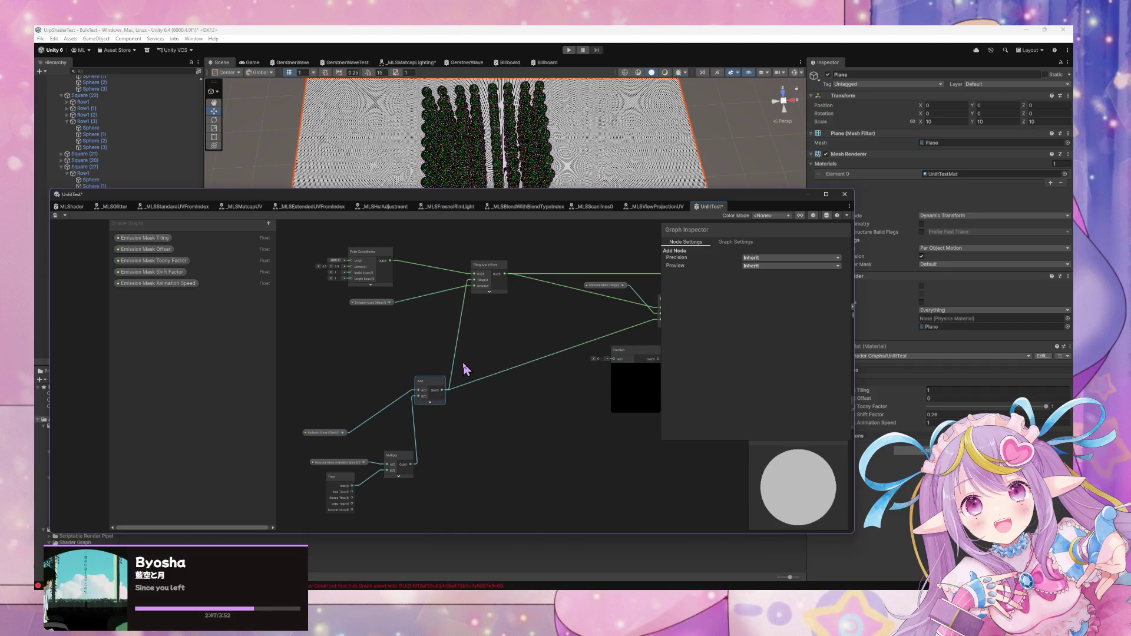
pyautogui.moveTo(476, 287)
pyautogui.mouseDown()
pyautogui.moveTo(428, 390)
pyautogui.moveTo(467, 285)
pyautogui.mouseUp()
pyautogui.click(388, 303)
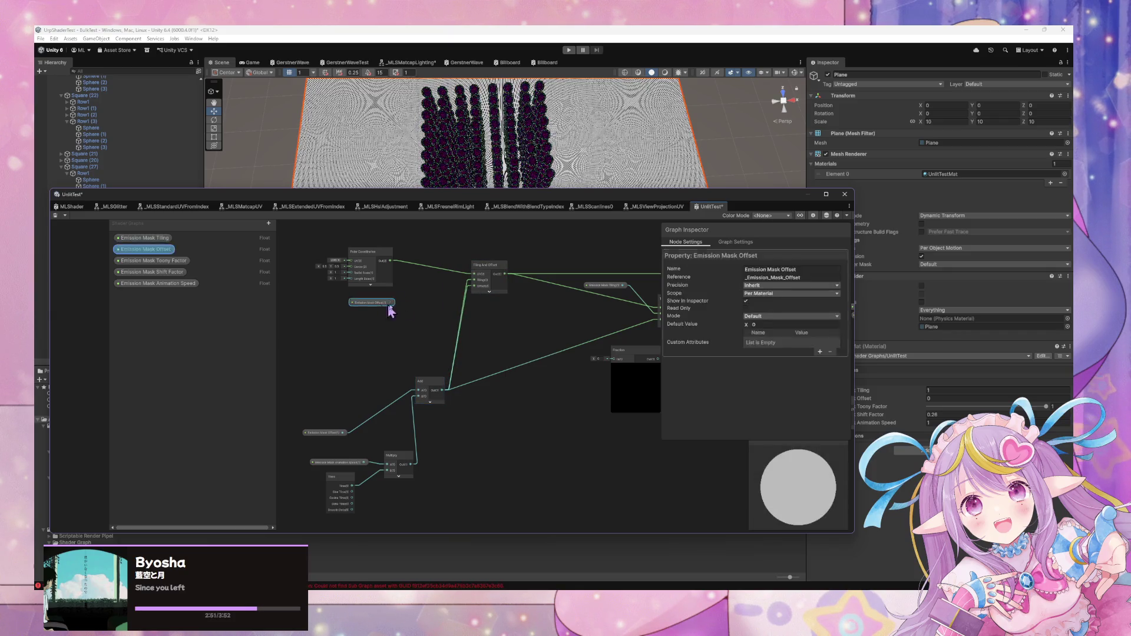
pyautogui.moveTo(623, 286)
pyautogui.mouseDown()
pyautogui.moveTo(545, 309)
pyautogui.moveTo(423, 305)
pyautogui.moveTo(474, 280)
pyautogui.mouseUp()
pyautogui.press('Delete')
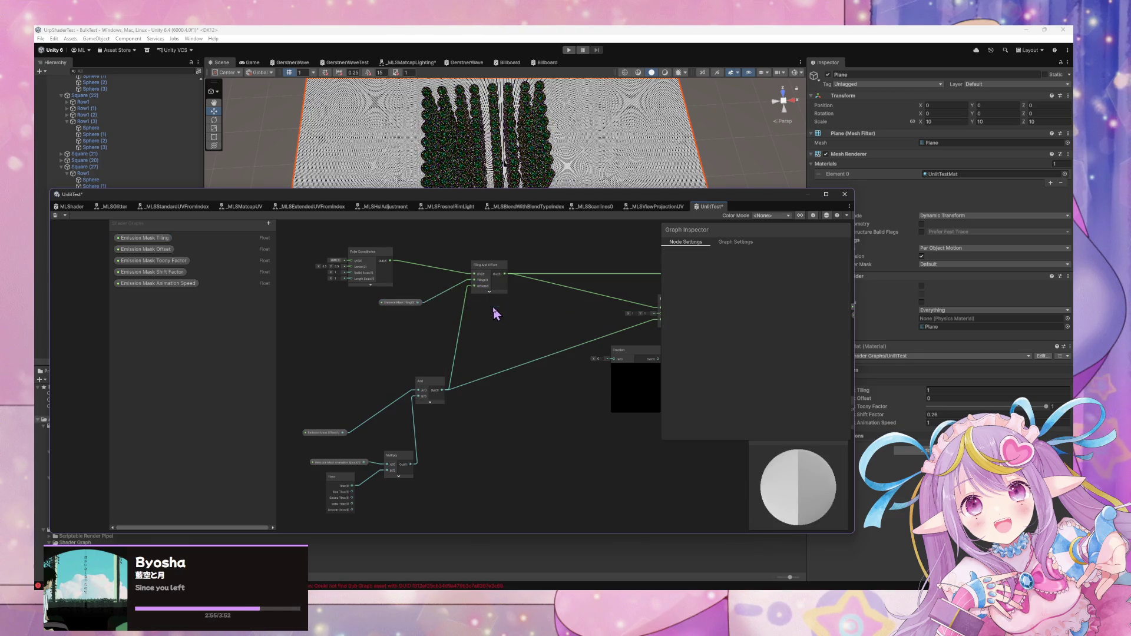
pyautogui.click(56, 215)
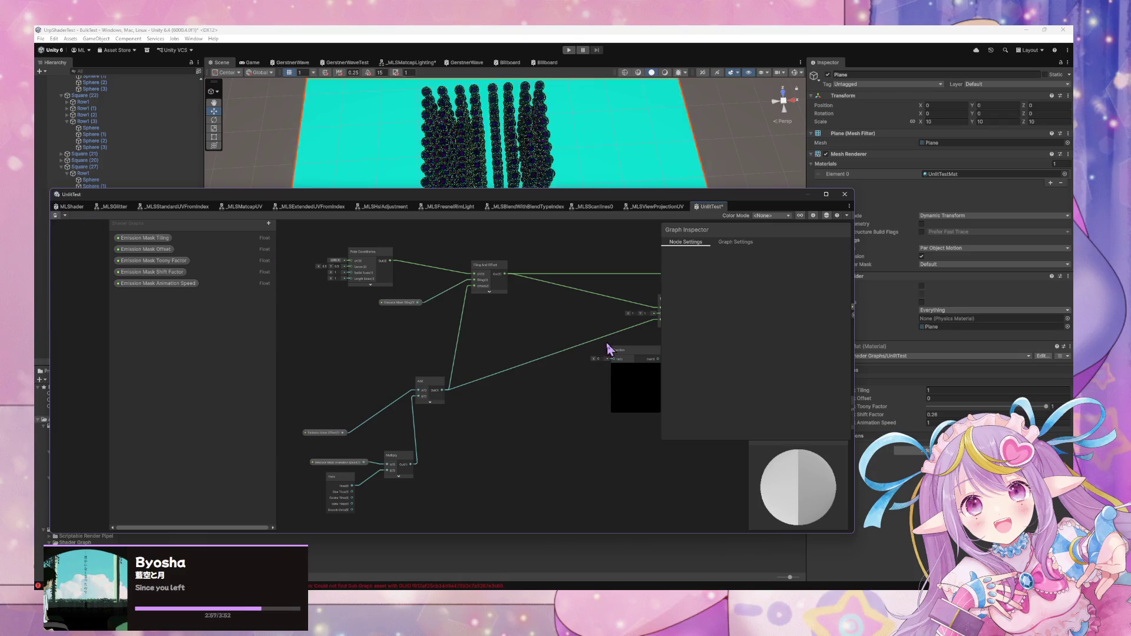
# Delete the duplicate second Tiling And Offset node
pyautogui.moveTo(612, 328)
pyautogui.mouseDown()
pyautogui.moveTo(461, 354)
pyautogui.moveTo(418, 348)
pyautogui.mouseUp()
pyautogui.moveTo(494, 326)
pyautogui.mouseDown()
pyautogui.moveTo(471, 321)
pyautogui.moveTo(423, 389)
pyautogui.mouseUp()
pyautogui.moveTo(465, 357)
pyautogui.mouseDown()
pyautogui.moveTo(584, 331)
pyautogui.moveTo(528, 279)
pyautogui.moveTo(510, 280)
pyautogui.mouseUp()
pyautogui.press('Delete')
# Connect the Fraction output to Saturate's input and tidy the nearby nodes
pyautogui.moveTo(548, 305); pyautogui.dragTo(577, 294)
pyautogui.scroll(-2, 548, 351)
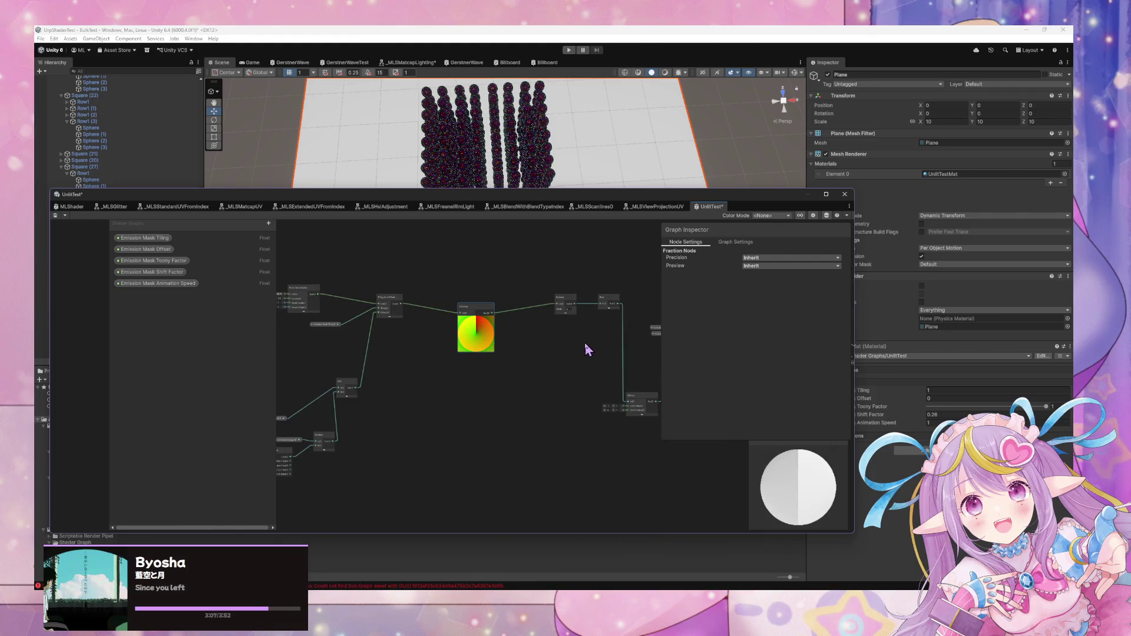
pyautogui.moveTo(348, 283); pyautogui.dragTo(515, 273)
pyautogui.scroll(2, 514, 268)
pyautogui.moveTo(585, 292)
pyautogui.mouseDown()
pyautogui.moveTo(493, 285)
pyautogui.moveTo(509, 307)
pyautogui.moveTo(497, 359)
pyautogui.mouseUp()
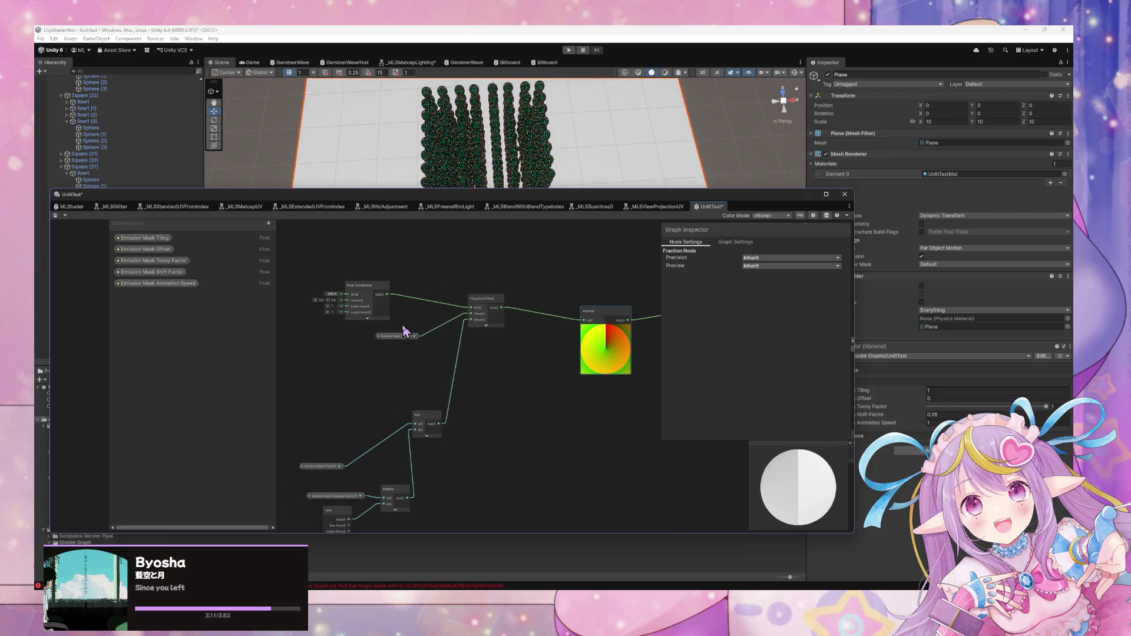
pyautogui.moveTo(405, 336); pyautogui.dragTo(421, 323)
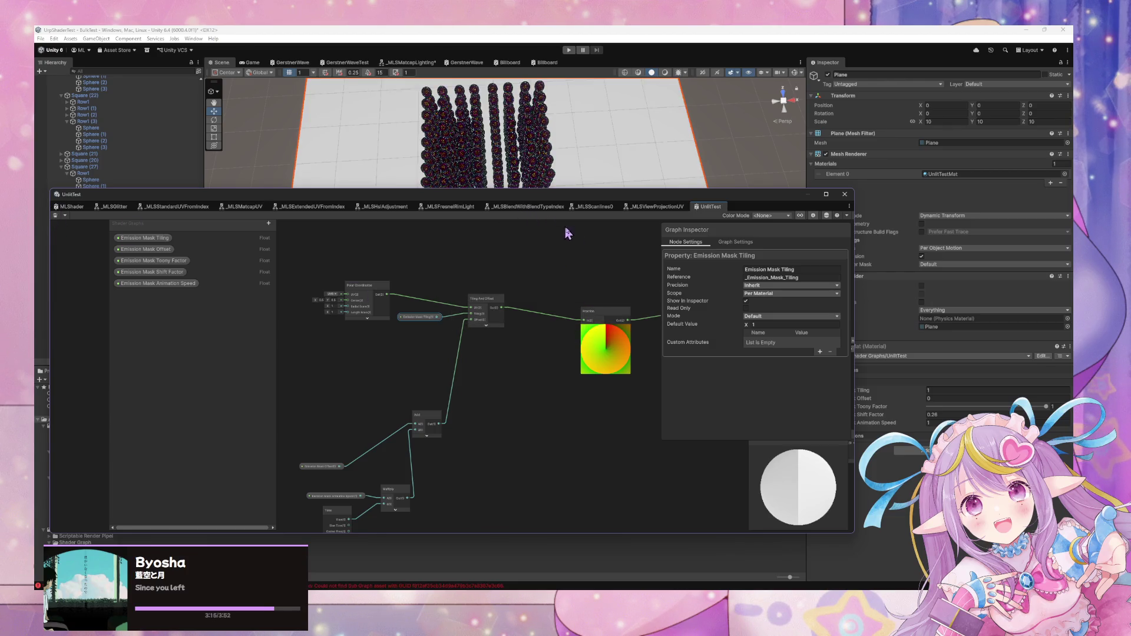
pyautogui.moveTo(607, 293); pyautogui.dragTo(513, 311)
# Swap Saturate and Fraction in the chain and reposition the graph beside the material inputs
pyautogui.moveTo(598, 204); pyautogui.dragTo(511, 318)
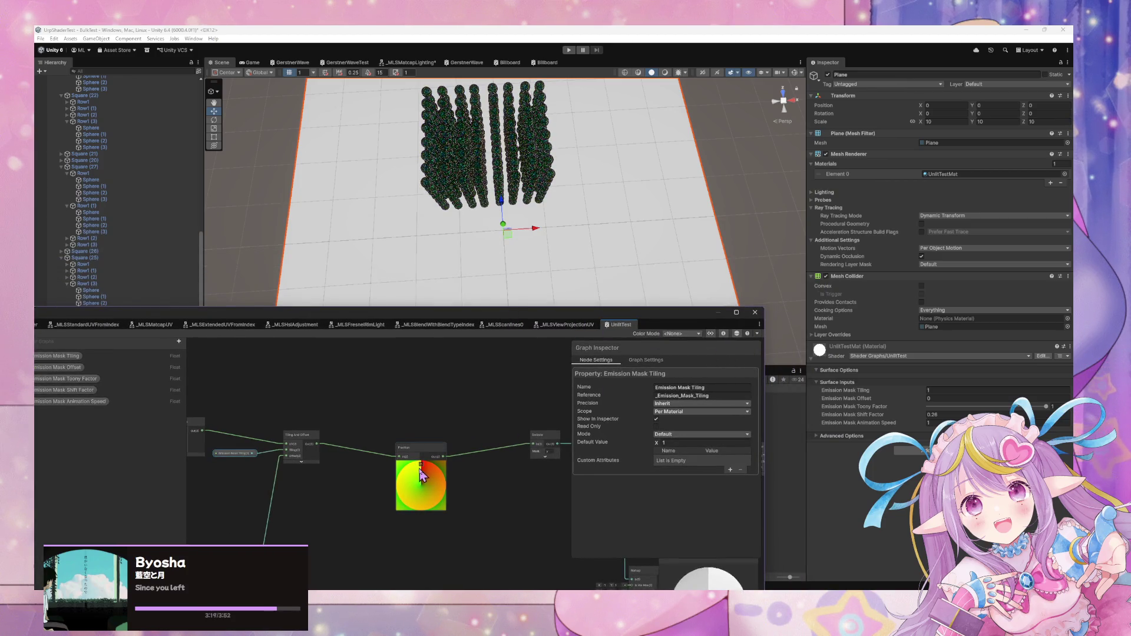
pyautogui.moveTo(331, 461)
pyautogui.mouseDown()
pyautogui.moveTo(384, 393)
pyautogui.moveTo(309, 360)
pyautogui.mouseUp()
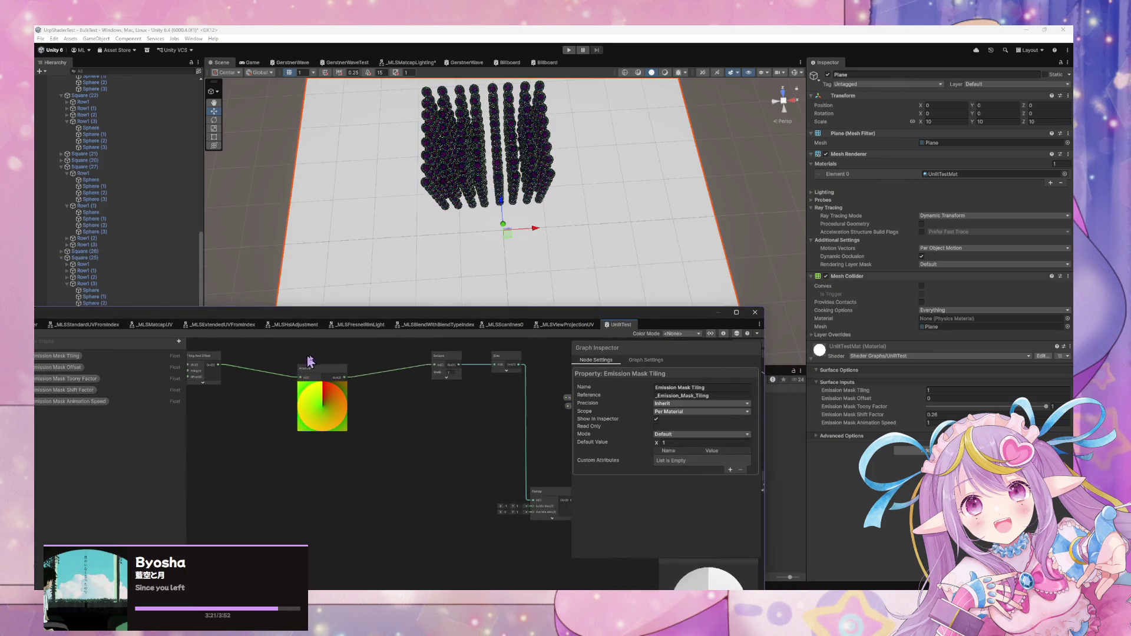
pyautogui.moveTo(436, 410)
pyautogui.mouseDown()
pyautogui.moveTo(487, 391)
pyautogui.moveTo(504, 416)
pyautogui.moveTo(581, 429)
pyautogui.moveTo(520, 416)
pyautogui.mouseUp()
pyautogui.moveTo(466, 379)
pyautogui.mouseDown()
pyautogui.moveTo(247, 386)
pyautogui.moveTo(398, 382)
pyautogui.moveTo(348, 387)
pyautogui.mouseUp()
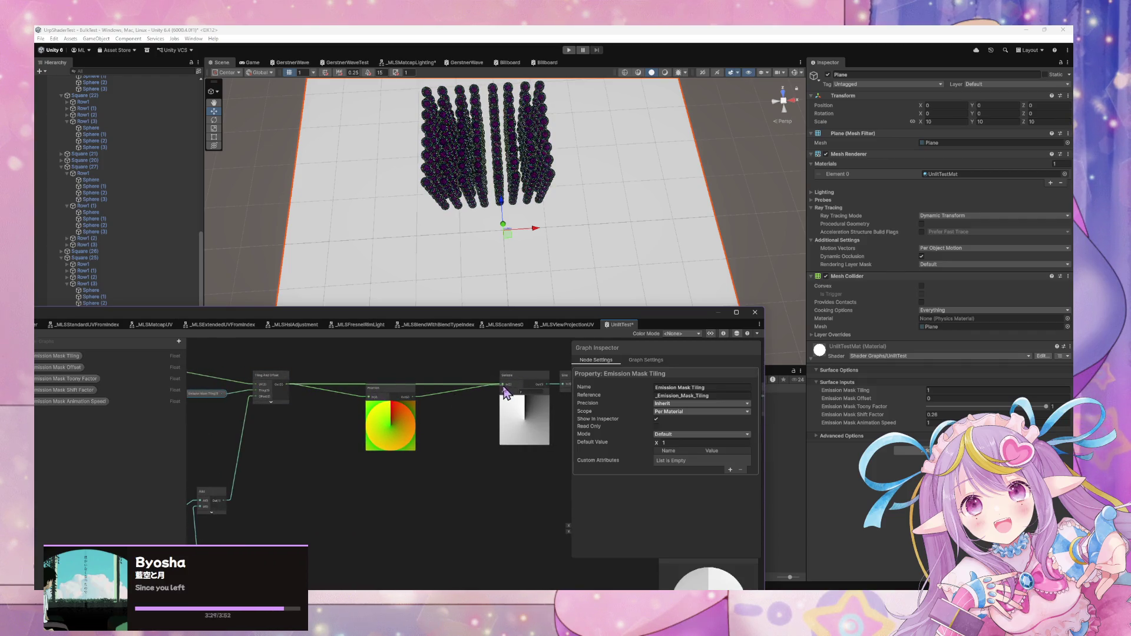
pyautogui.moveTo(518, 375)
pyautogui.mouseDown()
pyautogui.moveTo(430, 389)
pyautogui.moveTo(508, 398)
pyautogui.moveTo(504, 408)
pyautogui.moveTo(480, 418)
pyautogui.moveTo(479, 384)
pyautogui.mouseUp()
pyautogui.moveTo(248, 307); pyautogui.dragTo(108, 319)
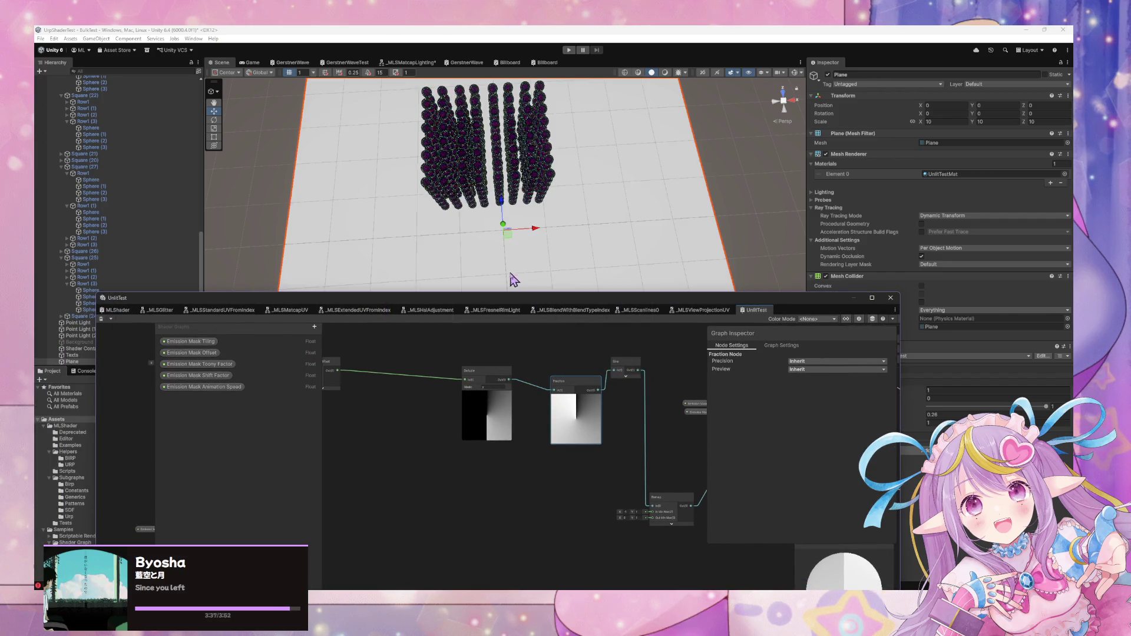
pyautogui.moveTo(701, 297); pyautogui.dragTo(553, 331)
pyautogui.click(936, 423)
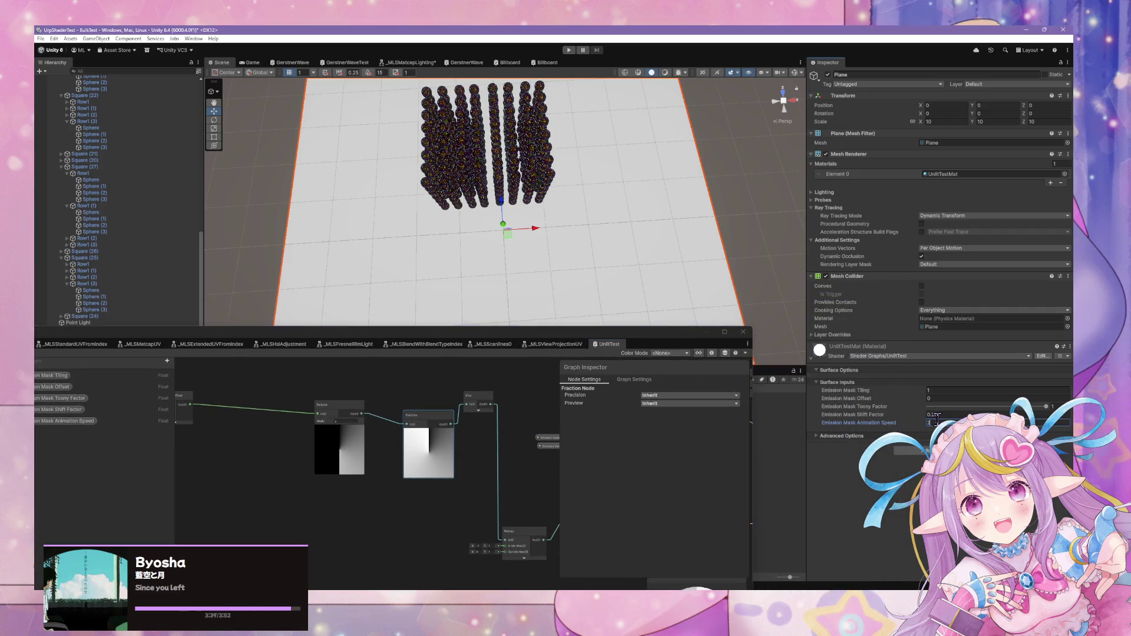
# Raise Emission Mask Shift Factor to 0.83 and Toony Factor to about 0.97
pyautogui.moveTo(920, 411)
pyautogui.mouseDown()
pyautogui.moveTo(932, 417)
pyautogui.moveTo(932, 395)
pyautogui.moveTo(1001, 376)
pyautogui.mouseUp()
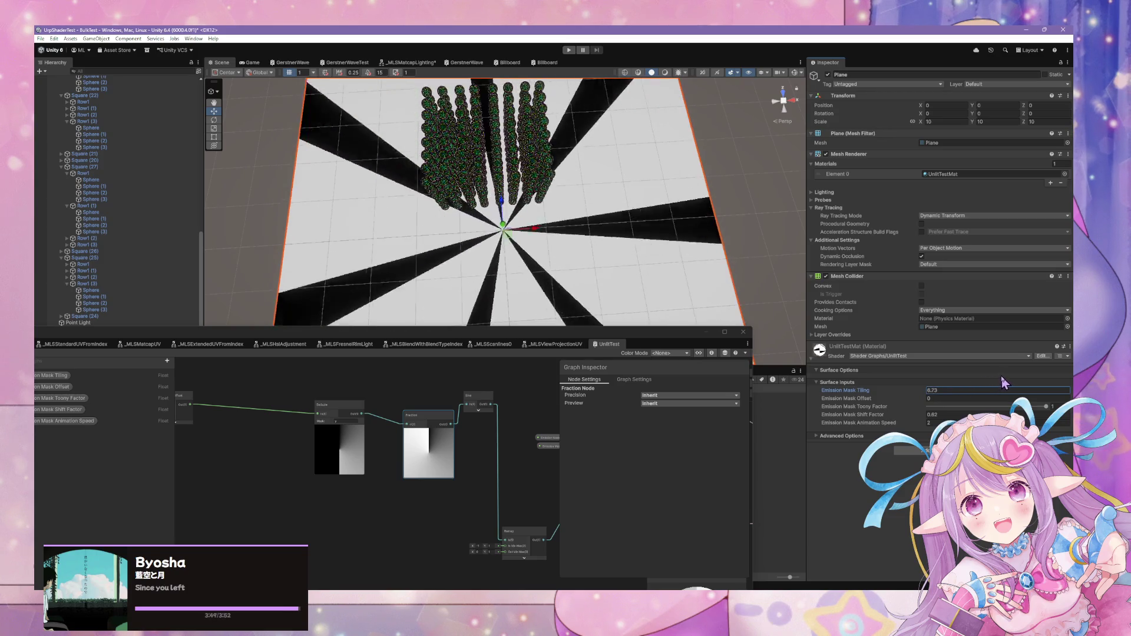
pyautogui.moveTo(406, 259)
pyautogui.mouseDown()
pyautogui.moveTo(540, 263)
pyautogui.moveTo(498, 236)
pyautogui.moveTo(521, 264)
pyautogui.mouseUp()
pyautogui.scroll(-5, 521, 263)
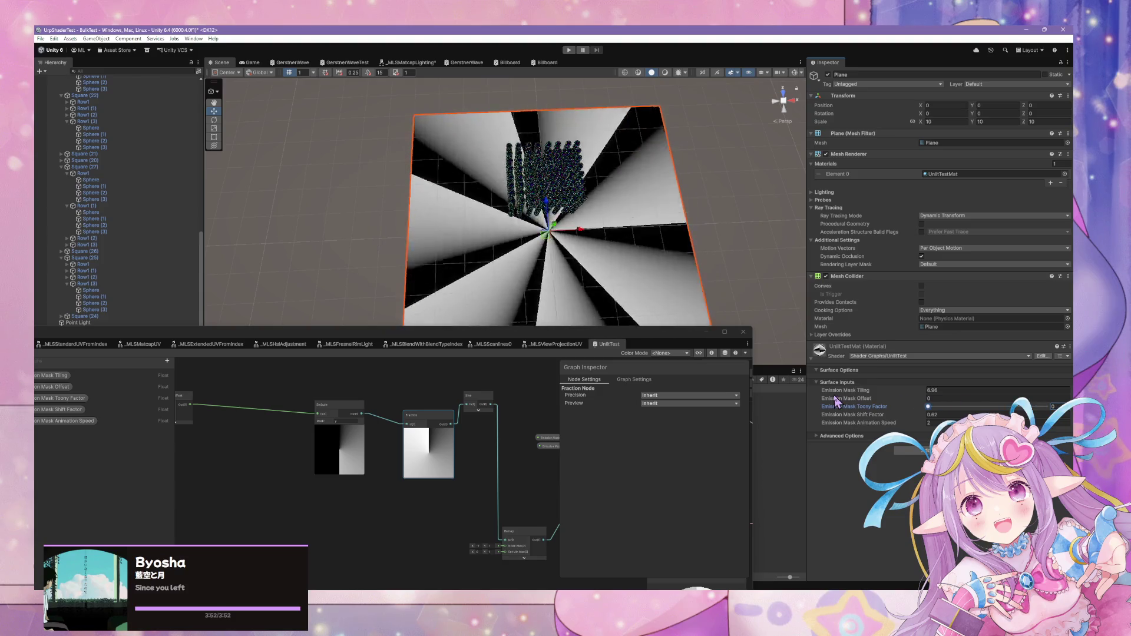
pyautogui.moveTo(950, 406); pyautogui.dragTo(1043, 407)
pyautogui.moveTo(418, 416); pyautogui.dragTo(410, 419)
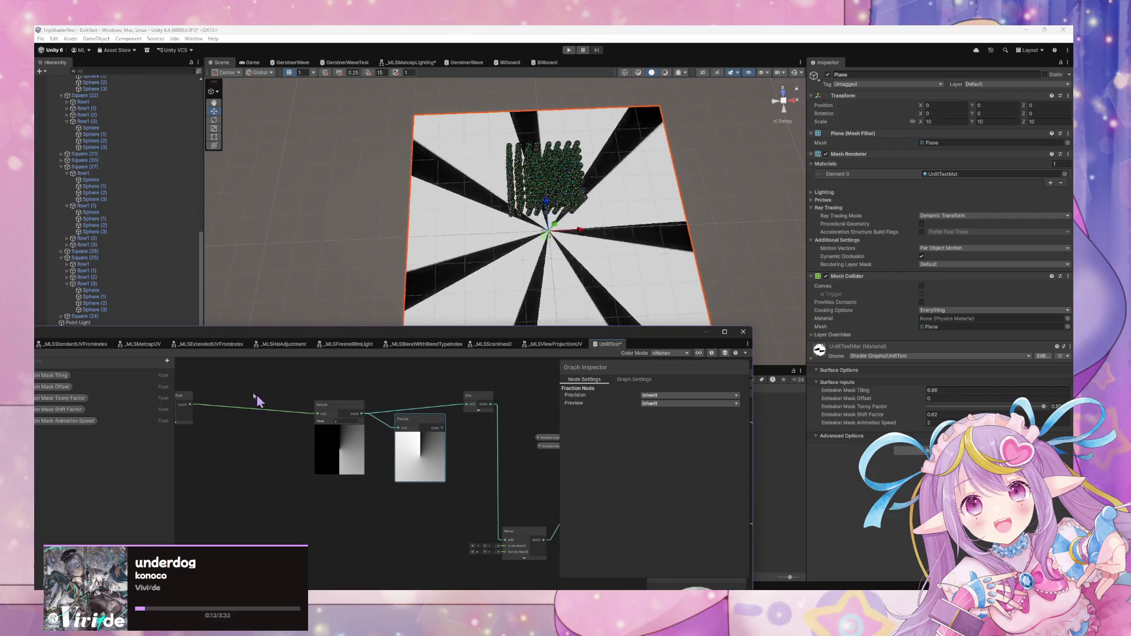
# Save the shader graph with Ctrl+S and reposition the Fraction node and graph window
pyautogui.moveTo(236, 334)
pyautogui.mouseDown()
pyautogui.moveTo(333, 286)
pyautogui.moveTo(389, 279)
pyautogui.mouseUp()
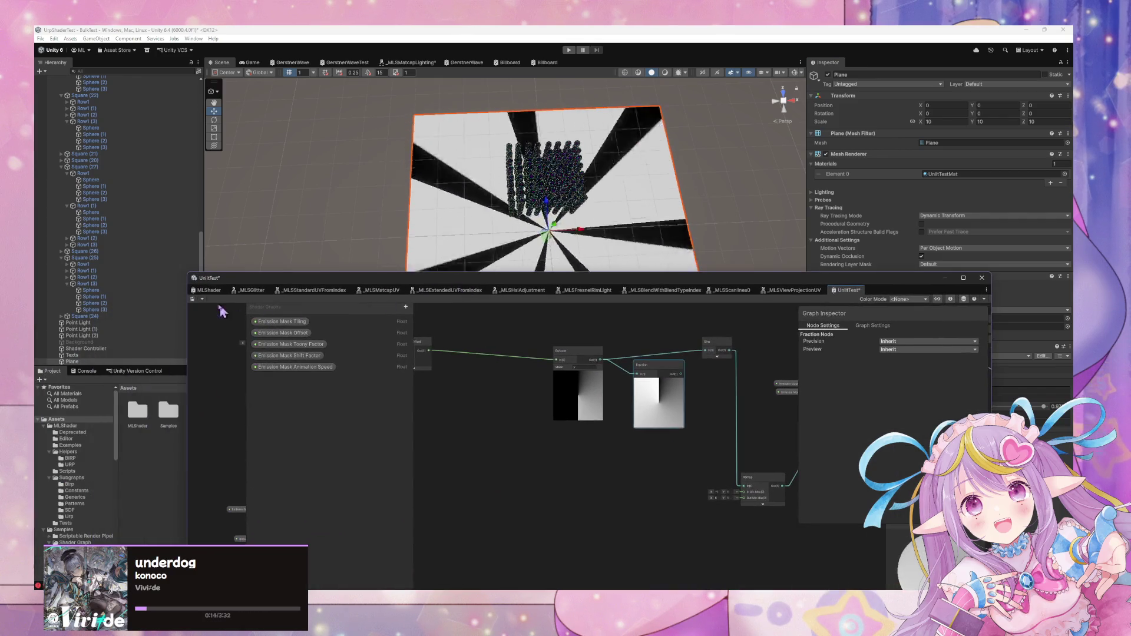
pyautogui.hotkey('ctrl', 's')
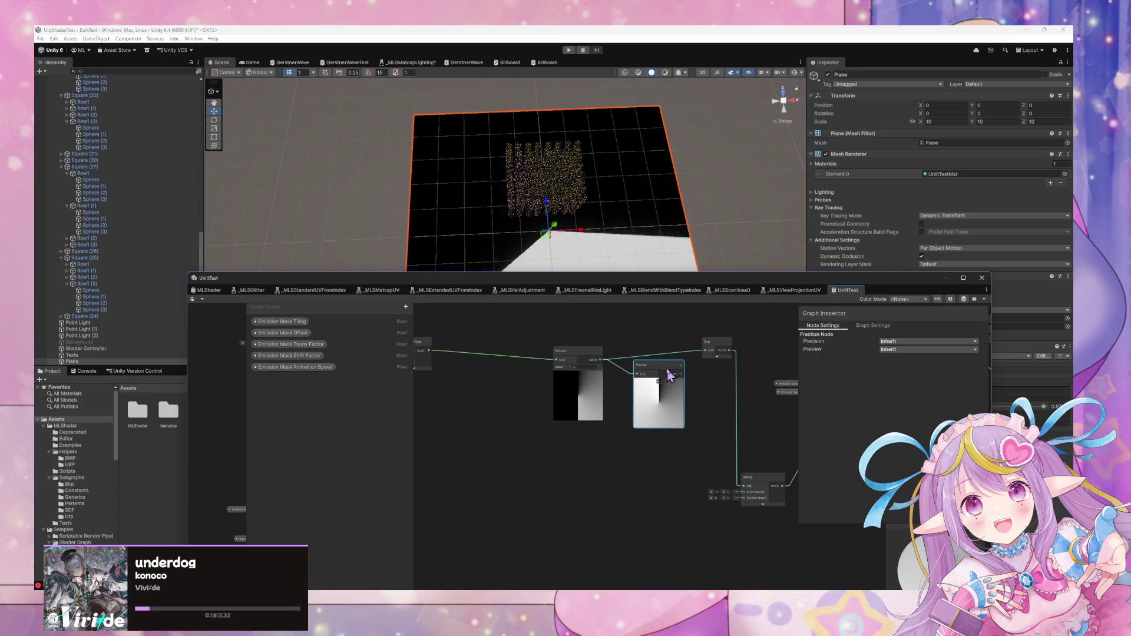
pyautogui.moveTo(651, 370); pyautogui.dragTo(658, 412)
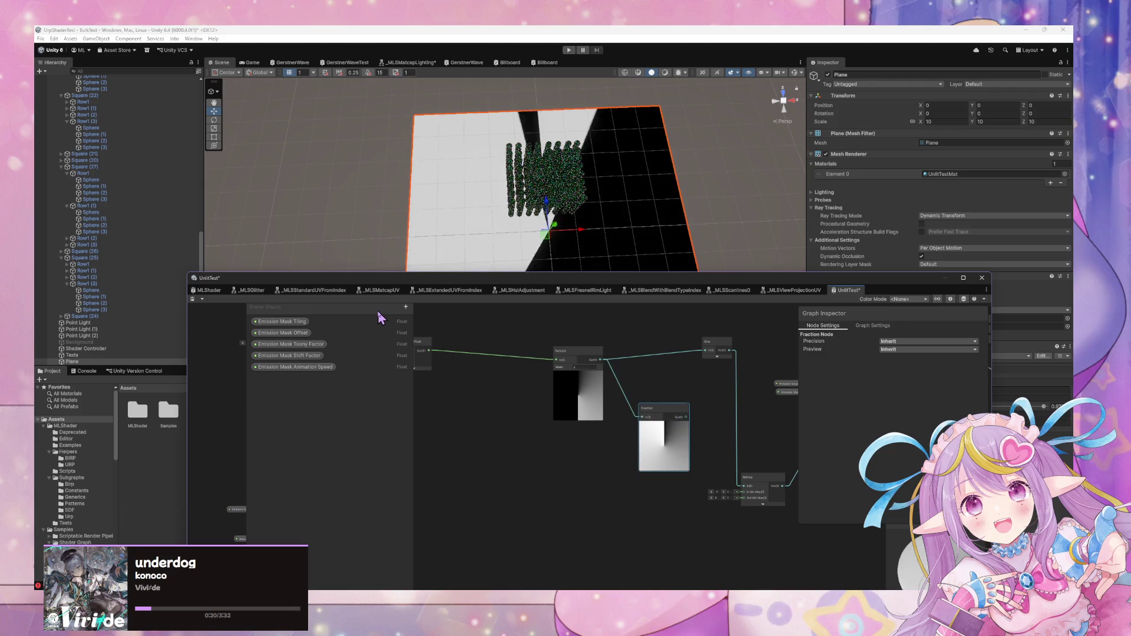
pyautogui.moveTo(695, 273)
pyautogui.mouseDown()
pyautogui.moveTo(695, 288)
pyautogui.moveTo(500, 357)
pyautogui.mouseUp()
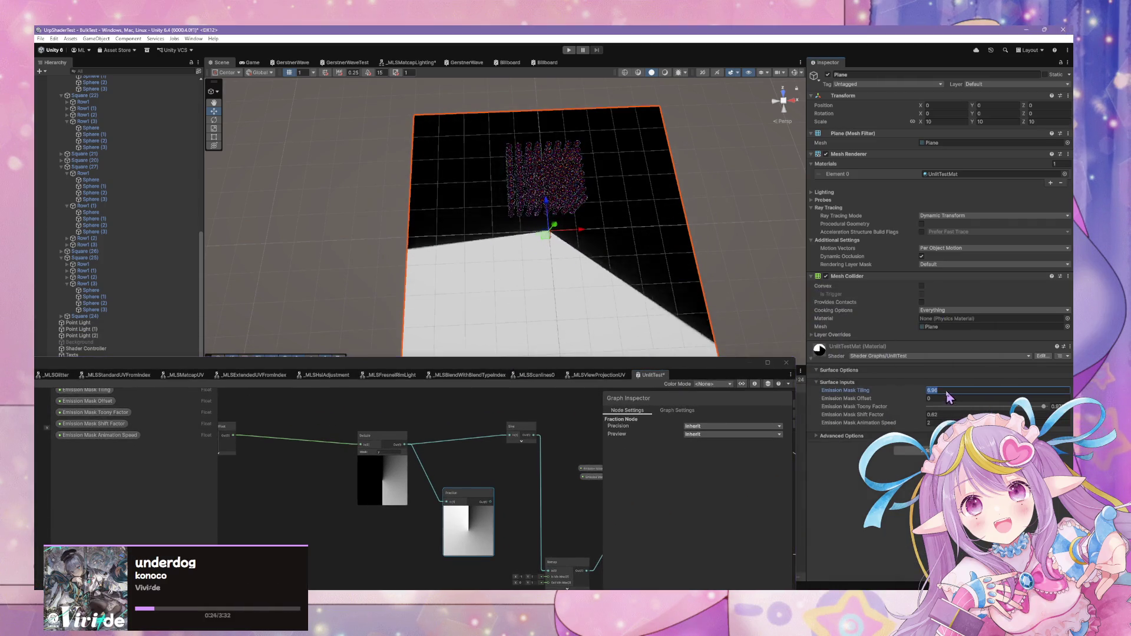
# Try Emission Mask Tiling values 30, 20 and 60, settling on 30
pyautogui.write('2')
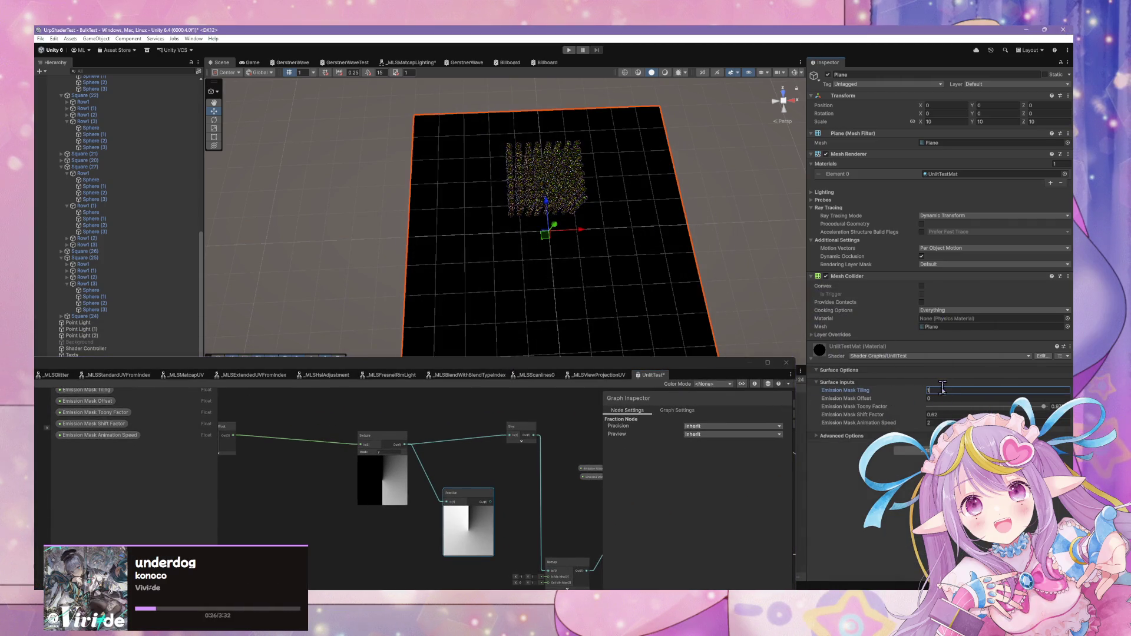
pyautogui.write('3')
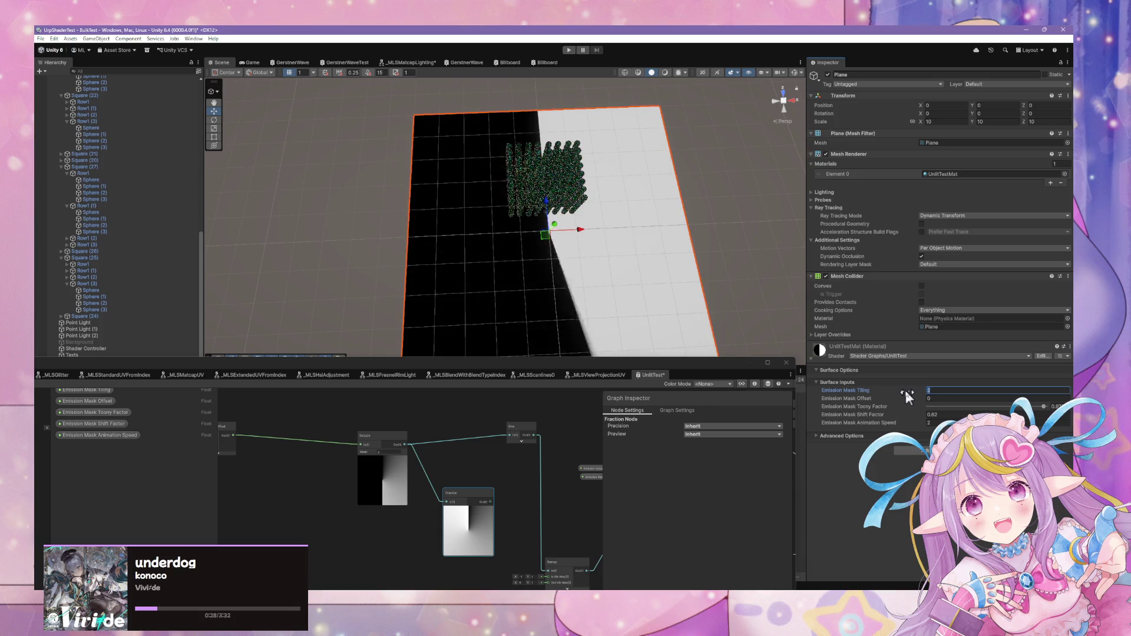
pyautogui.write('4')
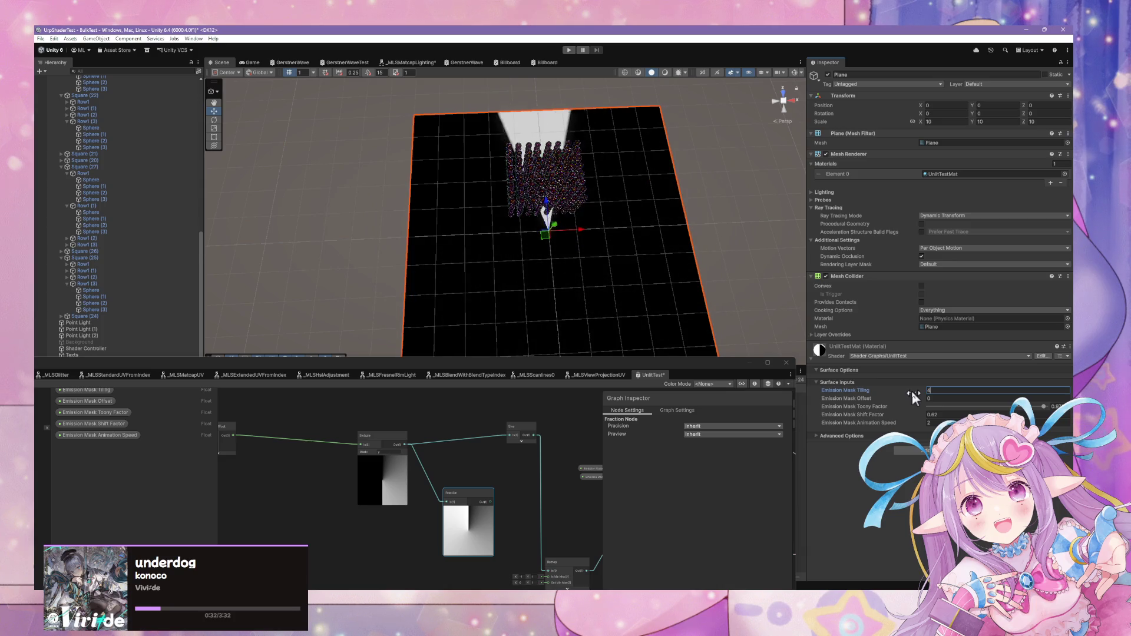
pyautogui.write('56')
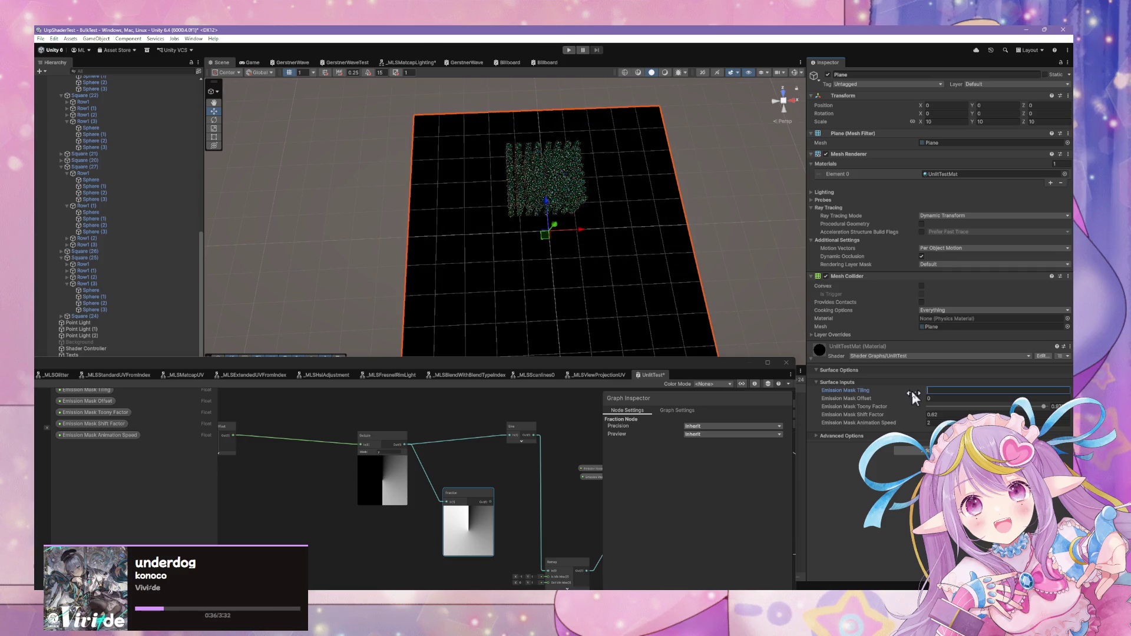
pyautogui.write('77')
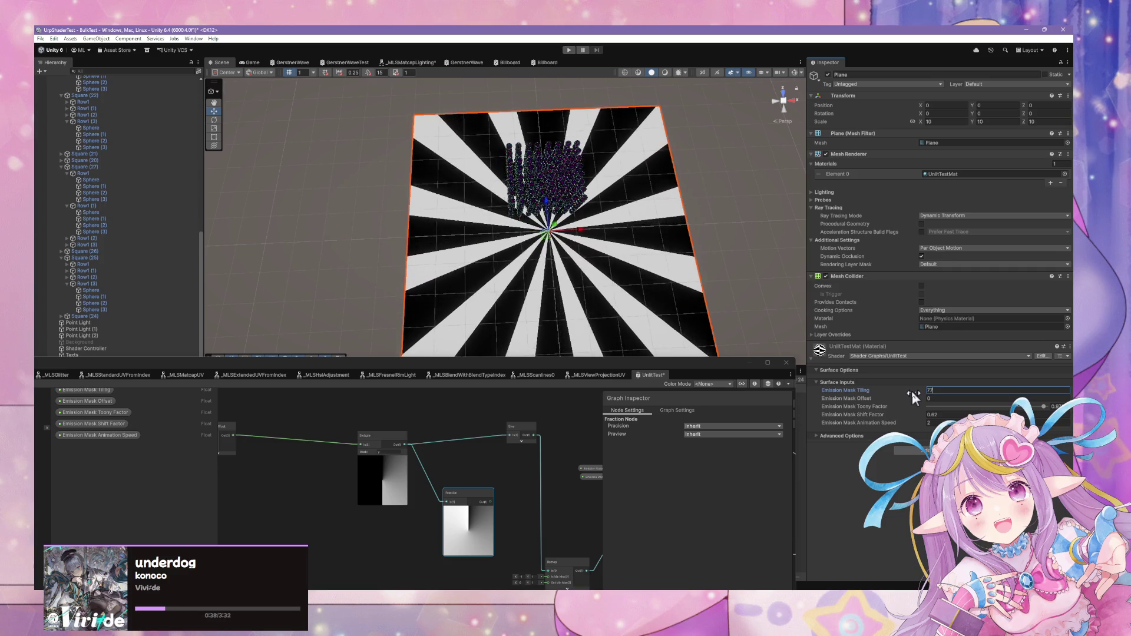
pyautogui.press('BackSpace')
pyautogui.press('BackSpace')
pyautogui.write('30')
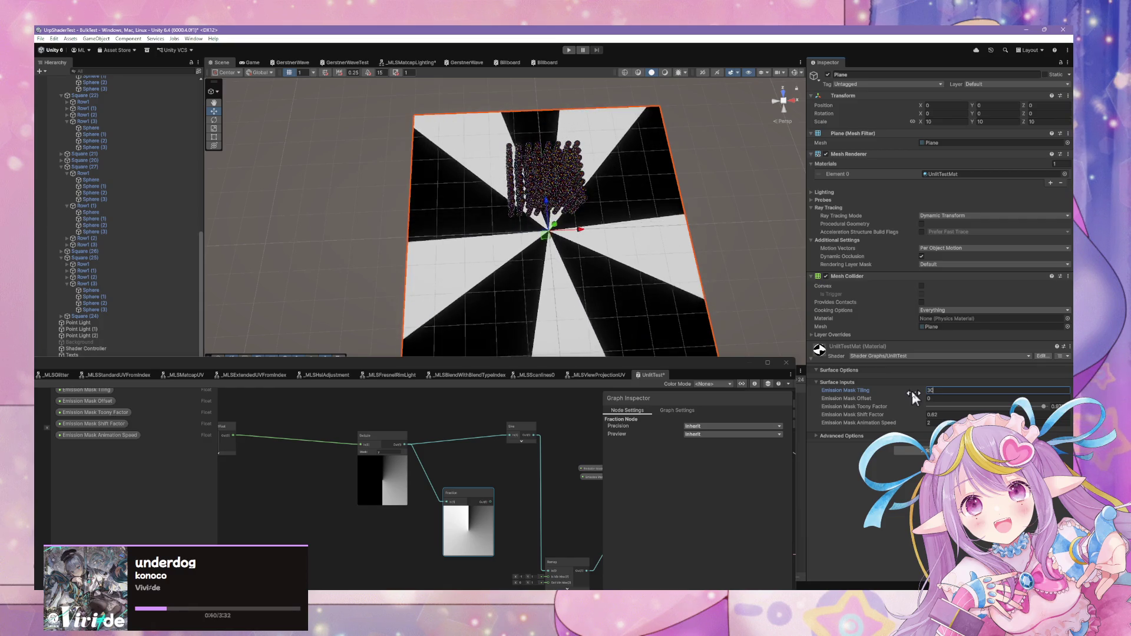
pyautogui.press('BackSpace')
pyautogui.press('BackSpace')
pyautogui.write('20')
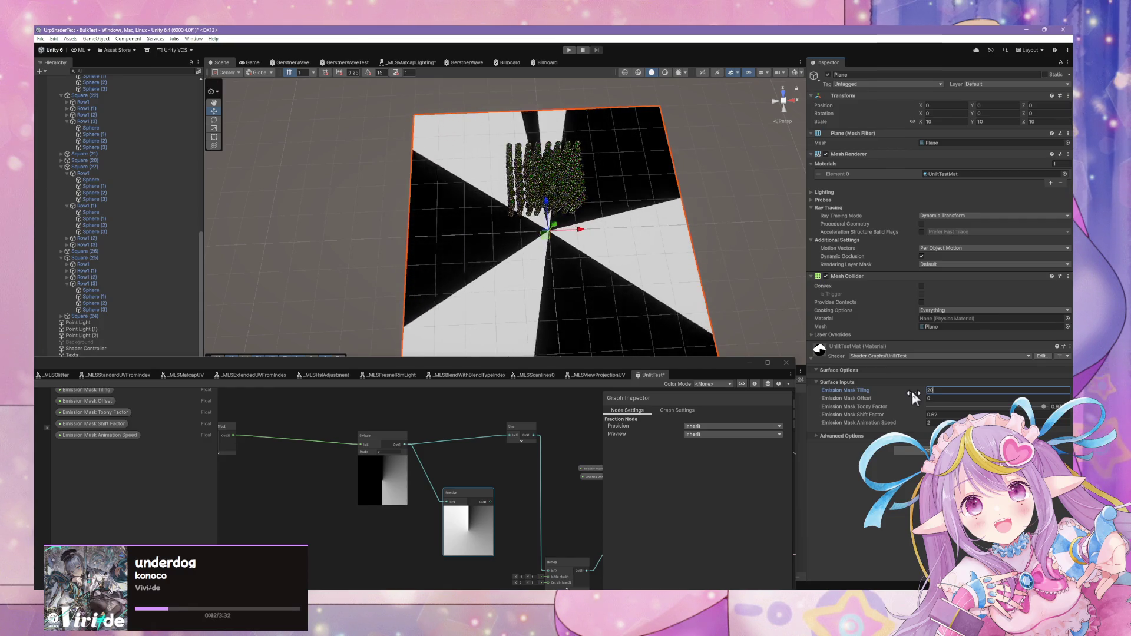
pyautogui.press('BackSpace')
pyautogui.press('BackSpace')
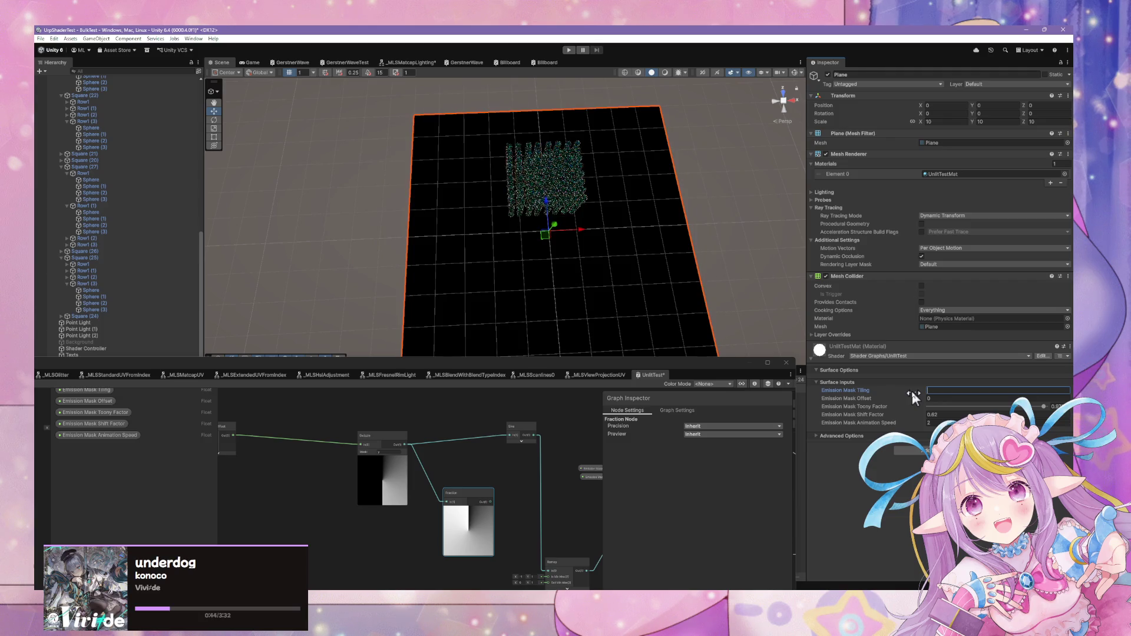
pyautogui.write('60')
pyautogui.press('BackSpace')
pyautogui.press('BackSpace')
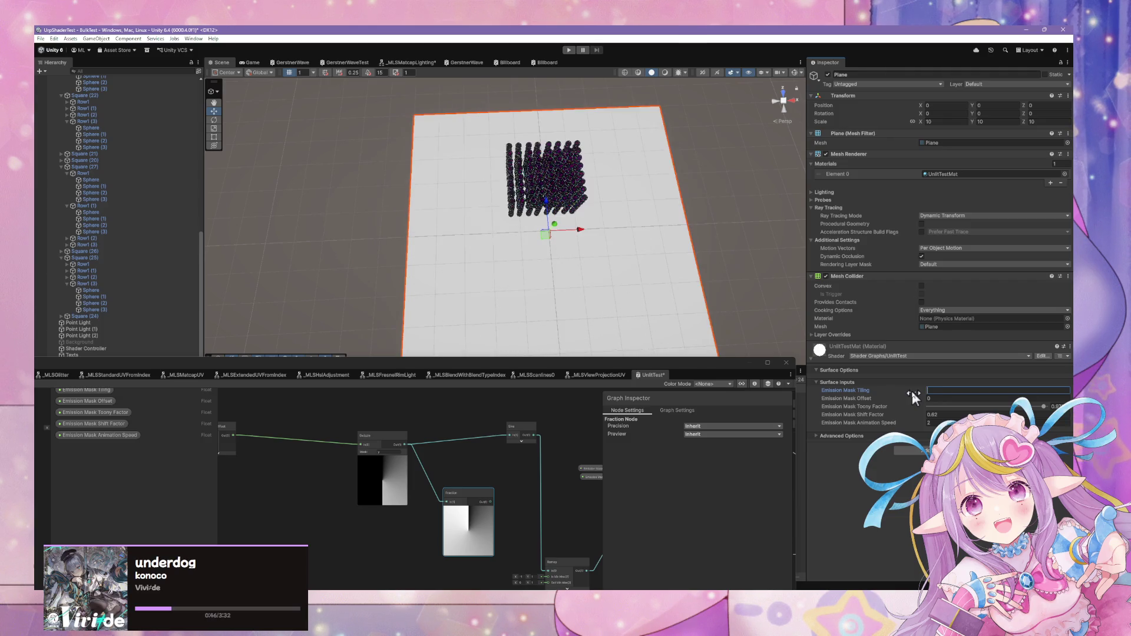
pyautogui.write('30')
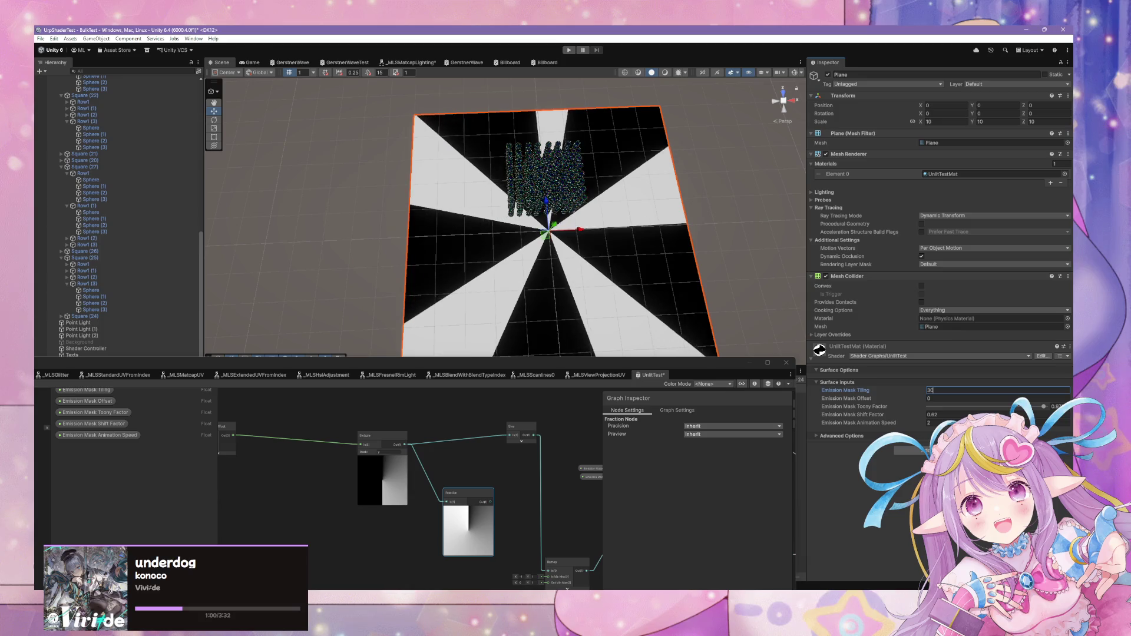
pyautogui.hotkey('alt', 'Tab')
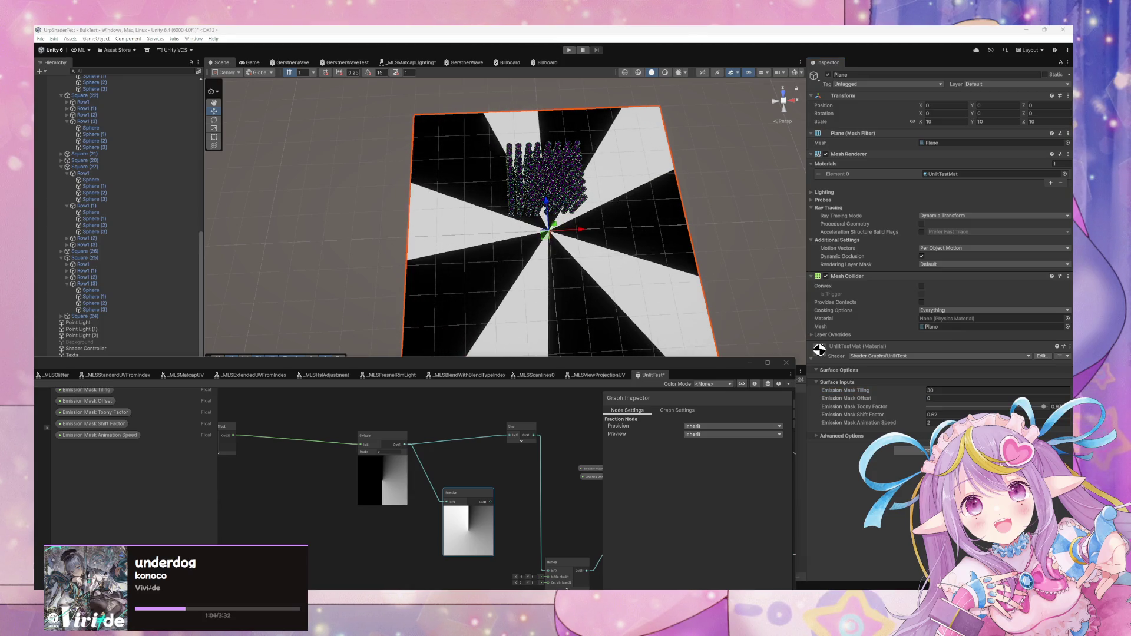
# Append .33 to the Emission Mask Tiling value
pyautogui.click(928, 391)
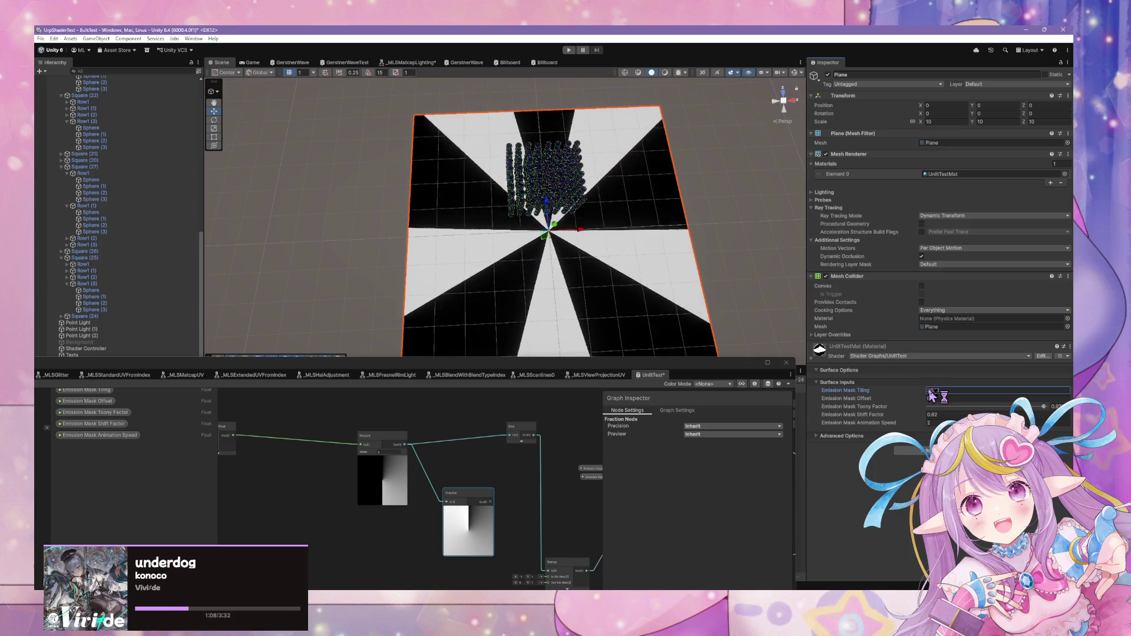
pyautogui.write('.33')
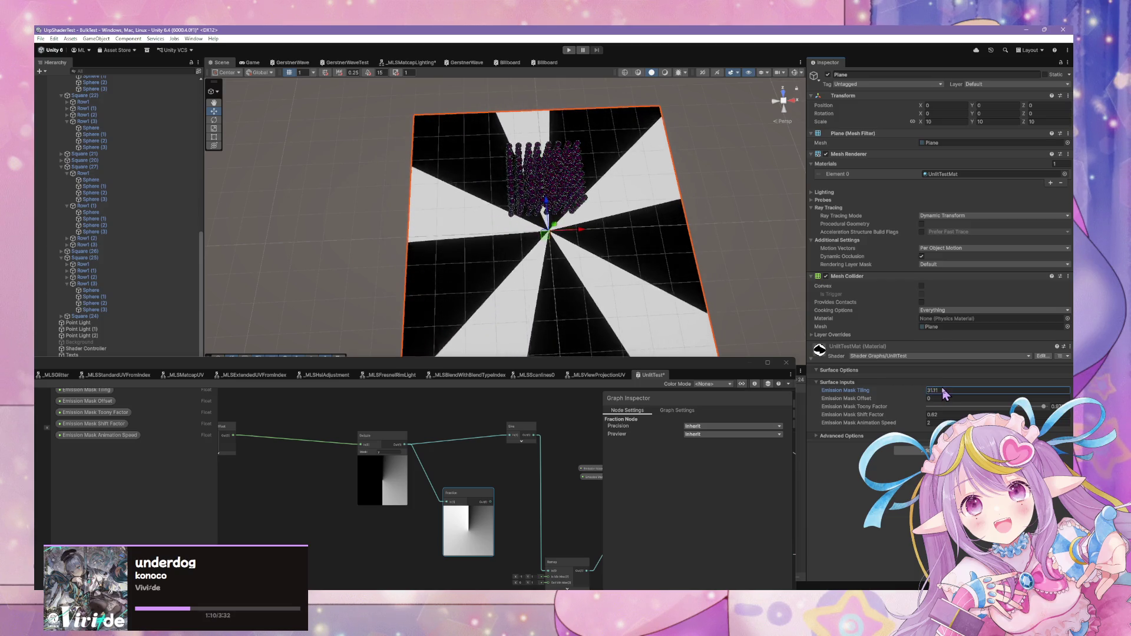
pyautogui.moveTo(510, 527); pyautogui.dragTo(542, 436)
# Delete the Fraction node and shift the Sine node left
pyautogui.moveTo(457, 502)
pyautogui.mouseDown()
pyautogui.moveTo(347, 520)
pyautogui.moveTo(455, 507)
pyautogui.mouseUp()
pyautogui.press('Delete')
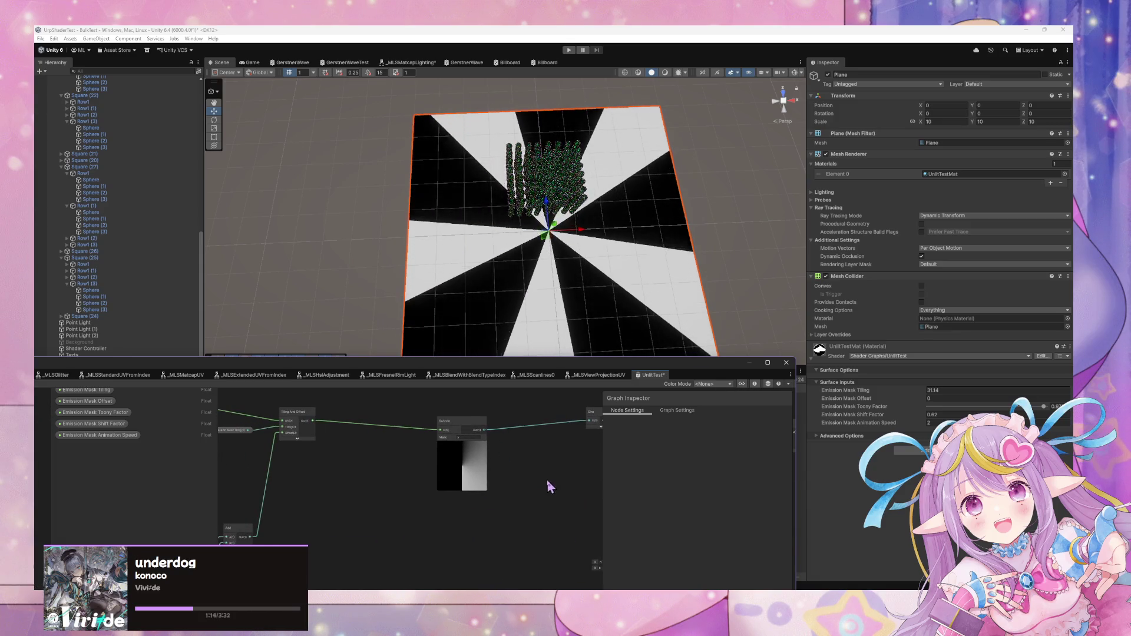
pyautogui.moveTo(547, 479); pyautogui.dragTo(468, 487)
pyautogui.moveTo(522, 426)
pyautogui.mouseDown()
pyautogui.moveTo(420, 446)
pyautogui.moveTo(547, 441)
pyautogui.moveTo(539, 460)
pyautogui.moveTo(588, 459)
pyautogui.moveTo(548, 468)
pyautogui.mouseUp()
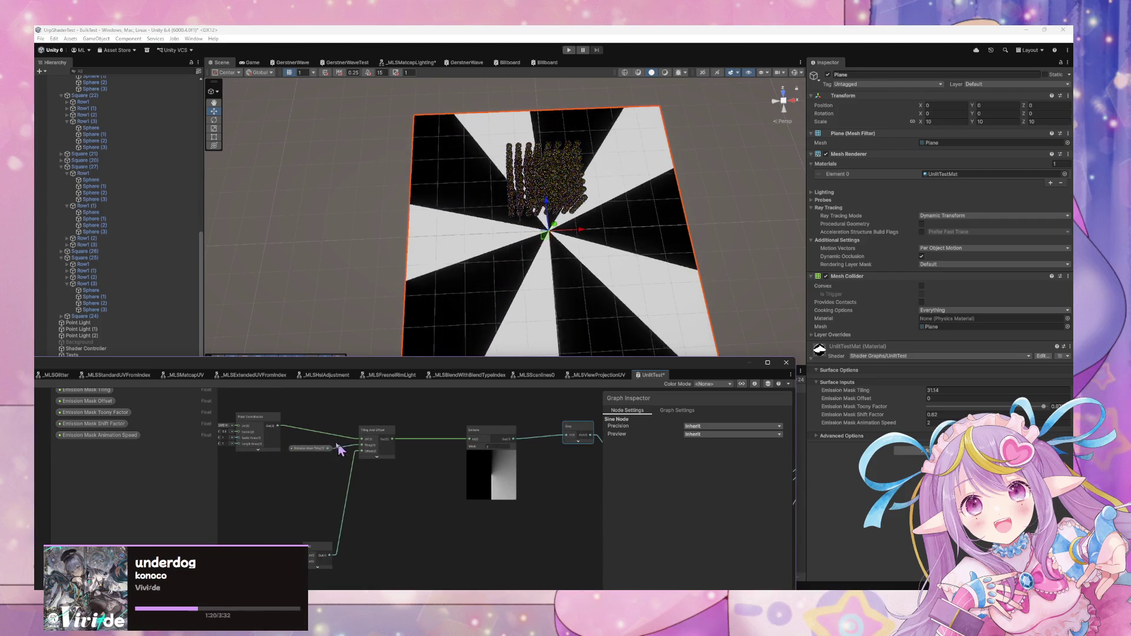
# Move the Polar Coordinates, Tiling And Offset and Emission Mask Tiling nodes rightward
pyautogui.click(267, 419)
pyautogui.moveTo(266, 419)
pyautogui.mouseDown()
pyautogui.moveTo(342, 420)
pyautogui.moveTo(343, 477)
pyautogui.moveTo(343, 418)
pyautogui.moveTo(471, 499)
pyautogui.mouseUp()
pyautogui.moveTo(413, 533); pyautogui.dragTo(387, 449)
pyautogui.moveTo(352, 405); pyautogui.dragTo(575, 480)
pyautogui.moveTo(283, 424); pyautogui.dragTo(467, 501)
pyautogui.moveTo(577, 487)
pyautogui.mouseDown()
pyautogui.moveTo(409, 484)
pyautogui.moveTo(438, 495)
pyautogui.mouseUp()
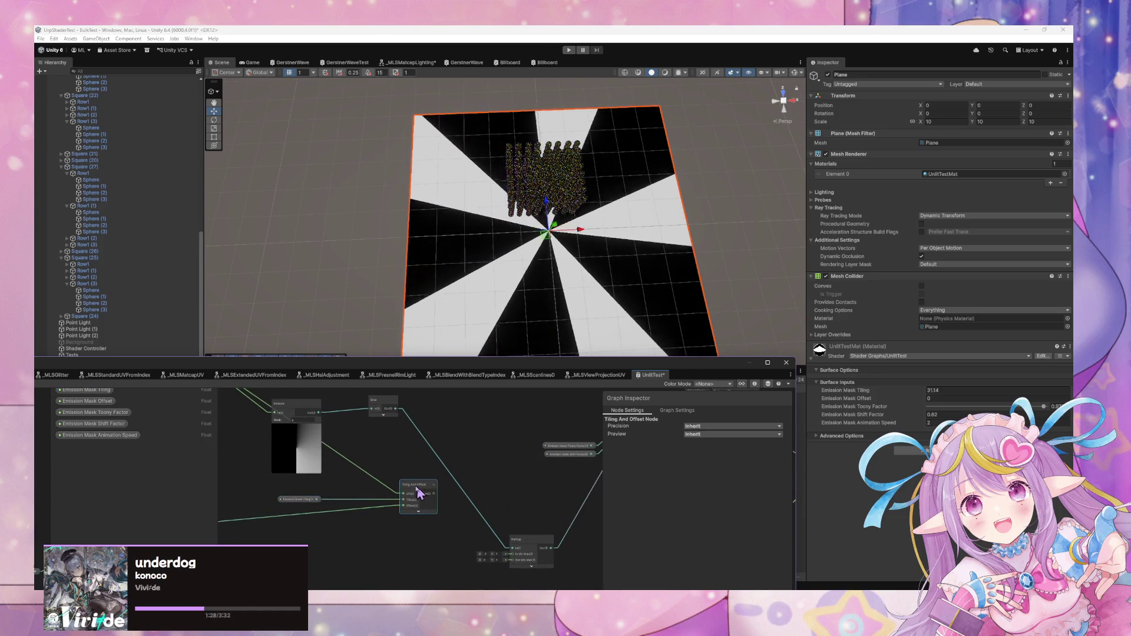
# Wire Sine Out into Remap In and save the shader graph
pyautogui.moveTo(398, 417)
pyautogui.mouseDown()
pyautogui.moveTo(429, 504)
pyautogui.moveTo(512, 562)
pyautogui.mouseUp()
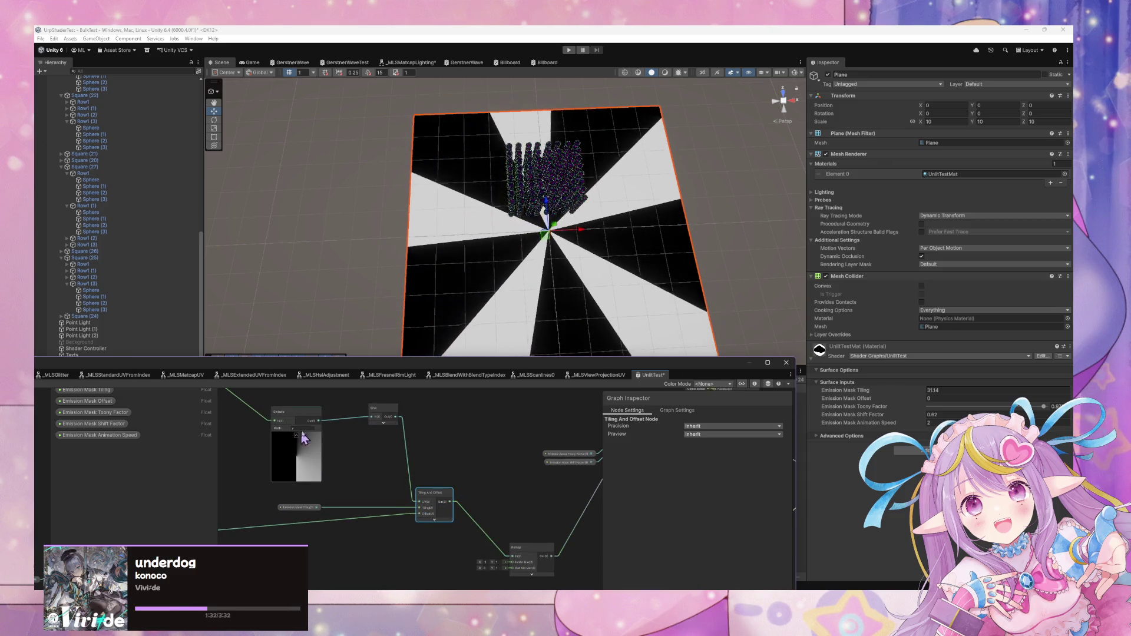
pyautogui.scroll(-2, 518, 457)
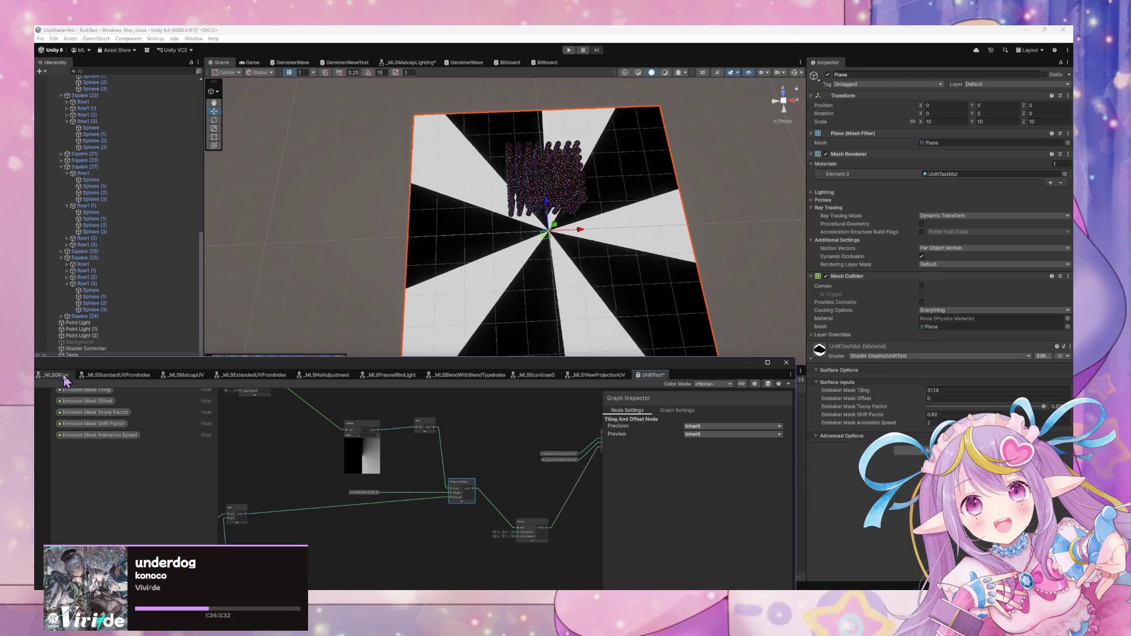
pyautogui.moveTo(276, 363); pyautogui.dragTo(456, 361)
pyautogui.click(175, 383)
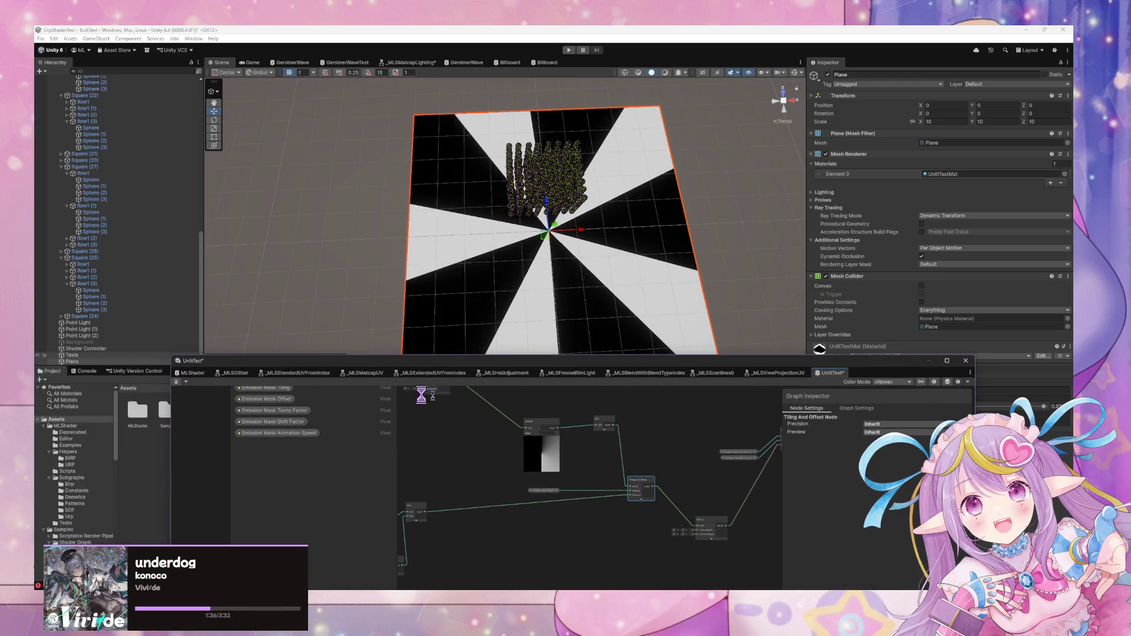
# Reposition Polar Coordinates beside Swizzle and move the Emission Mask Tiling node left
pyautogui.scroll(3, 618, 461)
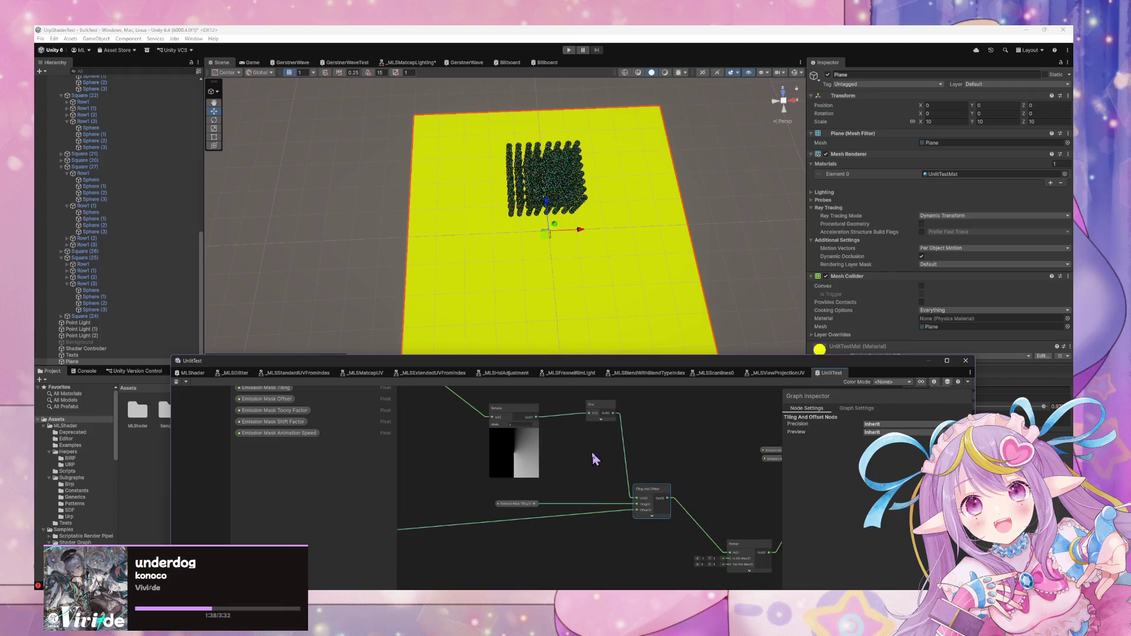
pyautogui.moveTo(650, 499); pyautogui.dragTo(761, 571)
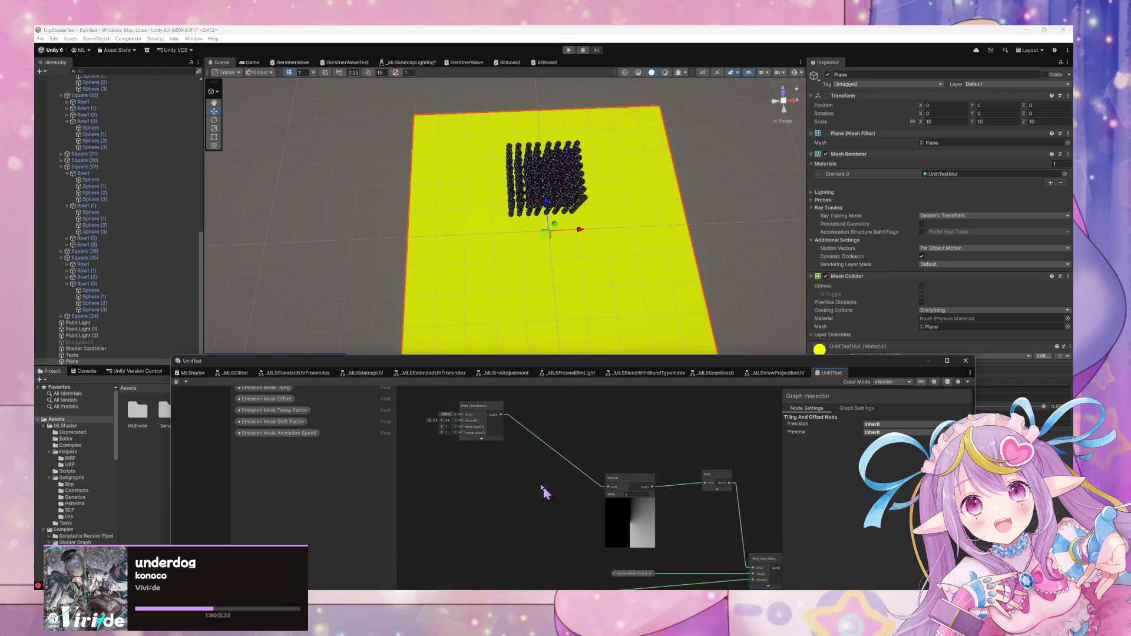
pyautogui.moveTo(495, 421); pyautogui.dragTo(494, 463)
pyautogui.moveTo(574, 493); pyautogui.dragTo(582, 450)
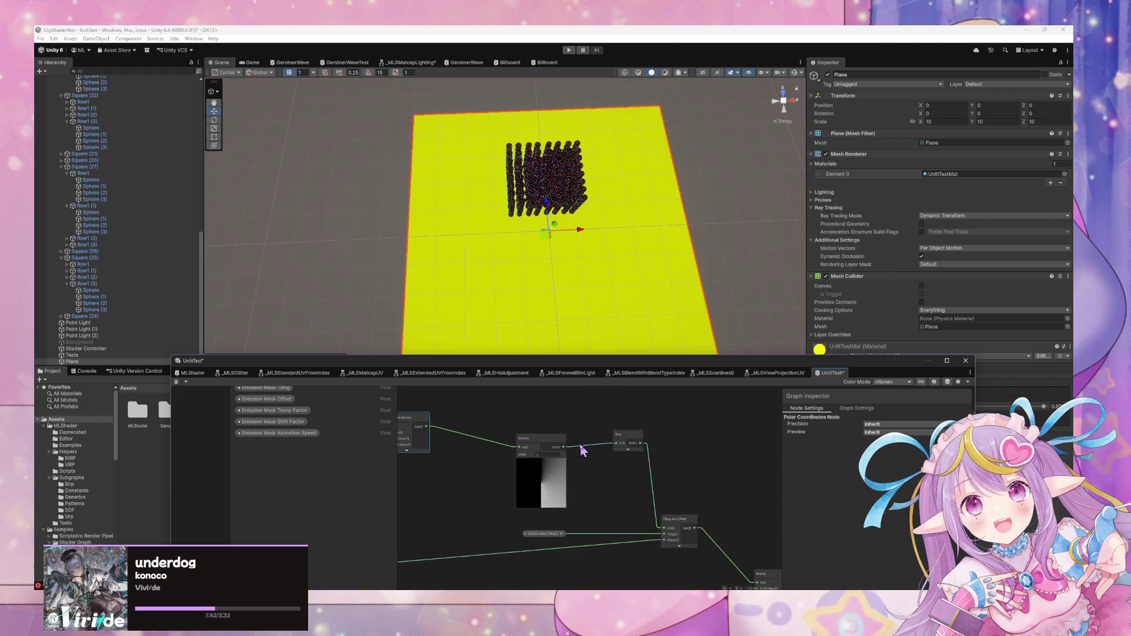
pyautogui.moveTo(628, 483); pyautogui.dragTo(587, 448)
pyautogui.click(636, 491)
pyautogui.moveTo(636, 492)
pyautogui.mouseDown()
pyautogui.moveTo(648, 469)
pyautogui.moveTo(770, 421)
pyautogui.moveTo(695, 492)
pyautogui.moveTo(739, 493)
pyautogui.moveTo(714, 493)
pyautogui.mouseUp()
pyautogui.moveTo(617, 502); pyautogui.dragTo(468, 489)
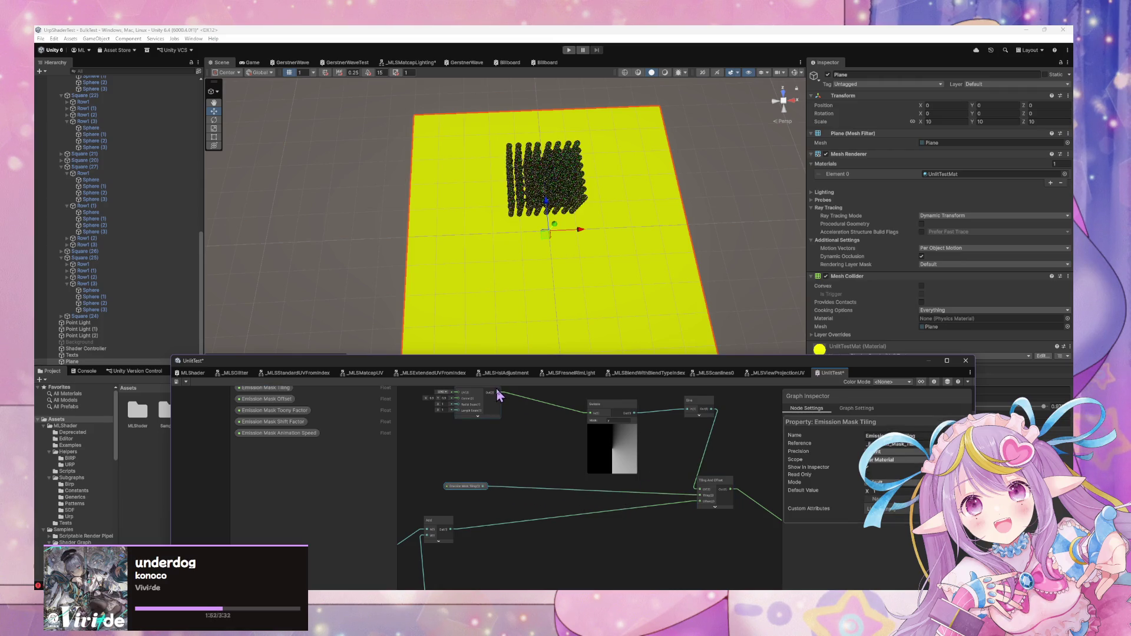
# Wire the Polar Coordinates output into Tiling And Offset and shift that node left
pyautogui.moveTo(498, 395); pyautogui.dragTo(600, 460)
pyautogui.moveTo(718, 500); pyautogui.dragTo(665, 508)
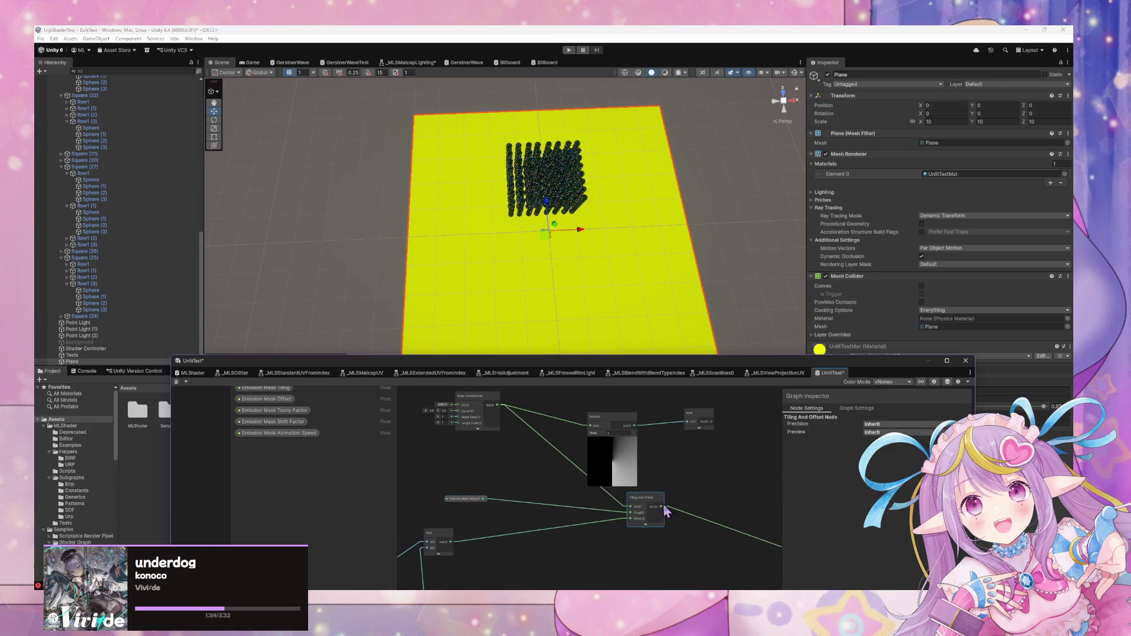
pyautogui.rightClick(589, 418)
pyautogui.click(536, 481)
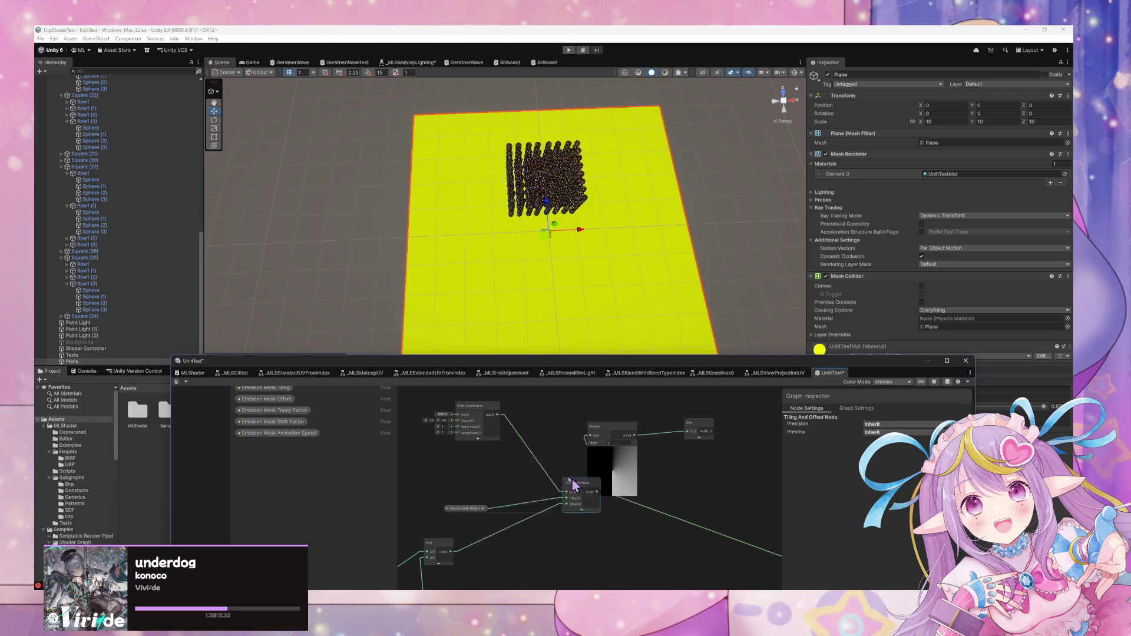
# Reconnect the Sine output to the Remap input
pyautogui.moveTo(648, 475)
pyautogui.mouseDown()
pyautogui.moveTo(550, 397)
pyautogui.moveTo(526, 464)
pyautogui.mouseUp()
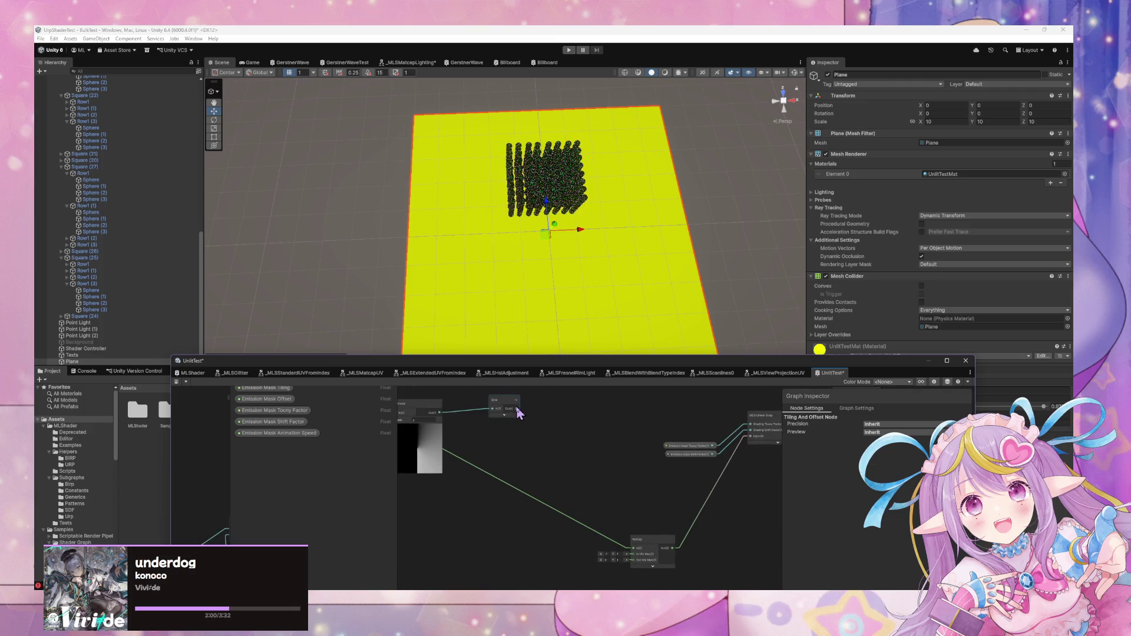
pyautogui.moveTo(519, 413); pyautogui.dragTo(623, 526)
pyautogui.moveTo(634, 564); pyautogui.dragTo(634, 560)
pyautogui.press('f')
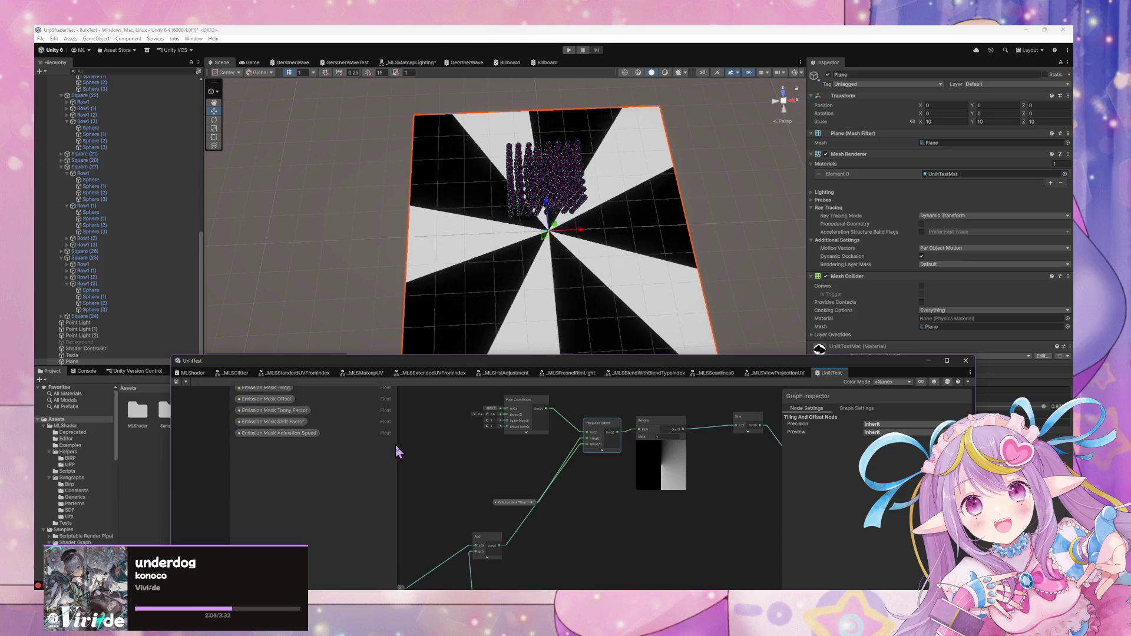
# Move the Shader Graph window aside and drag Emission Mask Shift Factor to -0.2
pyautogui.moveTo(746, 366)
pyautogui.mouseDown()
pyautogui.moveTo(652, 389)
pyautogui.moveTo(561, 447)
pyautogui.mouseUp()
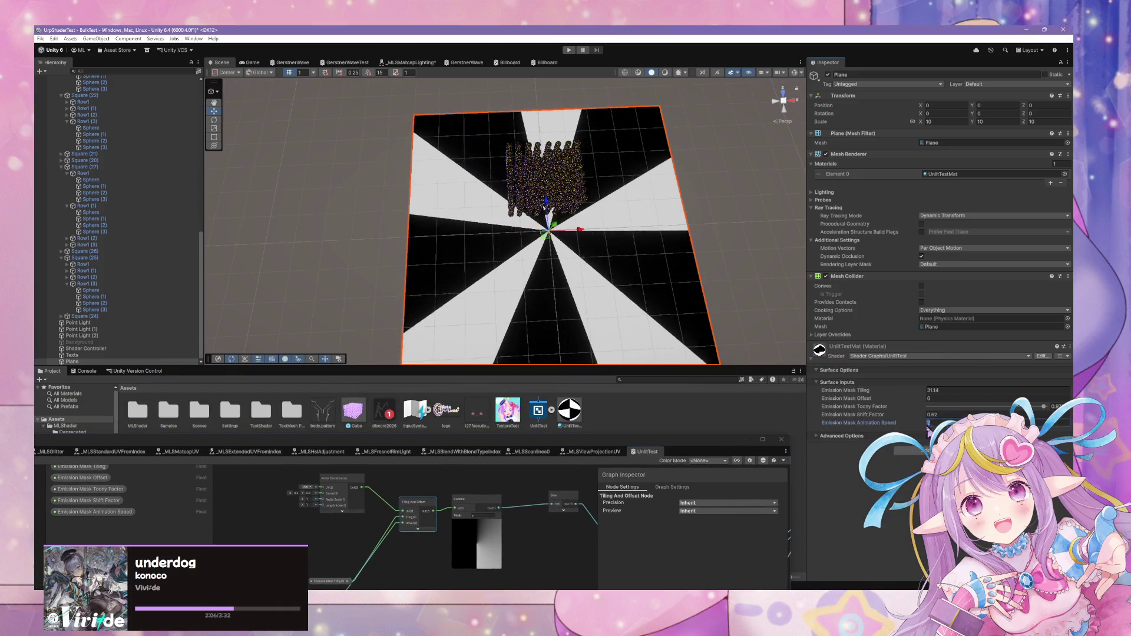
pyautogui.moveTo(860, 422); pyautogui.dragTo(827, 428)
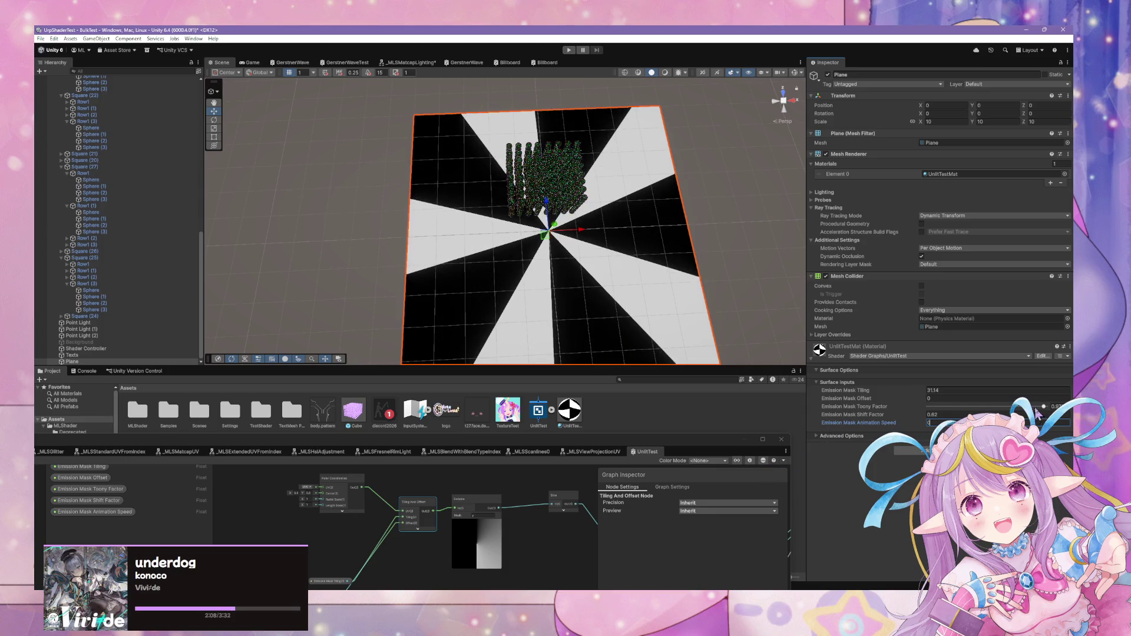
pyautogui.moveTo(929, 418)
pyautogui.mouseDown()
pyautogui.moveTo(919, 412)
pyautogui.moveTo(928, 417)
pyautogui.mouseUp()
pyautogui.write('-0.2')
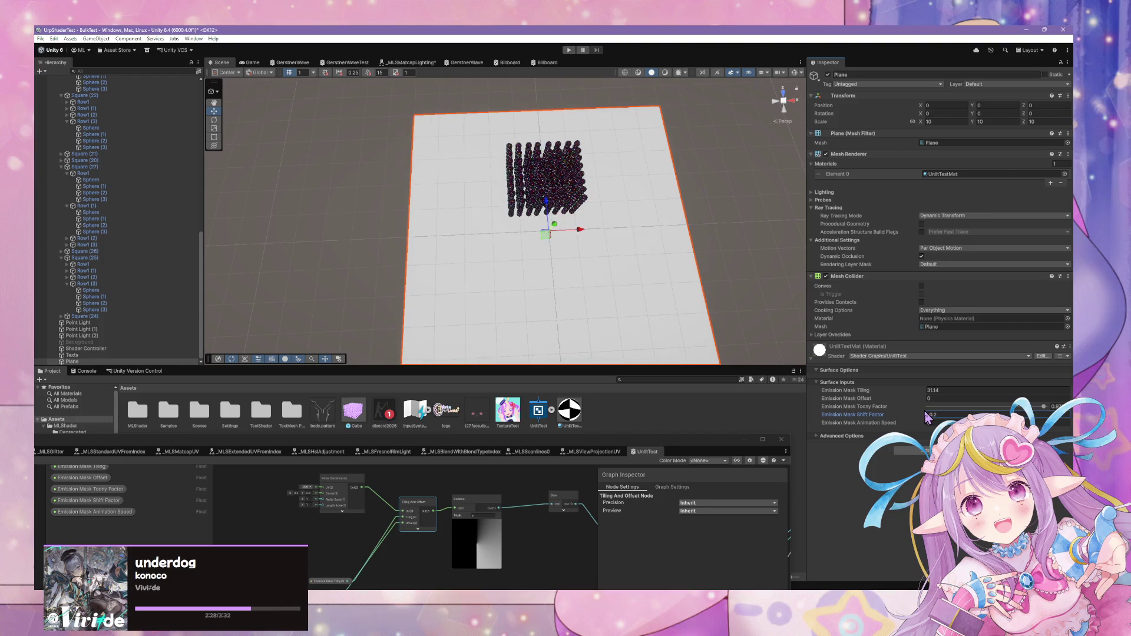
pyautogui.doubleClick(583, 446)
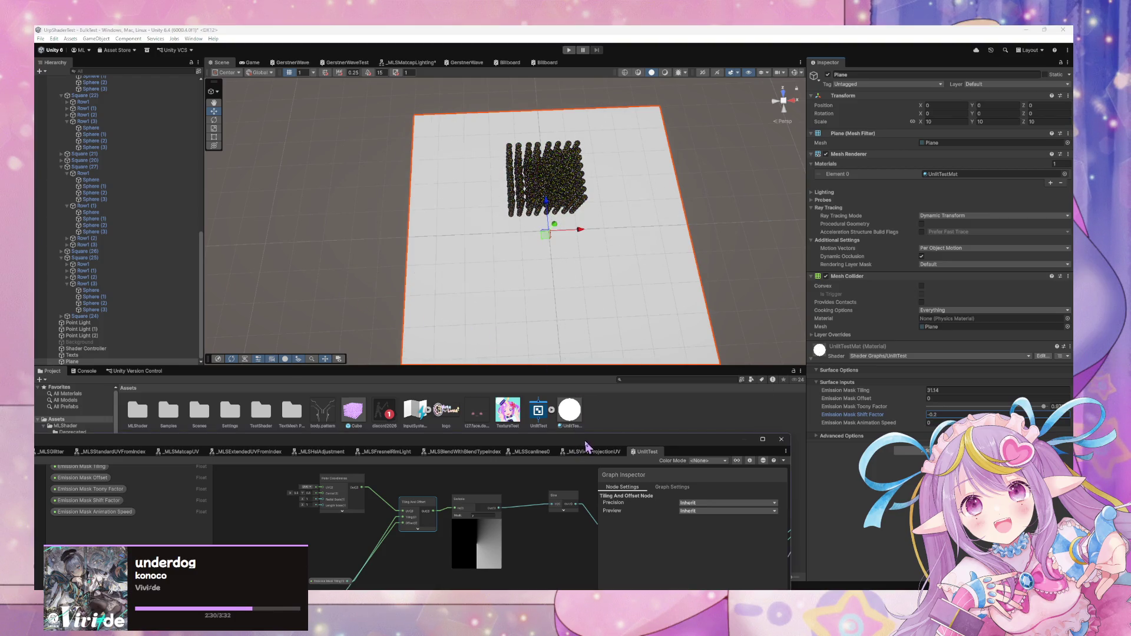
# Regroup the Emission Mask Tiling, Add, Offset and Animation Speed nodes near Polar Coordinates
pyautogui.moveTo(457, 402)
pyautogui.mouseDown()
pyautogui.moveTo(427, 358)
pyautogui.moveTo(455, 353)
pyautogui.moveTo(444, 380)
pyautogui.mouseUp()
pyautogui.click(416, 334)
pyautogui.moveTo(420, 427)
pyautogui.mouseDown()
pyautogui.moveTo(501, 296)
pyautogui.moveTo(559, 267)
pyautogui.mouseUp()
pyautogui.moveTo(404, 326)
pyautogui.mouseDown()
pyautogui.moveTo(464, 263)
pyautogui.moveTo(498, 268)
pyautogui.mouseUp()
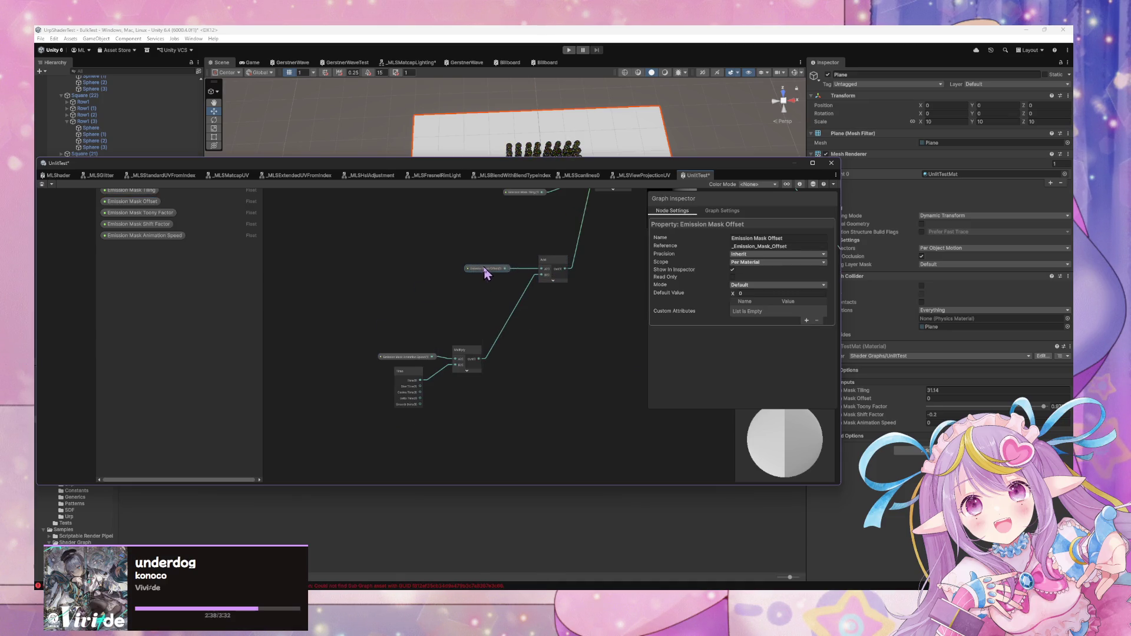
pyautogui.moveTo(465, 353); pyautogui.dragTo(517, 301)
pyautogui.moveTo(406, 357)
pyautogui.mouseDown()
pyautogui.moveTo(444, 298)
pyautogui.moveTo(429, 341)
pyautogui.moveTo(389, 287)
pyautogui.mouseUp()
pyautogui.scroll(5, 487, 404)
pyautogui.click(381, 340)
# Add a UV node beside Polar Coordinates and make the Shader Graph window taller
pyautogui.press('space')
pyautogui.write('uv')
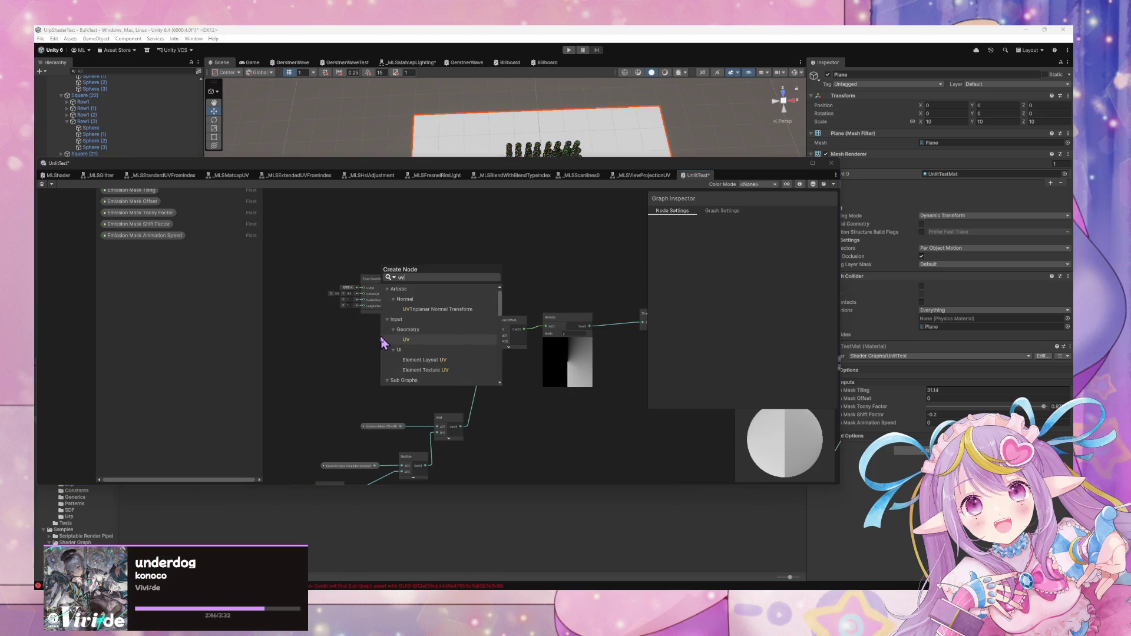
pyautogui.press('Return')
pyautogui.click(408, 375)
pyautogui.moveTo(406, 353)
pyautogui.mouseDown()
pyautogui.moveTo(375, 354)
pyautogui.moveTo(377, 327)
pyautogui.moveTo(406, 377)
pyautogui.mouseUp()
pyautogui.moveTo(388, 328); pyautogui.dragTo(398, 331)
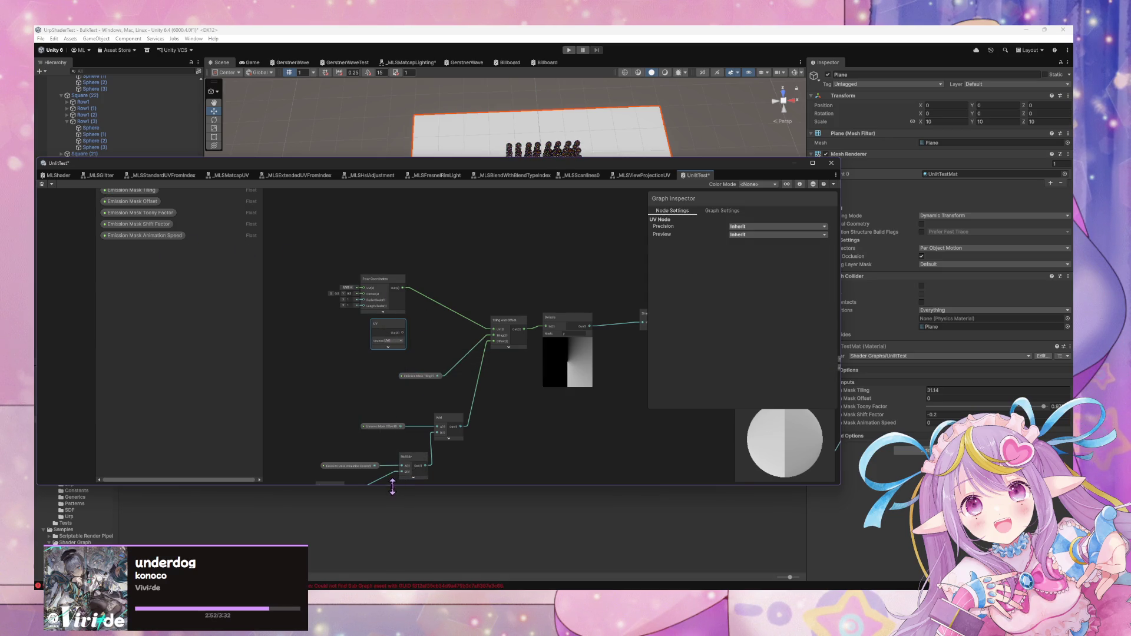
pyautogui.moveTo(395, 485); pyautogui.dragTo(396, 563)
pyautogui.click(255, 254)
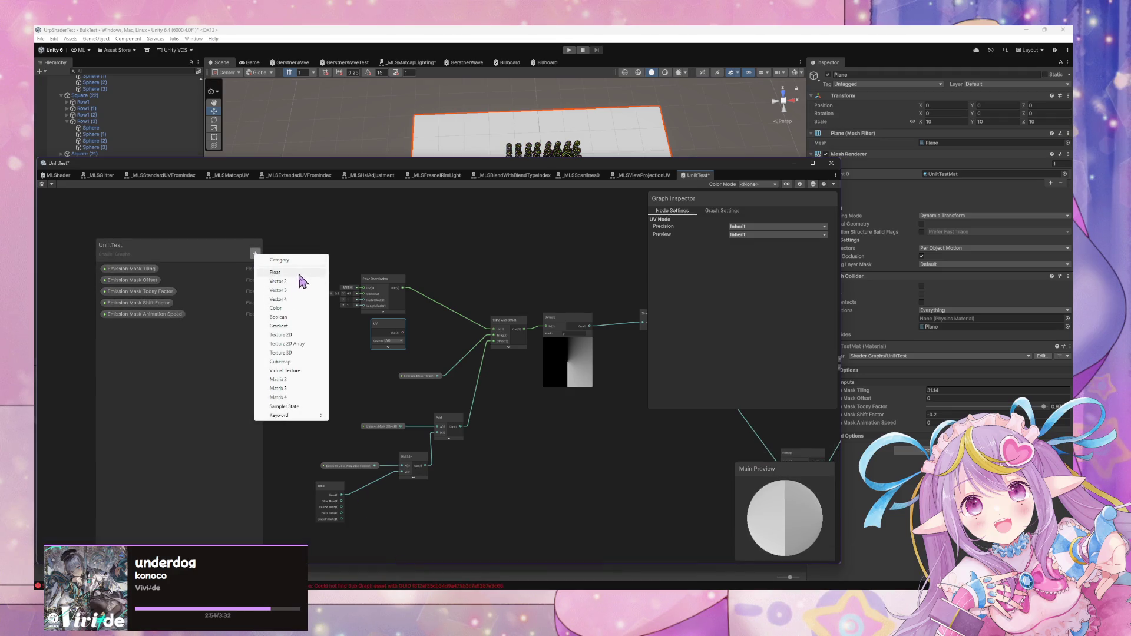
# Add a Float property named Emission Mask Polar Coordinates UV Blend, then switch to MLShader
pyautogui.click(293, 273)
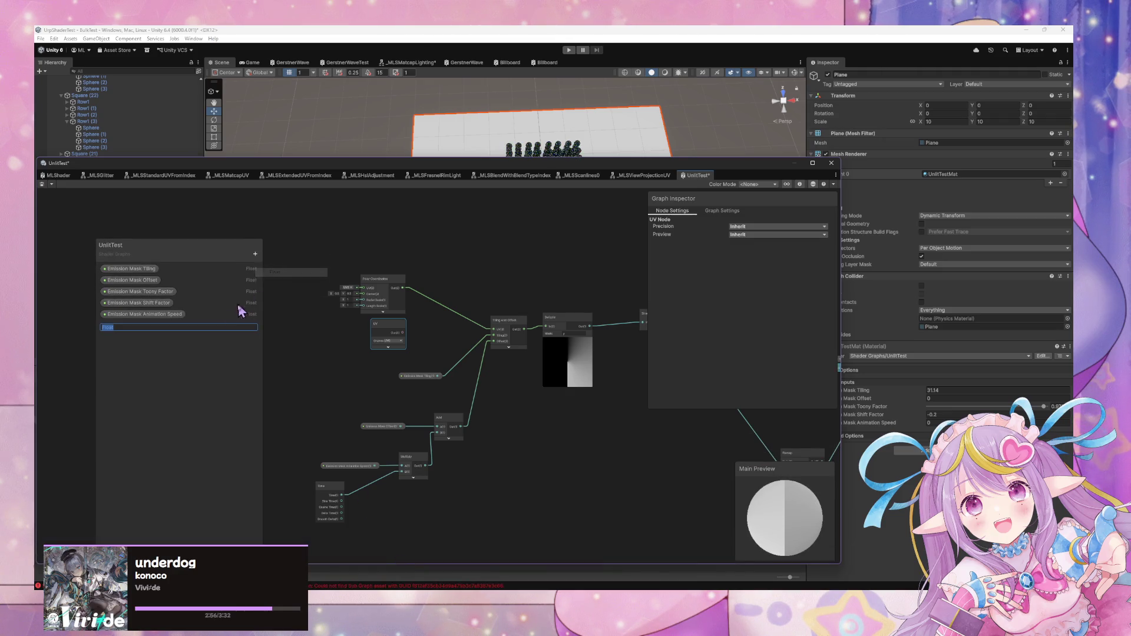
pyautogui.press('Return')
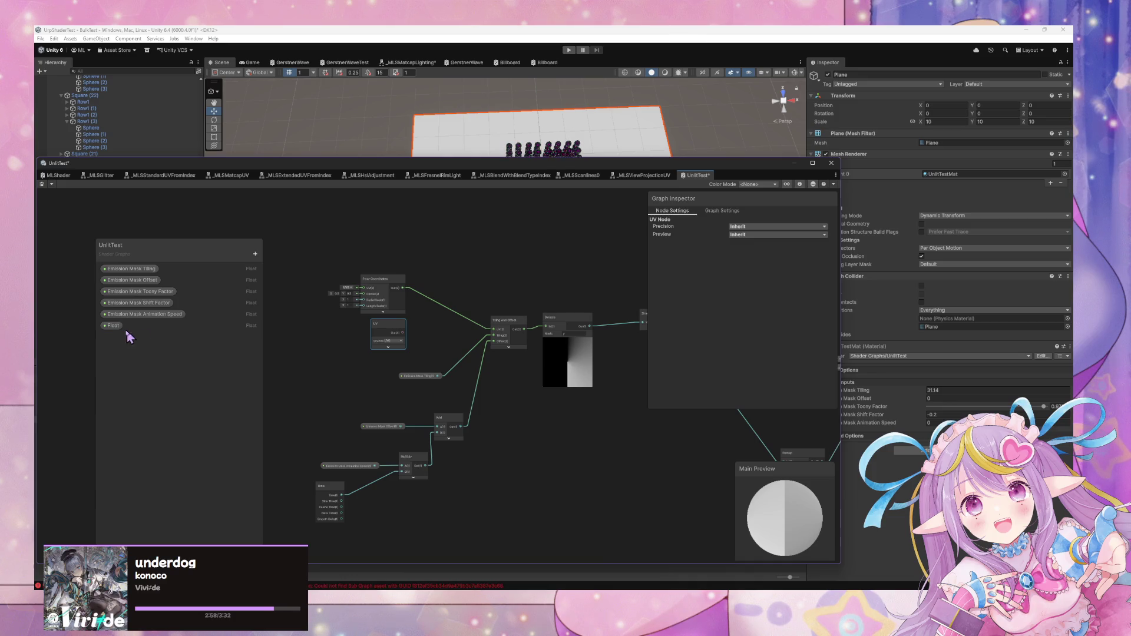
pyautogui.doubleClick(115, 328)
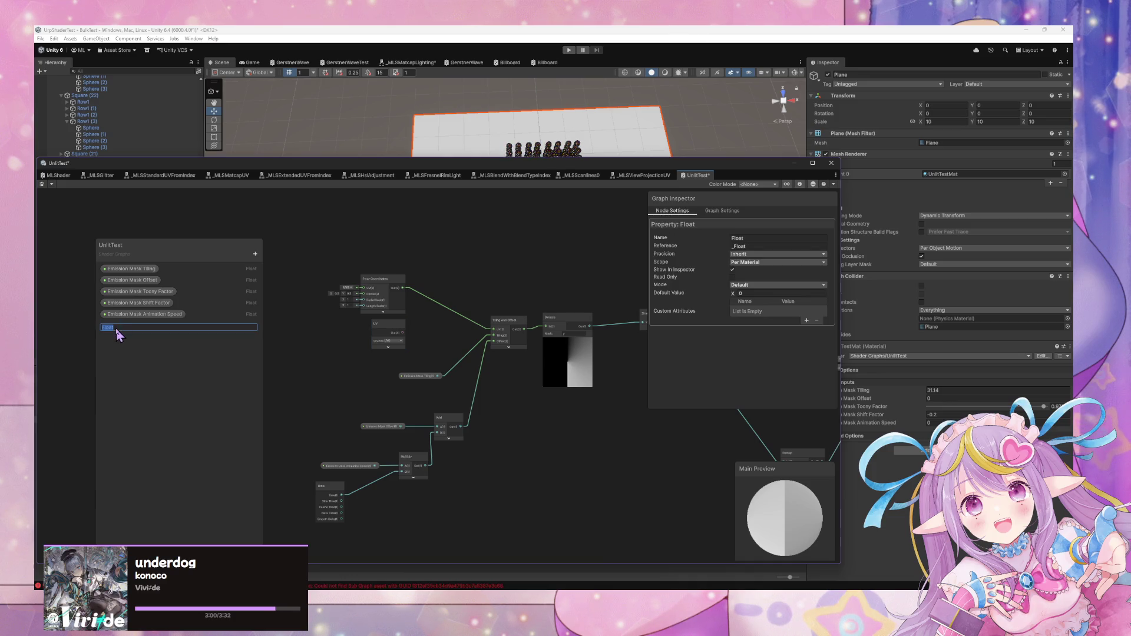
pyautogui.write('Emi')
pyautogui.press('Return')
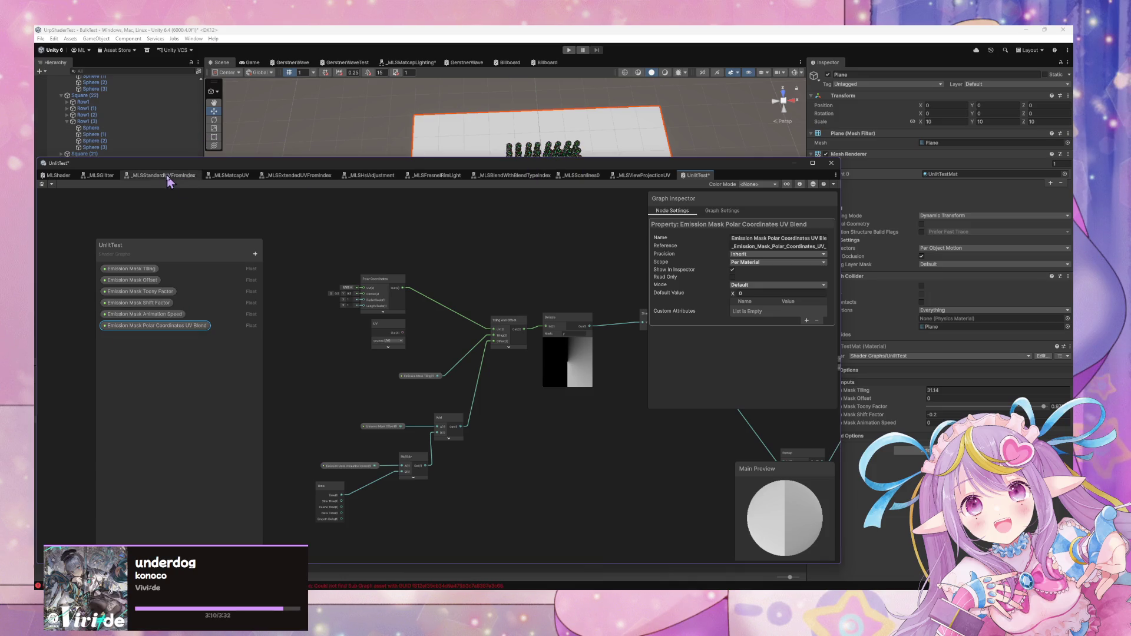
pyautogui.click(44, 176)
pyautogui.scroll(-5, 240, 454)
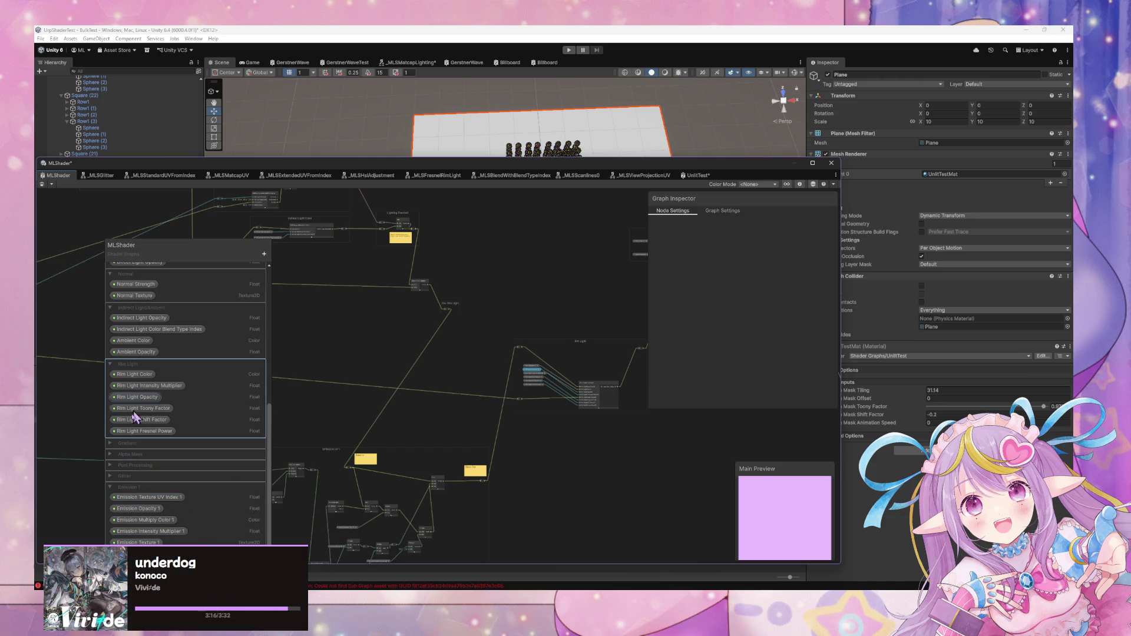
# Rename the Glitter blend property to Glitter UV Polar Coordinates Blend and save the shader
pyautogui.click(111, 476)
pyautogui.scroll(-4, 159, 438)
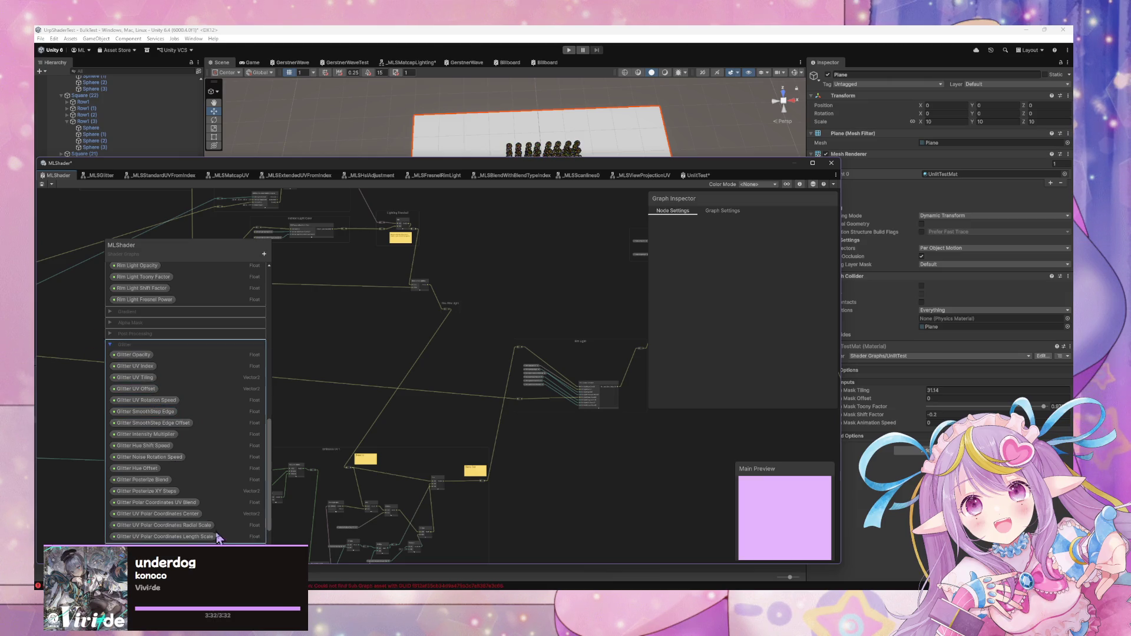
pyautogui.doubleClick(186, 503)
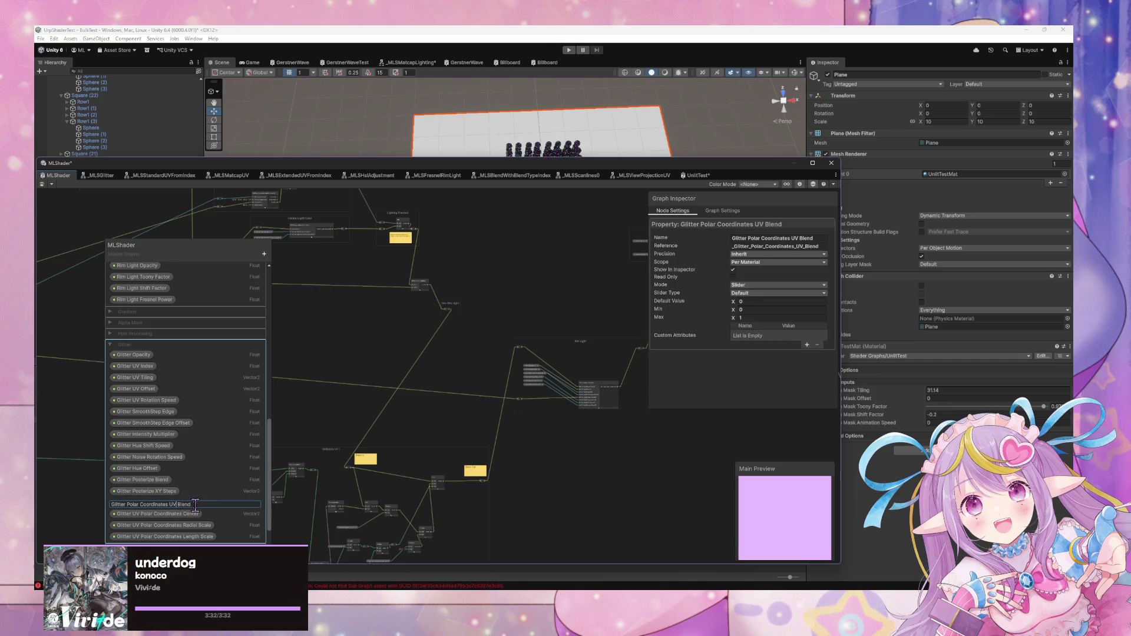
pyautogui.press('BackSpace')
pyautogui.press('BackSpace')
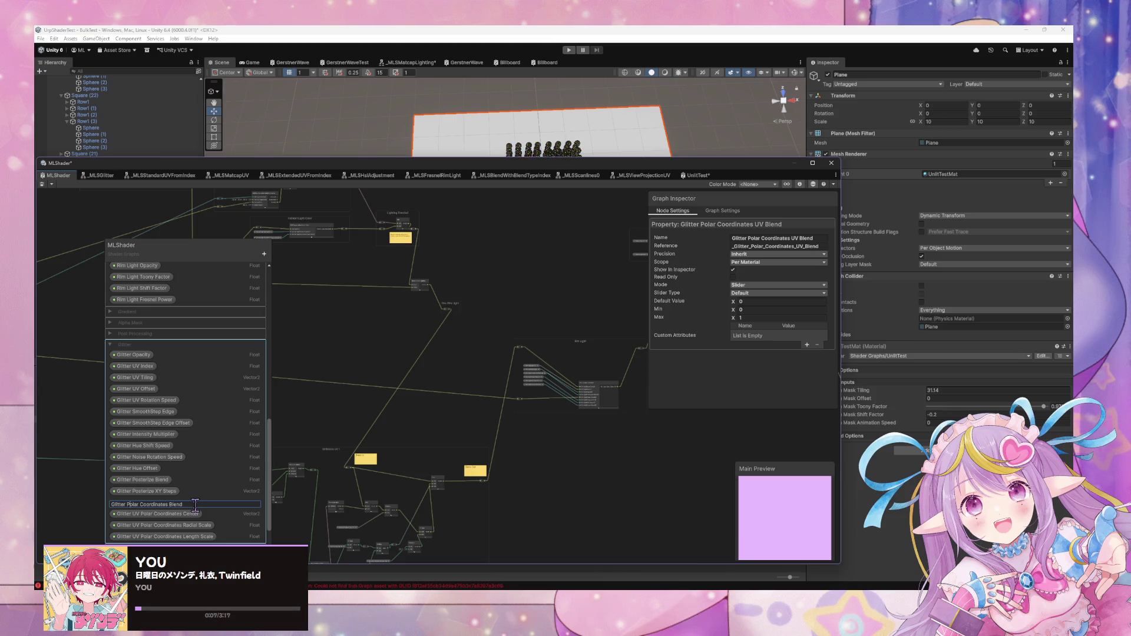
pyautogui.write('UV')
pyautogui.press('Return')
pyautogui.scroll(-1, 343, 311)
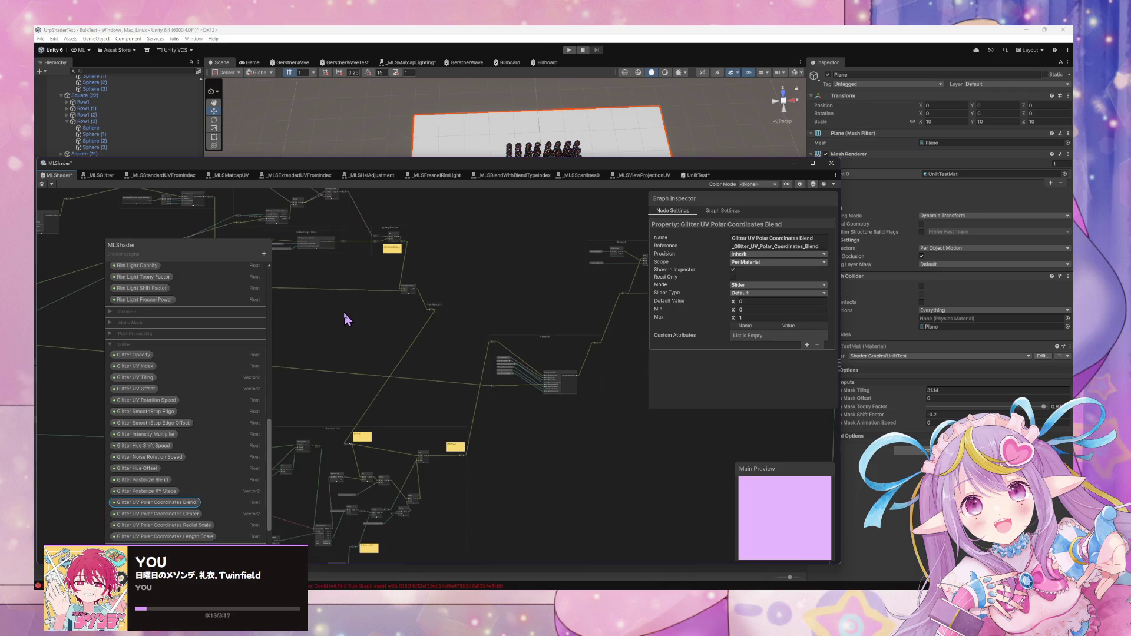
pyautogui.moveTo(238, 169); pyautogui.dragTo(406, 156)
pyautogui.click(210, 171)
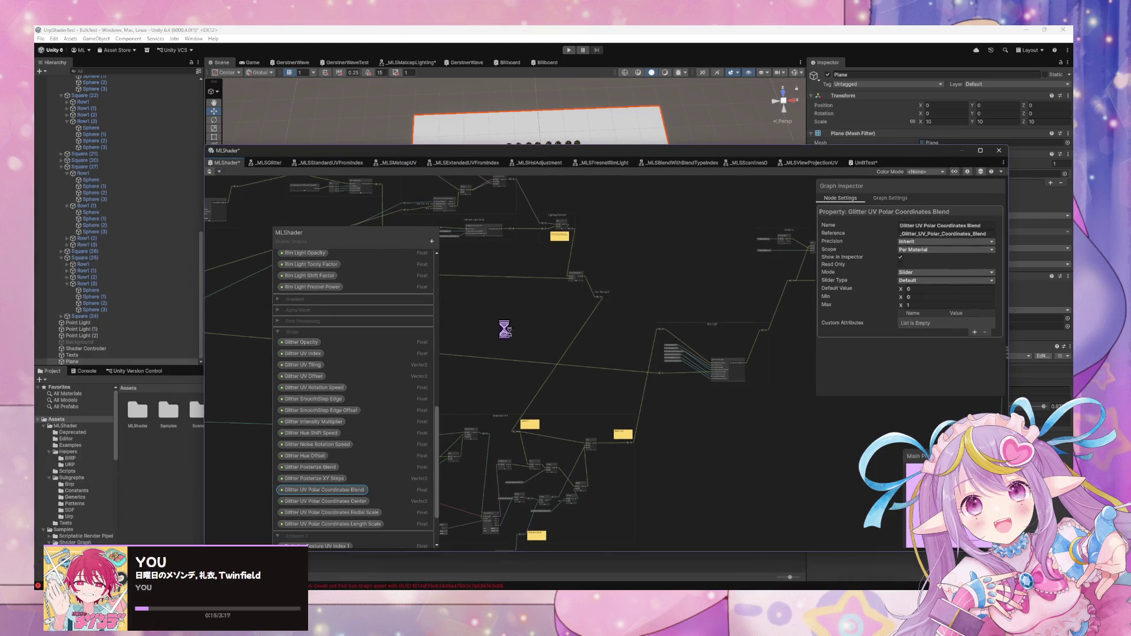
# Review MLShader's Glitter UV, Rotate and Polar Coordinates nodes, then return to the UnlitTest graph
pyautogui.scroll(3, 618, 448)
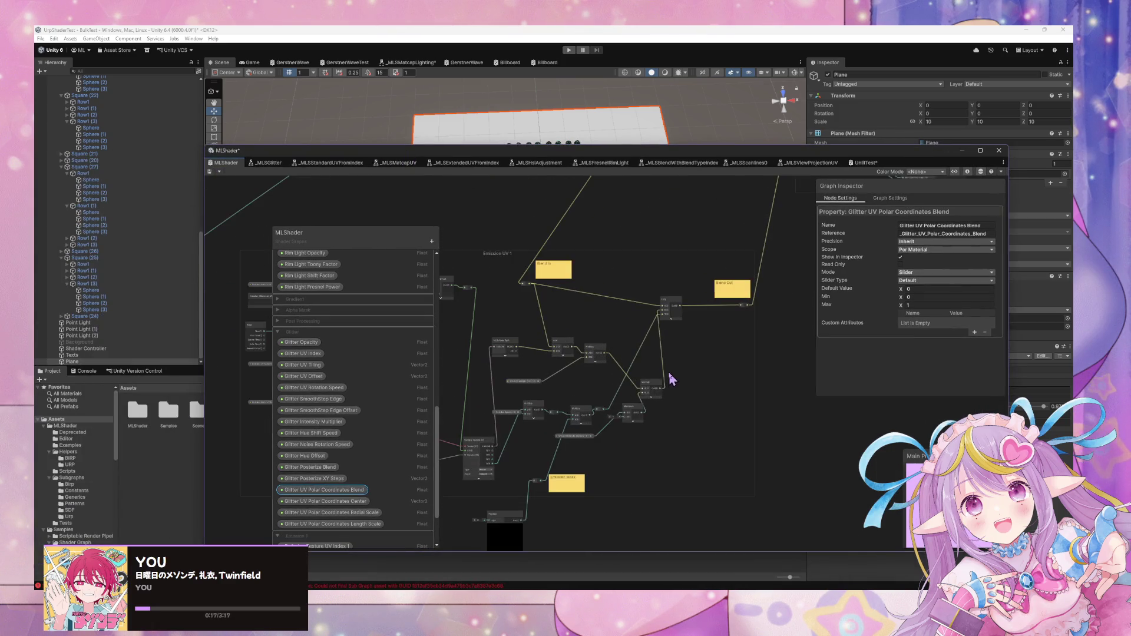
pyautogui.scroll(2, 605, 480)
pyautogui.scroll(-2, 605, 480)
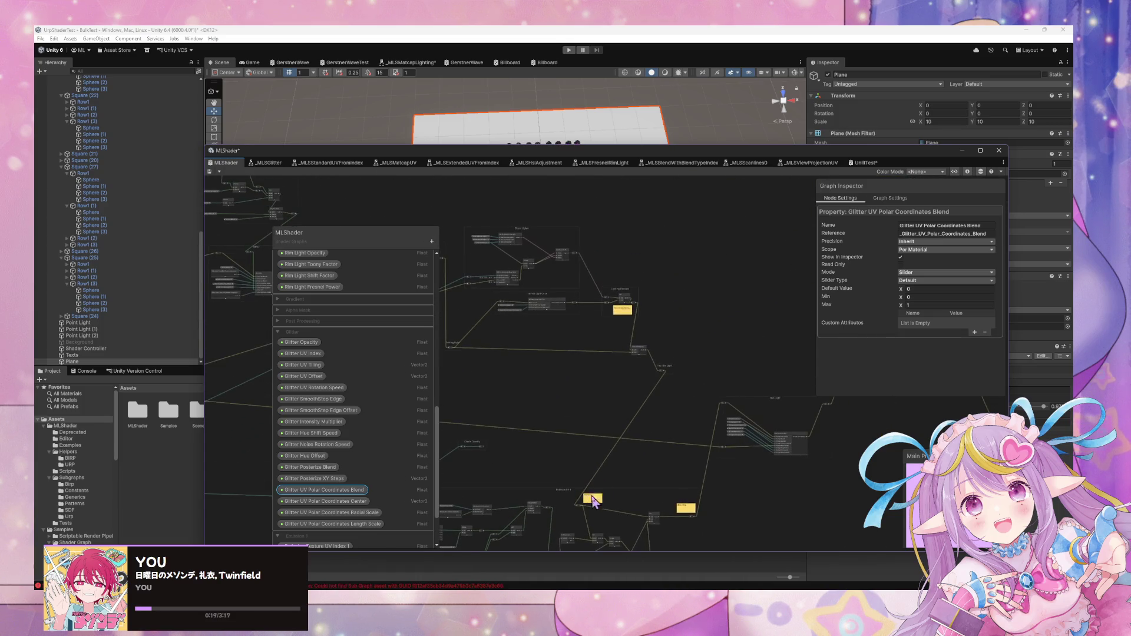
pyautogui.scroll(2, 687, 316)
pyautogui.scroll(-1, 704, 393)
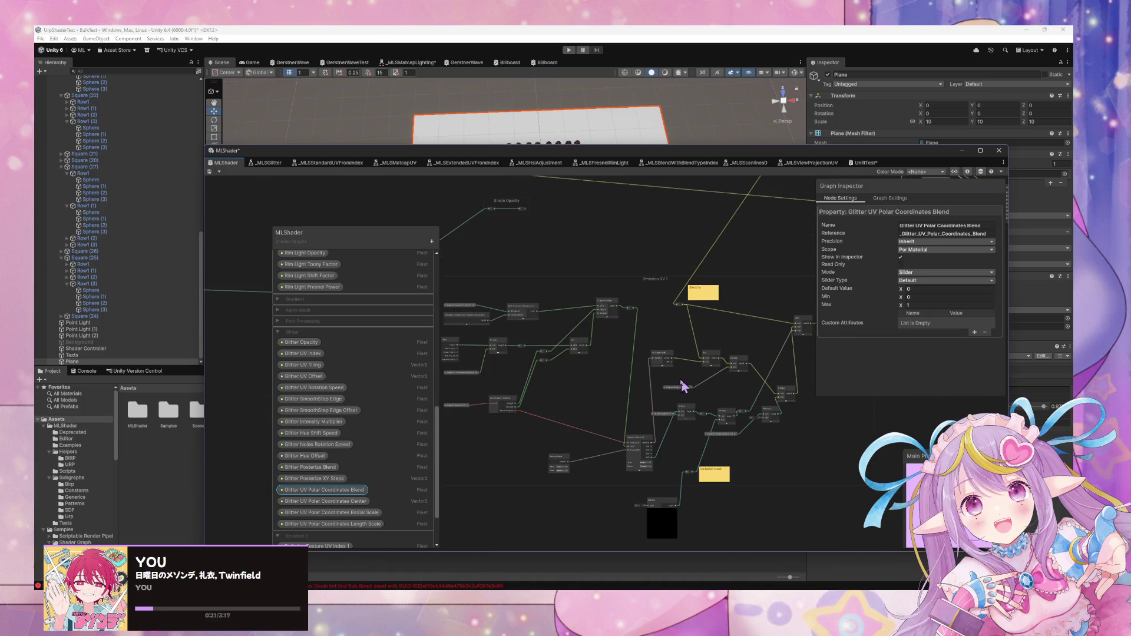
pyautogui.scroll(2, 589, 313)
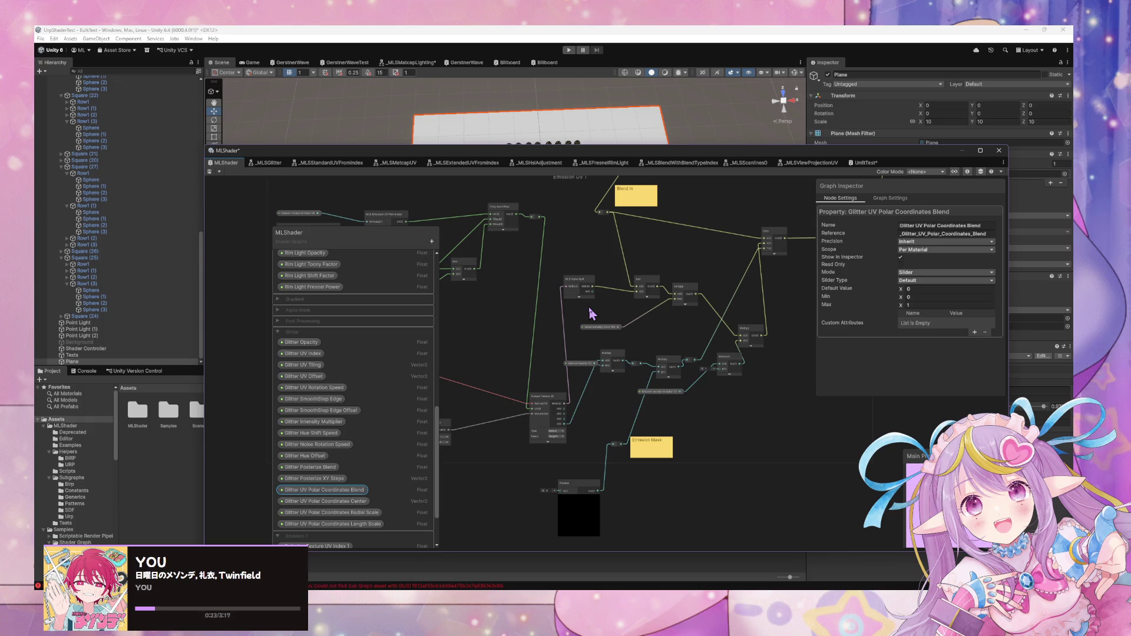
pyautogui.moveTo(592, 313); pyautogui.dragTo(585, 411)
pyautogui.scroll(-5, 518, 424)
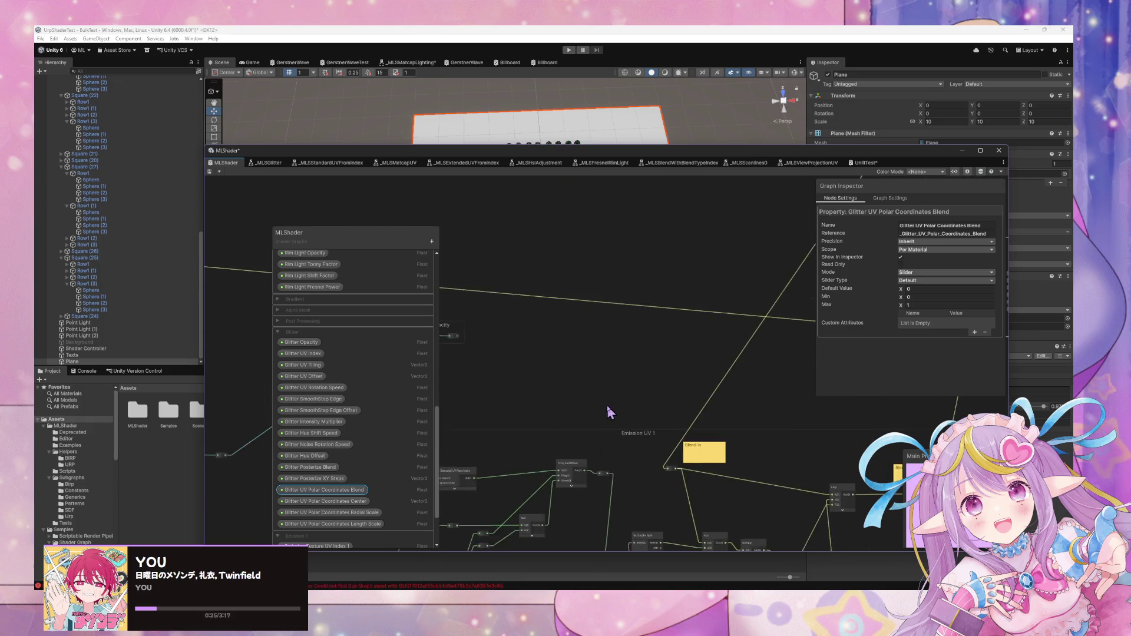
pyautogui.scroll(8, 715, 505)
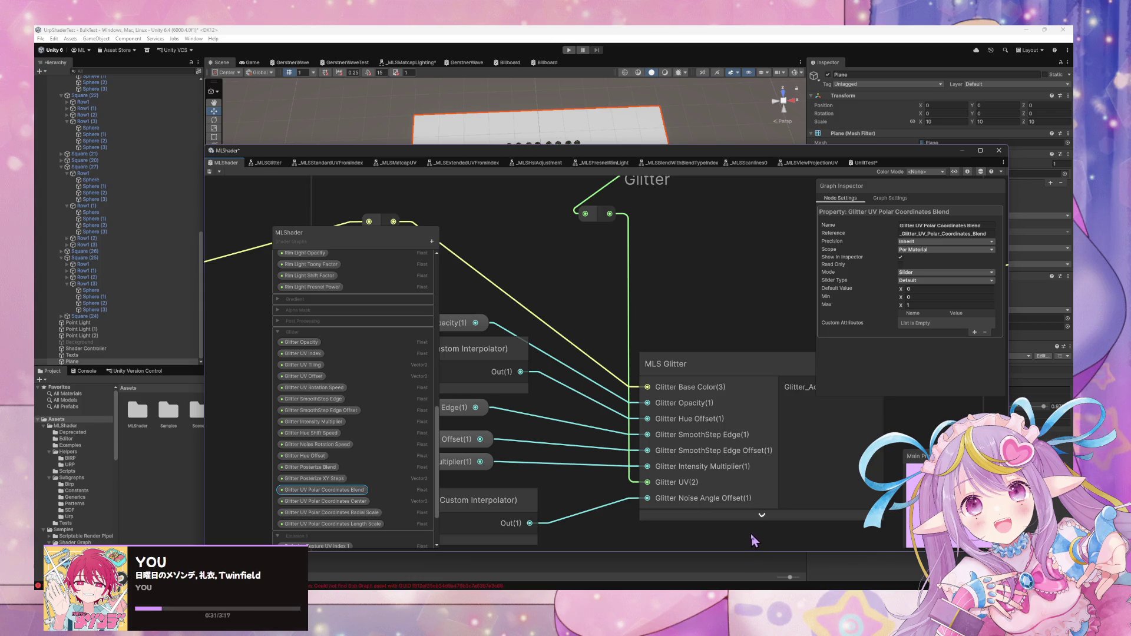
pyautogui.scroll(-6, 754, 541)
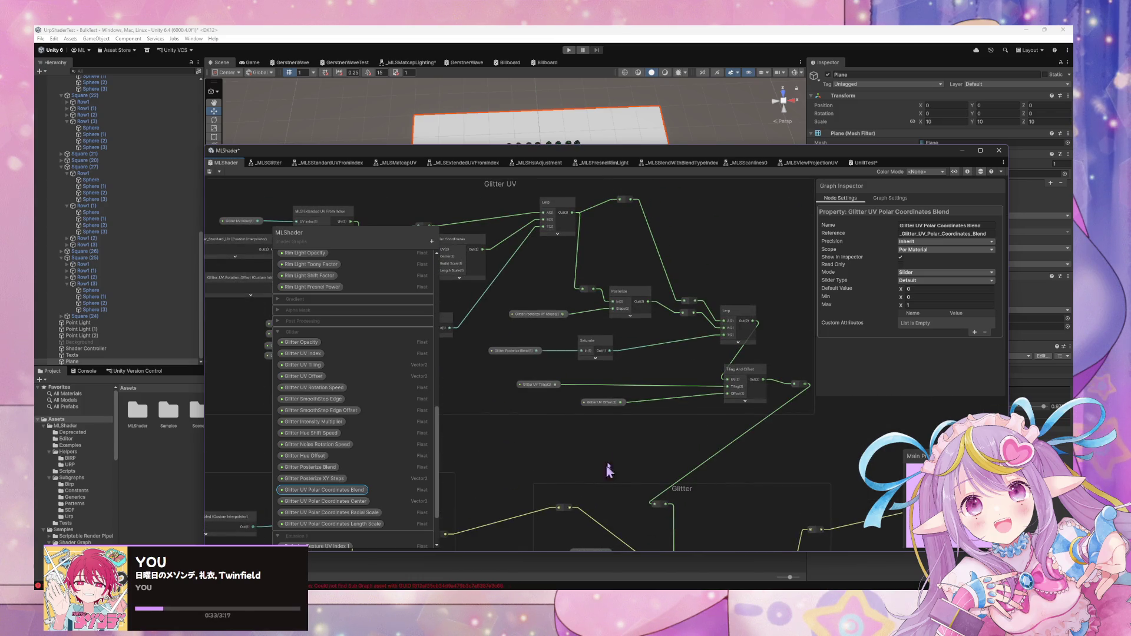
pyautogui.scroll(3, 656, 501)
pyautogui.moveTo(570, 476)
pyautogui.mouseDown()
pyautogui.moveTo(846, 501)
pyautogui.moveTo(812, 485)
pyautogui.mouseUp()
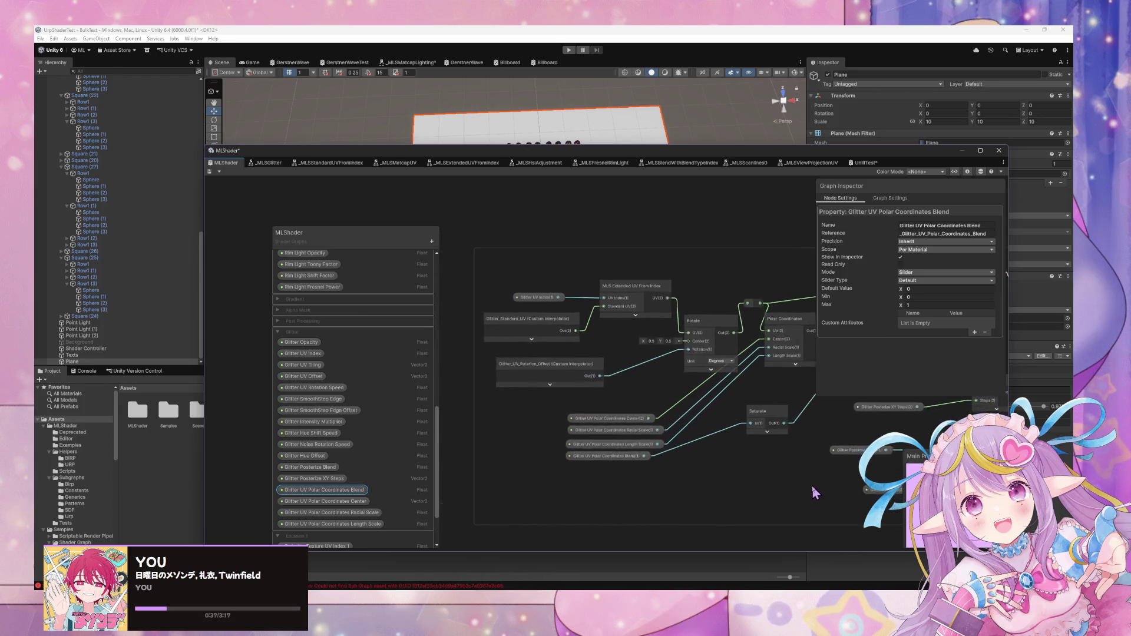
pyautogui.scroll(-5, 606, 446)
pyautogui.scroll(-8, 608, 368)
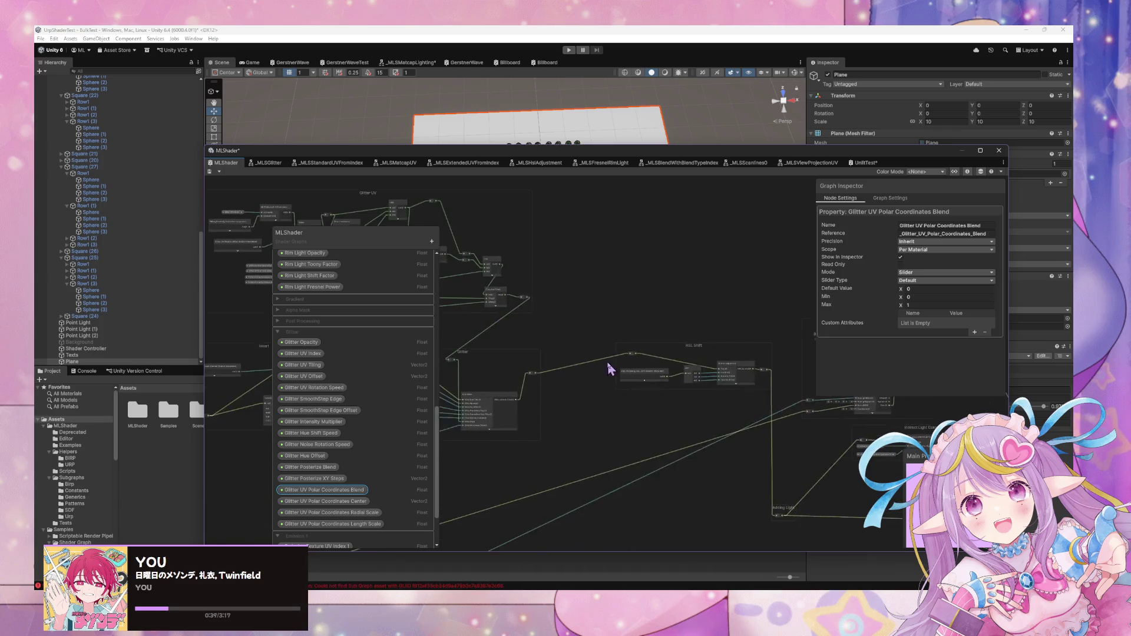
pyautogui.scroll(3, 676, 350)
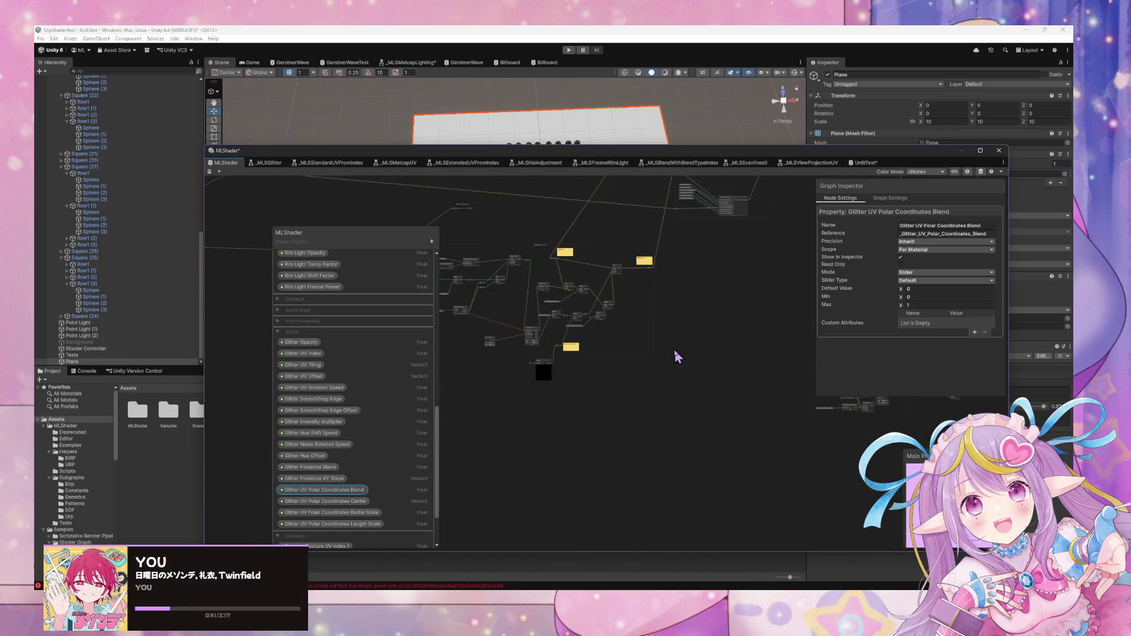
pyautogui.click(864, 163)
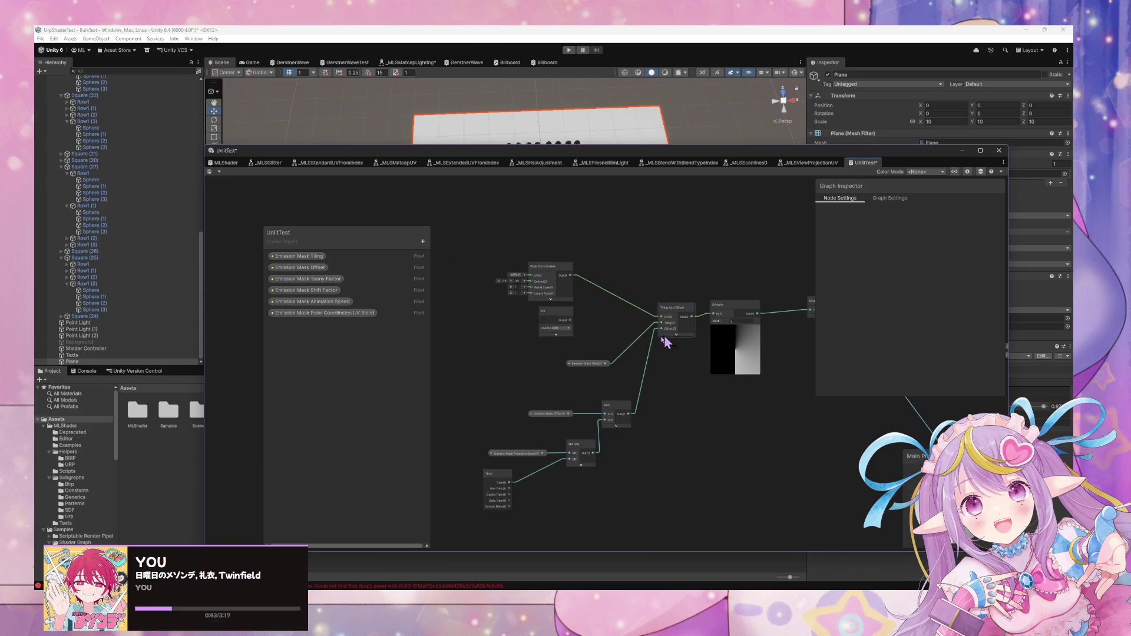
# Rename the blend property to Emission Mask UV Polar Coordinates Blend and place it on the canvas
pyautogui.scroll(2, 666, 389)
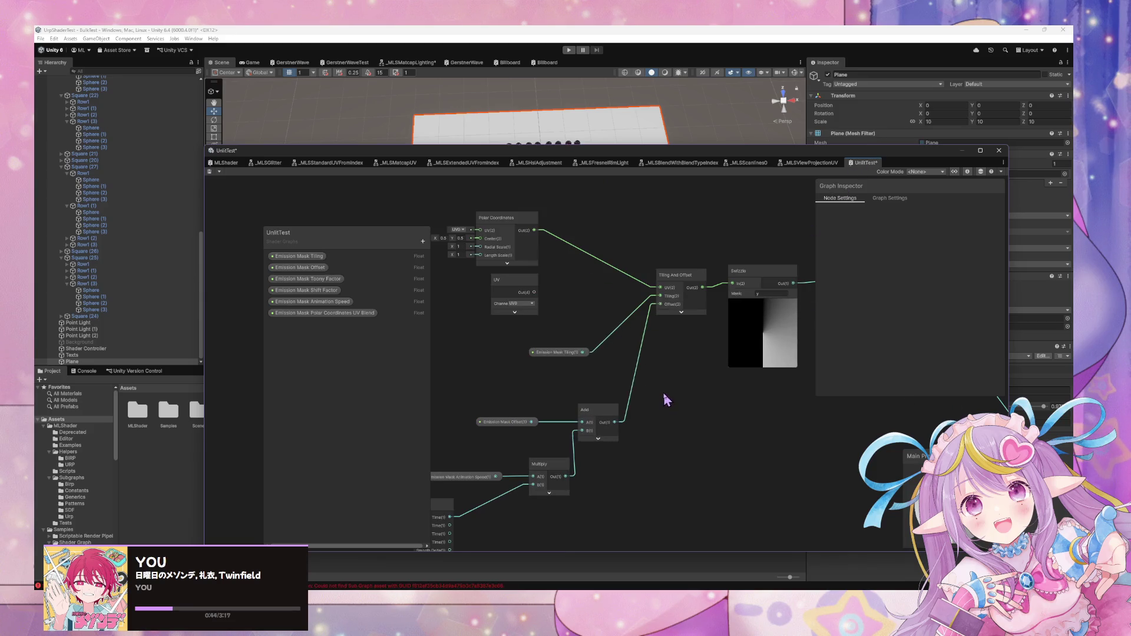
pyautogui.doubleClick(365, 314)
pyautogui.press('BackSpace')
pyautogui.press('BackSpace')
pyautogui.write('UV')
pyautogui.press('Return')
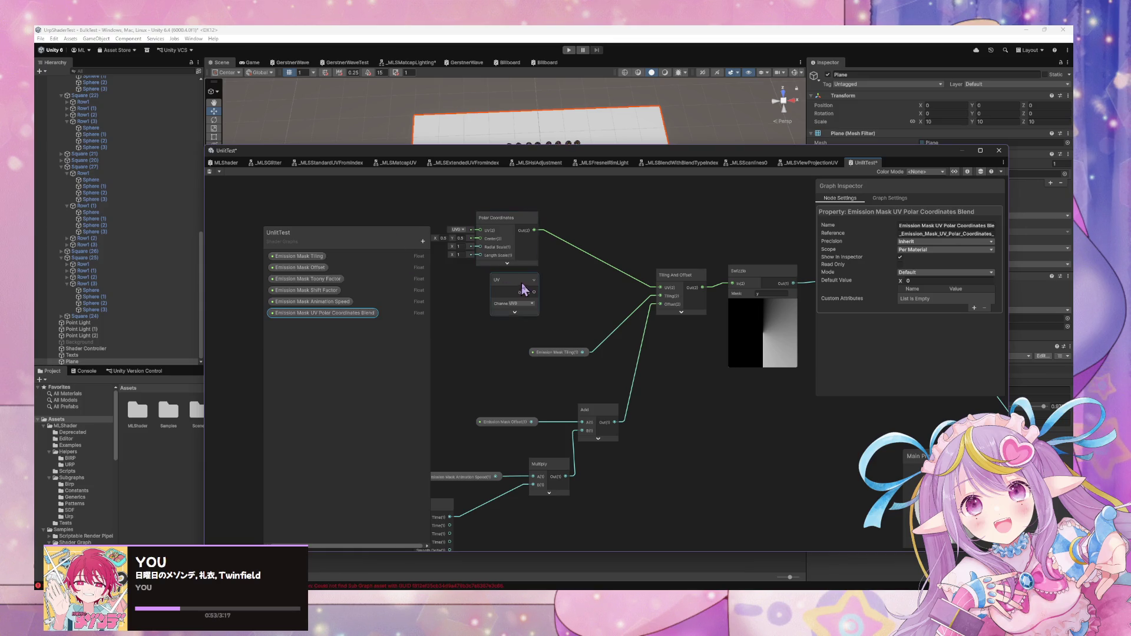
pyautogui.moveTo(333, 321)
pyautogui.mouseDown()
pyautogui.moveTo(345, 327)
pyautogui.moveTo(347, 277)
pyautogui.moveTo(494, 340)
pyautogui.mouseUp()
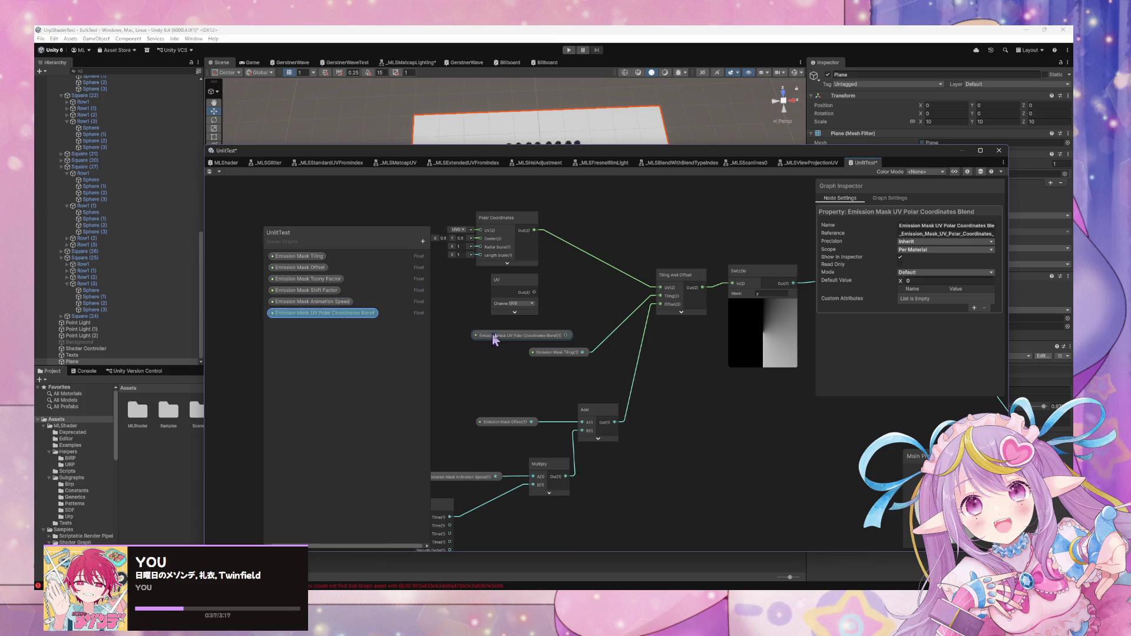
# Add a Saturate node and connect the blend property into its input
pyautogui.press('space')
pyautogui.write('saturate')
pyautogui.press('Return')
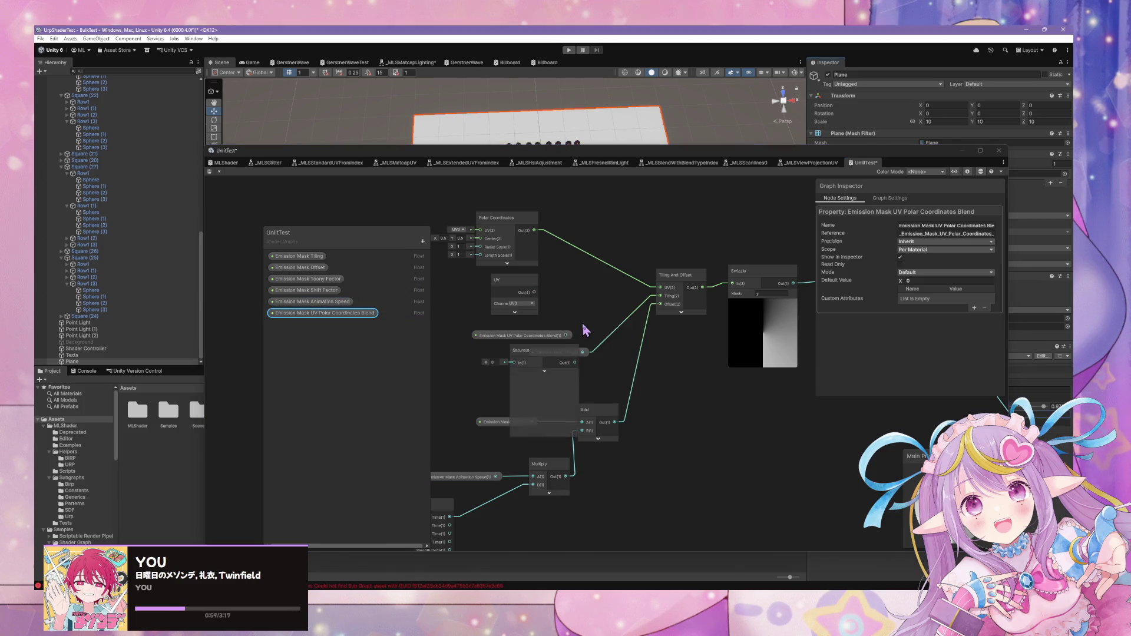
pyautogui.click(542, 371)
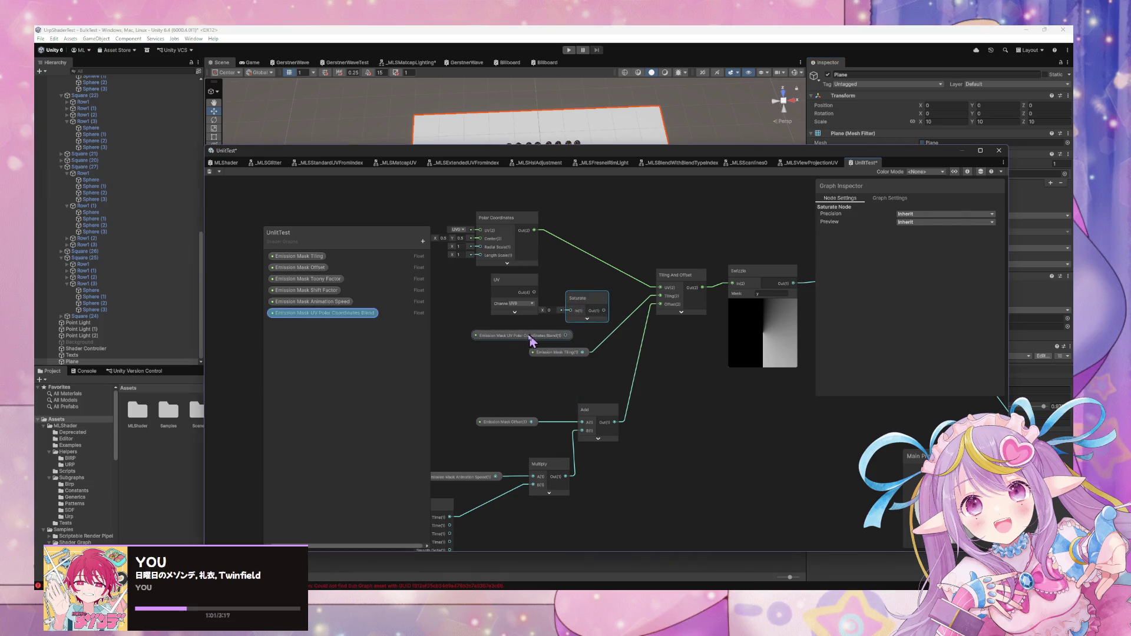
pyautogui.moveTo(531, 341); pyautogui.dragTo(464, 334)
pyautogui.moveTo(560, 353); pyautogui.dragTo(578, 377)
pyautogui.moveTo(590, 306); pyautogui.dragTo(581, 331)
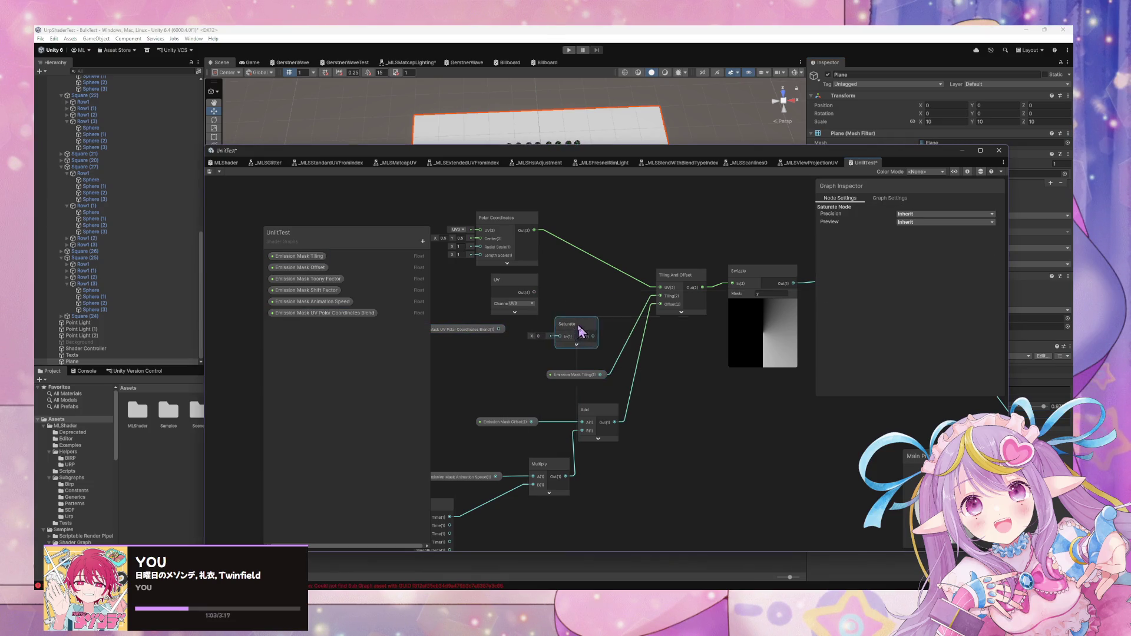
pyautogui.moveTo(498, 329)
pyautogui.mouseDown()
pyautogui.moveTo(559, 336)
pyautogui.moveTo(544, 331)
pyautogui.mouseUp()
pyautogui.press('f')
pyautogui.moveTo(604, 364); pyautogui.dragTo(603, 366)
pyautogui.moveTo(559, 242)
pyautogui.mouseDown()
pyautogui.moveTo(456, 238)
pyautogui.moveTo(614, 278)
pyautogui.mouseUp()
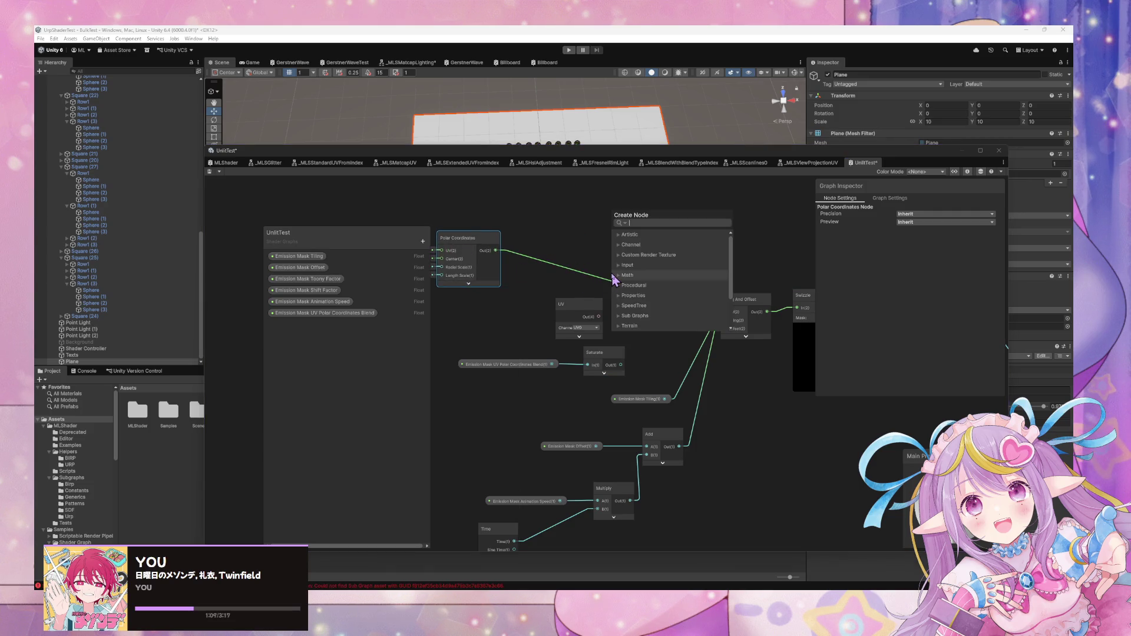
# Set the UV Polar Coordinates Blend property's mode to Slider
pyautogui.moveTo(578, 313); pyautogui.dragTo(471, 310)
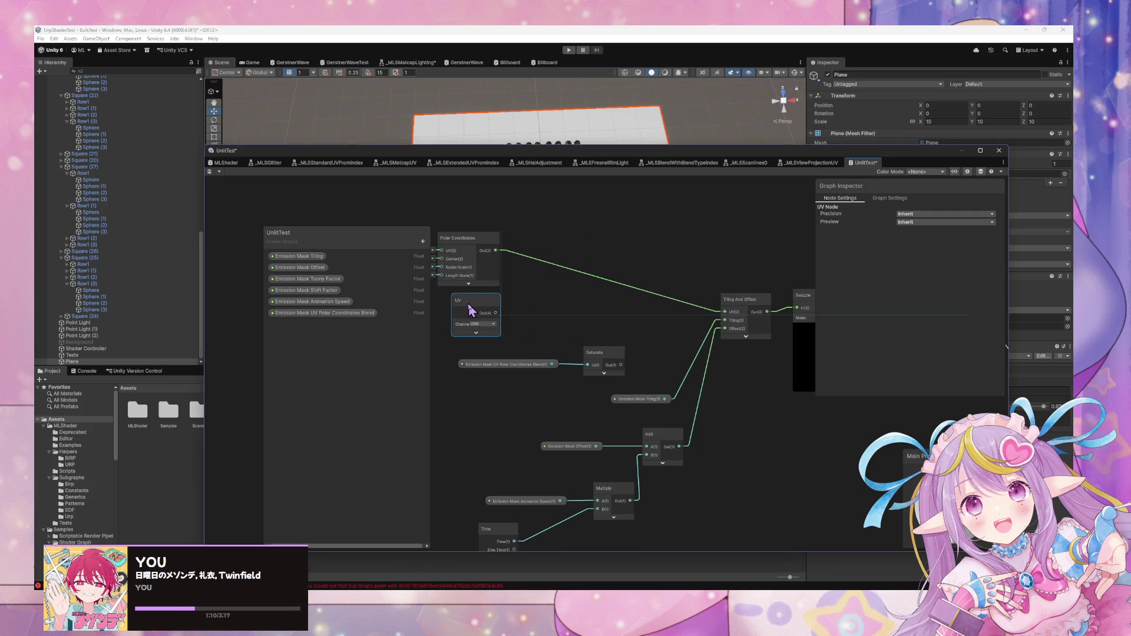
pyautogui.click(355, 315)
pyautogui.click(924, 273)
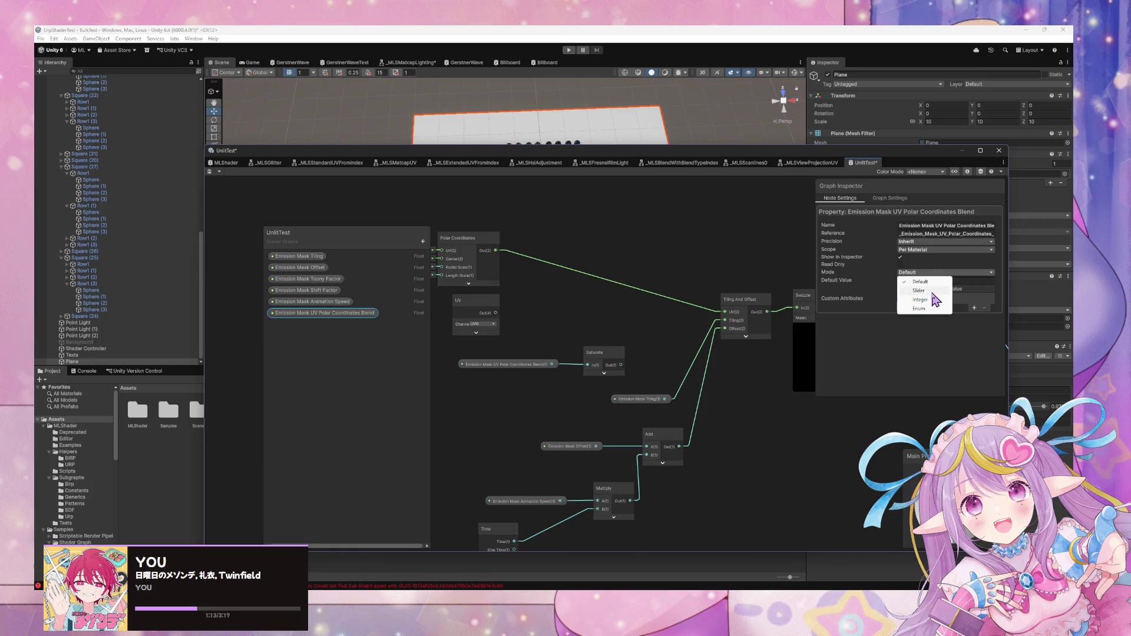
pyautogui.click(925, 289)
pyautogui.click(612, 313)
pyautogui.press('space')
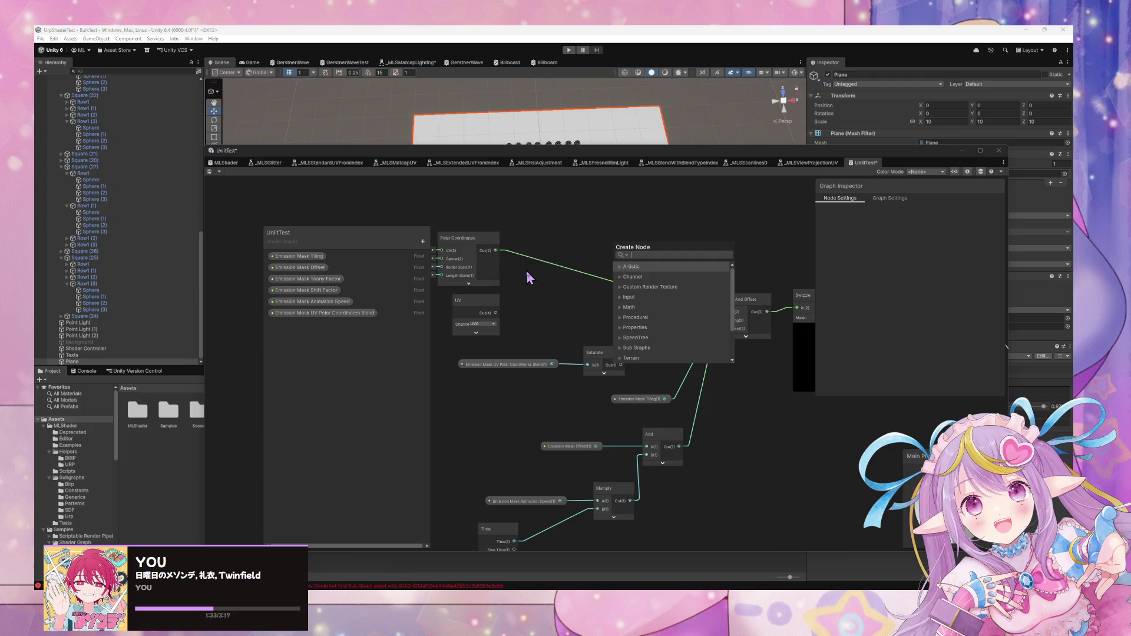
pyautogui.click(528, 270)
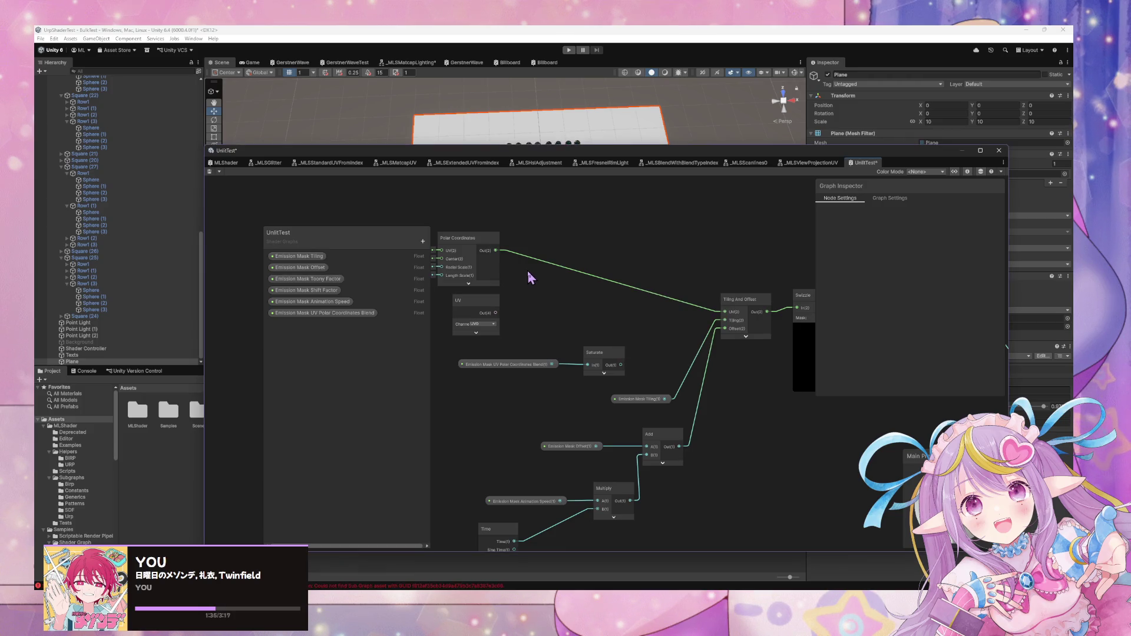
# Add a Lerp blending UV (A) and Polar Coordinates (B) by Saturate (T) into Tiling And Offset
pyautogui.moveTo(551, 274)
pyautogui.mouseDown()
pyautogui.moveTo(606, 274)
pyautogui.moveTo(520, 260)
pyautogui.mouseUp()
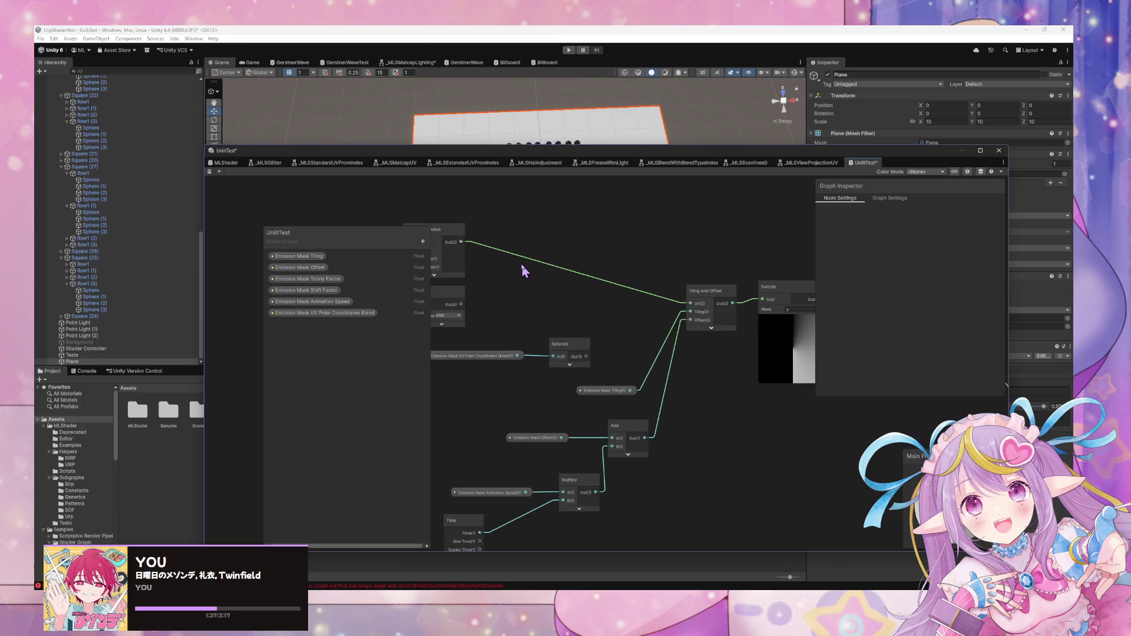
pyautogui.scroll(2, 533, 257)
pyautogui.press('space')
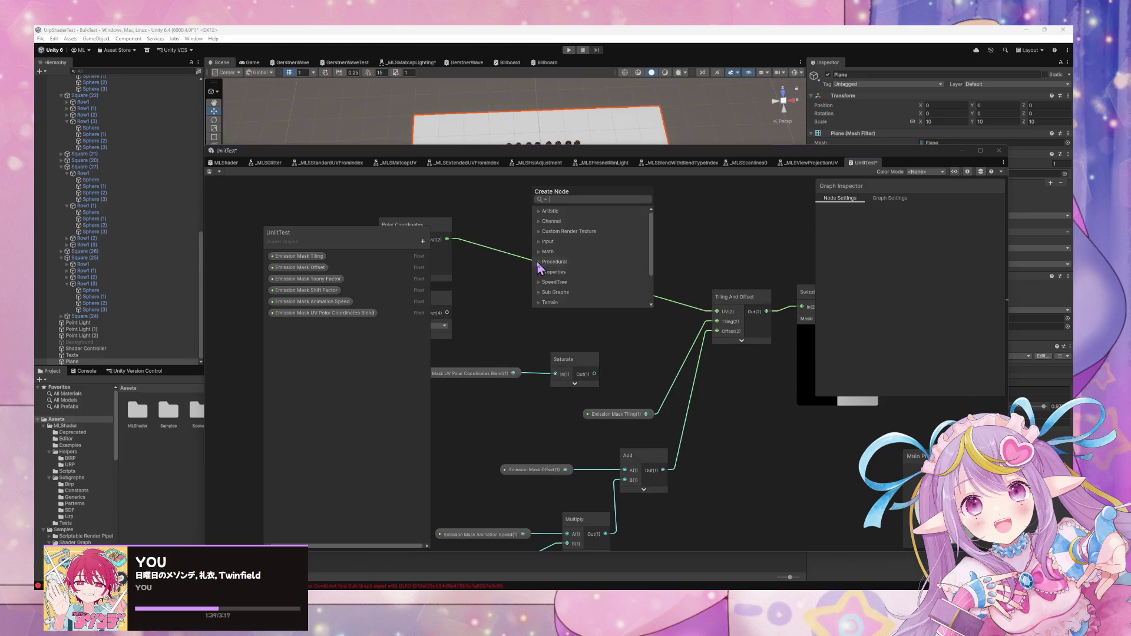
pyautogui.scroll(-3, 568, 274)
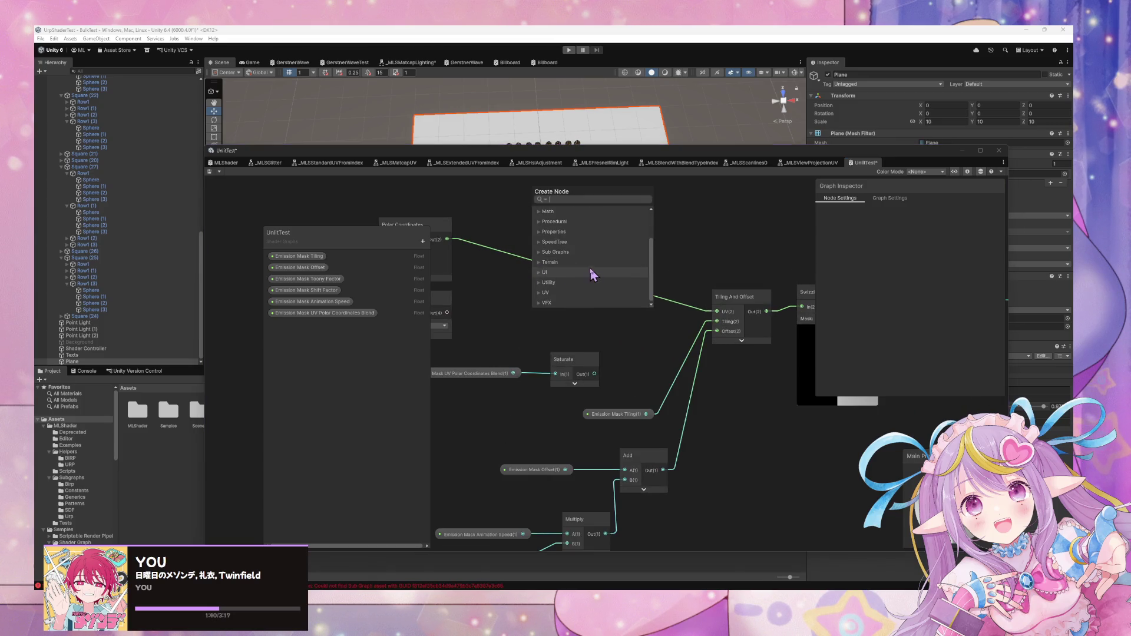
pyautogui.click(521, 293)
pyautogui.press('space')
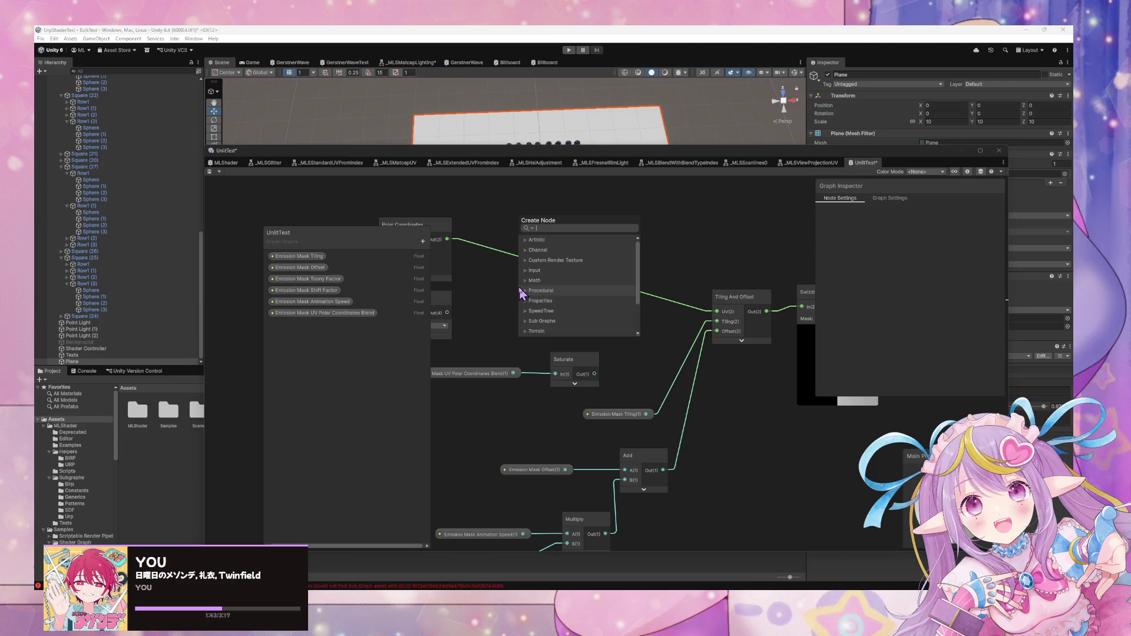
pyautogui.write('lerp')
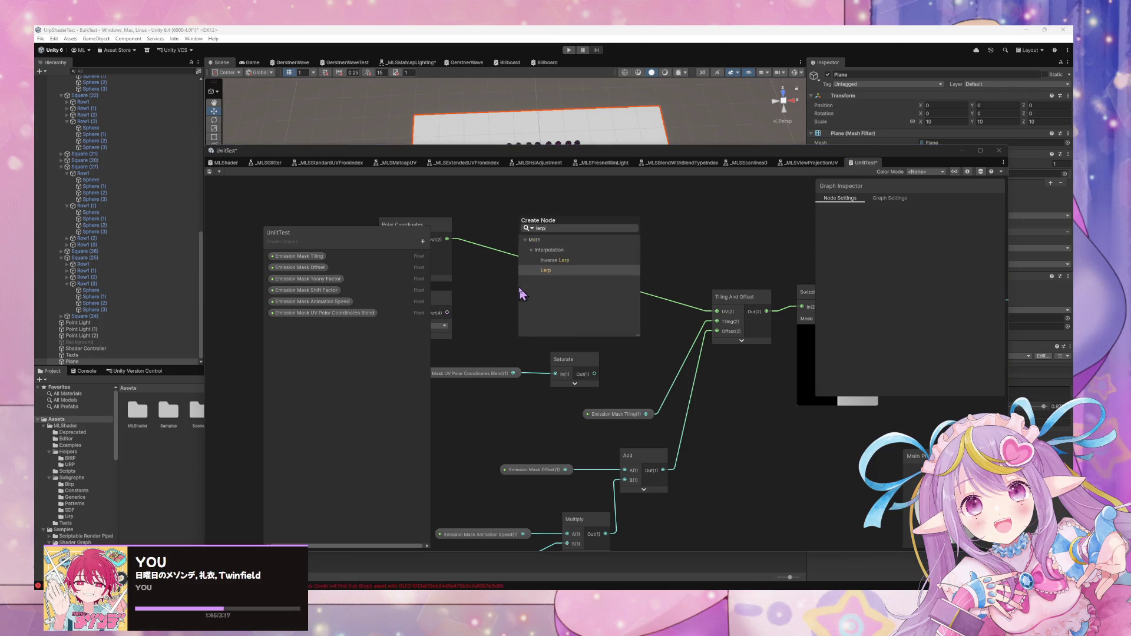
pyautogui.press('Return')
pyautogui.click(560, 345)
pyautogui.moveTo(560, 345); pyautogui.dragTo(581, 315)
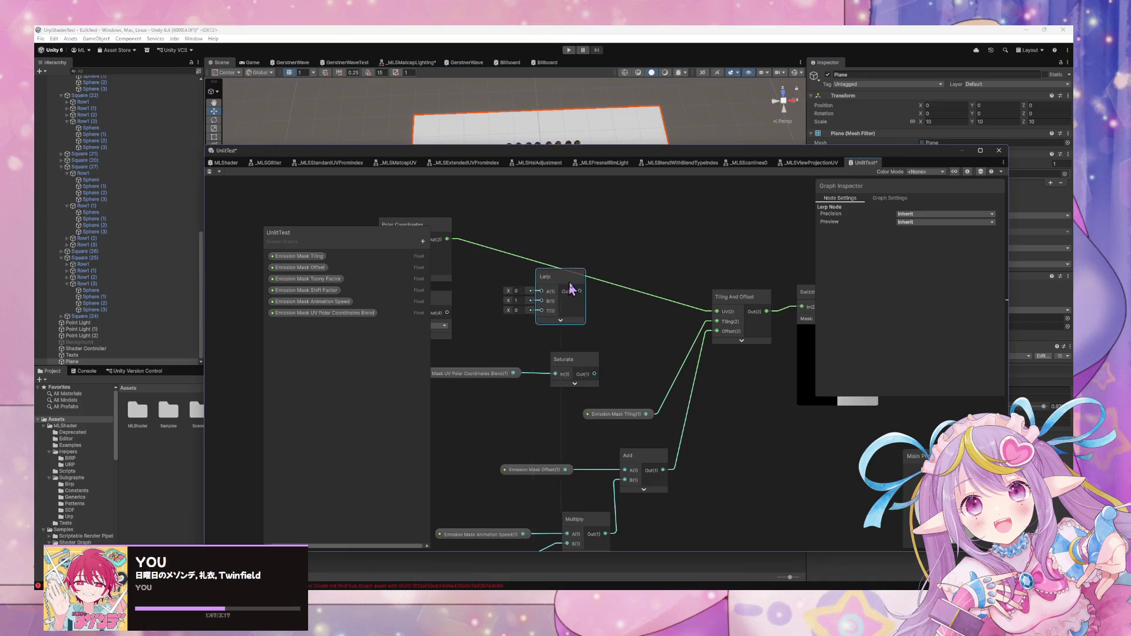
pyautogui.moveTo(447, 239); pyautogui.dragTo(546, 301)
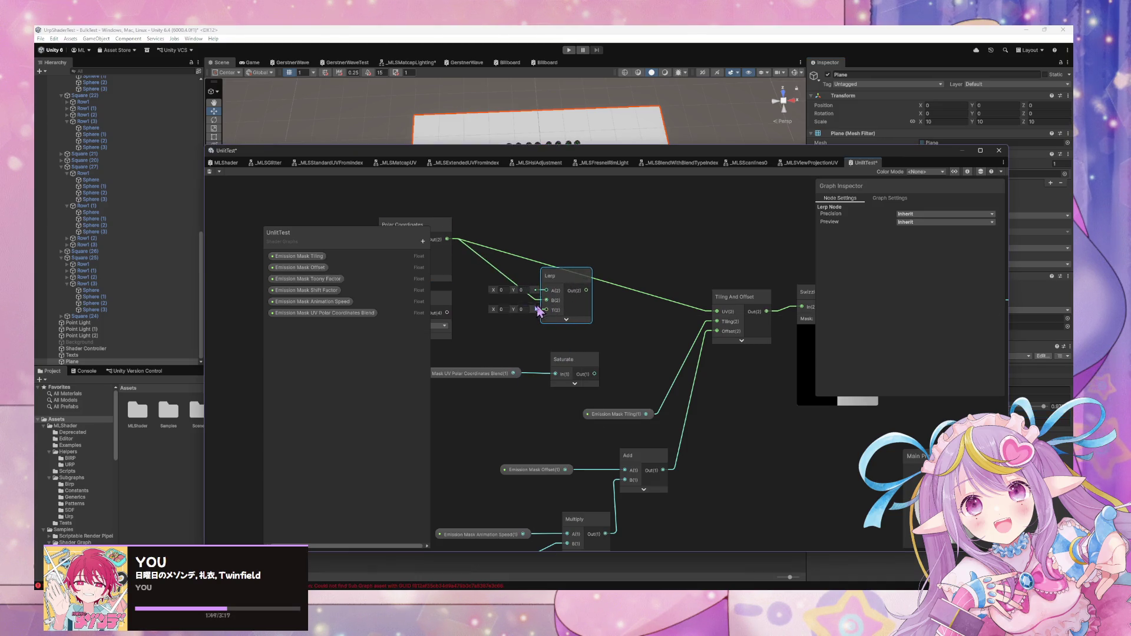
pyautogui.moveTo(594, 373); pyautogui.dragTo(546, 310)
pyautogui.moveTo(447, 312)
pyautogui.mouseDown()
pyautogui.moveTo(546, 290)
pyautogui.moveTo(716, 311)
pyautogui.mouseUp()
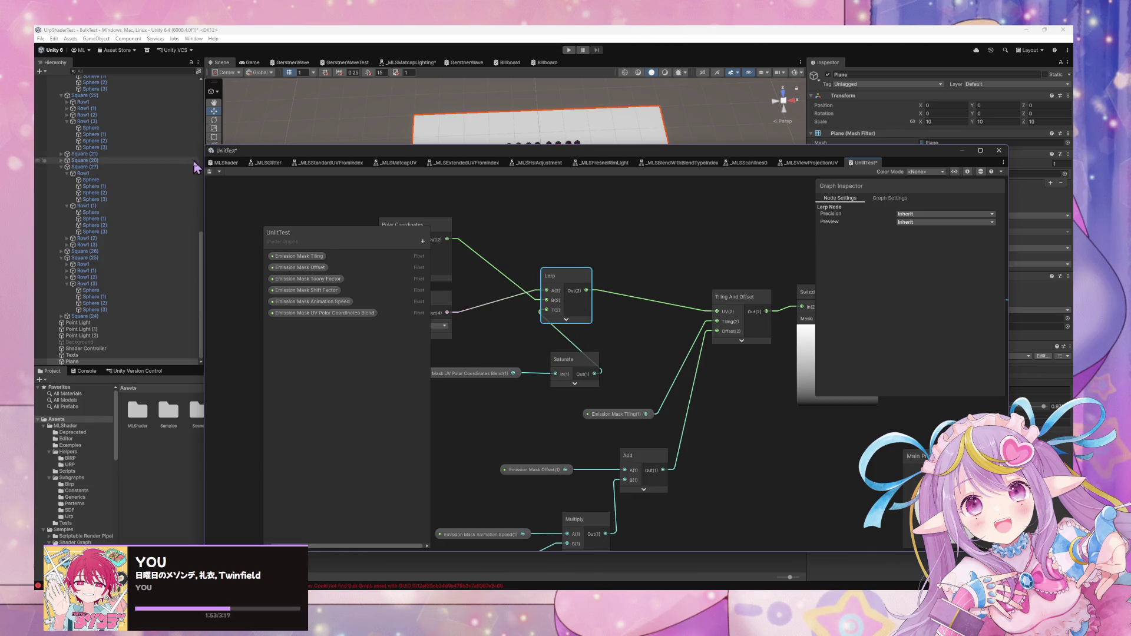
# Set the material's UV Polar Coordinates Blend to 1
pyautogui.moveTo(766, 170)
pyautogui.mouseDown()
pyautogui.moveTo(713, 285)
pyautogui.moveTo(694, 291)
pyautogui.mouseUp()
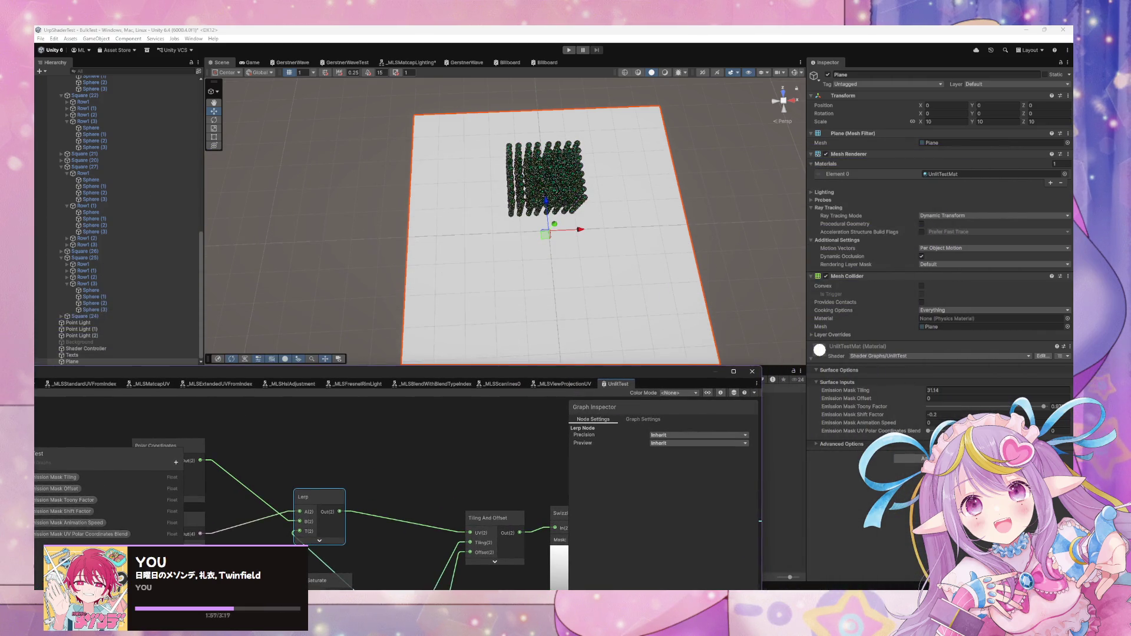
pyautogui.moveTo(905, 425); pyautogui.dragTo(917, 427)
pyautogui.click(916, 423)
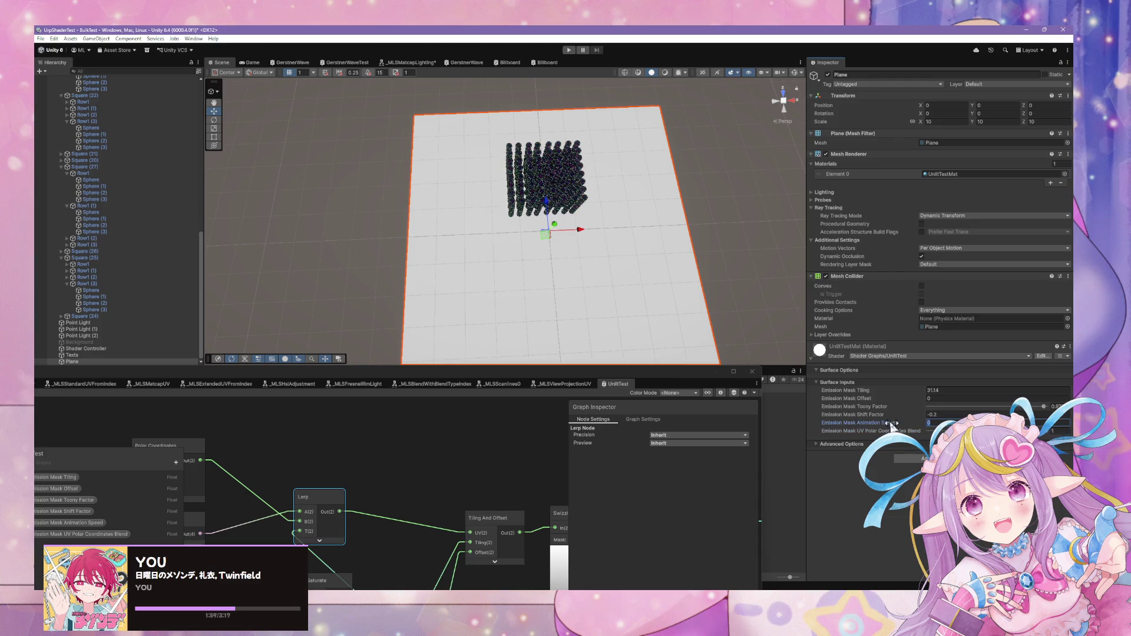
pyautogui.write('.5')
# Set the plane material's Emission Mask Animation Speed to 0 and Tiling to 1
pyautogui.press('BackSpace')
pyautogui.press('BackSpace')
pyautogui.write('1')
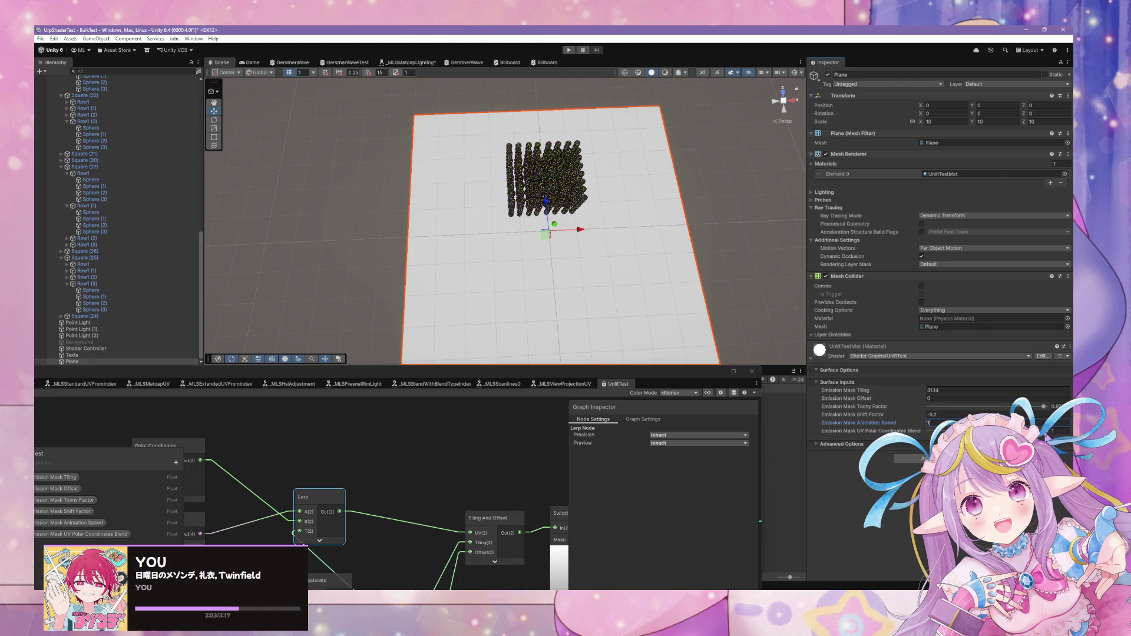
pyautogui.moveTo(396, 371)
pyautogui.mouseDown()
pyautogui.moveTo(430, 303)
pyautogui.moveTo(187, 245)
pyautogui.mouseUp()
pyautogui.moveTo(844, 219)
pyautogui.mouseDown()
pyautogui.moveTo(736, 220)
pyautogui.moveTo(388, 305)
pyautogui.mouseUp()
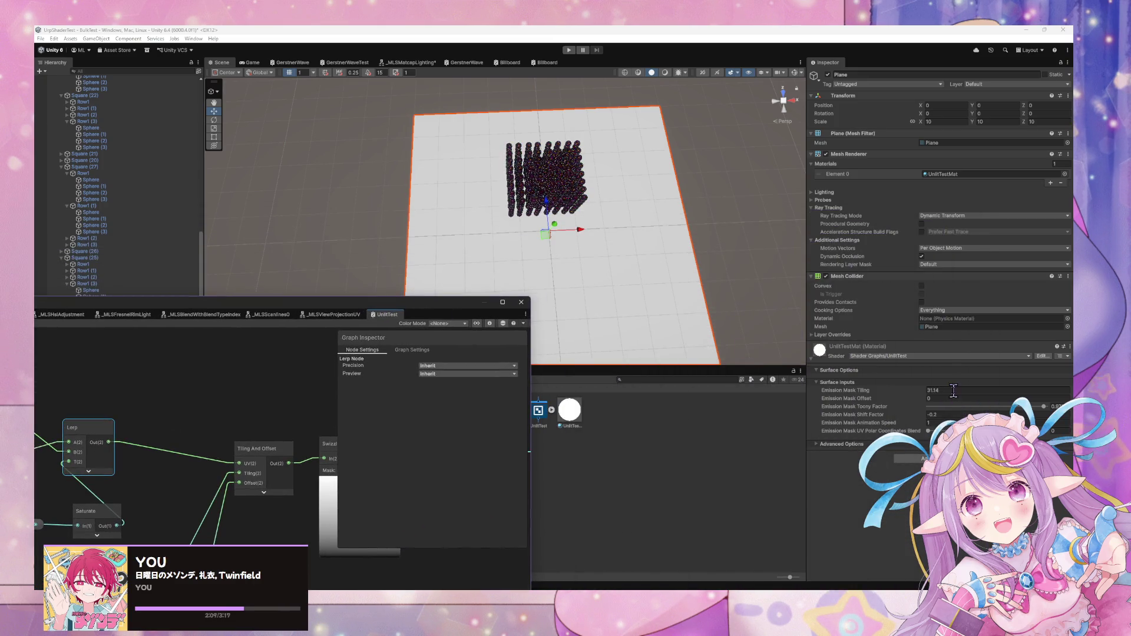
pyautogui.click(920, 390)
pyautogui.write('1')
pyautogui.press('Return')
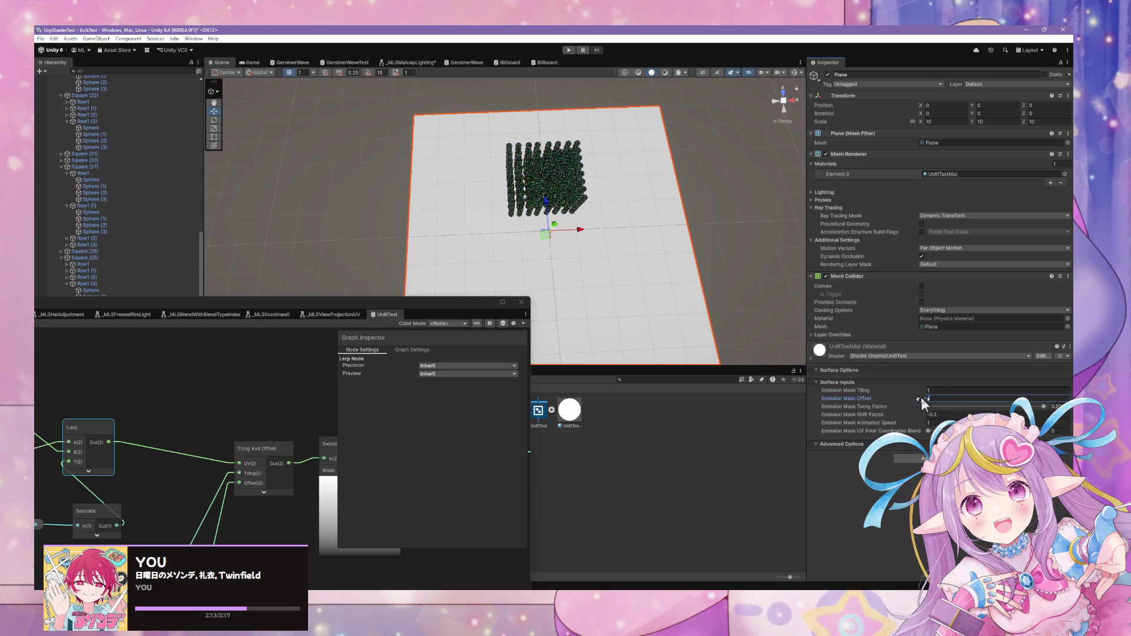
# Lower Toony Factor to about 0.4, trying Shift Factor 0 and 0.85 with Tiling 2
pyautogui.moveTo(1043, 406); pyautogui.dragTo(939, 406)
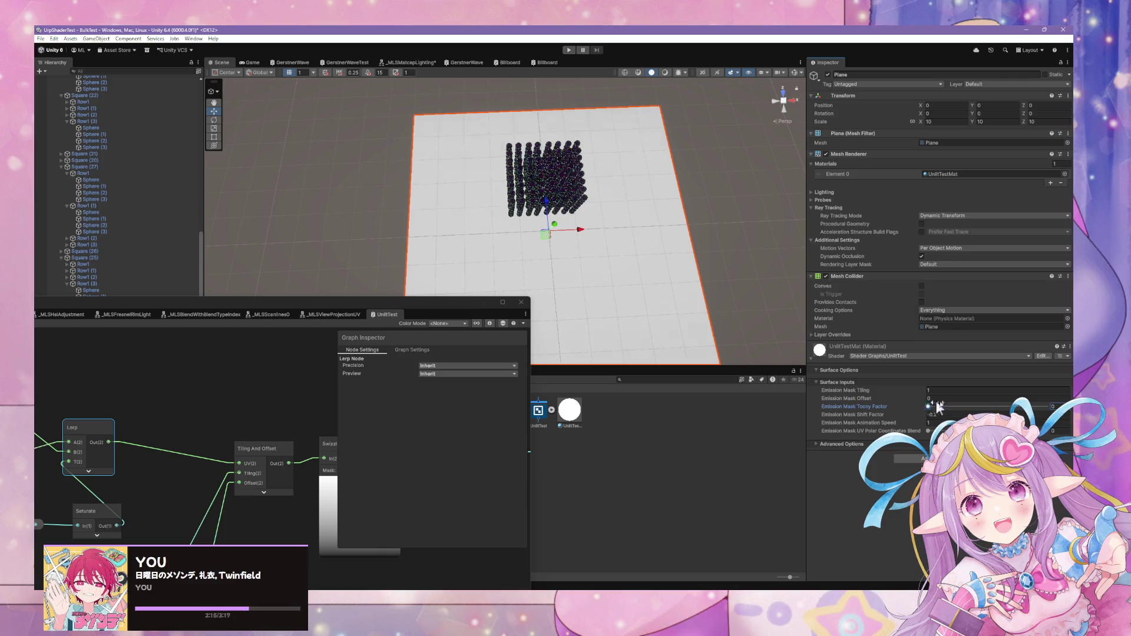
pyautogui.click(945, 416)
pyautogui.write('0')
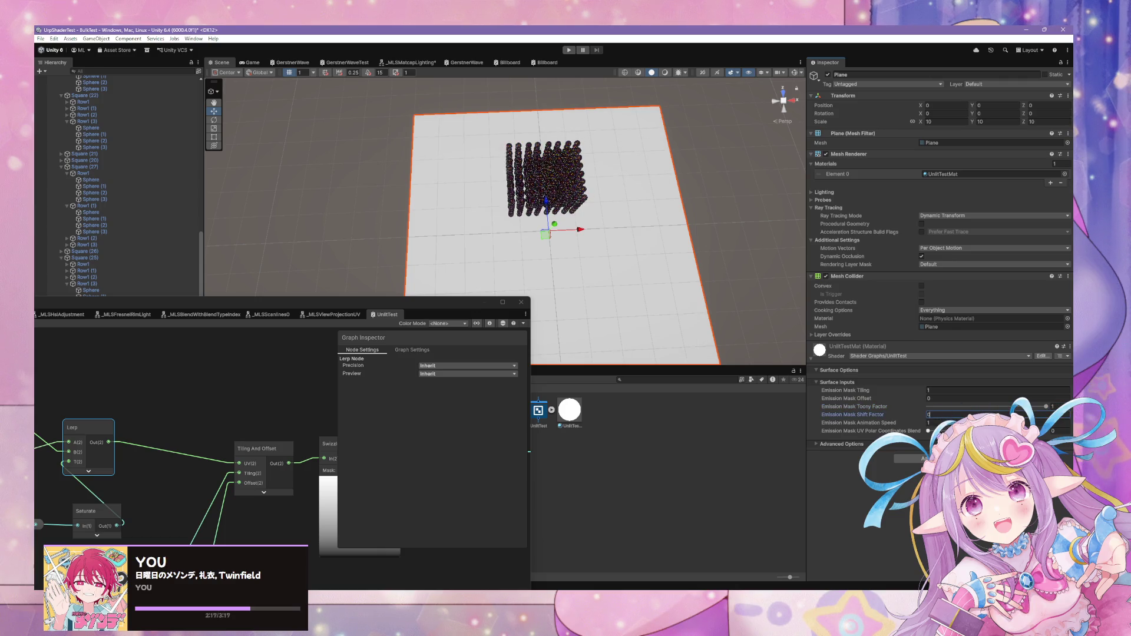
pyautogui.click(923, 425)
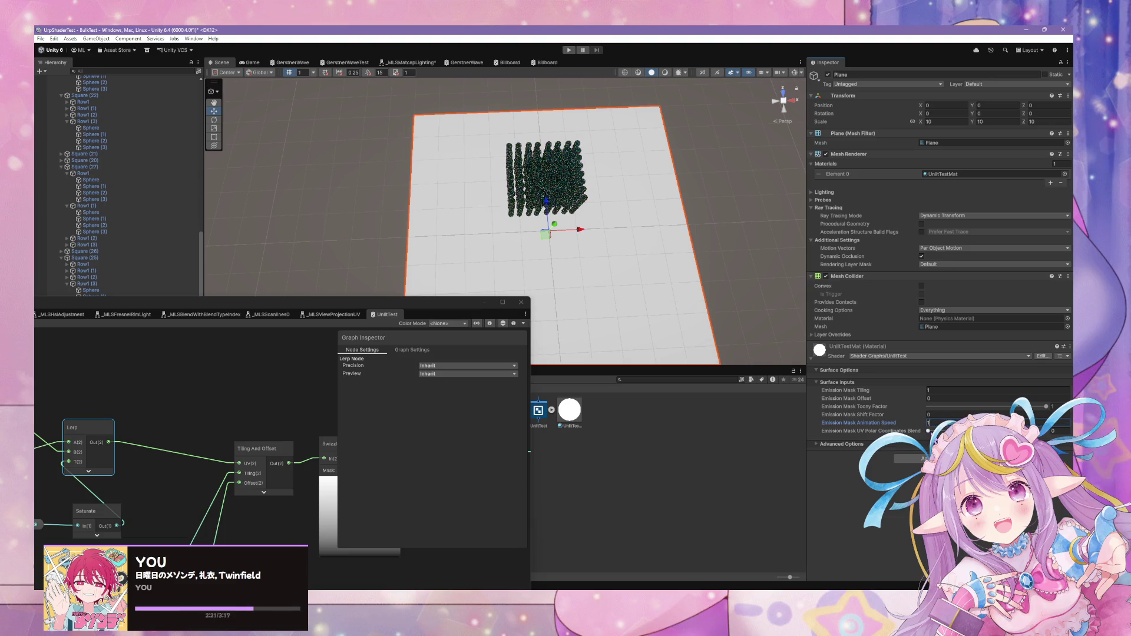
pyautogui.click(928, 390)
pyautogui.write('2')
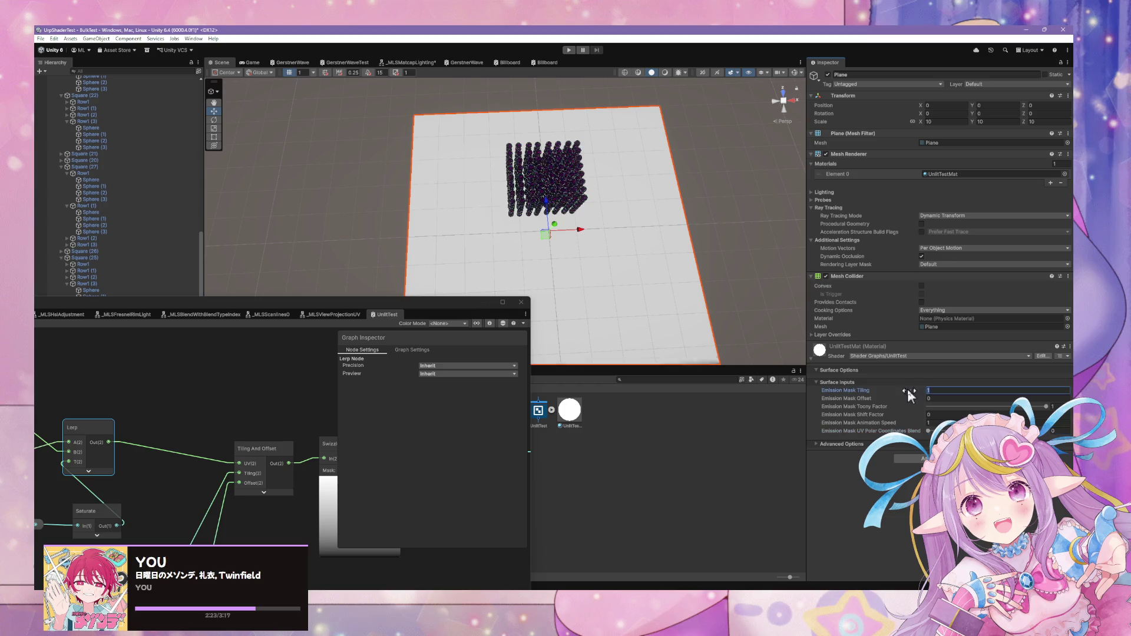
pyautogui.click(936, 415)
pyautogui.write('0.85')
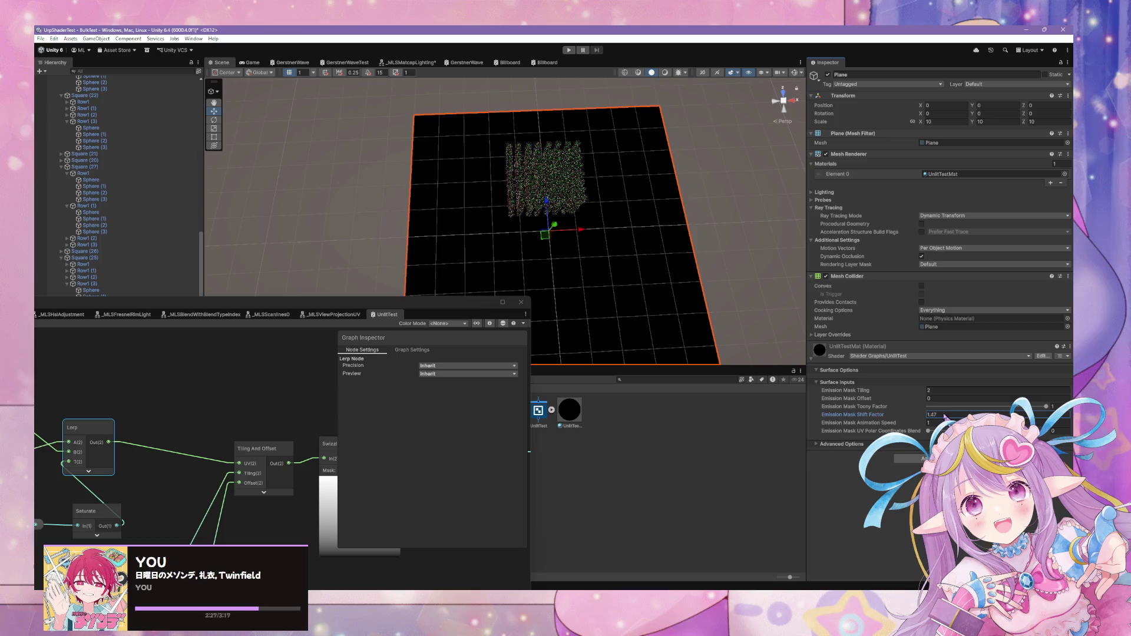
# Set Emission Mask Tiling to 5, Shift Factor to 0.54 and Animation Speed to 0
pyautogui.click(932, 390)
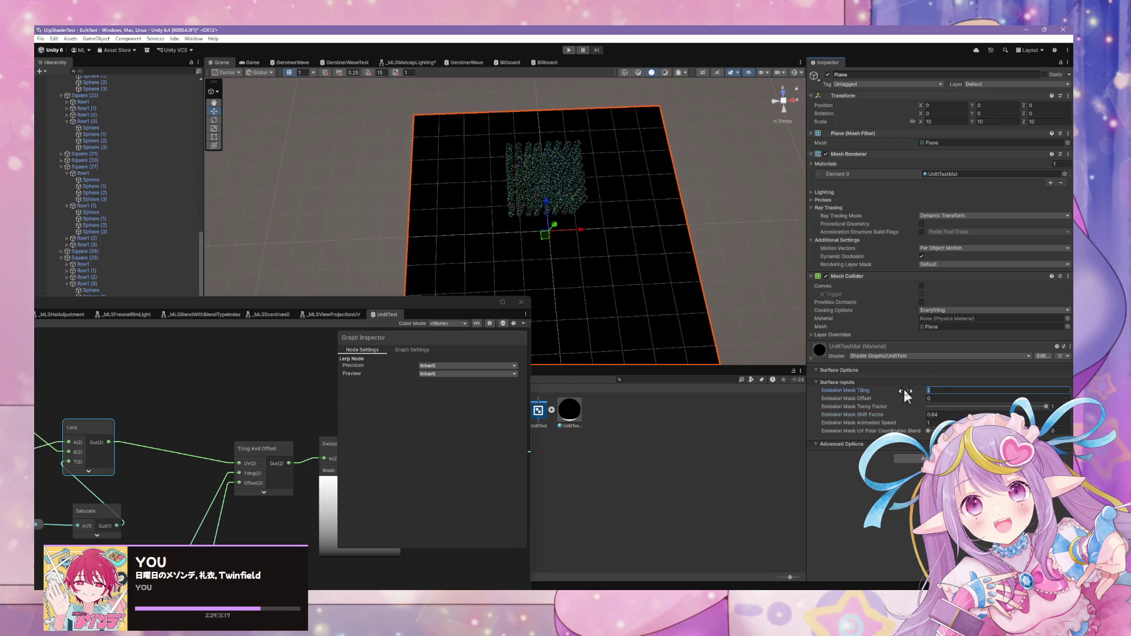
pyautogui.press('BackSpace')
pyautogui.write('5')
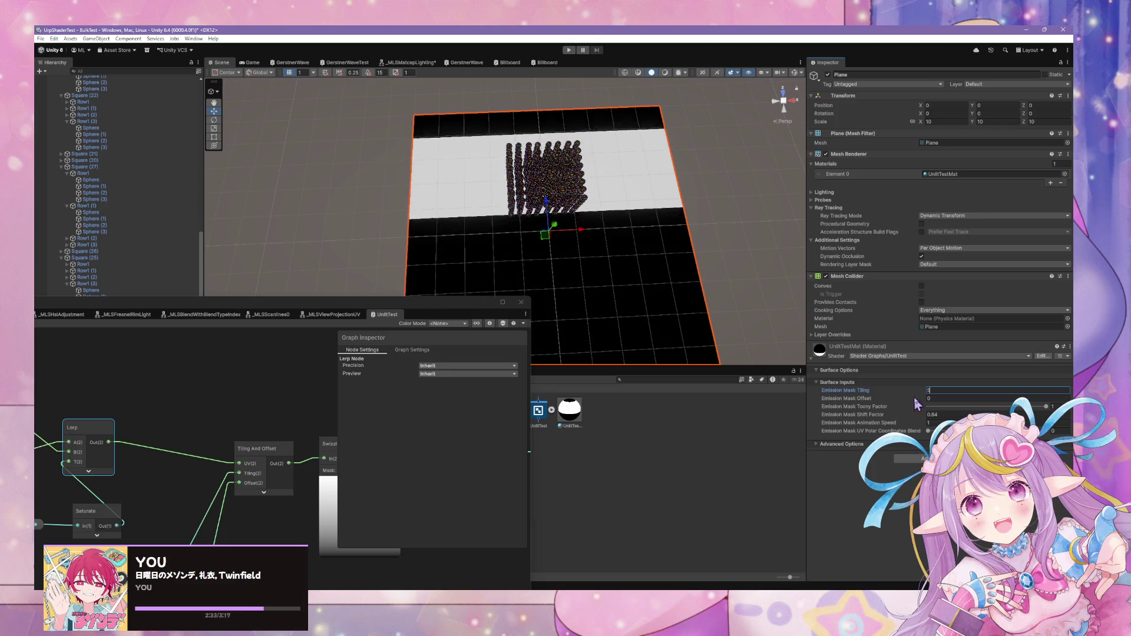
pyautogui.moveTo(923, 415); pyautogui.dragTo(914, 414)
pyautogui.click(936, 423)
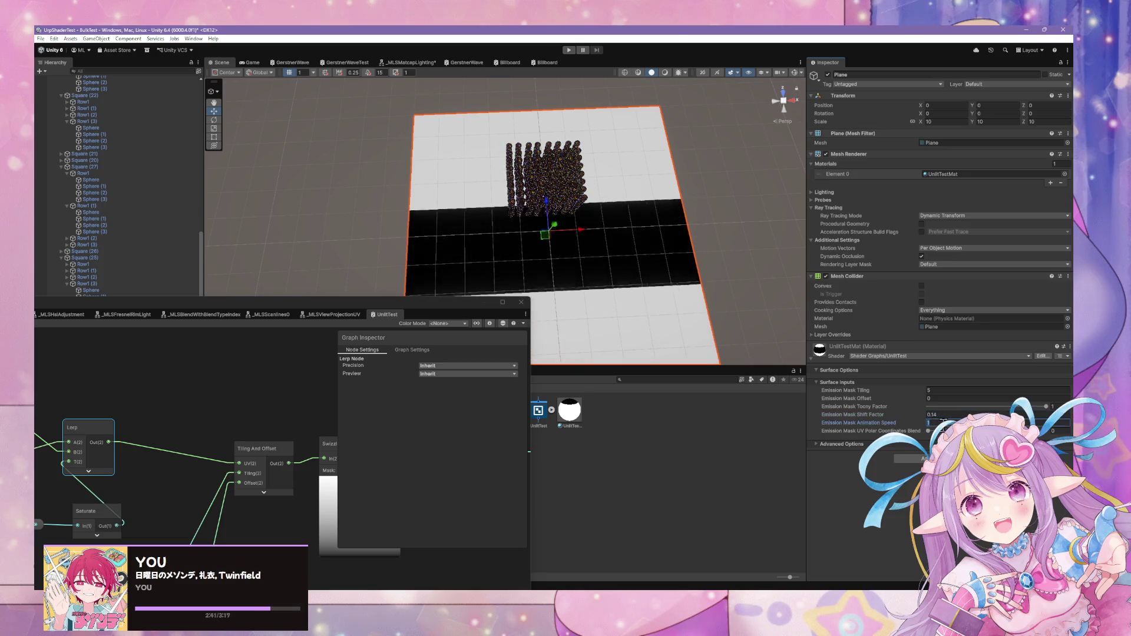
pyautogui.write('0')
pyautogui.click(931, 391)
pyautogui.moveTo(920, 394); pyautogui.dragTo(906, 398)
# Enlarge the Shader Graph window, then move it down-left to uncover the Inspector
pyautogui.write('5')
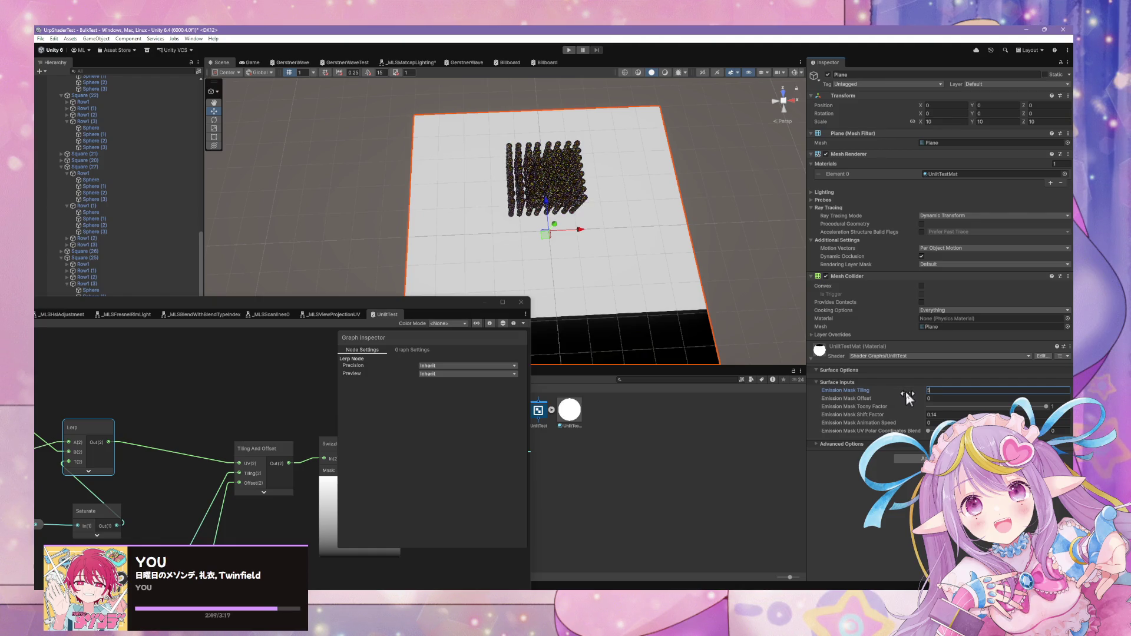
pyautogui.doubleClick(366, 315)
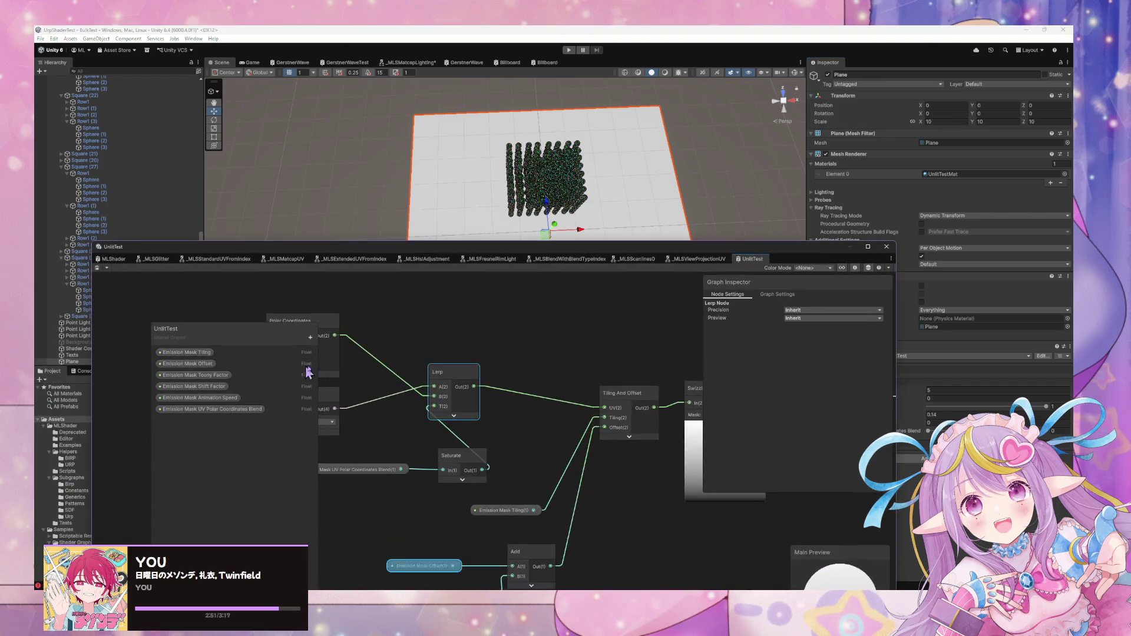
pyautogui.scroll(-2, 454, 330)
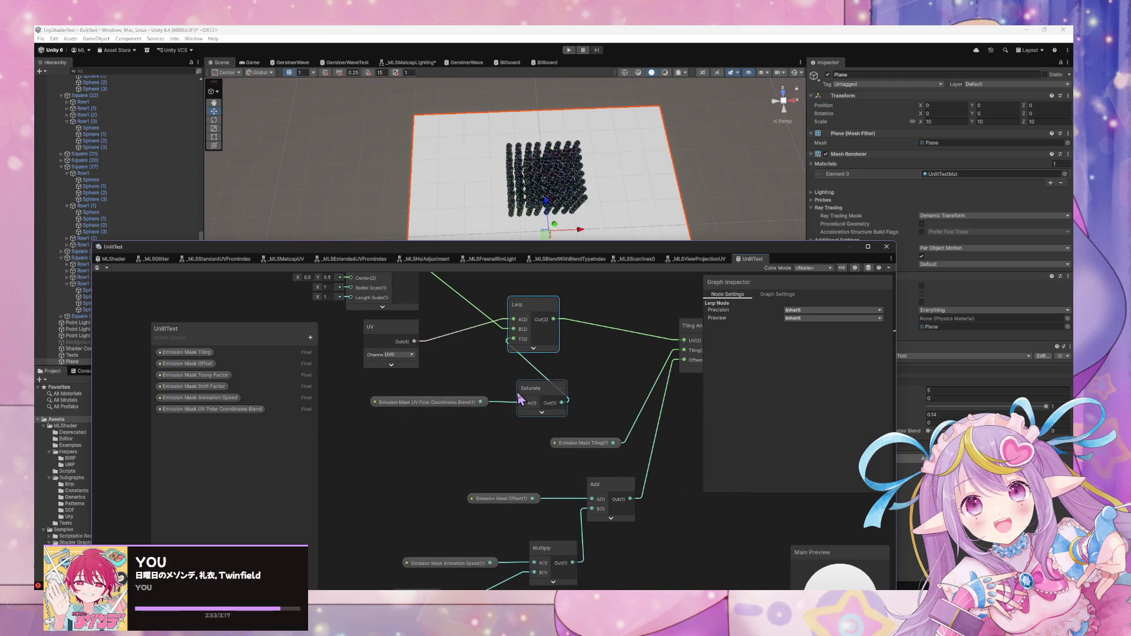
pyautogui.scroll(2, 539, 428)
pyautogui.hscroll(3, 536, 430)
pyautogui.scroll(-2, 598, 383)
pyautogui.scroll(-2, 601, 388)
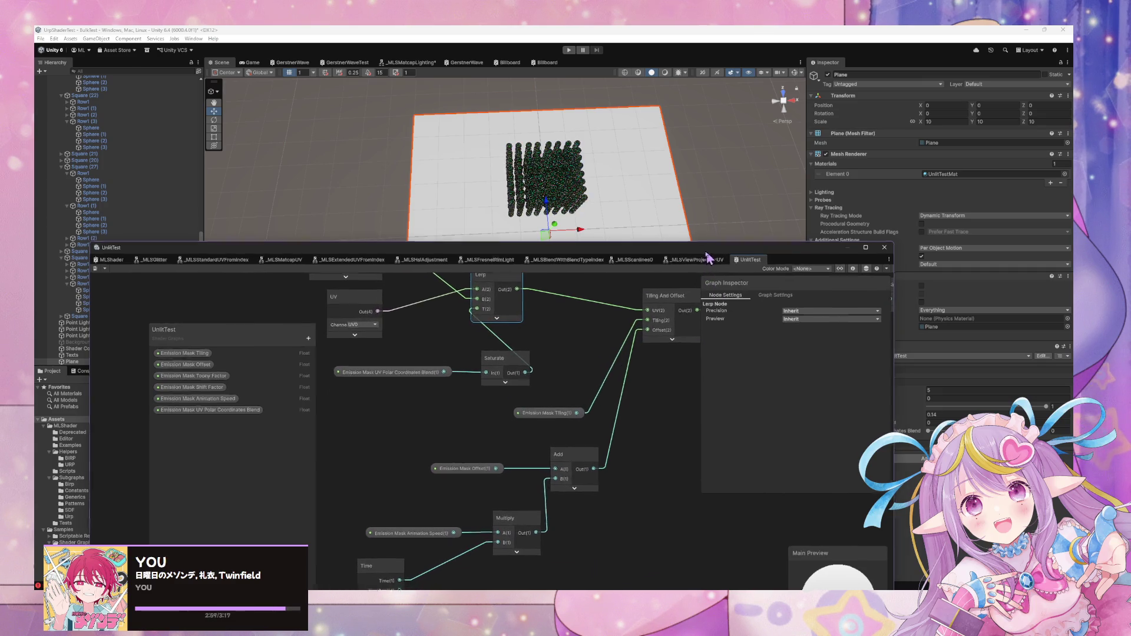
pyautogui.moveTo(648, 246); pyautogui.dragTo(442, 341)
# Set the material's Emission Mask Tiling to 30
pyautogui.click(940, 392)
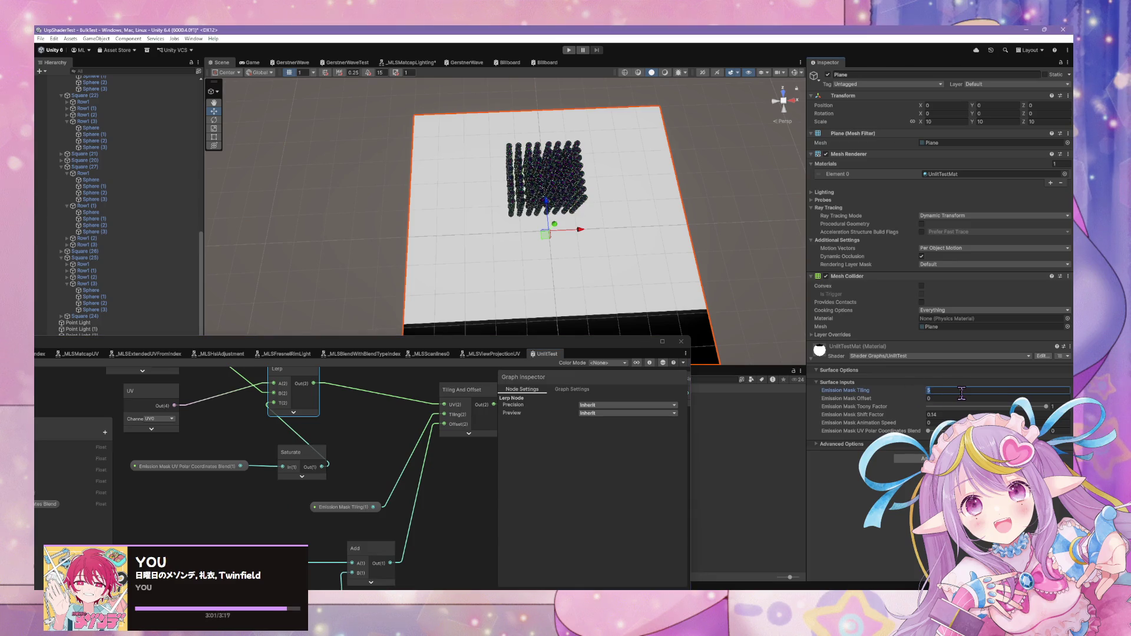
pyautogui.write('1')
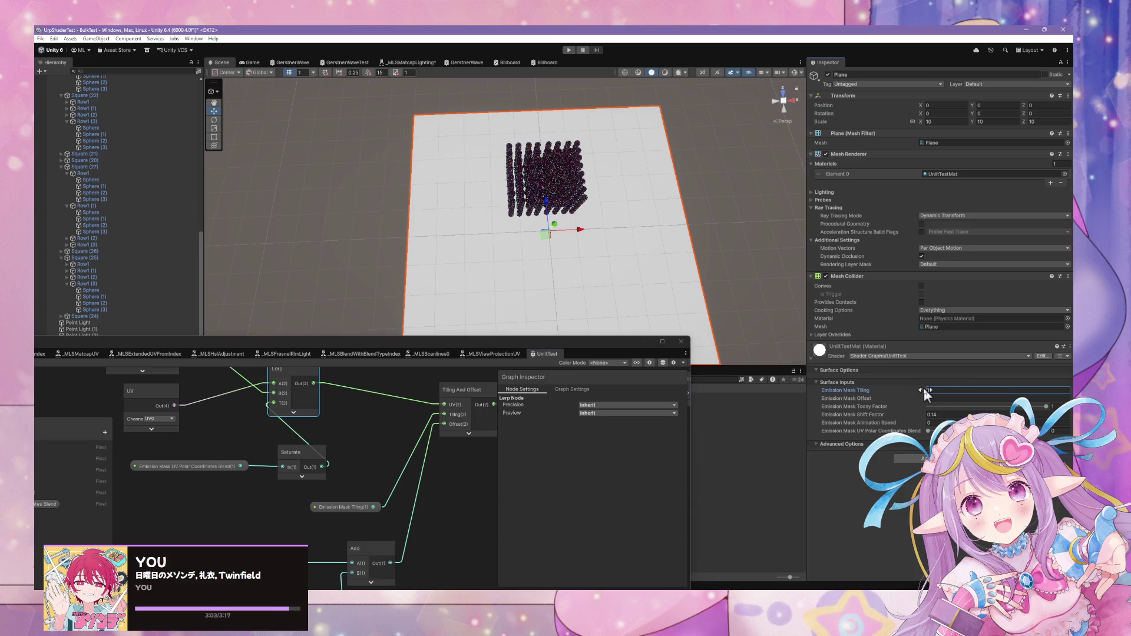
pyautogui.moveTo(924, 390)
pyautogui.mouseDown()
pyautogui.moveTo(1089, 394)
pyautogui.moveTo(35, 395)
pyautogui.mouseUp()
pyautogui.click(952, 391)
pyautogui.write('30')
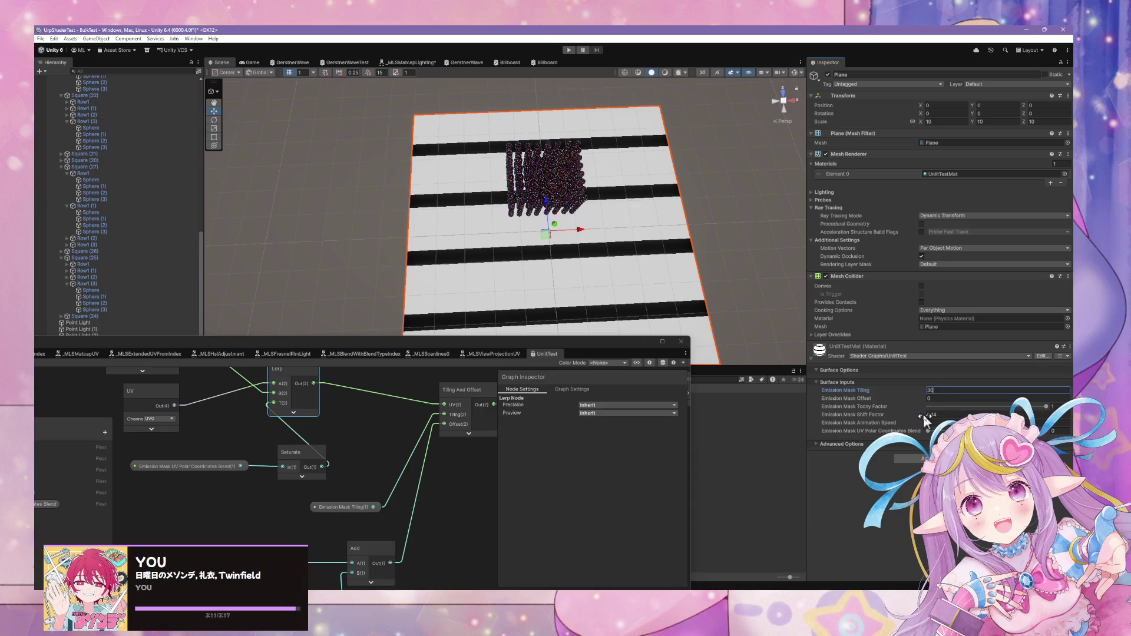
# Move the Shader Graph window aside to show the scene and raise UV Polar Coordinates Blend to 1
pyautogui.doubleClick(454, 353)
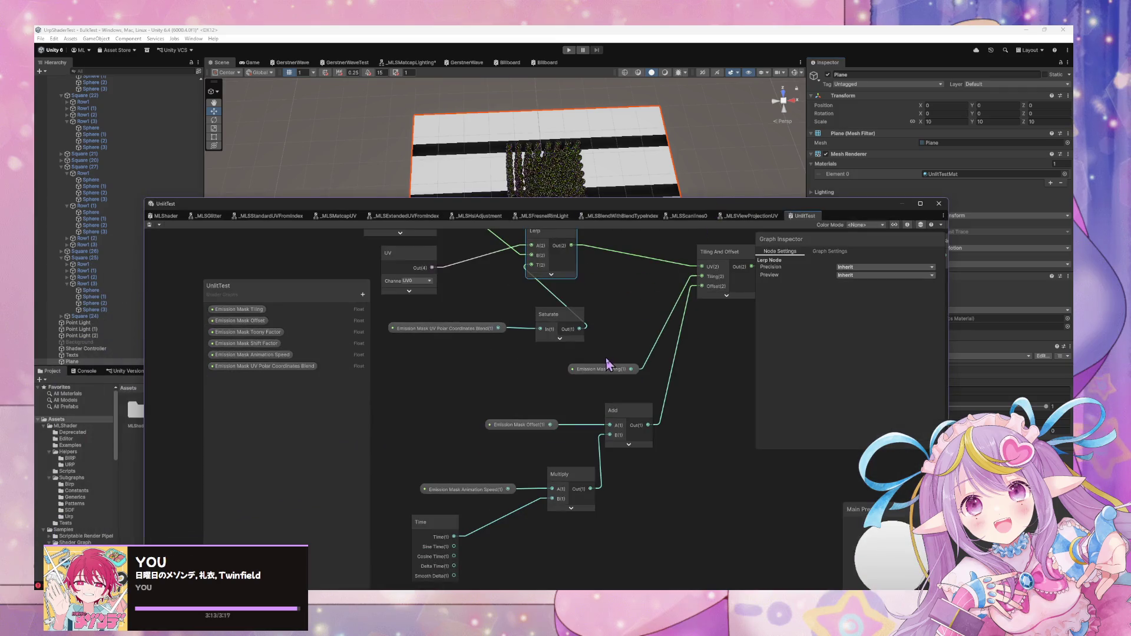
pyautogui.moveTo(712, 353); pyautogui.dragTo(698, 355)
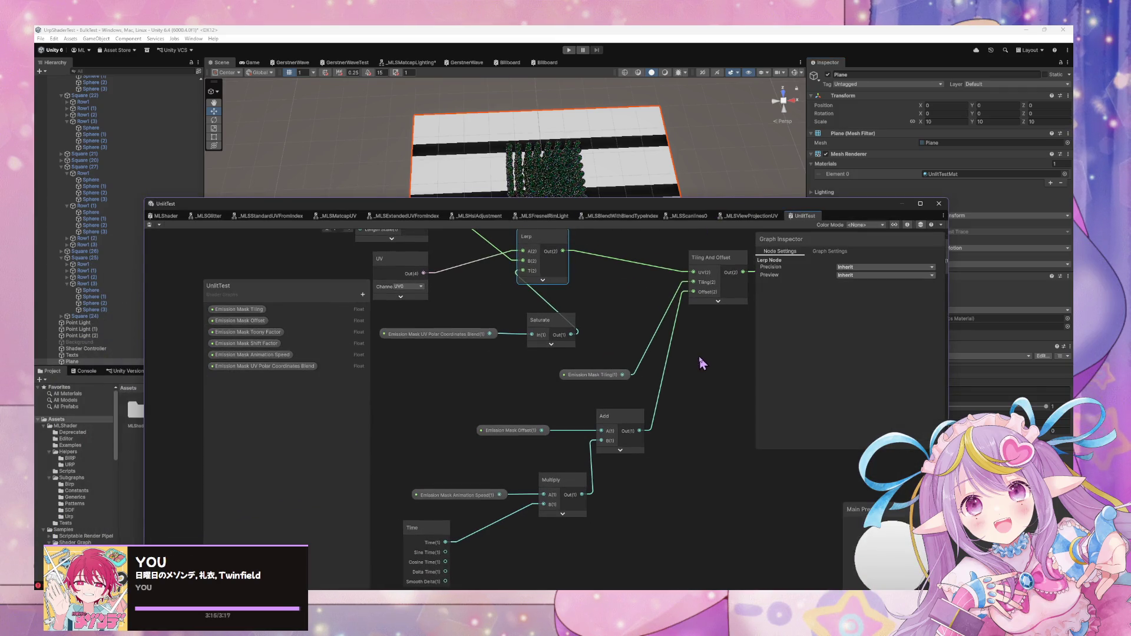
pyautogui.moveTo(721, 209)
pyautogui.mouseDown()
pyautogui.moveTo(683, 240)
pyautogui.moveTo(432, 304)
pyautogui.mouseUp()
pyautogui.moveTo(927, 430)
pyautogui.mouseDown()
pyautogui.moveTo(1045, 431)
pyautogui.moveTo(887, 408)
pyautogui.mouseUp()
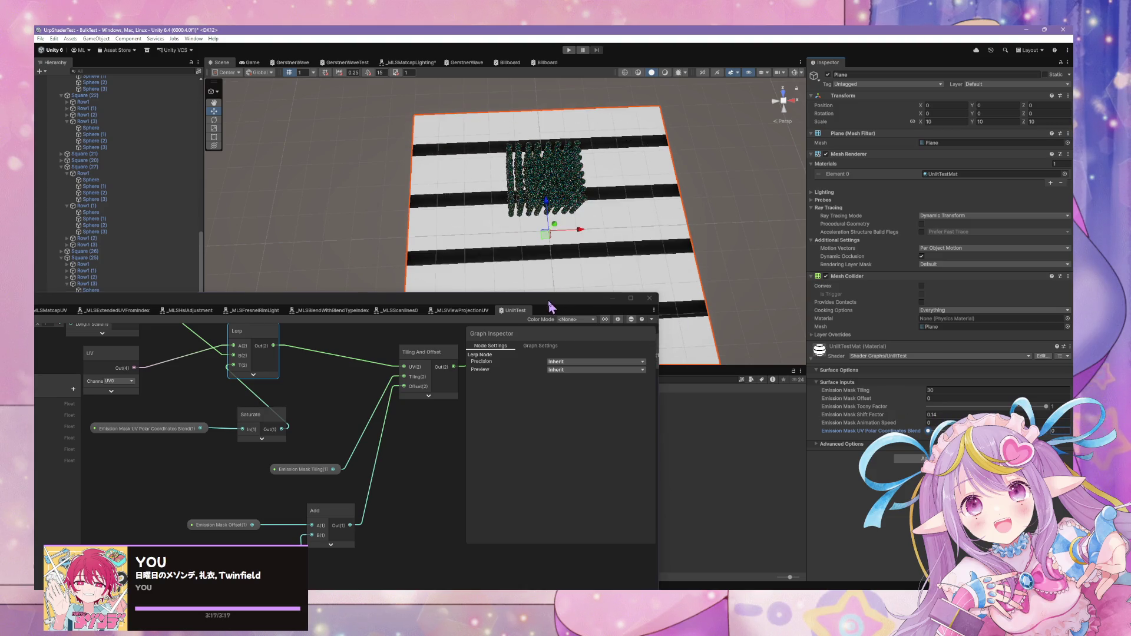
# Set UV Polar Coordinates Blend to about 0.6 and Emission Mask Animation Speed to 1
pyautogui.moveTo(549, 305); pyautogui.dragTo(469, 389)
pyautogui.moveTo(842, 430); pyautogui.dragTo(1067, 444)
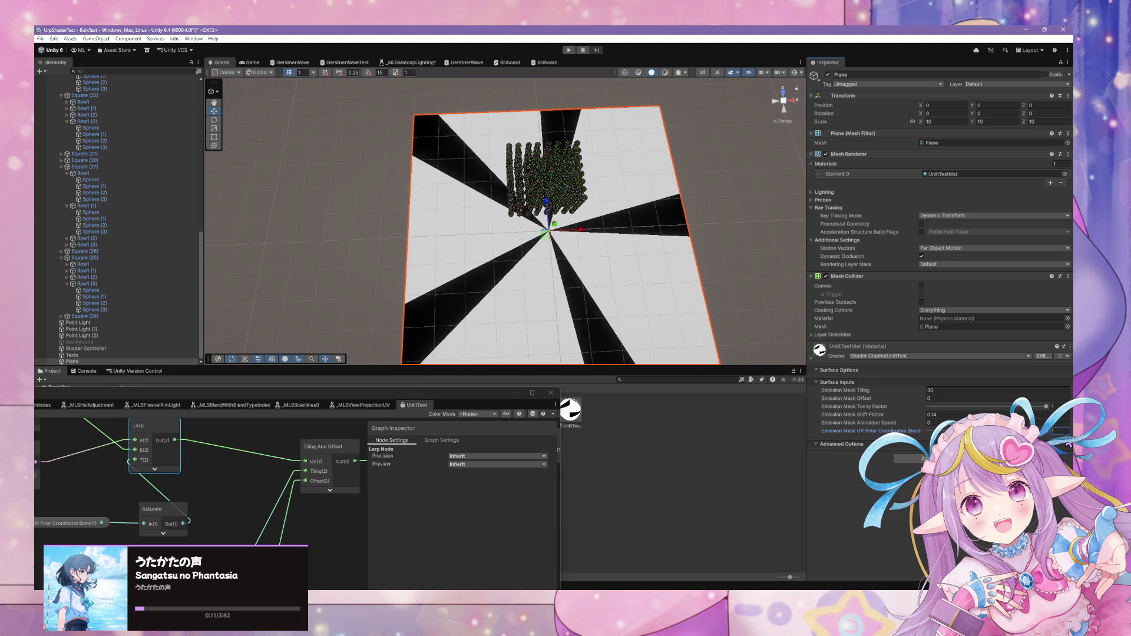
pyautogui.click(940, 422)
pyautogui.write('1')
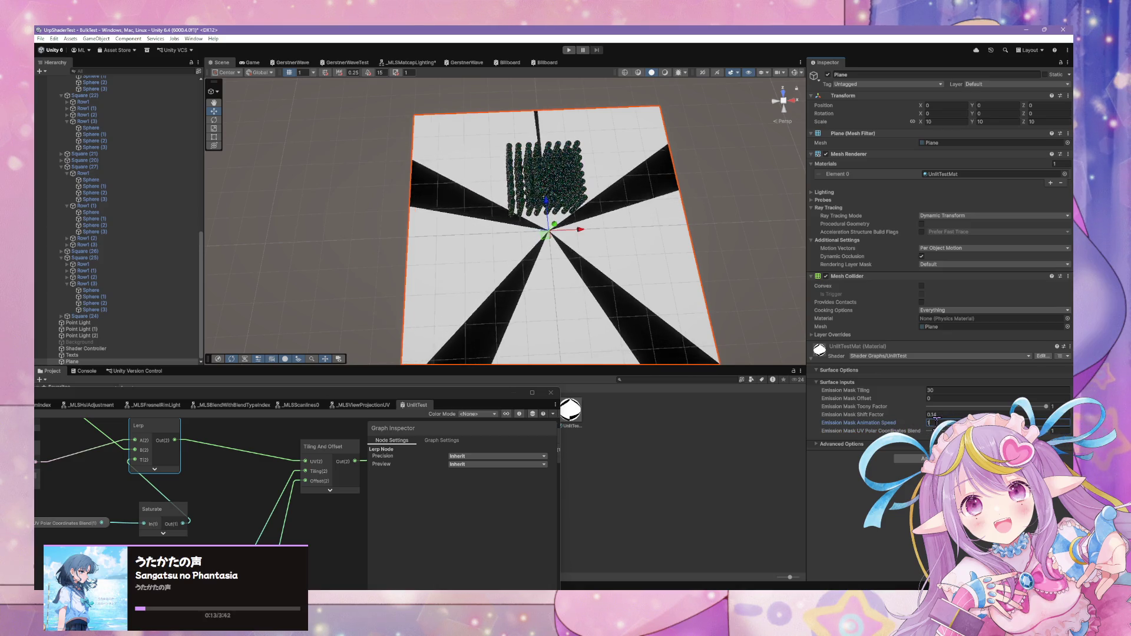
# Set Emission Mask Tiling to 1 and drag UV Polar Coordinates Blend down to 0
pyautogui.click(966, 390)
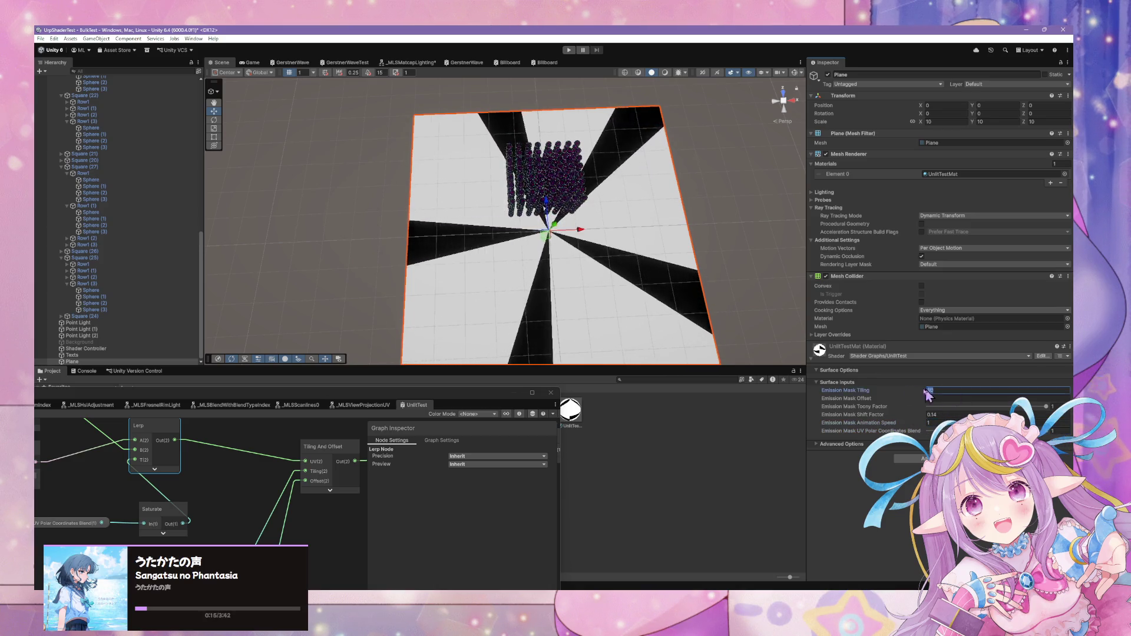
pyautogui.write('1')
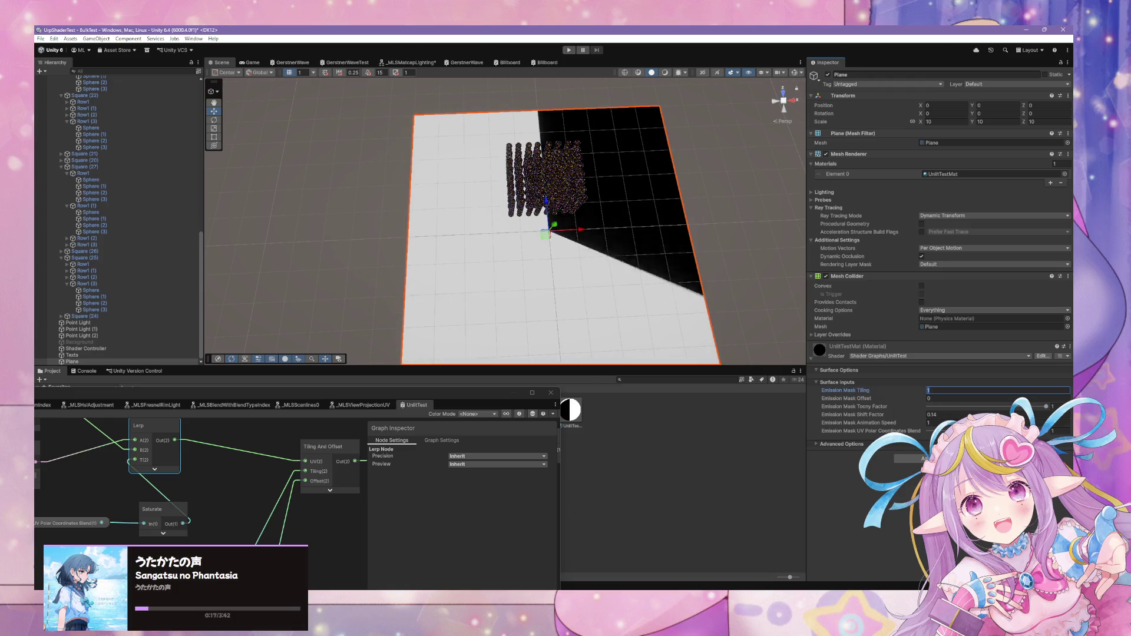
pyautogui.moveTo(1043, 436); pyautogui.dragTo(851, 429)
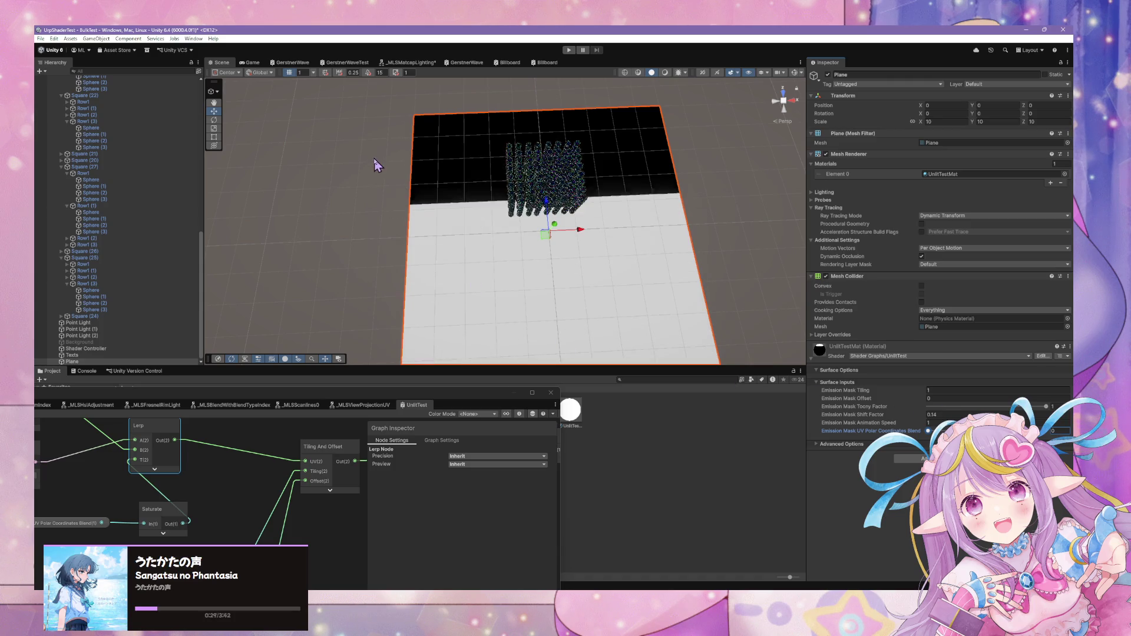
pyautogui.moveTo(452, 389)
pyautogui.mouseDown()
pyautogui.moveTo(467, 391)
pyautogui.moveTo(662, 230)
pyautogui.moveTo(652, 114)
pyautogui.moveTo(898, 200)
pyautogui.moveTo(661, 55)
pyautogui.mouseUp()
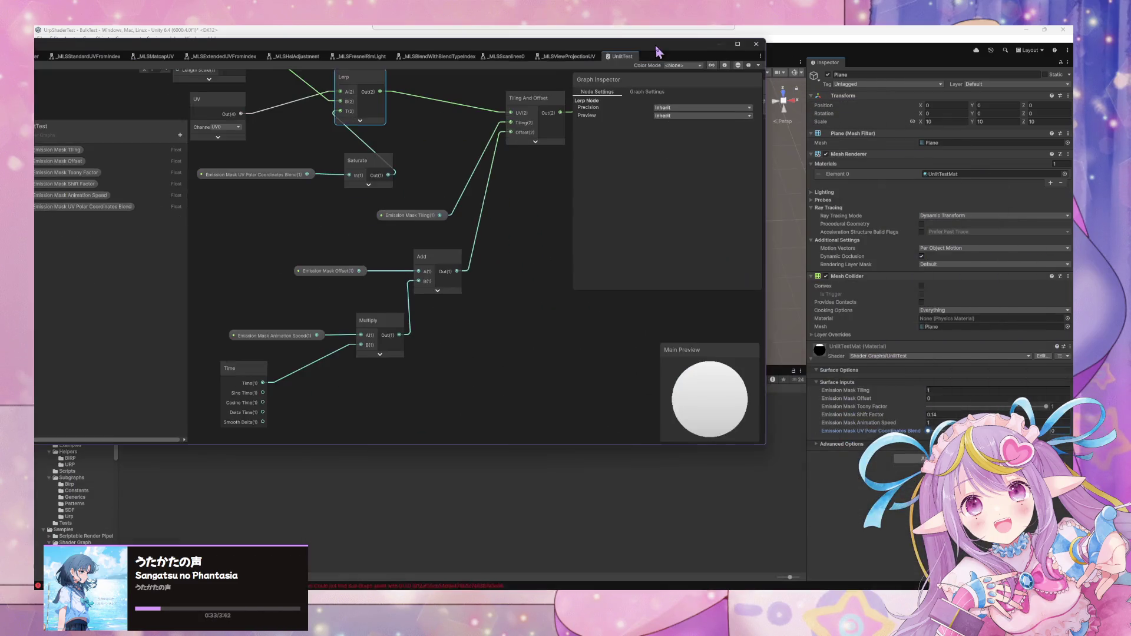
# Move the Shader Graph window aside and search the Project assets for pingpong
pyautogui.moveTo(768, 449)
pyautogui.mouseDown()
pyautogui.moveTo(716, 394)
pyautogui.moveTo(723, 443)
pyautogui.mouseUp()
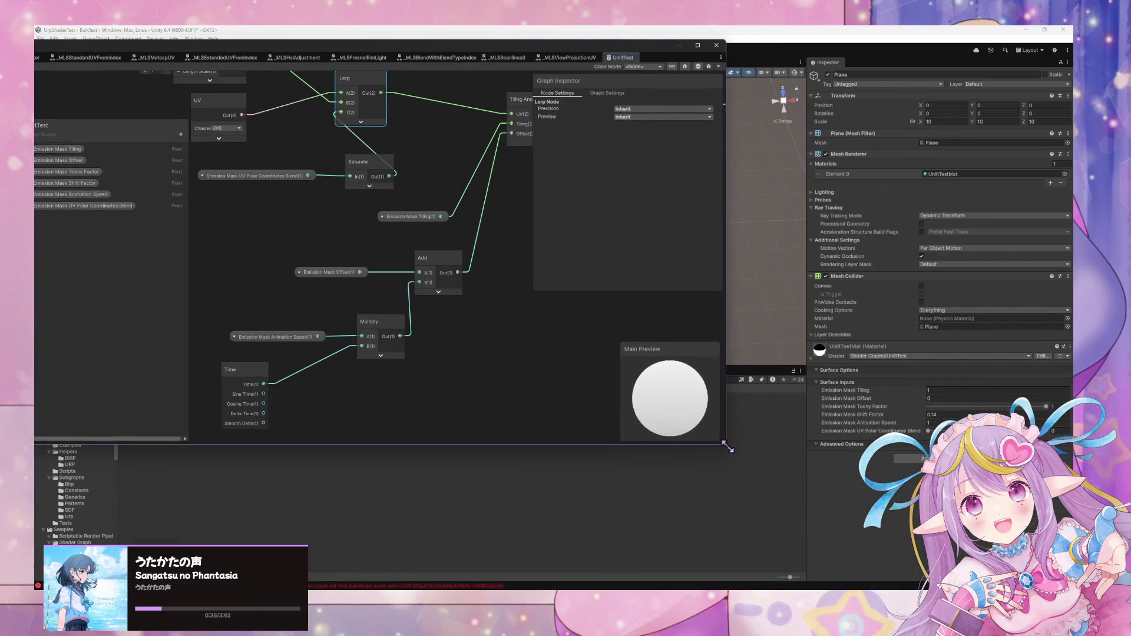
pyautogui.press('space')
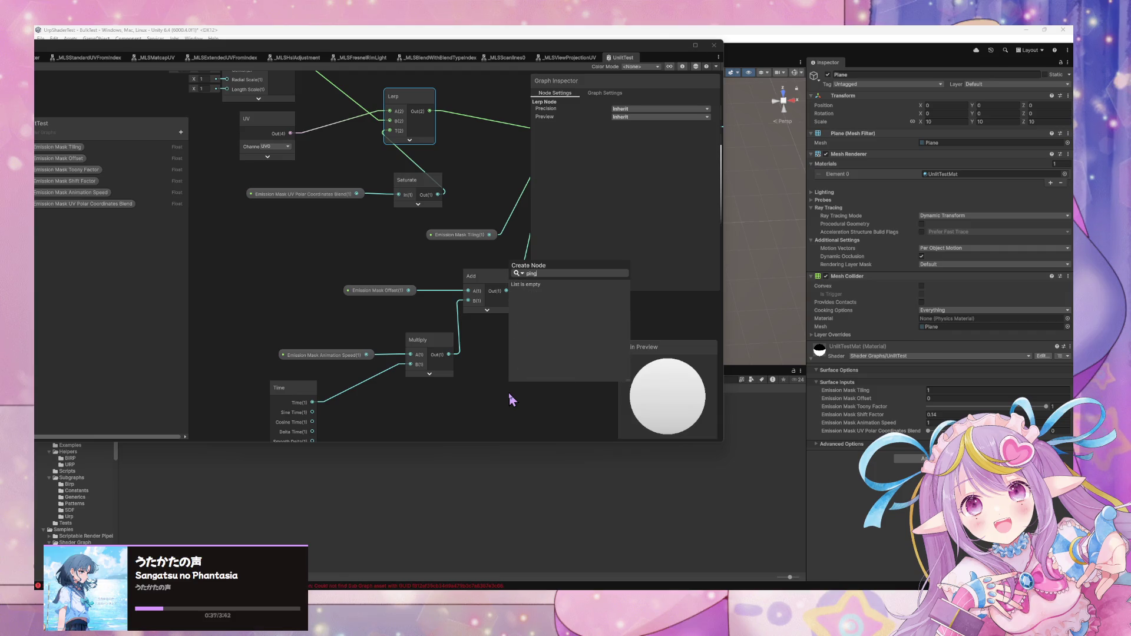
pyautogui.moveTo(421, 55)
pyautogui.mouseDown()
pyautogui.moveTo(660, 500)
pyautogui.moveTo(589, 383)
pyautogui.mouseUp()
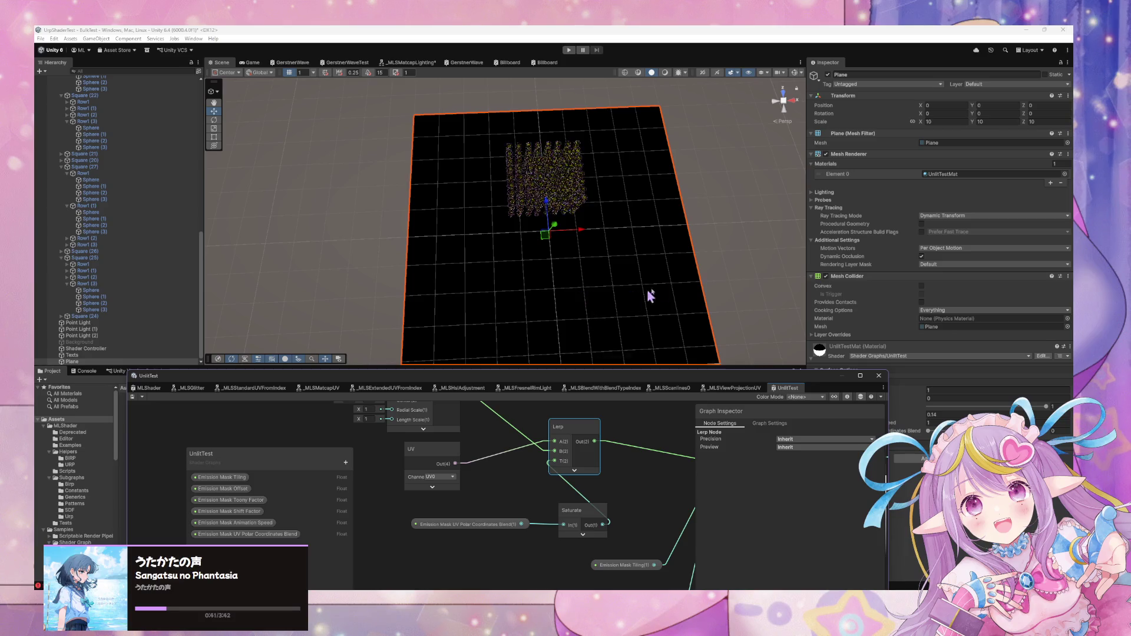
pyautogui.moveTo(702, 387); pyautogui.dragTo(692, 468)
pyautogui.write('t:png psd')
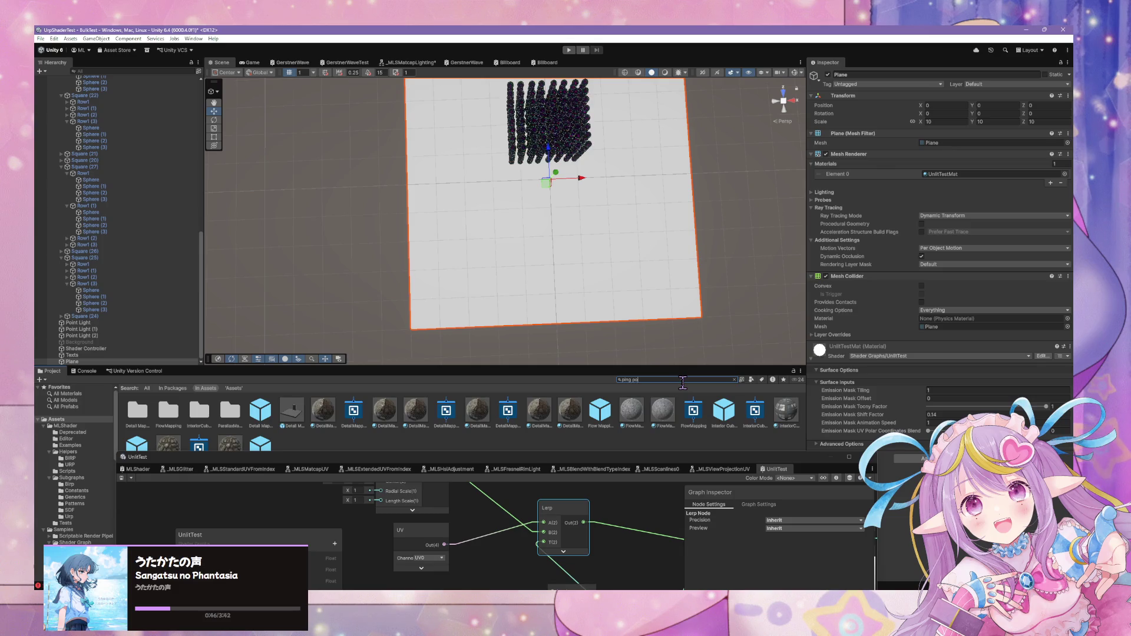
pyautogui.write('pong')
pyautogui.press('Left')
pyautogui.press('Left')
pyautogui.press('Left')
pyautogui.press('BackSpace')
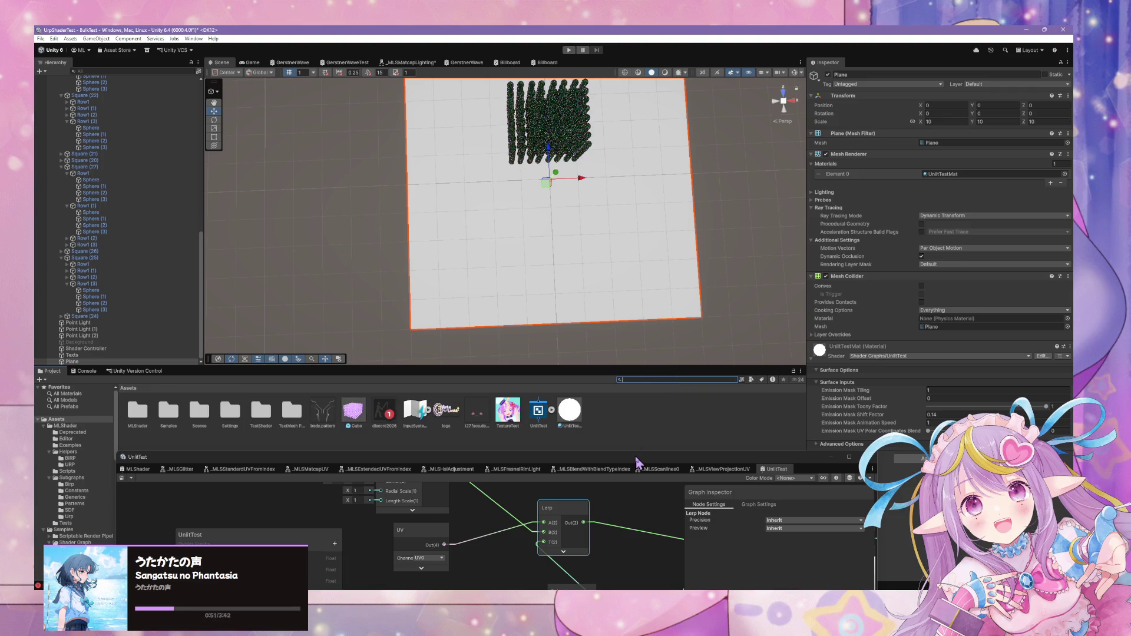
pyautogui.moveTo(636, 457); pyautogui.dragTo(631, 255)
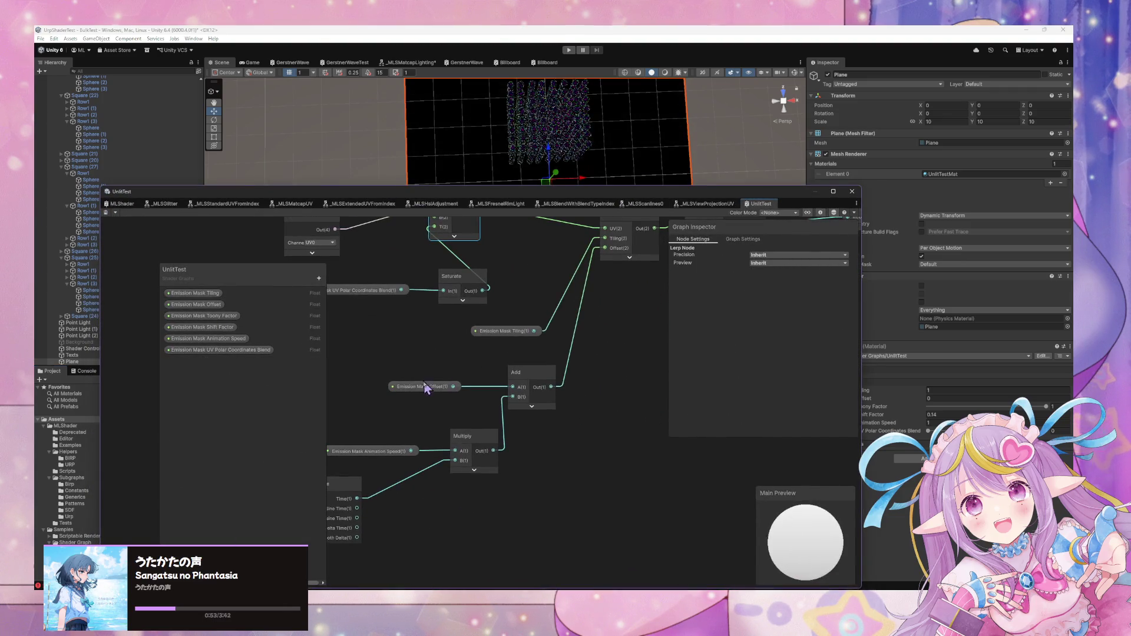
# Move the Emission Mask Offset and Animation Speed property nodes to the left
pyautogui.moveTo(427, 390); pyautogui.dragTo(380, 385)
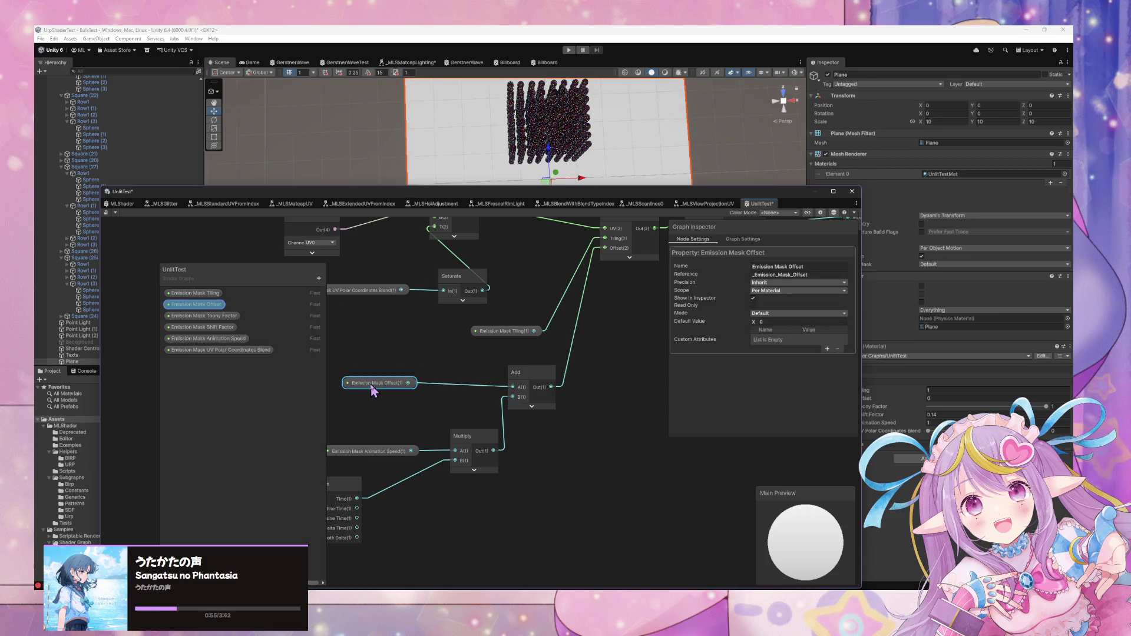
pyautogui.moveTo(385, 455); pyautogui.dragTo(366, 458)
pyautogui.moveTo(662, 197)
pyautogui.mouseDown()
pyautogui.moveTo(599, 383)
pyautogui.moveTo(426, 416)
pyautogui.moveTo(564, 316)
pyautogui.moveTo(564, 367)
pyautogui.moveTo(463, 421)
pyautogui.mouseUp()
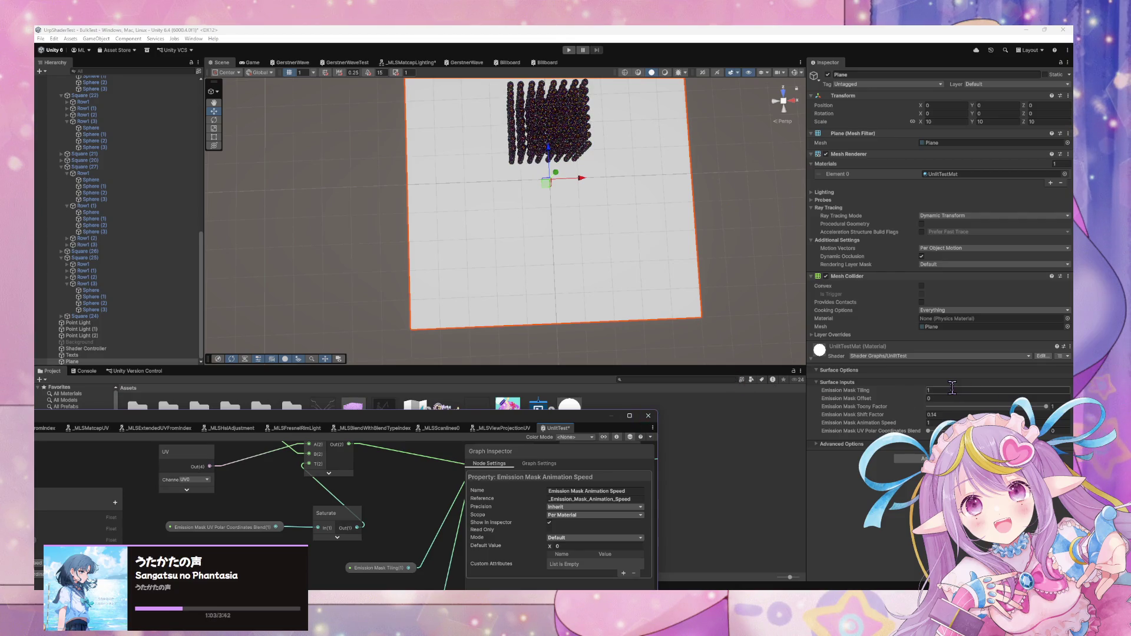
# Set UV Polar Coordinates Blend to 1 and Emission Mask Tiling to 60, then tilt the scene view
pyautogui.click(1052, 431)
pyautogui.write('1')
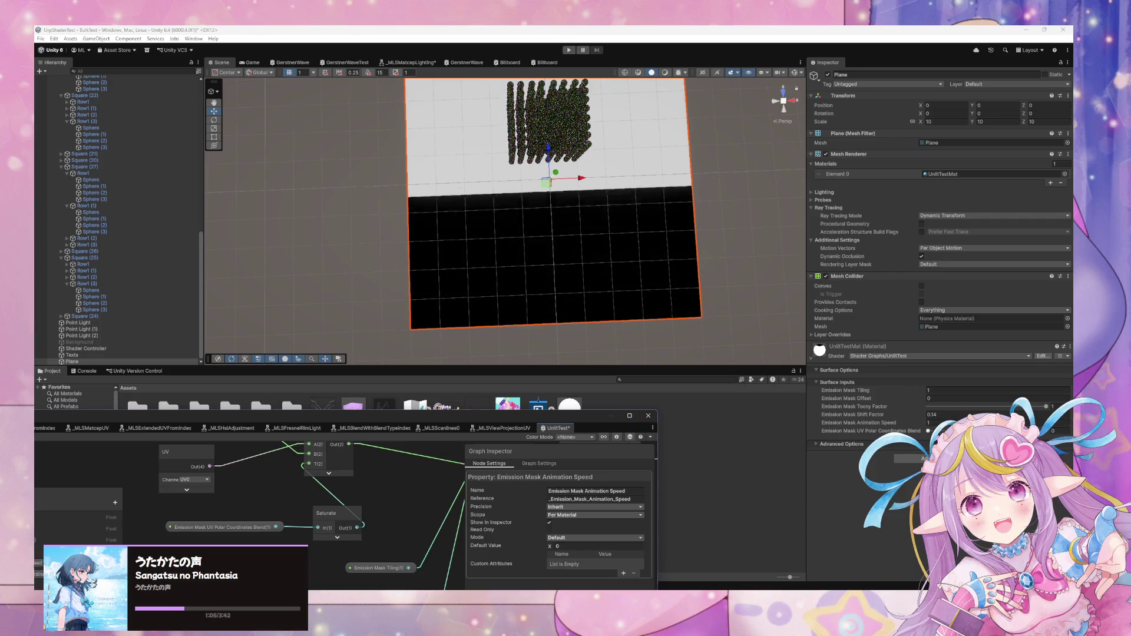
pyautogui.click(898, 390)
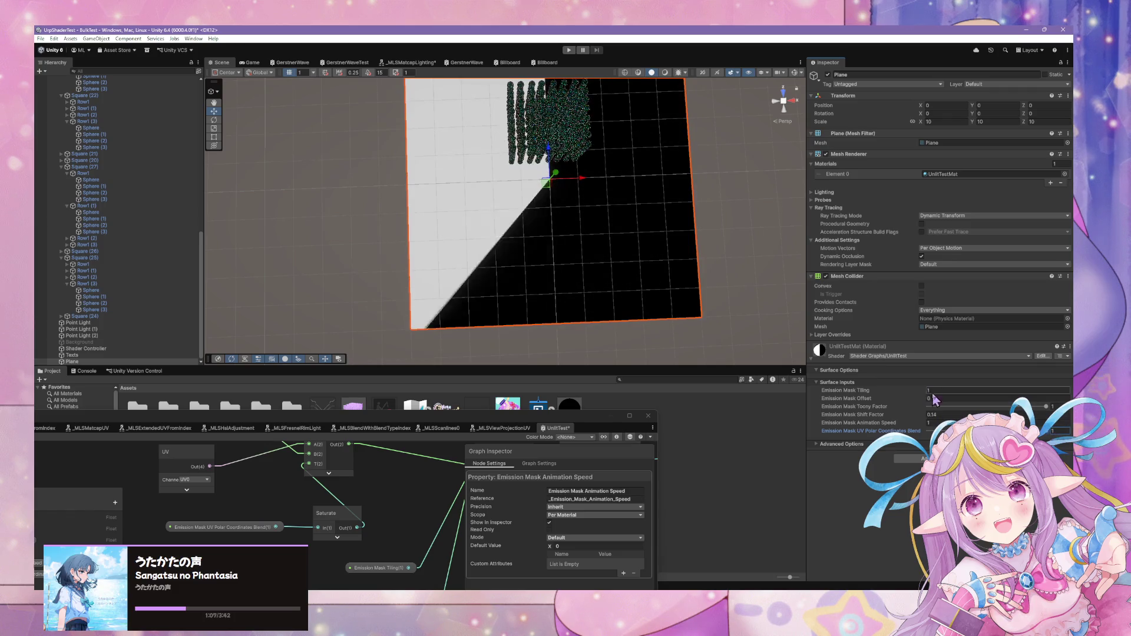
pyautogui.write('8')
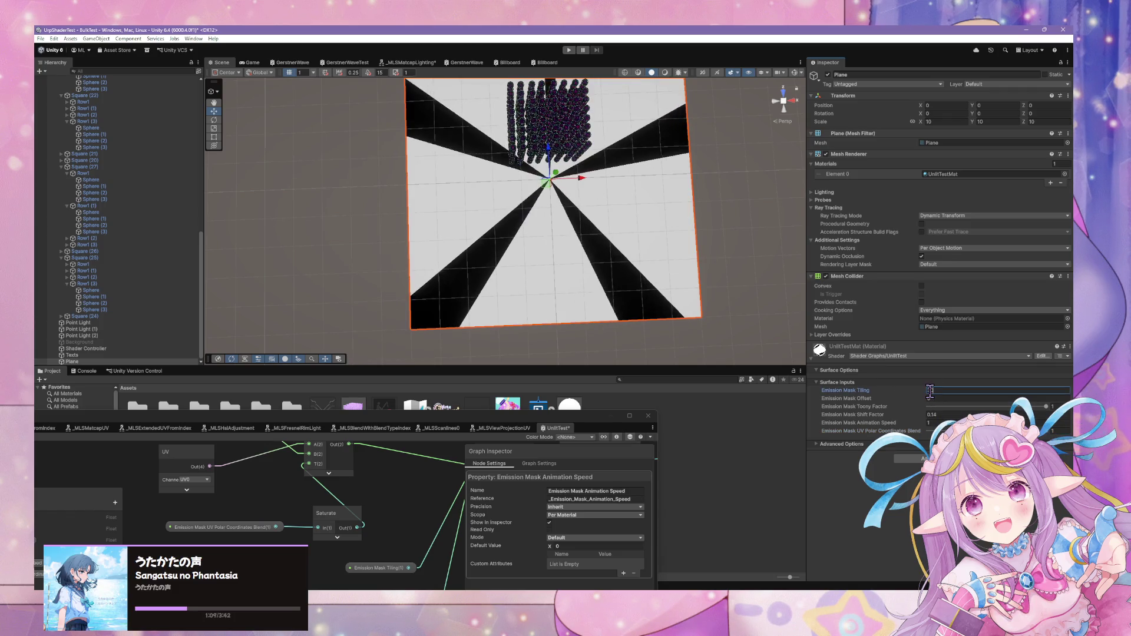
pyautogui.press('BackSpace')
pyautogui.write('1660')
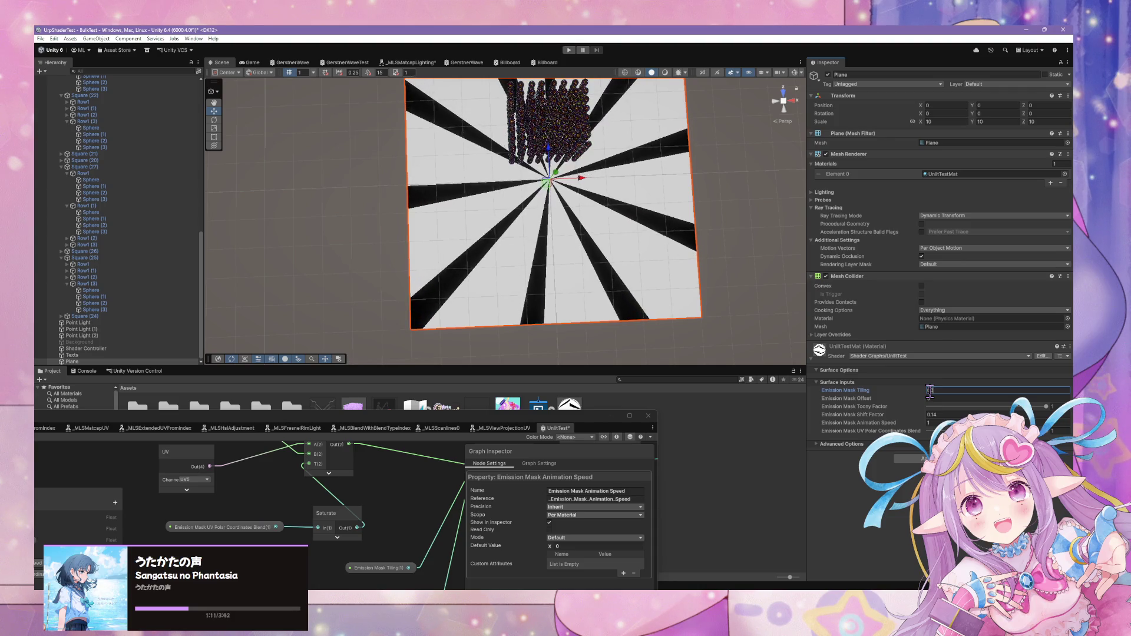
pyautogui.moveTo(640, 263)
pyautogui.mouseDown()
pyautogui.moveTo(648, 222)
pyautogui.moveTo(649, 239)
pyautogui.moveTo(731, 198)
pyautogui.moveTo(641, 198)
pyautogui.mouseUp()
pyautogui.scroll(-10, 641, 198)
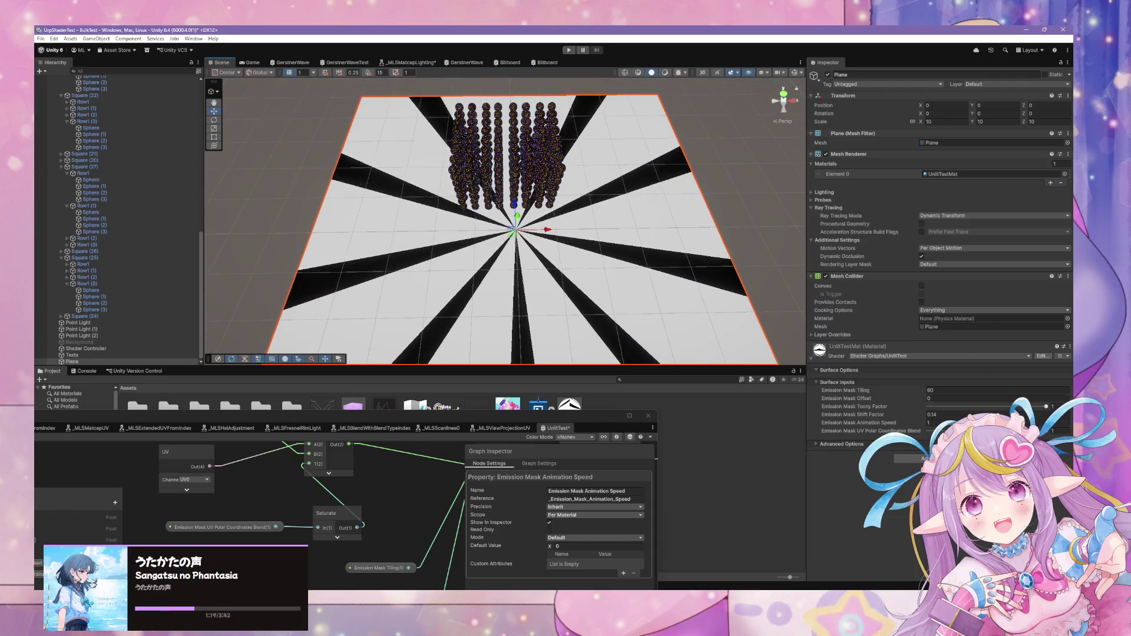
# Set Emission Mask Animation Speed to 0 and lower Shift Factor to -0.41
pyautogui.click(875, 419)
pyautogui.press('BackSpace')
pyautogui.click(937, 415)
pyautogui.moveTo(921, 416)
pyautogui.mouseDown()
pyautogui.moveTo(901, 414)
pyautogui.moveTo(925, 412)
pyautogui.moveTo(902, 411)
pyautogui.moveTo(922, 406)
pyautogui.moveTo(901, 395)
pyautogui.moveTo(923, 395)
pyautogui.moveTo(903, 401)
pyautogui.moveTo(919, 393)
pyautogui.moveTo(902, 390)
pyautogui.moveTo(920, 392)
pyautogui.mouseUp()
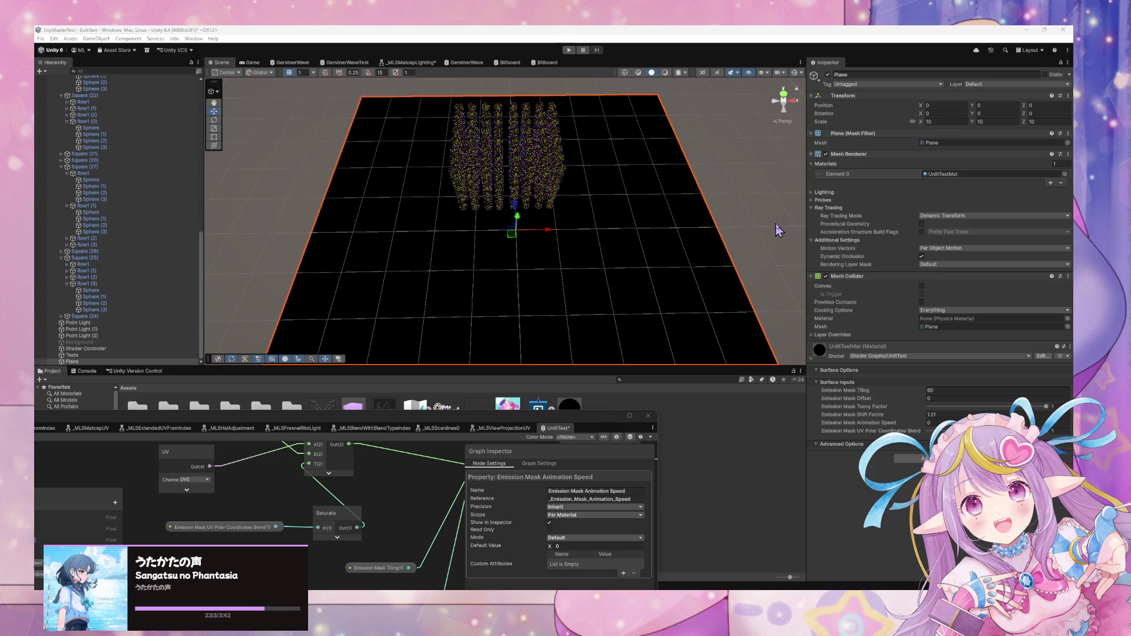
# Focus the Unity editor and orbit the scene view closer to the sphere grid
pyautogui.click(699, 235)
pyautogui.moveTo(732, 209)
pyautogui.mouseDown()
pyautogui.moveTo(712, 167)
pyautogui.moveTo(739, 188)
pyautogui.mouseUp()
# Lower Toony Factor slightly, enter 2.11 for Shift Factor, then sweep it down to -0.24
pyautogui.scroll(-5, 739, 187)
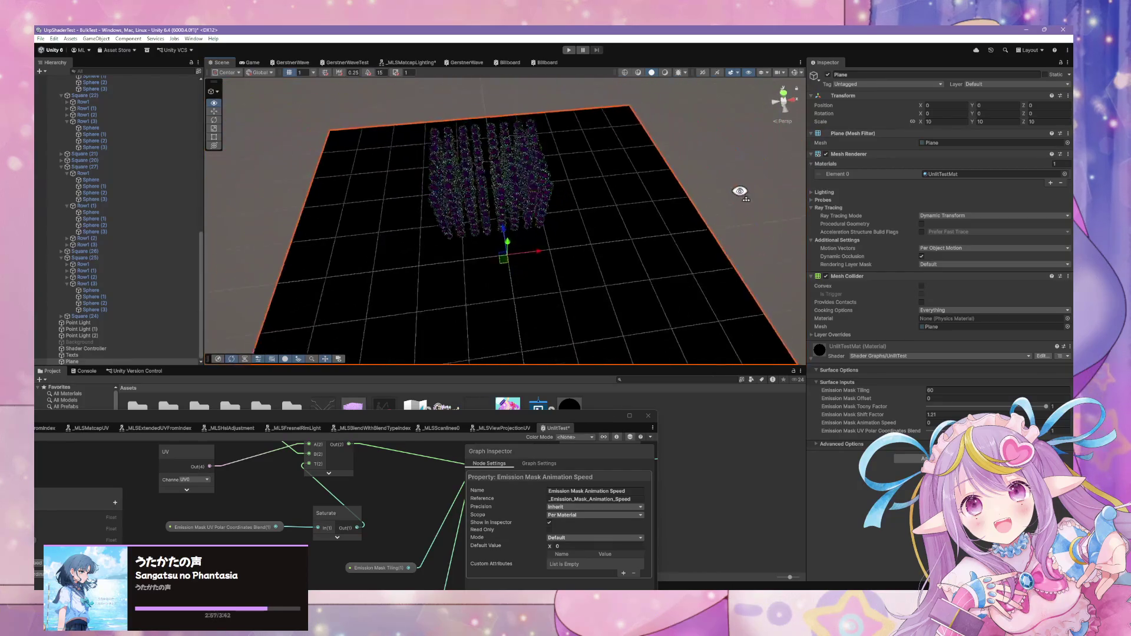
pyautogui.moveTo(1046, 406); pyautogui.dragTo(891, 412)
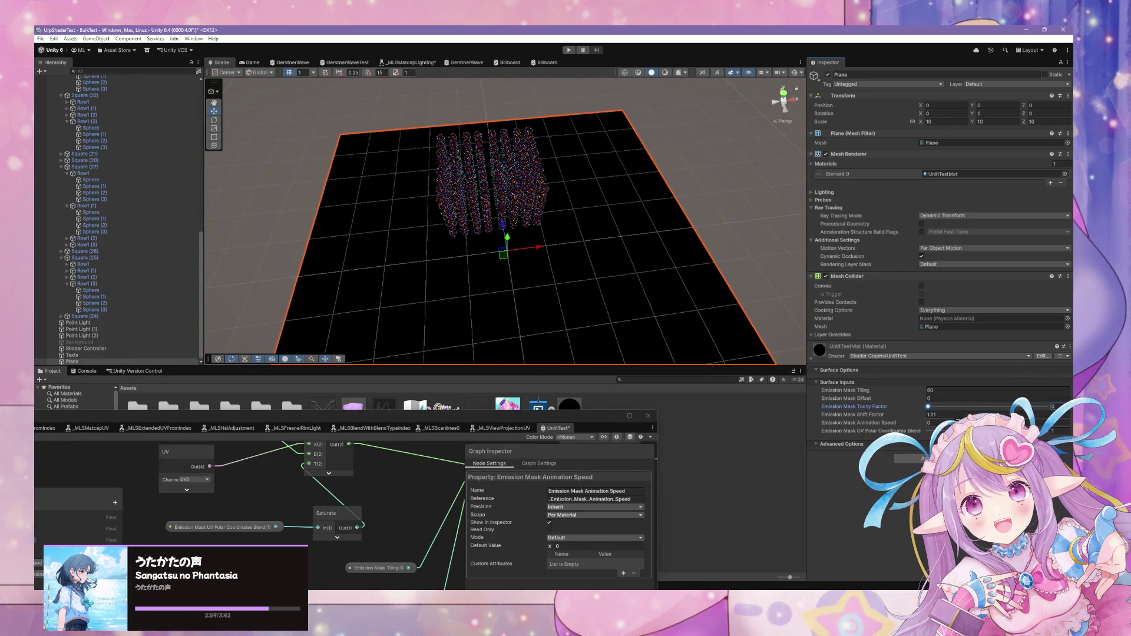
pyautogui.click(937, 415)
pyautogui.write('2.11')
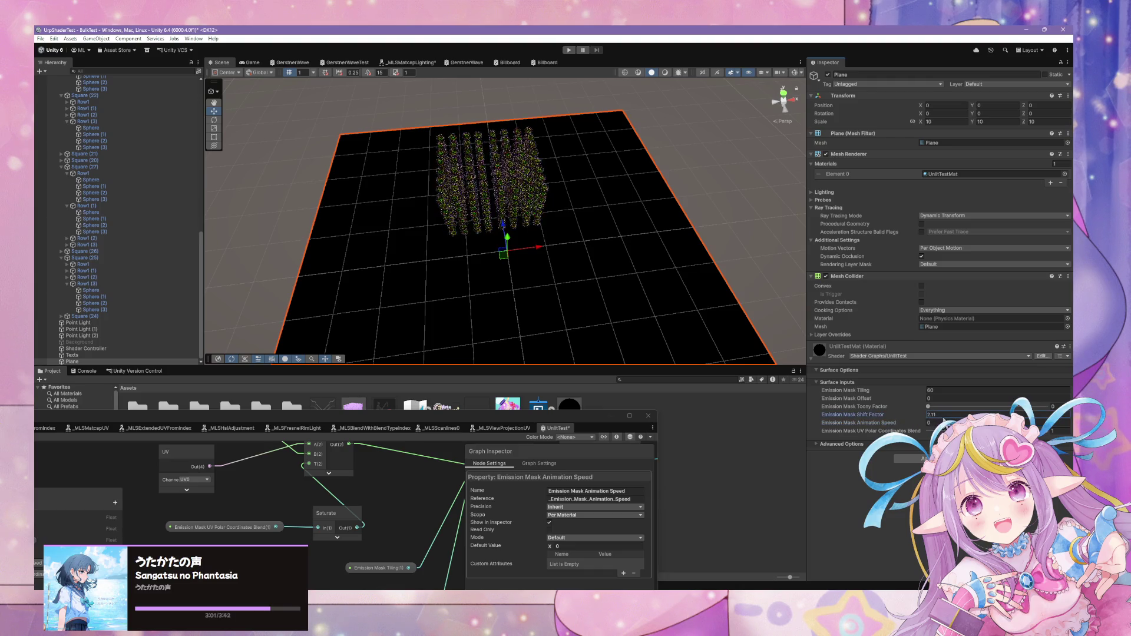
pyautogui.moveTo(913, 413)
pyautogui.mouseDown()
pyautogui.moveTo(878, 413)
pyautogui.moveTo(925, 413)
pyautogui.moveTo(849, 409)
pyautogui.moveTo(919, 405)
pyautogui.mouseUp()
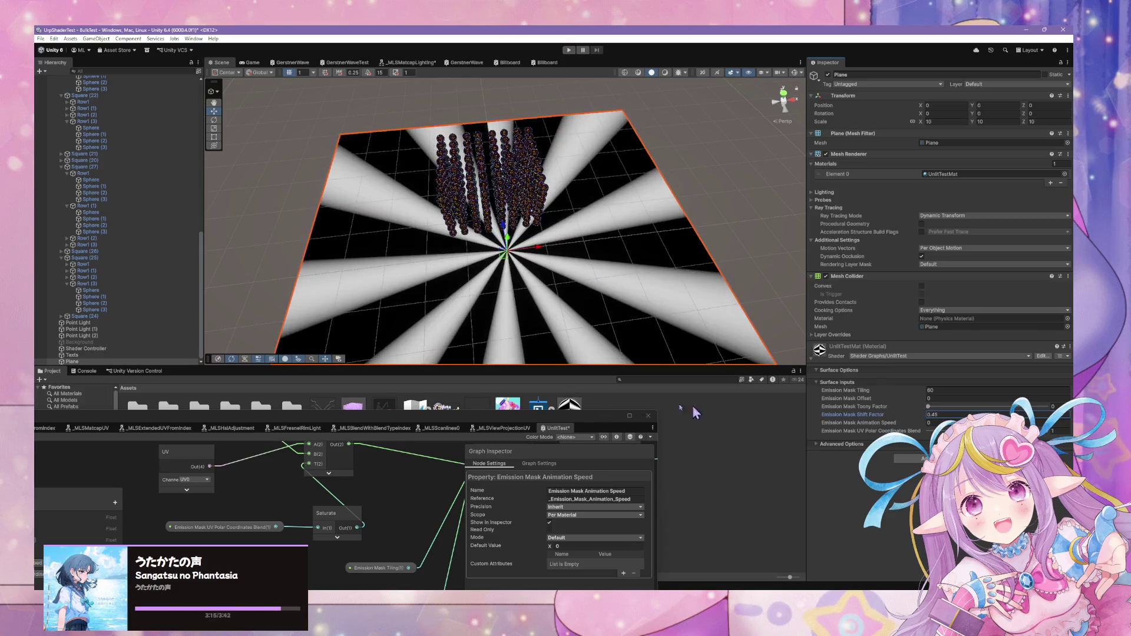
pyautogui.moveTo(487, 412)
pyautogui.mouseDown()
pyautogui.moveTo(619, 280)
pyautogui.moveTo(616, 183)
pyautogui.mouseUp()
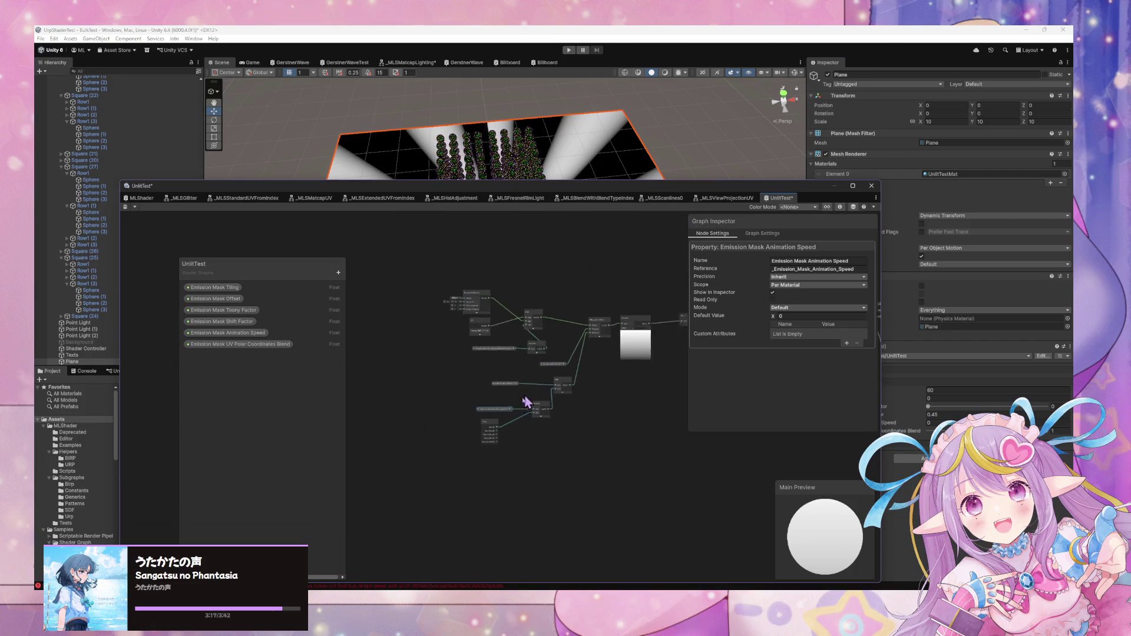
# Pan and zoom the graph canvas, then select the Polar Coordinates node
pyautogui.moveTo(595, 280); pyautogui.dragTo(470, 260)
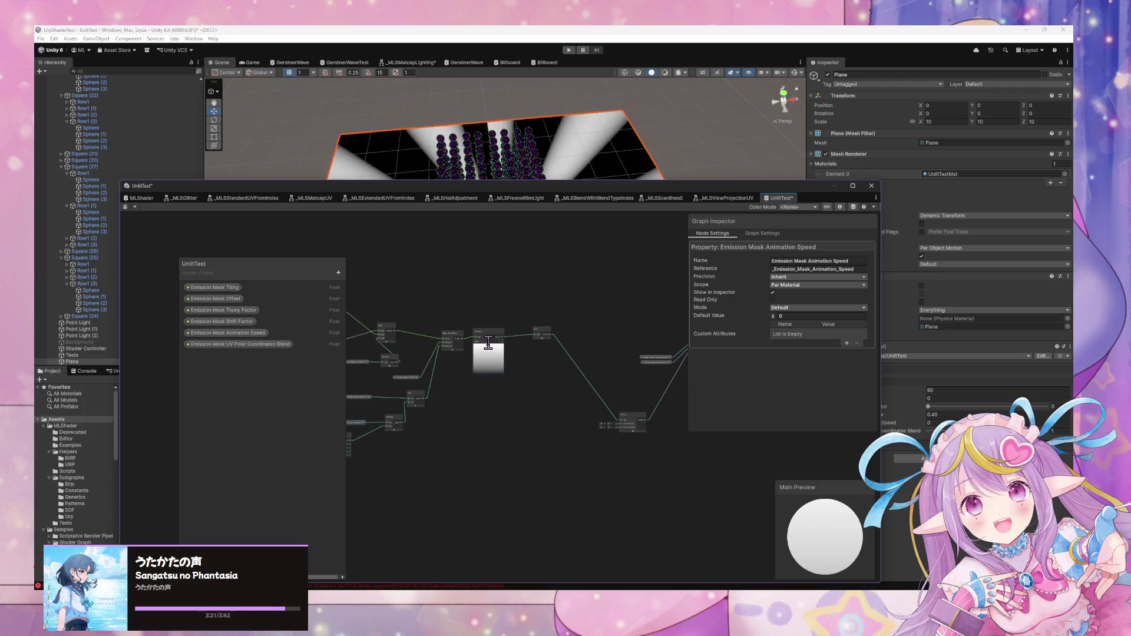
pyautogui.scroll(4, 495, 327)
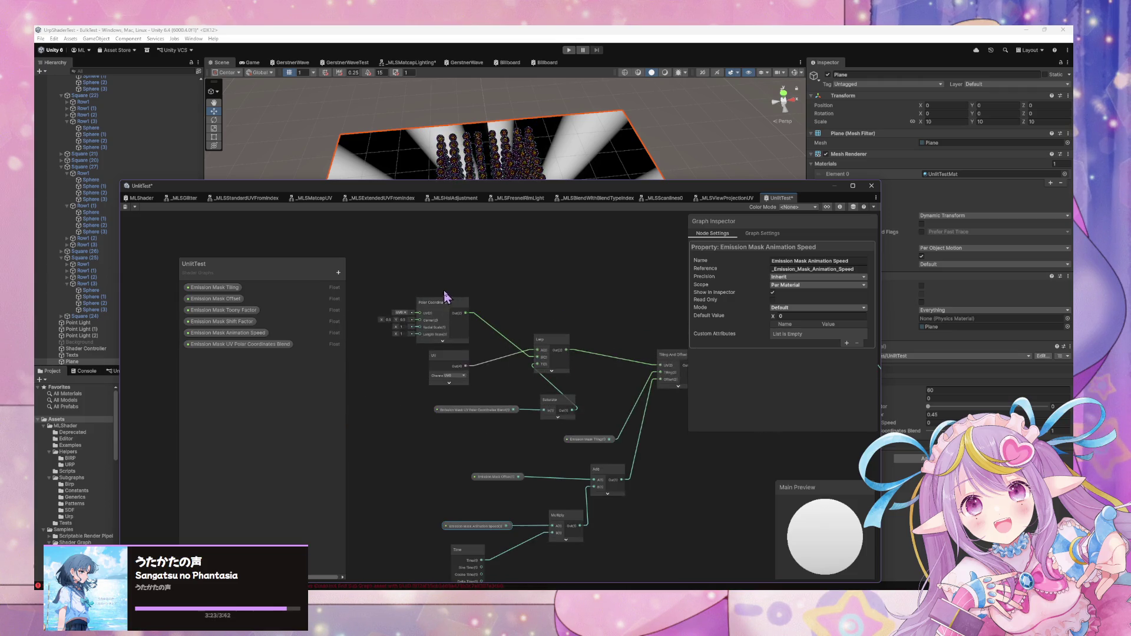
pyautogui.click(446, 301)
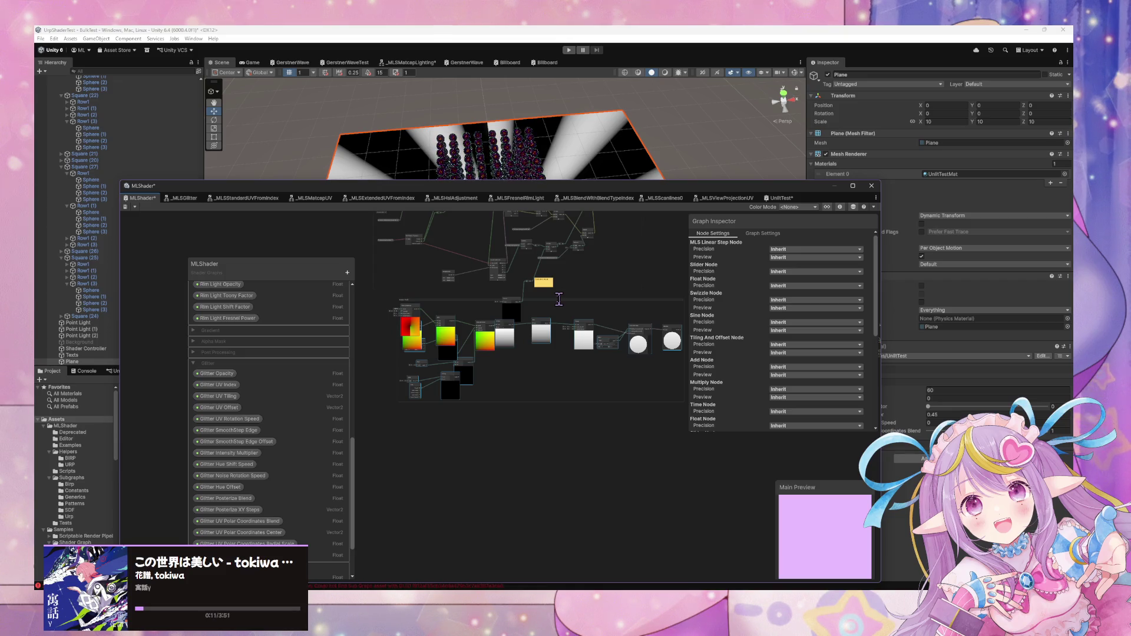
# Select and rename the emission mask group, frame it, and collapse all node previews
pyautogui.click(553, 304)
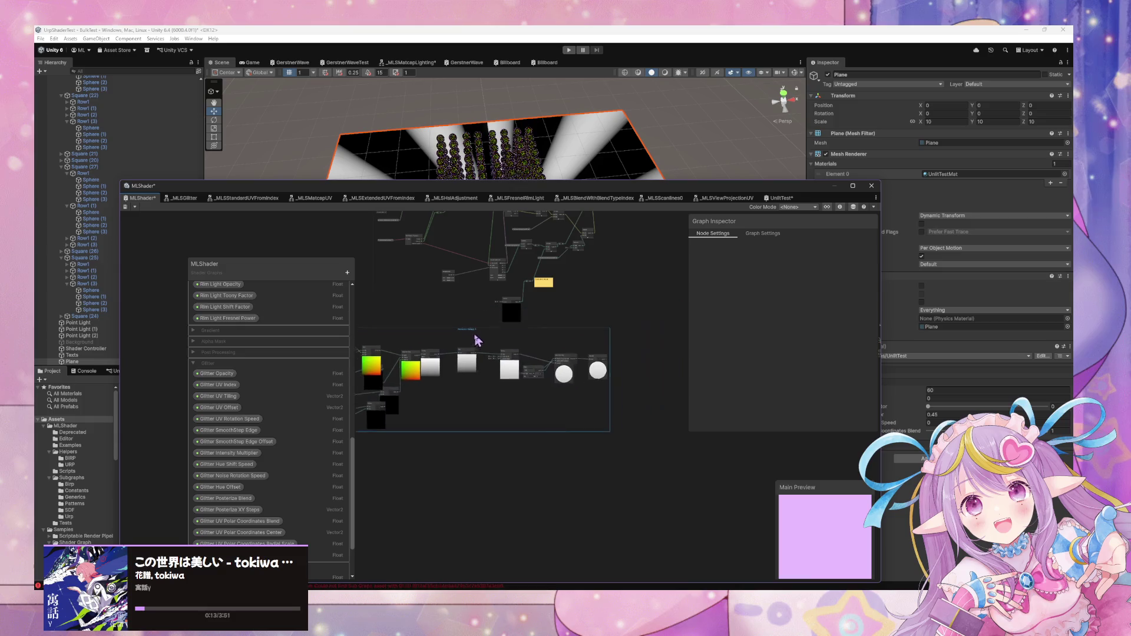
pyautogui.scroll(4, 471, 348)
pyautogui.doubleClick(437, 330)
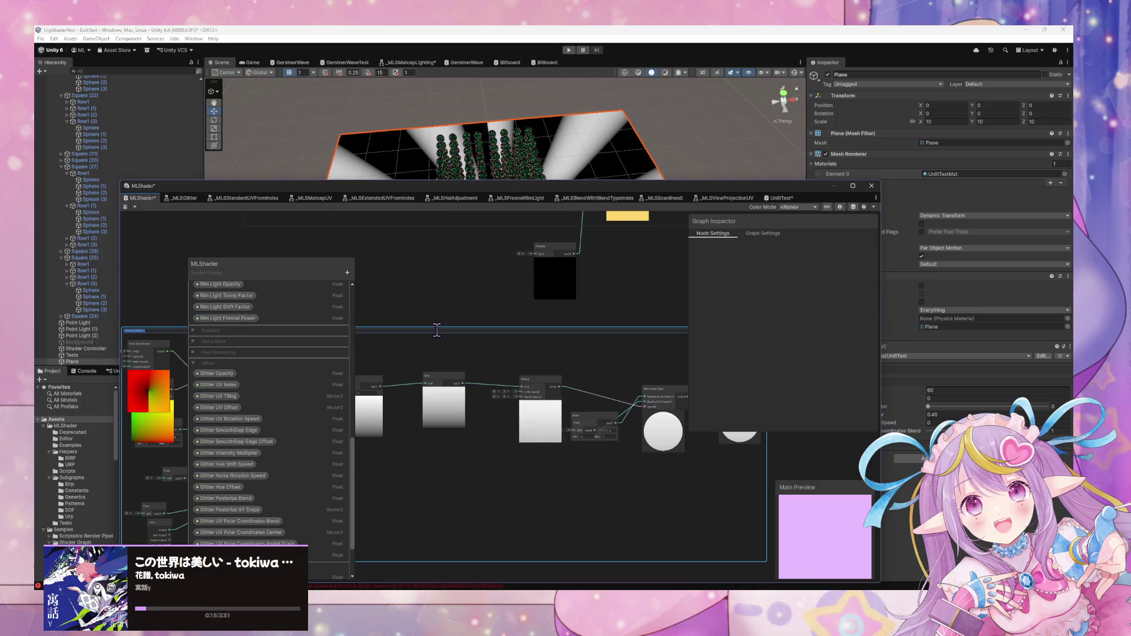
pyautogui.press('Return')
pyautogui.press('f')
pyautogui.rightClick(542, 433)
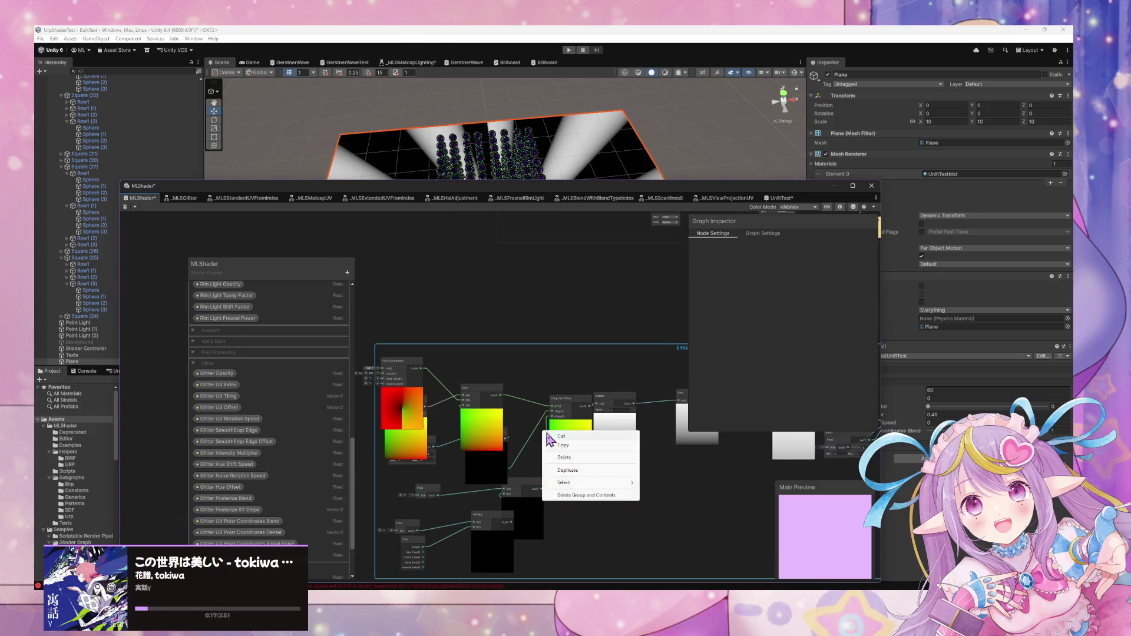
pyautogui.rightClick(547, 312)
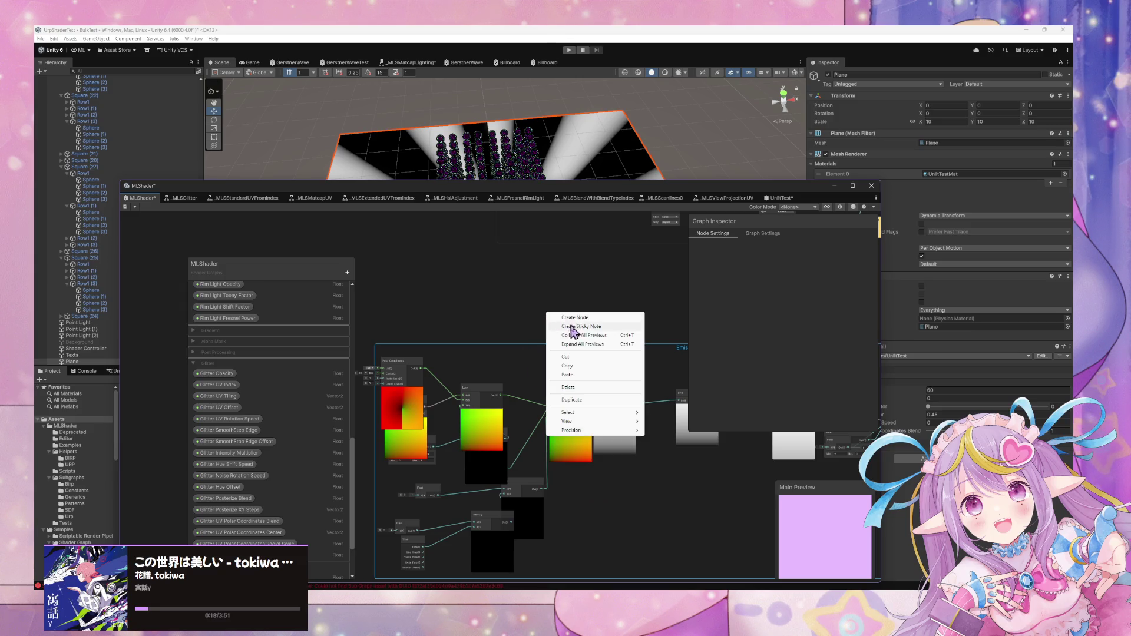
pyautogui.click(605, 336)
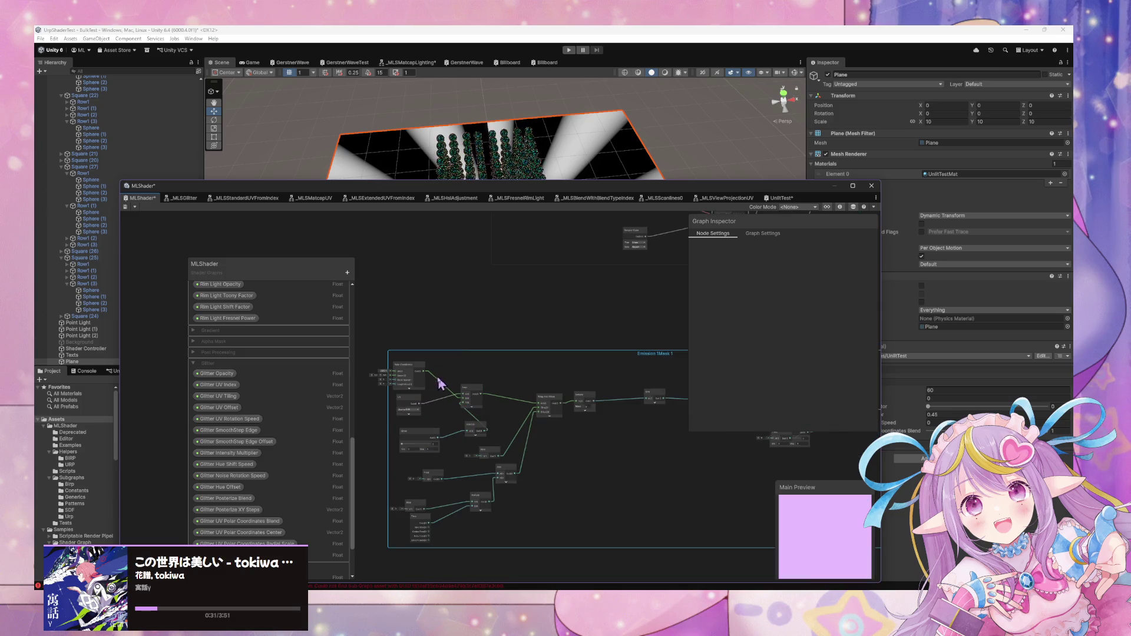
# Rename the group Emission Mask 1, move it, and connect Saturate's output to Fraction
pyautogui.doubleClick(657, 354)
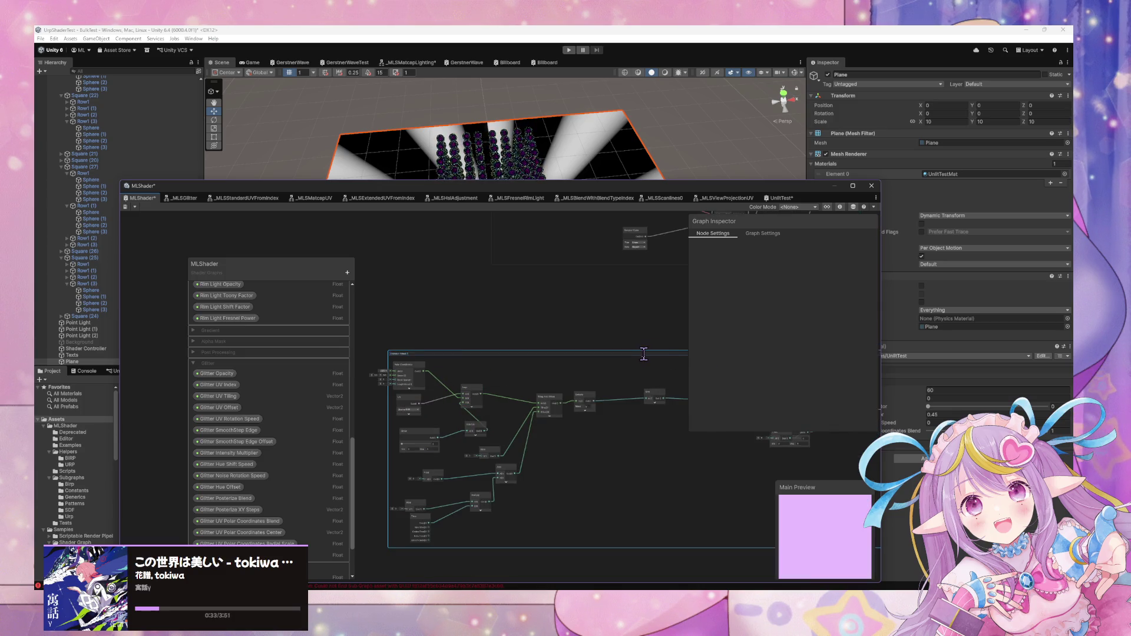
pyautogui.press('Return')
pyautogui.moveTo(665, 336); pyautogui.dragTo(430, 362)
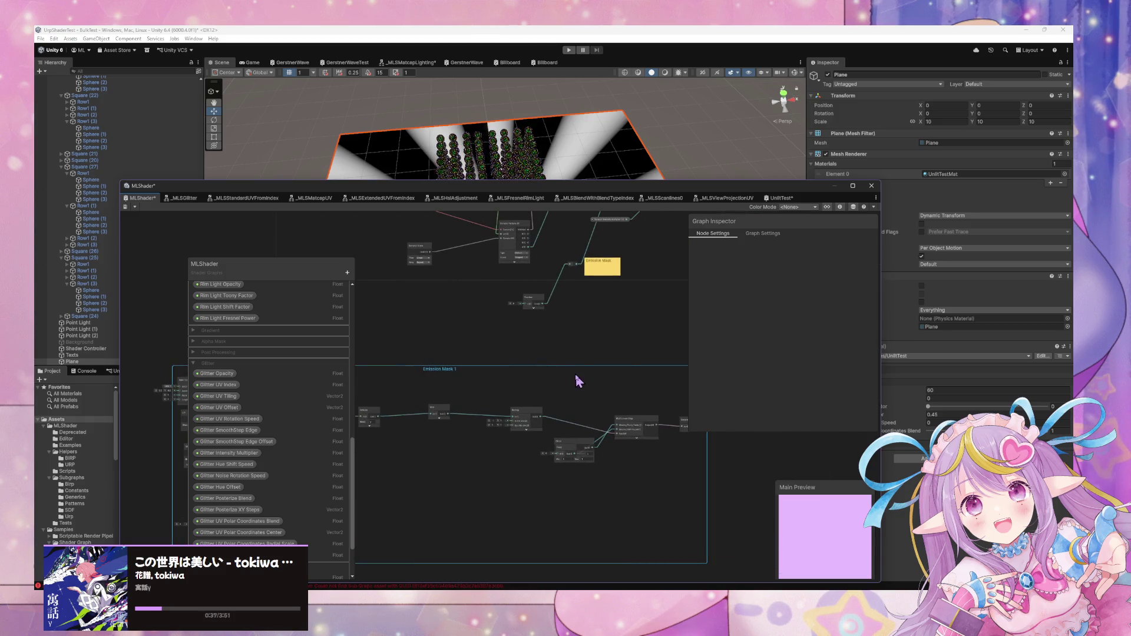
pyautogui.moveTo(565, 375); pyautogui.dragTo(497, 367)
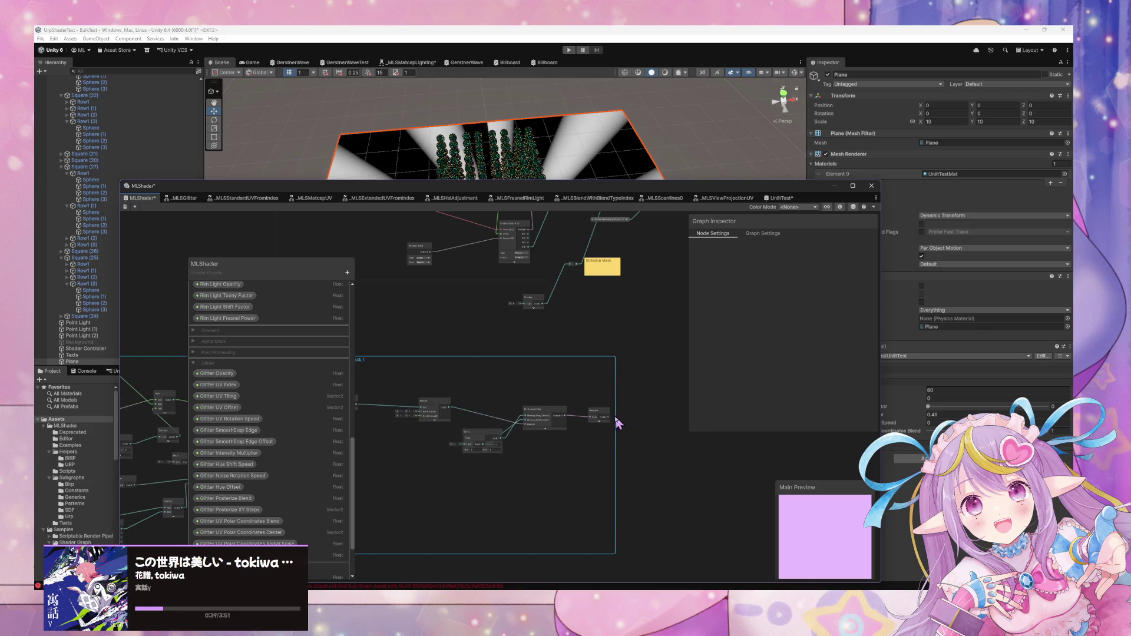
pyautogui.moveTo(608, 418); pyautogui.dragTo(524, 304)
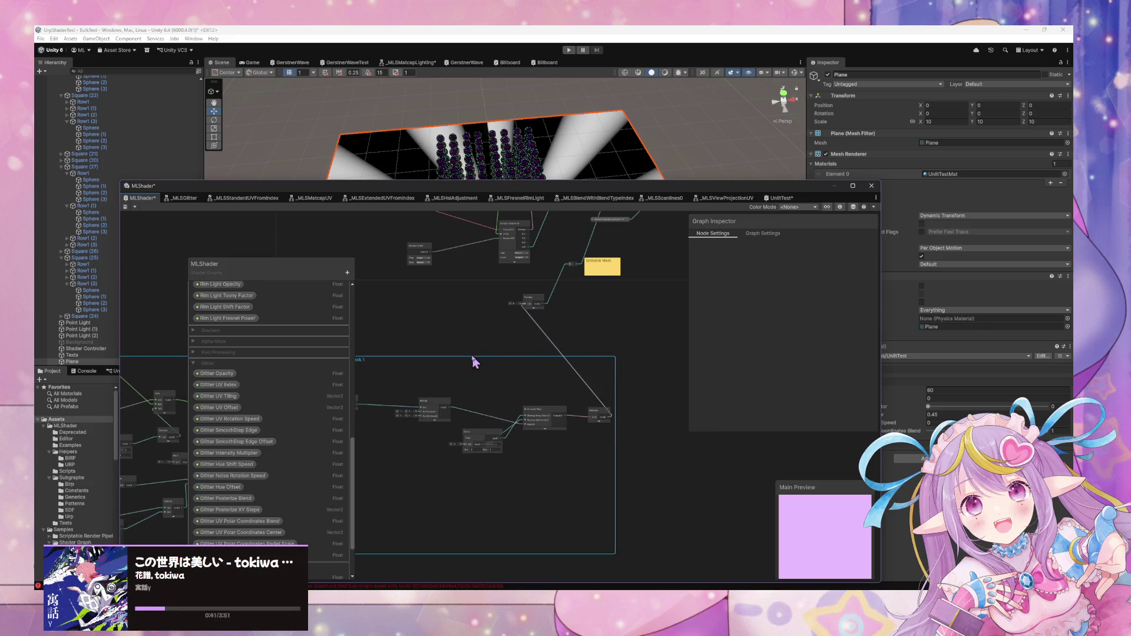
pyautogui.moveTo(501, 353); pyautogui.dragTo(533, 352)
# Rearrange the MLS Linear Step, Slider and Saturate nodes into a tidier layout
pyautogui.scroll(3, 563, 356)
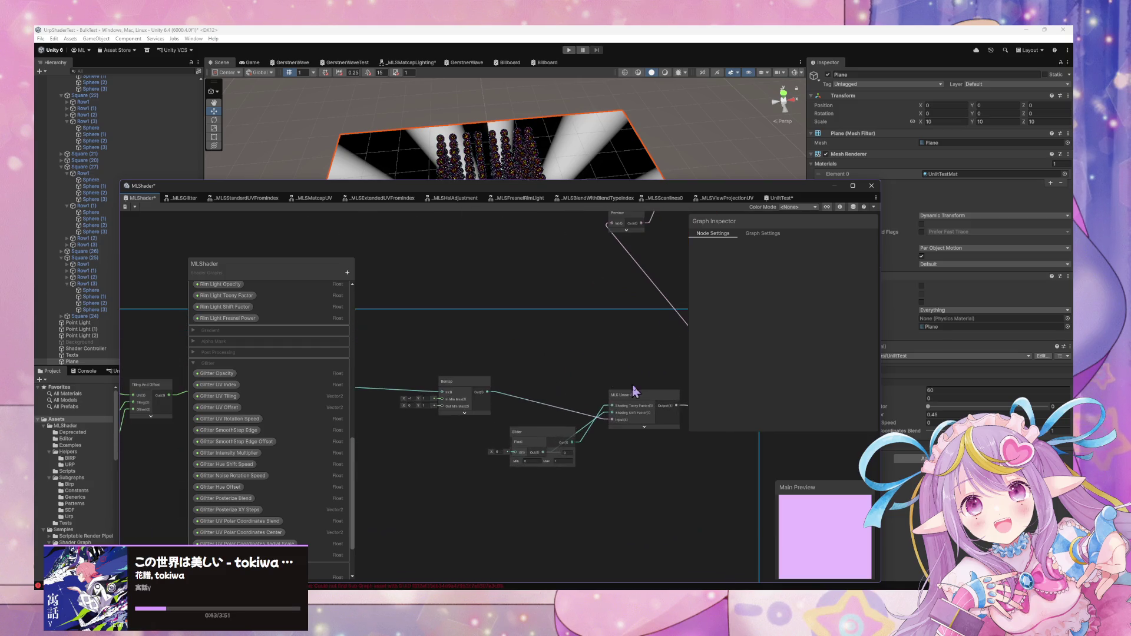
pyautogui.click(629, 390)
pyautogui.moveTo(629, 390); pyautogui.dragTo(625, 374)
pyautogui.moveTo(555, 439); pyautogui.dragTo(546, 500)
pyautogui.moveTo(650, 417); pyautogui.dragTo(523, 424)
pyautogui.moveTo(421, 505); pyautogui.dragTo(416, 352)
pyautogui.moveTo(606, 406); pyautogui.dragTo(577, 377)
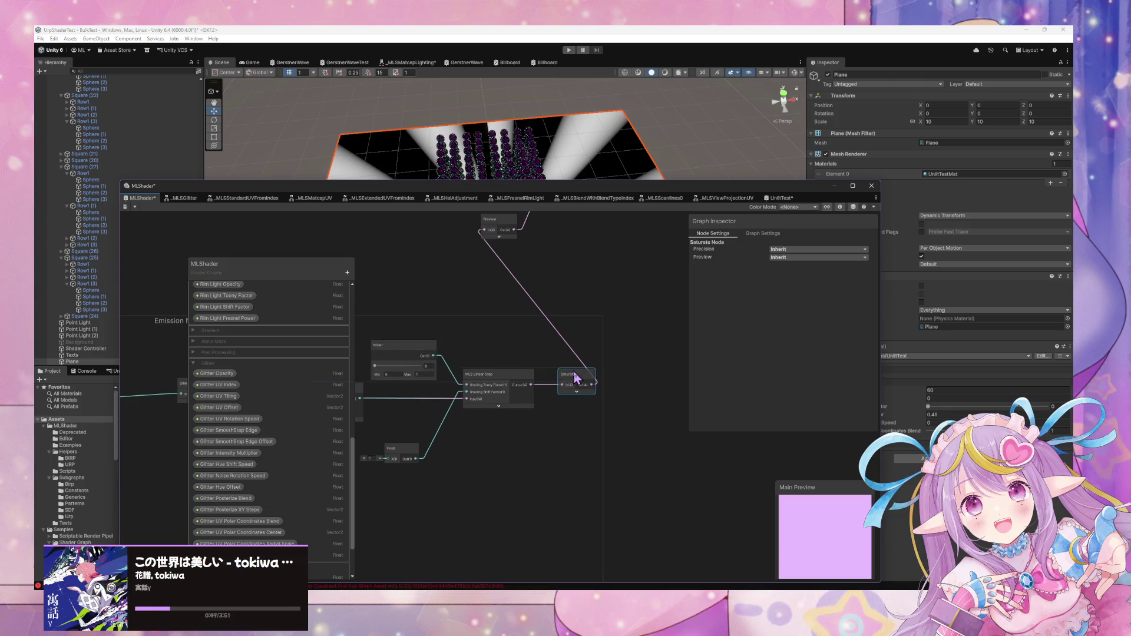
pyautogui.moveTo(501, 384); pyautogui.dragTo(579, 384)
# Add a reroute point on the Saturate connection and reselect the Polar Coordinates node
pyautogui.click(645, 336)
pyautogui.doubleClick(637, 335)
pyautogui.moveTo(649, 353)
pyautogui.mouseDown()
pyautogui.moveTo(586, 353)
pyautogui.moveTo(651, 384)
pyautogui.moveTo(615, 398)
pyautogui.moveTo(646, 391)
pyautogui.mouseUp()
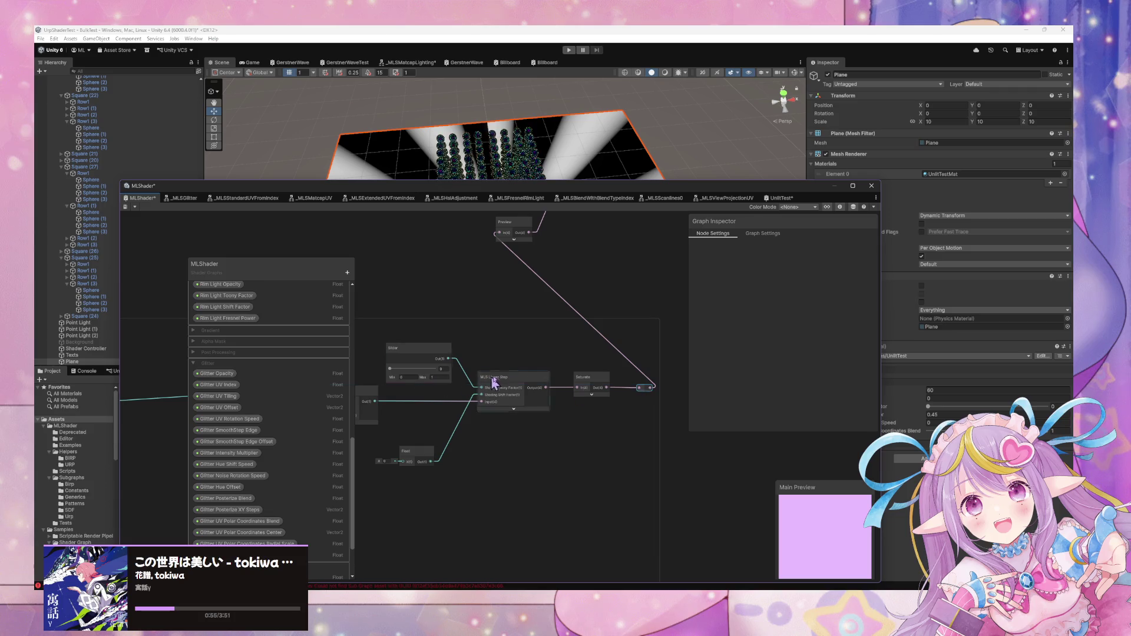
pyautogui.hotkey('ctrl', 'z')
pyautogui.hotkey('ctrl', 'z')
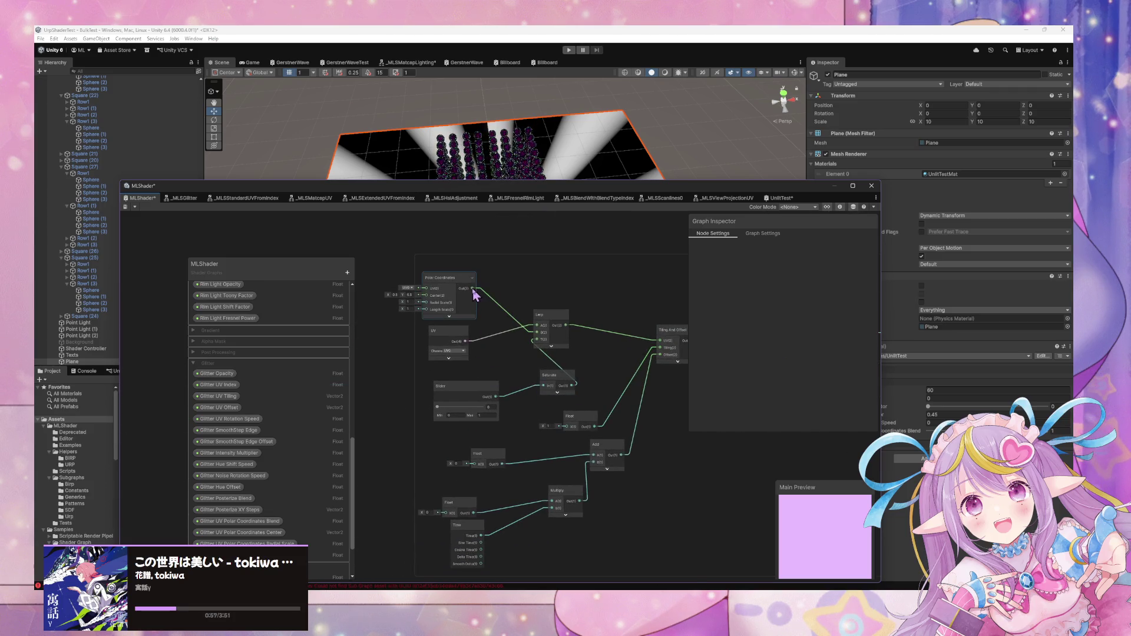
pyautogui.click(462, 286)
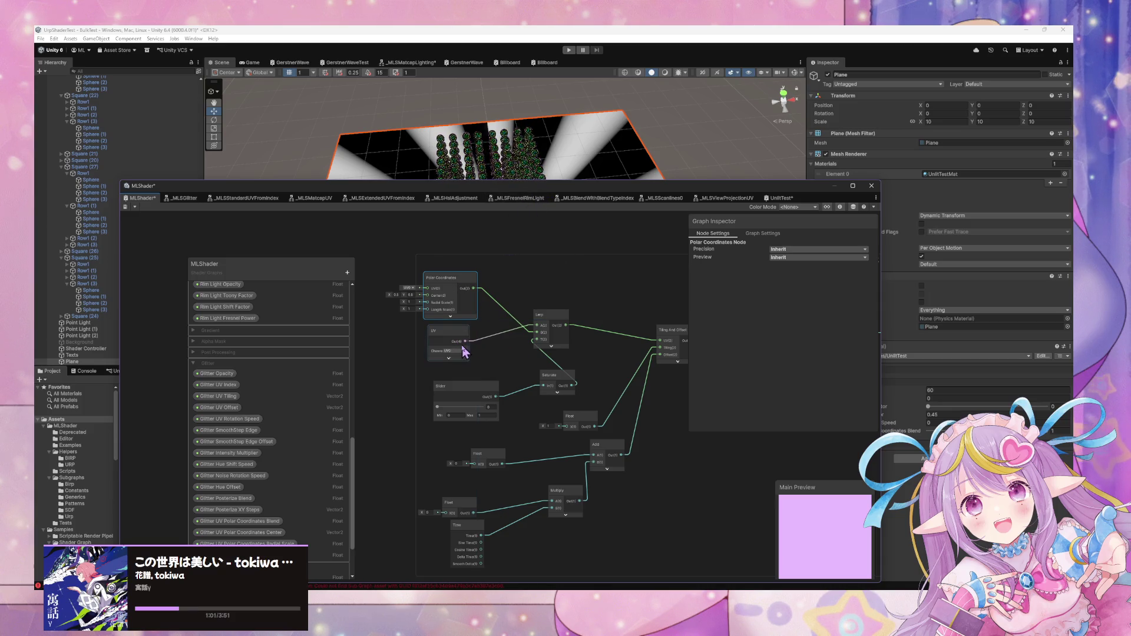
# Add a new blackboard category named Emission Mask 1
pyautogui.scroll(-3, 281, 483)
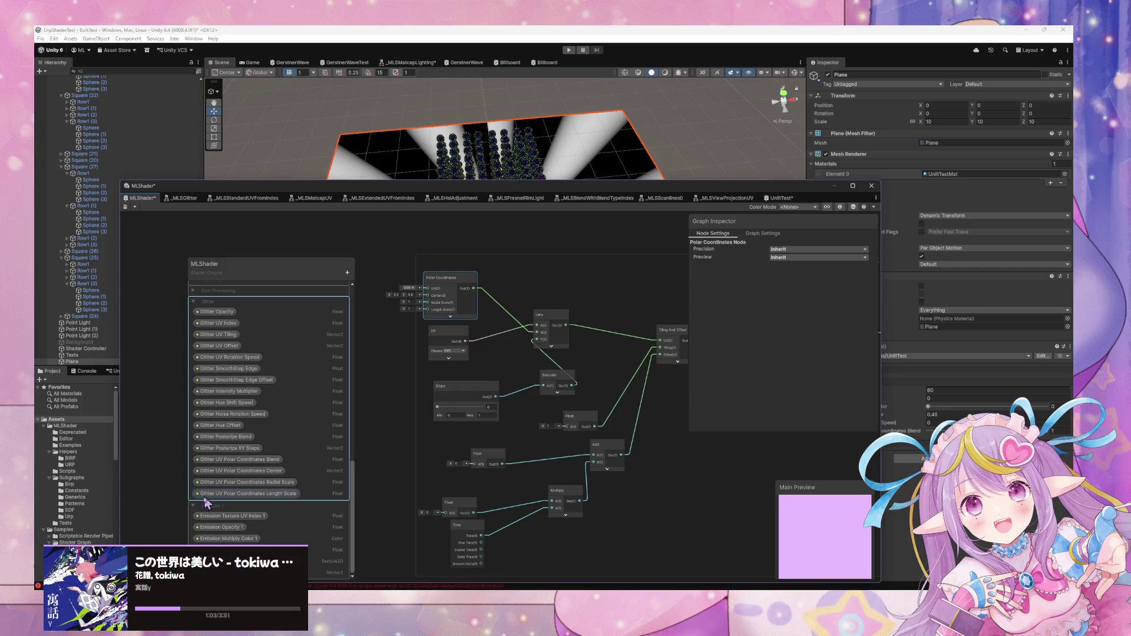
pyautogui.scroll(3, 282, 484)
pyautogui.scroll(8, 247, 400)
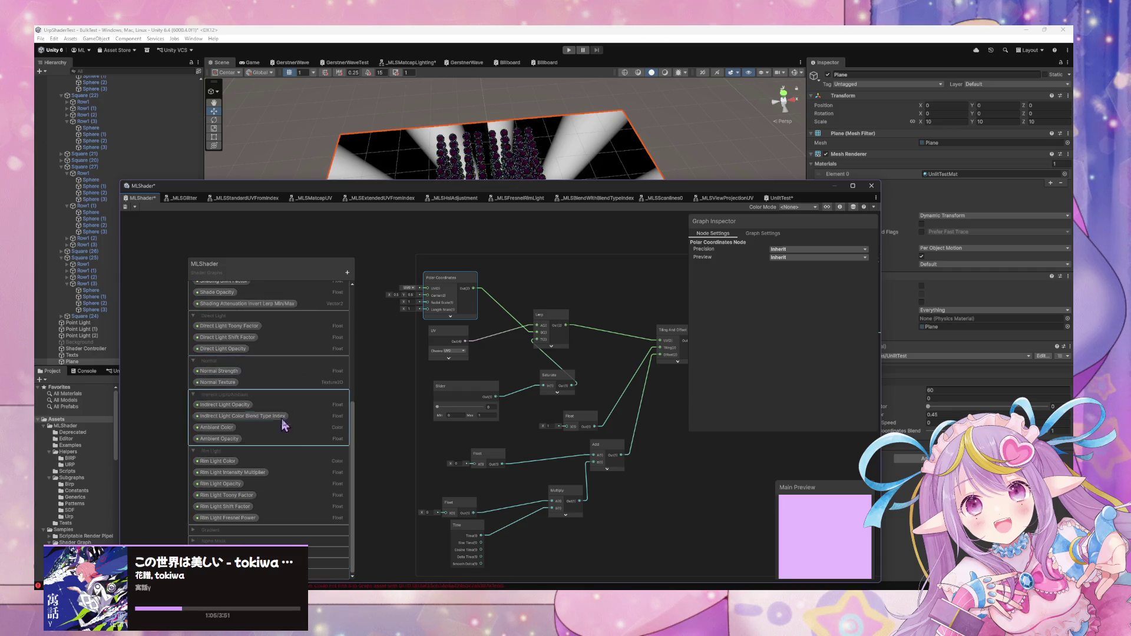
pyautogui.moveTo(299, 262); pyautogui.dragTo(306, 218)
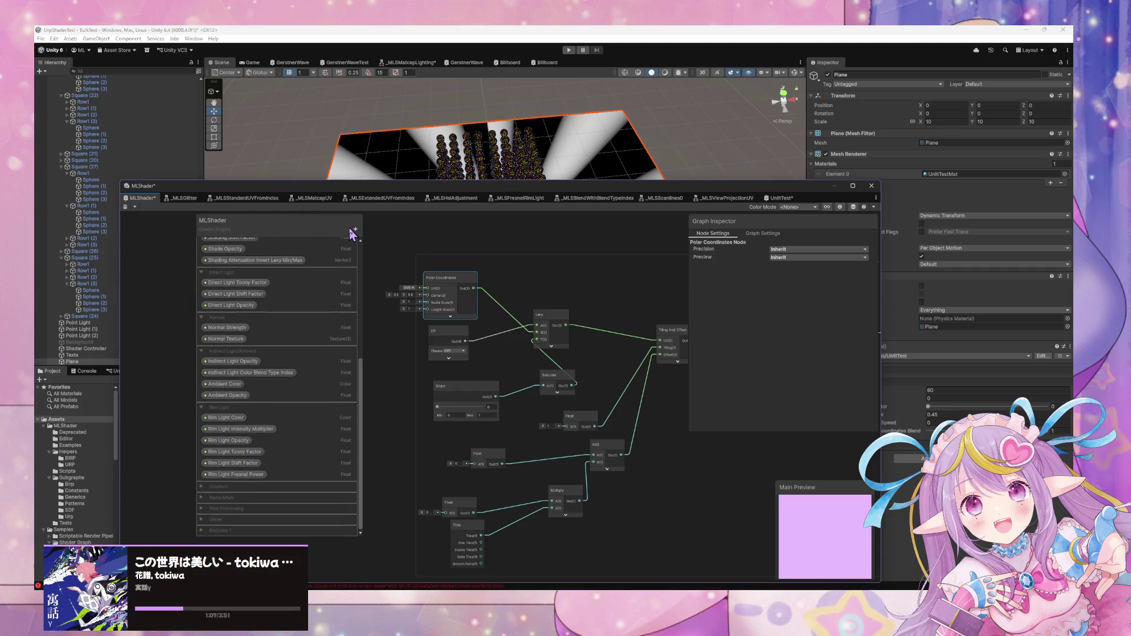
pyautogui.click(355, 229)
pyautogui.click(393, 235)
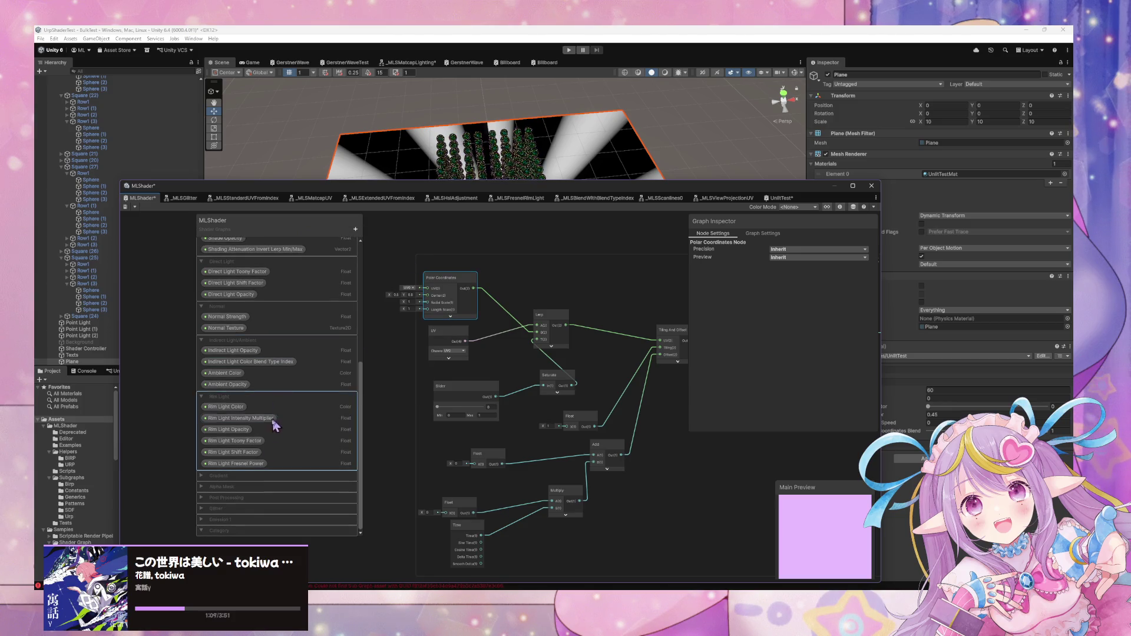
pyautogui.doubleClick(230, 531)
pyautogui.write('Emission Ma')
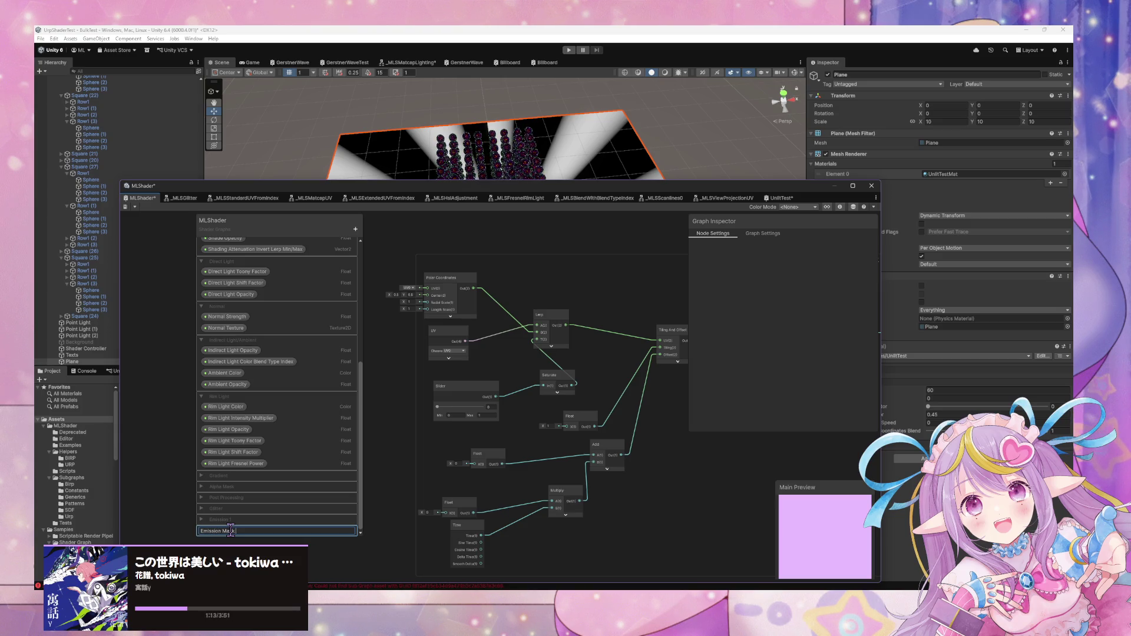
pyautogui.press('Return')
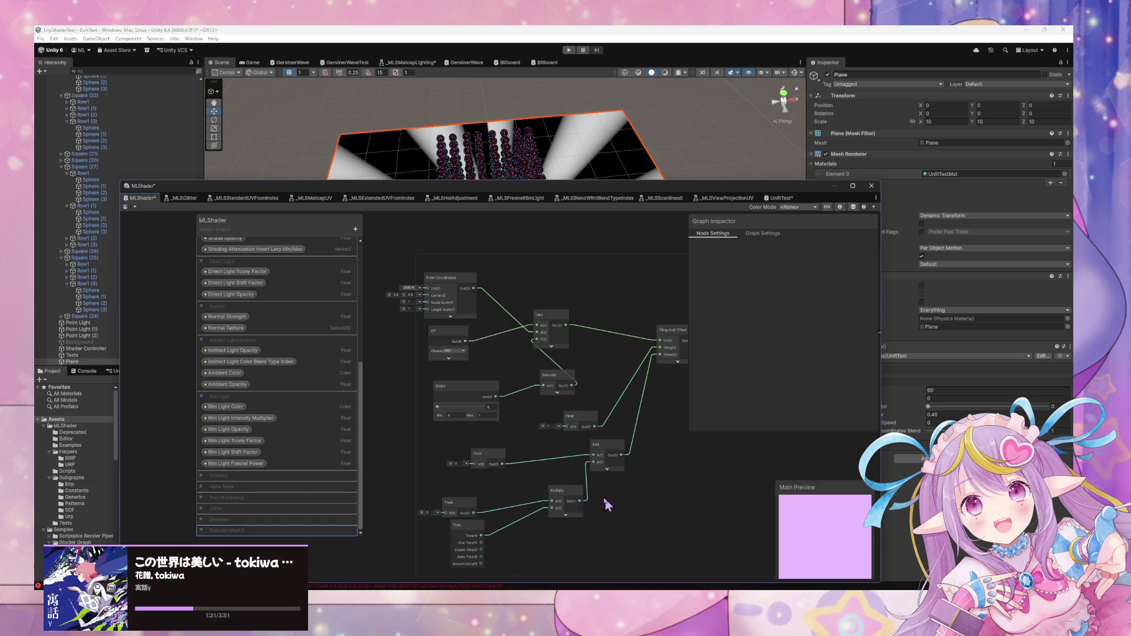
# Nudge the UV, Lerp and Saturate nodes into place
pyautogui.moveTo(612, 509); pyautogui.dragTo(587, 528)
pyautogui.moveTo(437, 357); pyautogui.dragTo(440, 365)
pyautogui.moveTo(530, 357); pyautogui.dragTo(554, 353)
pyautogui.moveTo(542, 404); pyautogui.dragTo(518, 387)
pyautogui.rightClick(441, 409)
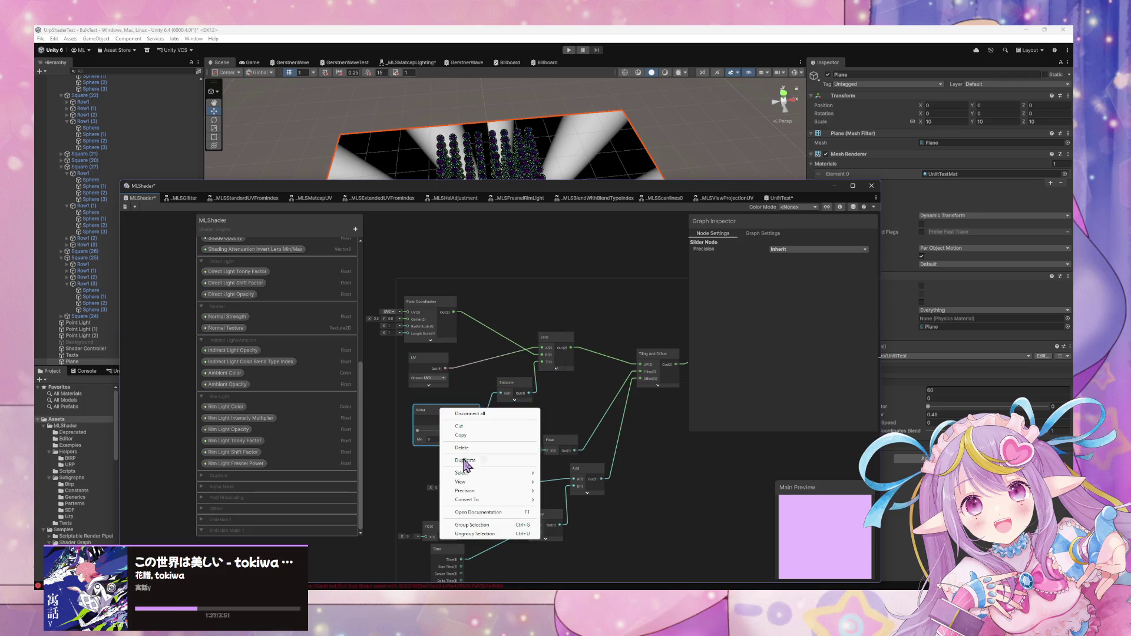
# Convert the Slider node into a shader property
pyautogui.moveTo(508, 499)
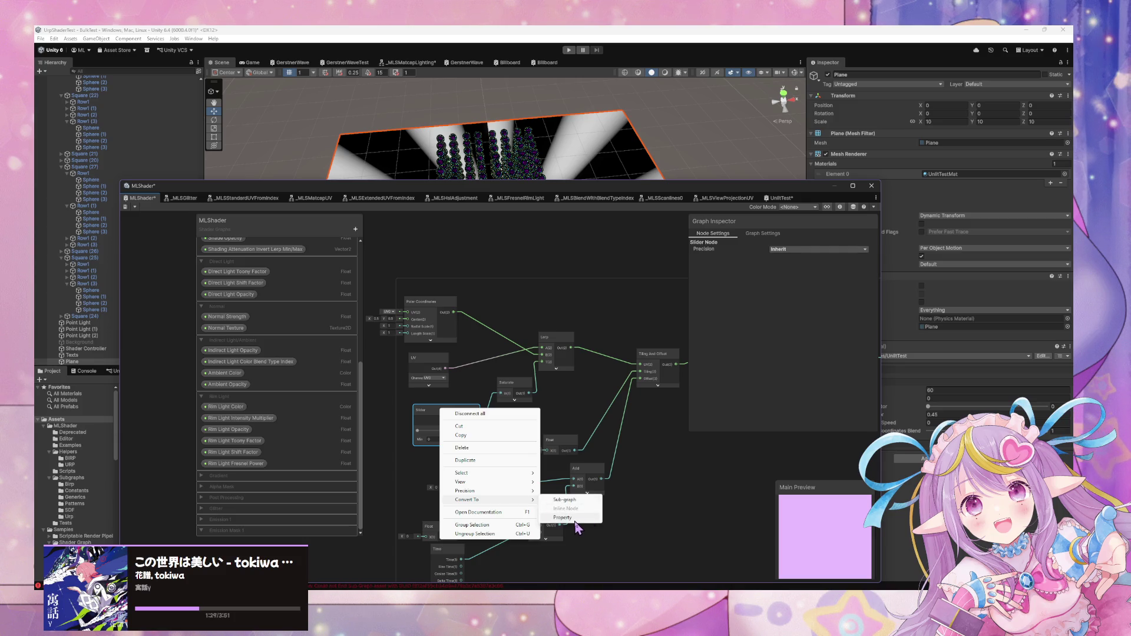
pyautogui.click(212, 528)
pyautogui.rightClick(245, 530)
pyautogui.click(450, 417)
pyautogui.rightClick(450, 414)
pyautogui.moveTo(539, 504)
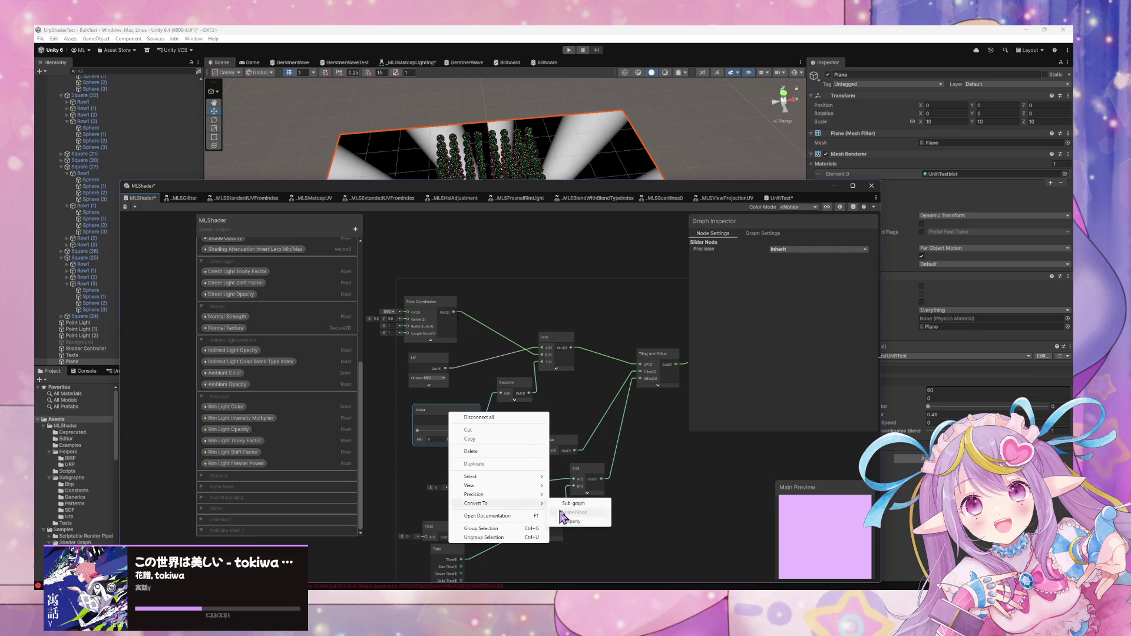
pyautogui.click(566, 521)
# Collapse the blackboard categories from Base down to Rim Light
pyautogui.scroll(5, 253, 465)
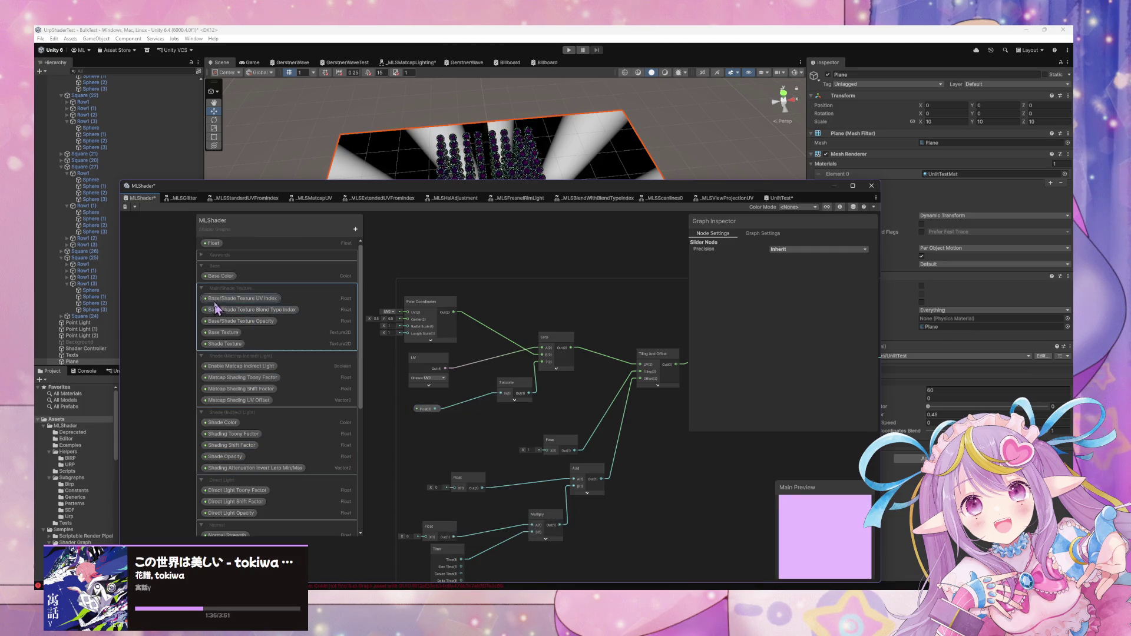
pyautogui.click(202, 266)
pyautogui.click(201, 277)
pyautogui.click(204, 287)
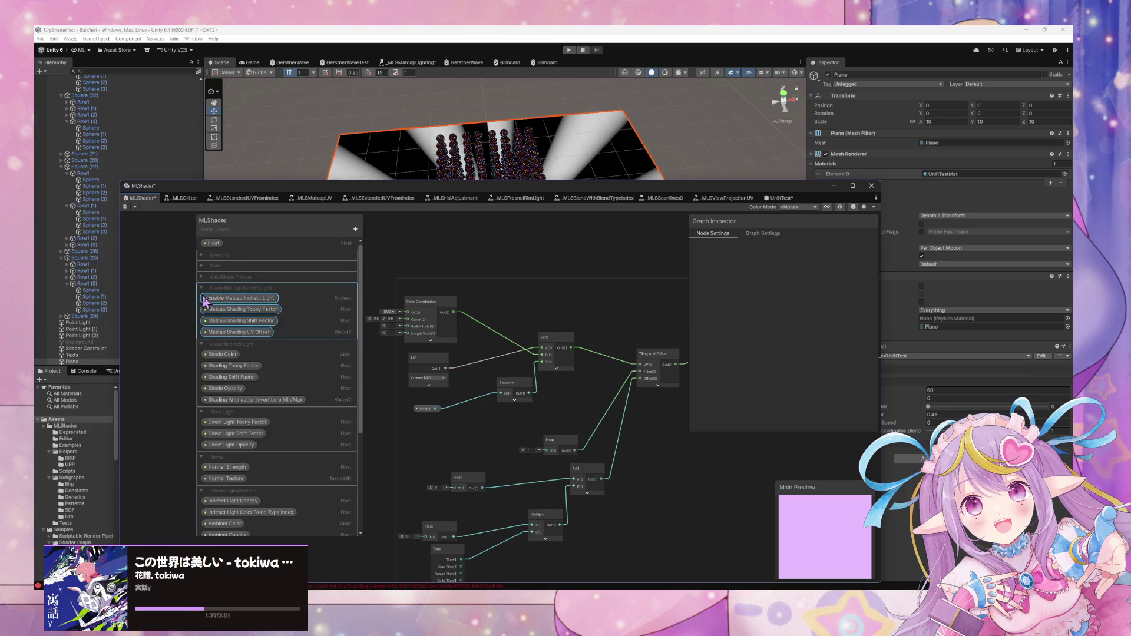
pyautogui.click(202, 288)
pyautogui.click(202, 299)
pyautogui.click(201, 310)
pyautogui.click(201, 321)
pyautogui.click(202, 333)
pyautogui.click(201, 332)
pyautogui.click(201, 343)
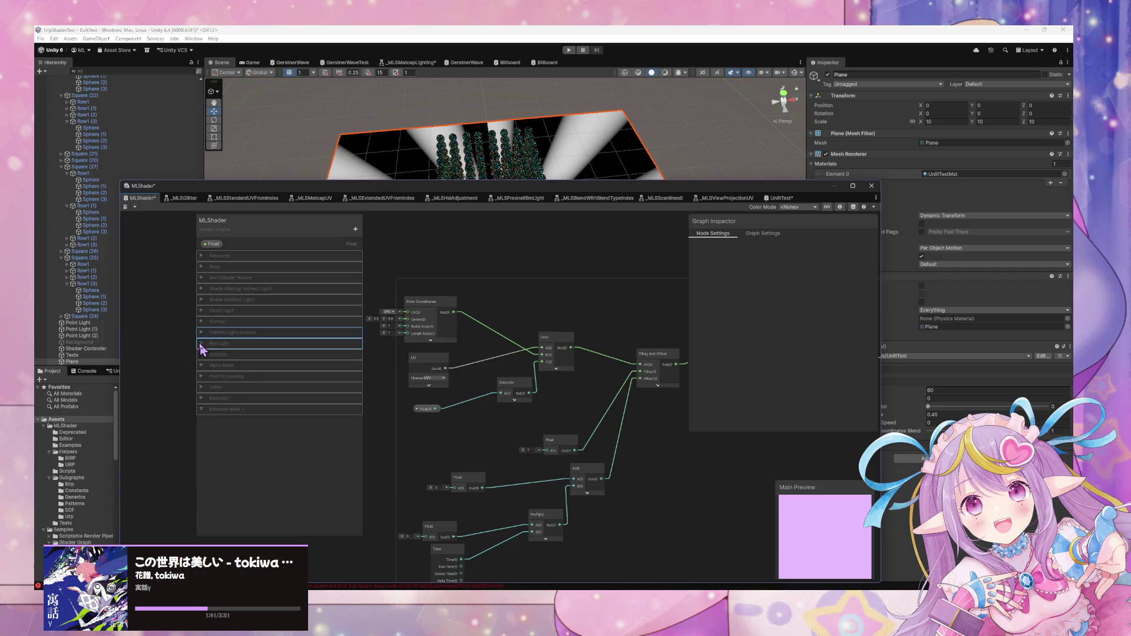
# Move the new property into Emission Mask 1 and name it Emission Mask UV Polar Coordinates Blend
pyautogui.moveTo(215, 248)
pyautogui.mouseDown()
pyautogui.moveTo(277, 404)
pyautogui.moveTo(245, 479)
pyautogui.moveTo(247, 415)
pyautogui.mouseUp()
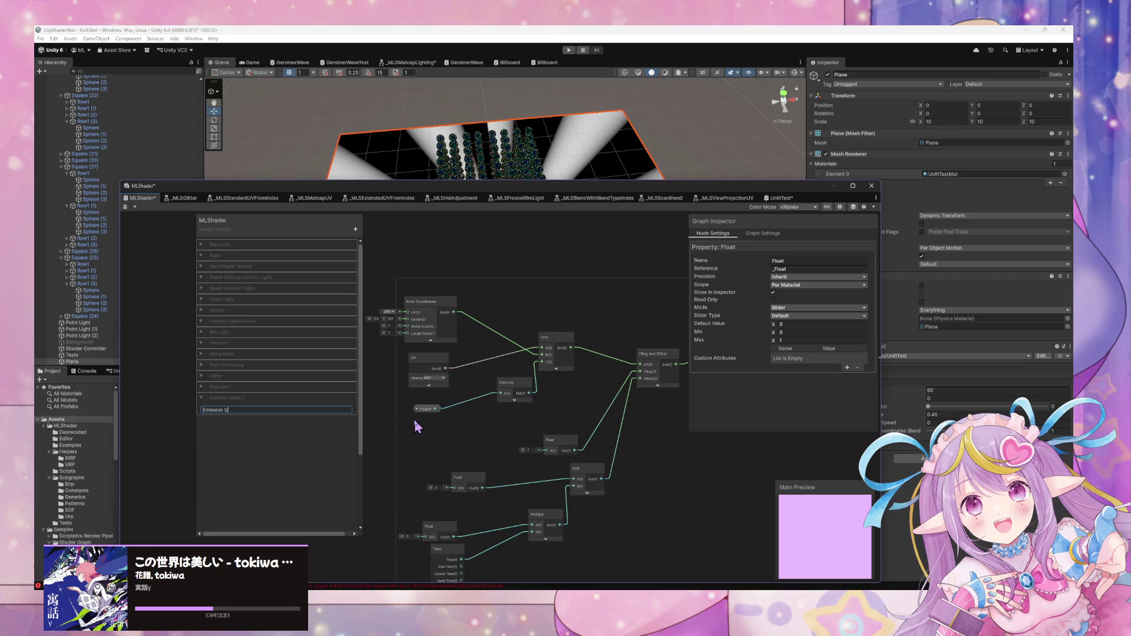
pyautogui.press('BackSpace')
pyautogui.press('BackSpace')
pyautogui.press('BackSpace')
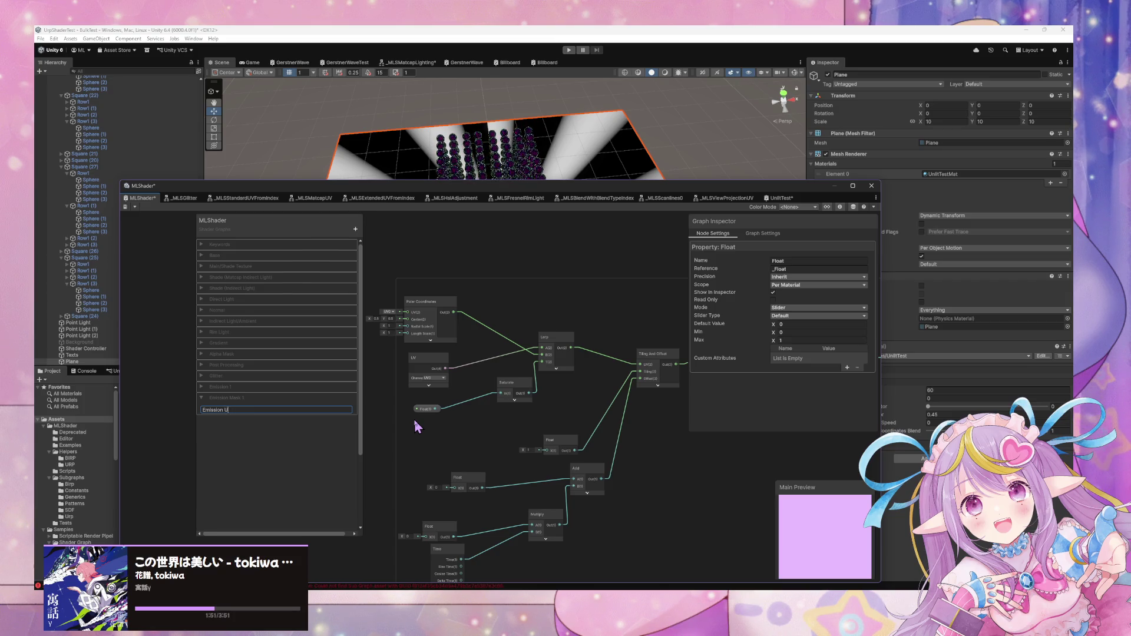
pyautogui.write('Mask UV Coo')
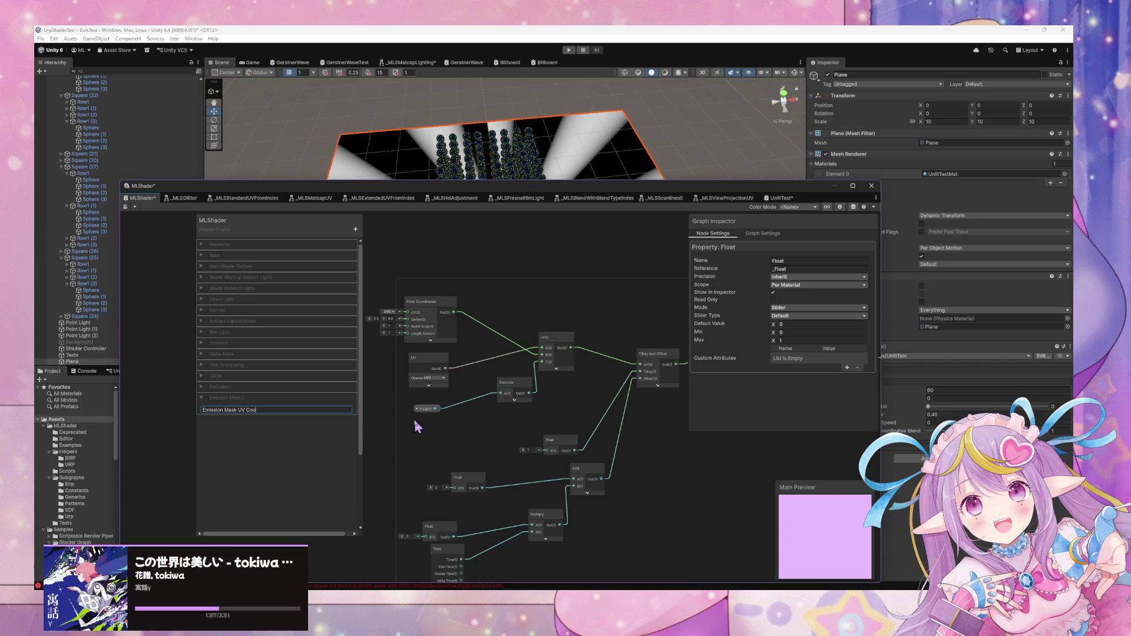
pyautogui.press('BackSpace')
pyautogui.press('BackSpace')
pyautogui.press('BackSpace')
pyautogui.write('Polar')
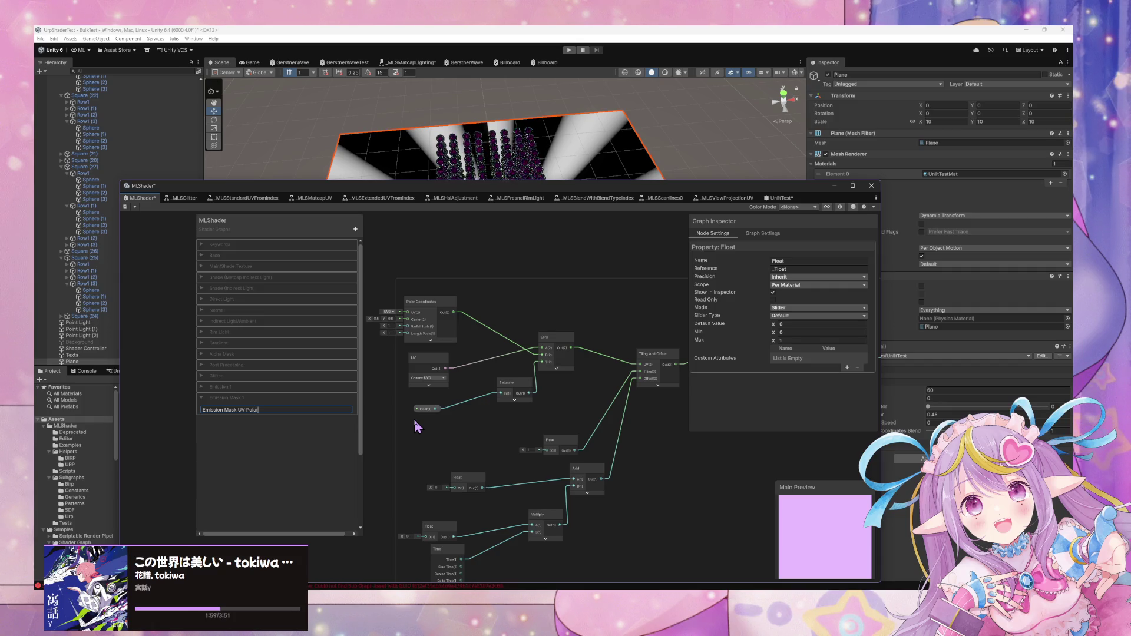
pyautogui.write(' Coordinates Blend')
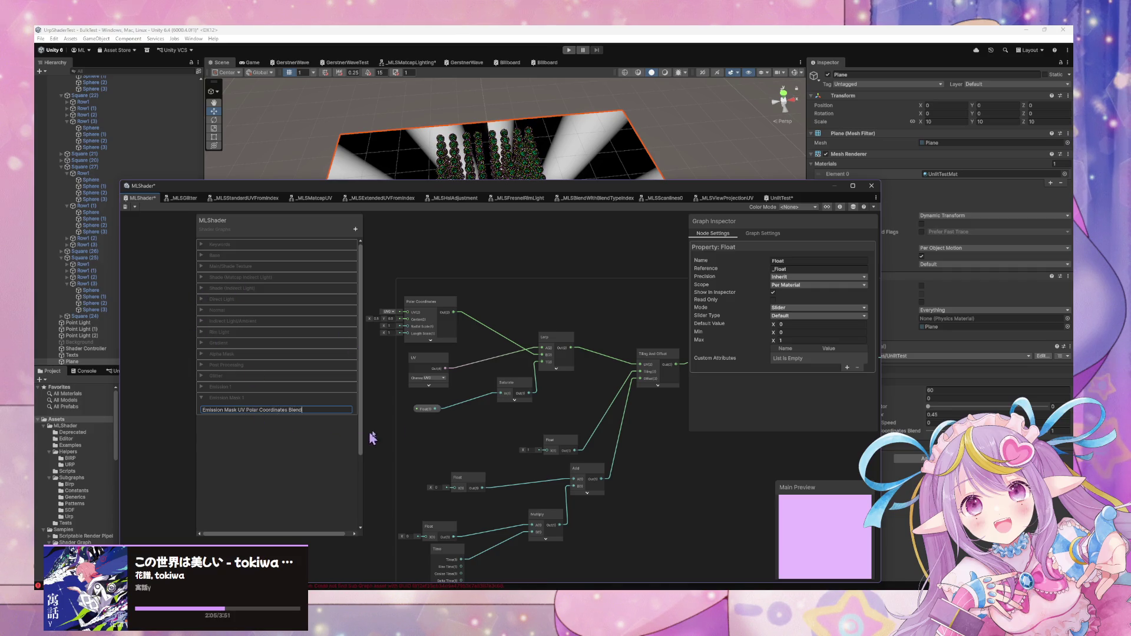
pyautogui.press('Return')
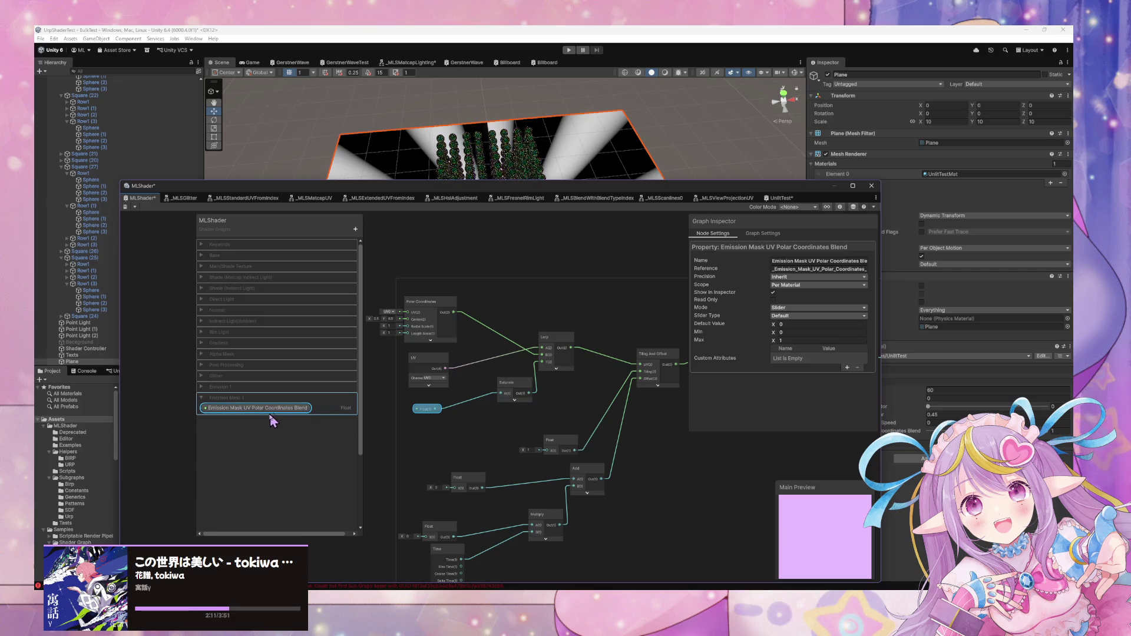
# Place the property's node in the graph, wire it into Saturate, and delete the old Float node
pyautogui.moveTo(277, 415)
pyautogui.mouseDown()
pyautogui.moveTo(487, 434)
pyautogui.moveTo(500, 392)
pyautogui.mouseUp()
pyautogui.click(430, 410)
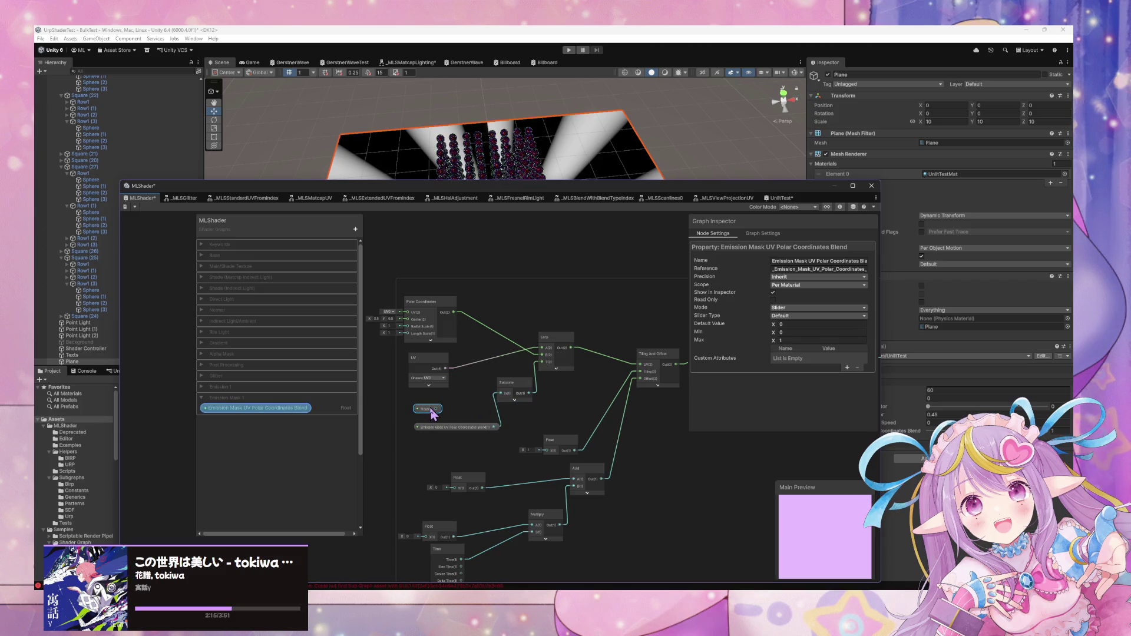
pyautogui.press('Delete')
pyautogui.moveTo(454, 434); pyautogui.dragTo(411, 405)
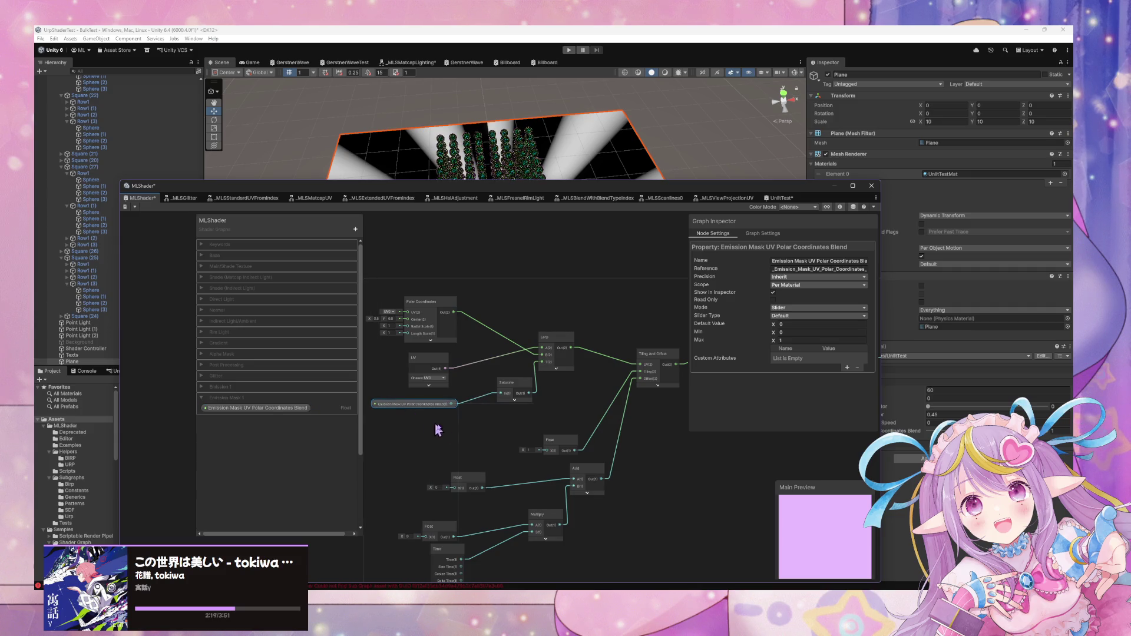
pyautogui.moveTo(506, 446); pyautogui.dragTo(510, 387)
pyautogui.moveTo(414, 472); pyautogui.dragTo(434, 458)
# Tidy the Float nodes and move the UnlitTest graph tab to second place
pyautogui.moveTo(562, 334); pyautogui.dragTo(511, 347)
pyautogui.moveTo(490, 393)
pyautogui.mouseDown()
pyautogui.moveTo(453, 388)
pyautogui.moveTo(486, 385)
pyautogui.mouseUp()
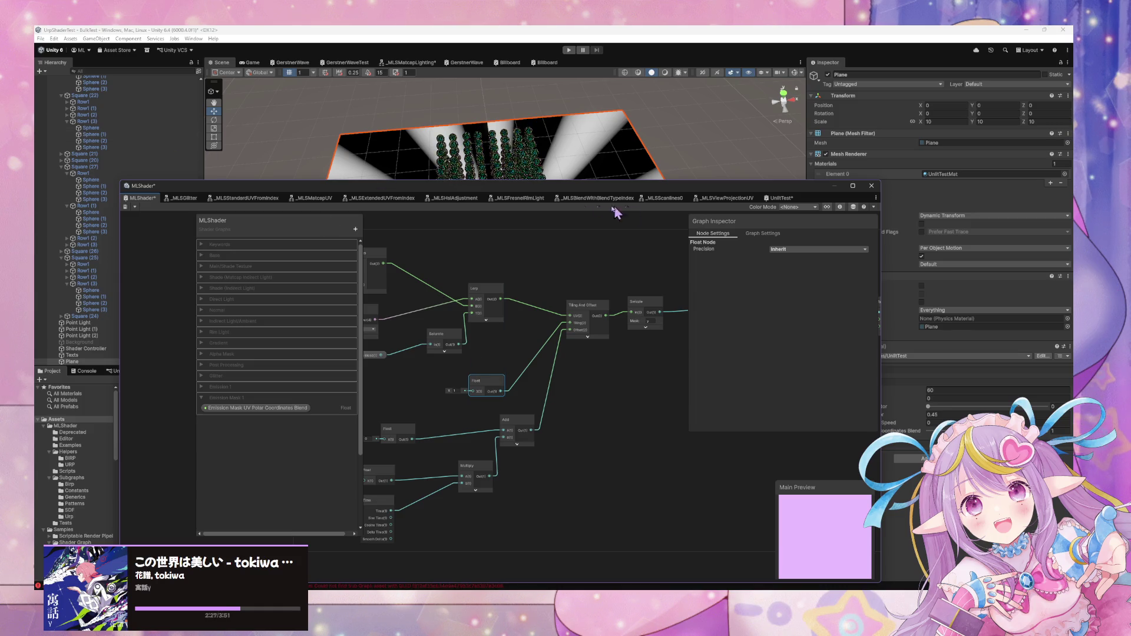
pyautogui.moveTo(780, 199); pyautogui.dragTo(186, 208)
pyautogui.scroll(5, 552, 360)
pyautogui.scroll(3, 560, 380)
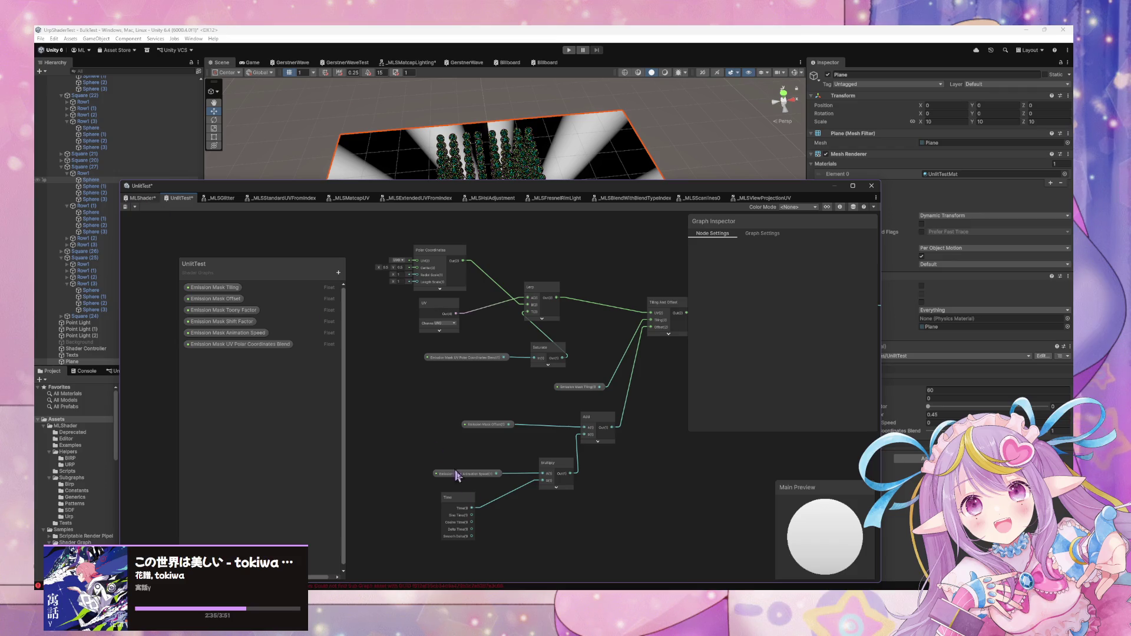
# Switch to the MLShader graph and open the list of new property types
pyautogui.click(143, 199)
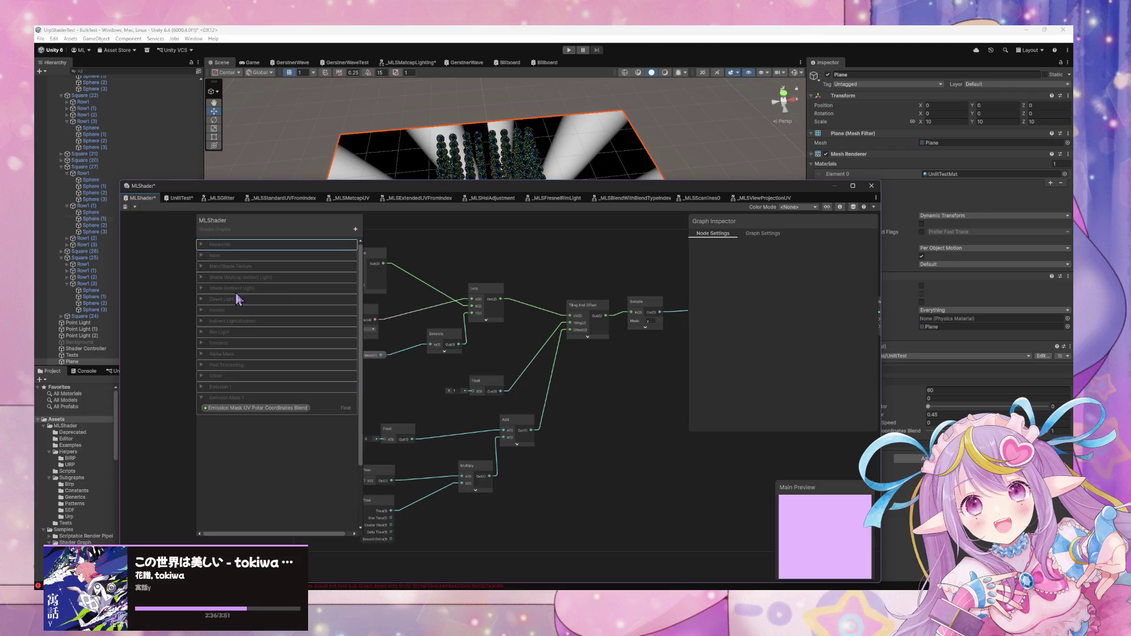
pyautogui.click(493, 386)
pyautogui.click(355, 229)
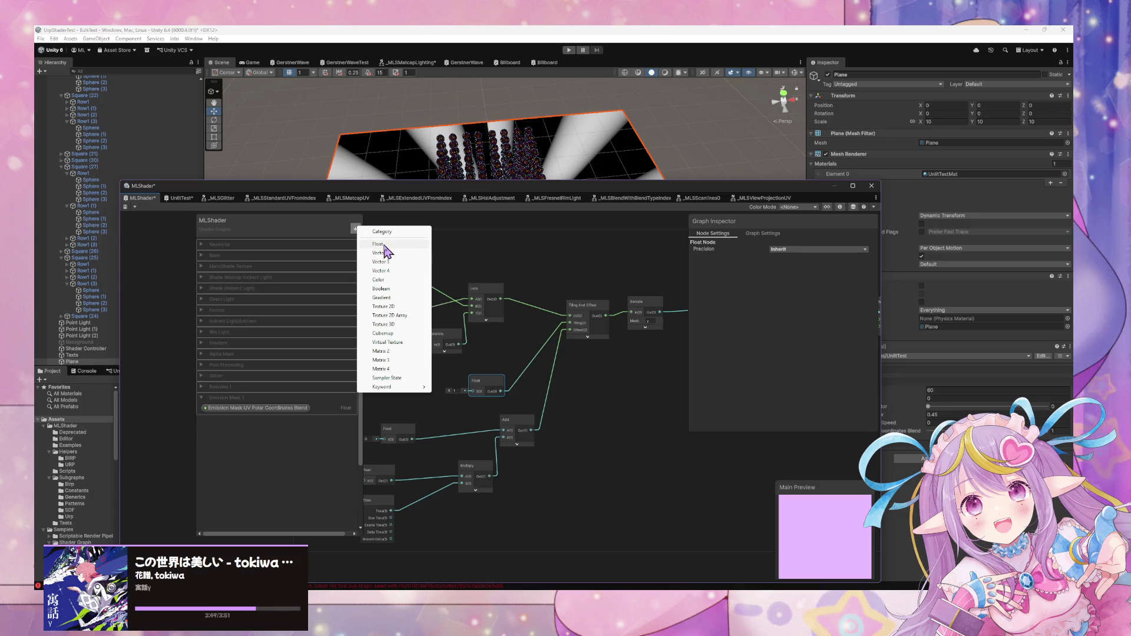
# Add a Float property named Emission Mask Tiling, default 1, inside Emission Mask 1
pyautogui.click(384, 250)
pyautogui.write('Emission Mask Tiling')
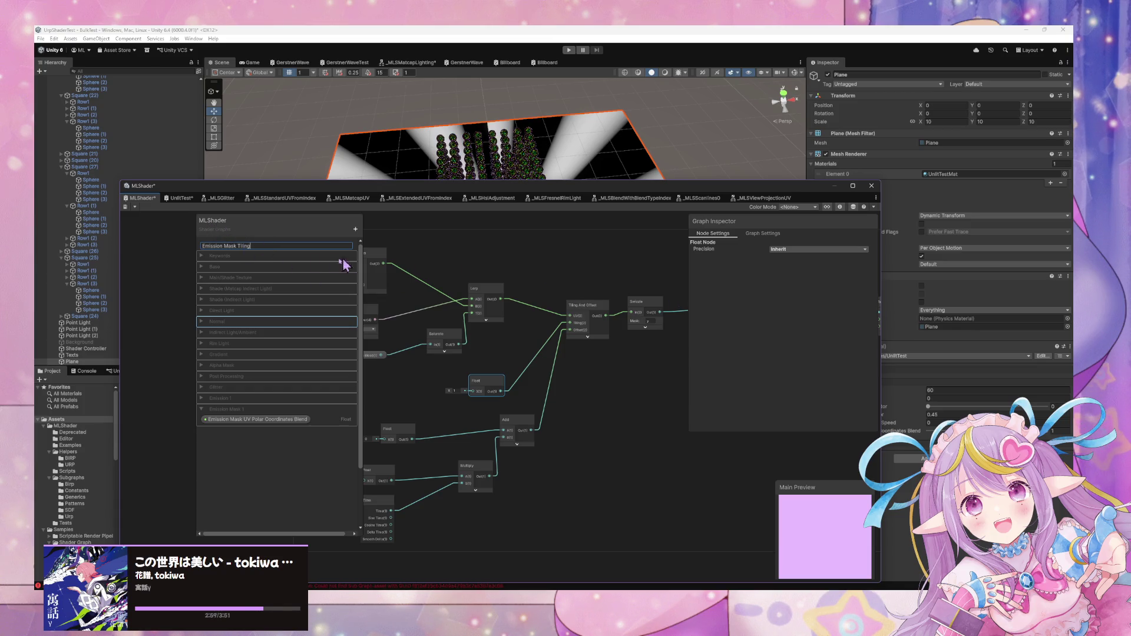
pyautogui.press('Return')
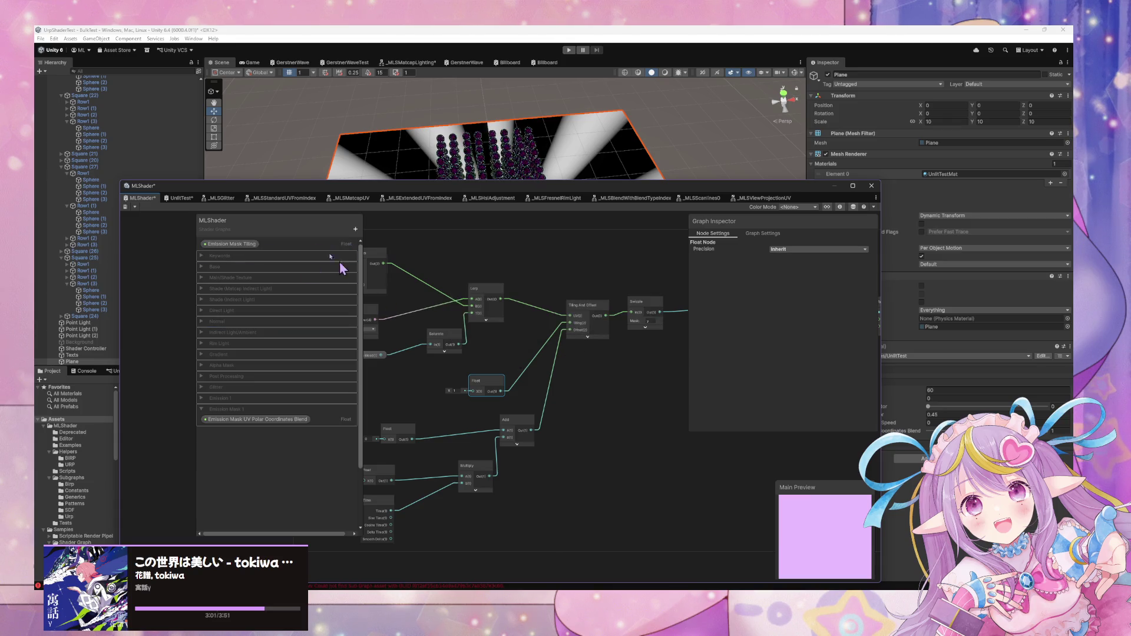
pyautogui.click(252, 244)
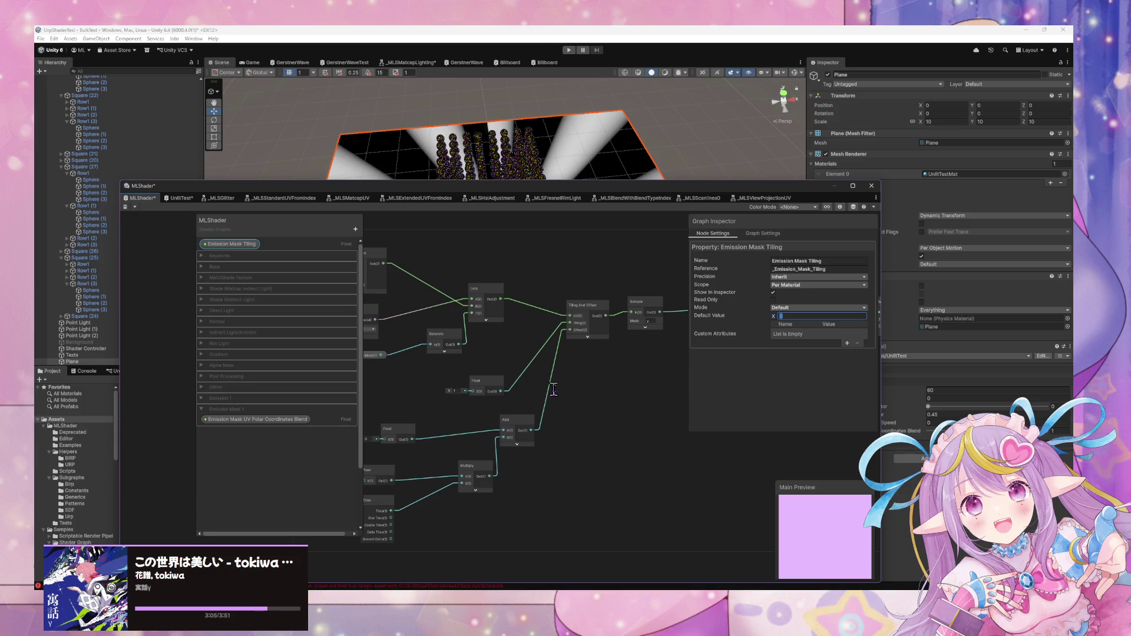
pyautogui.hotkey('ctrl', 's')
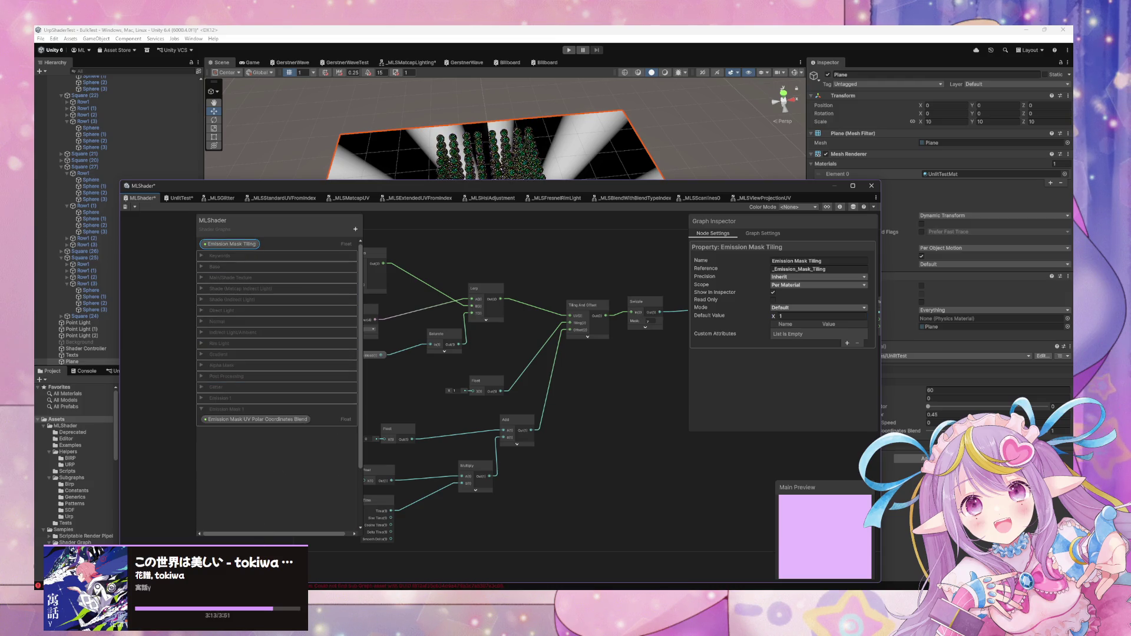
pyautogui.moveTo(245, 441); pyautogui.dragTo(252, 415)
pyautogui.doubleClick(241, 412)
pyautogui.press('End')
pyautogui.press('Return')
# Wire Emission Mask Tiling into Tiling And Offset's Tiling input and delete the old Float node
pyautogui.moveTo(486, 378)
pyautogui.mouseDown()
pyautogui.moveTo(483, 363)
pyautogui.moveTo(570, 324)
pyautogui.mouseUp()
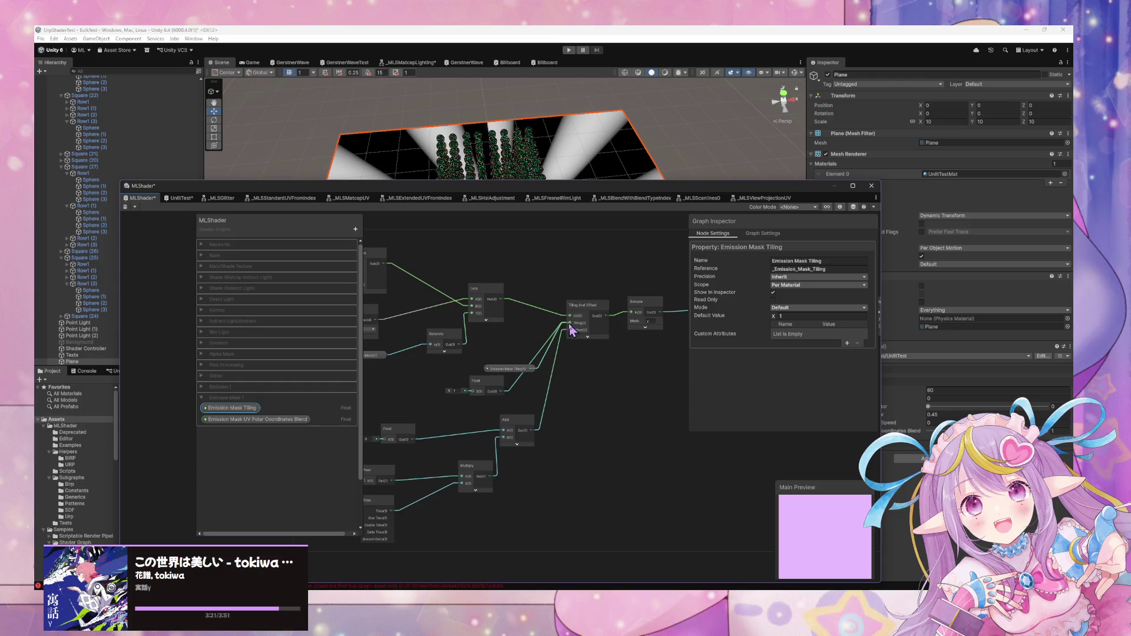
pyautogui.moveTo(518, 371)
pyautogui.mouseDown()
pyautogui.moveTo(487, 373)
pyautogui.moveTo(486, 391)
pyautogui.moveTo(487, 368)
pyautogui.moveTo(475, 382)
pyautogui.mouseUp()
pyautogui.press('Delete')
pyautogui.moveTo(571, 392); pyautogui.dragTo(601, 370)
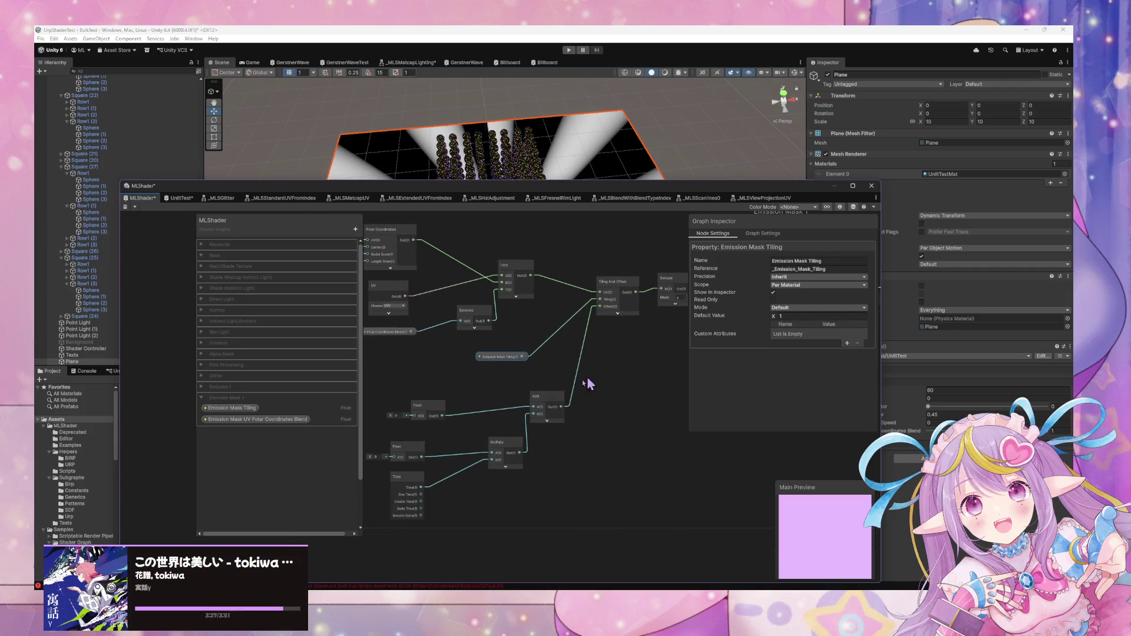
# Turn the Float node feeding Add into an Emission Mask Offset property (default 0) and save
pyautogui.rightClick(426, 410)
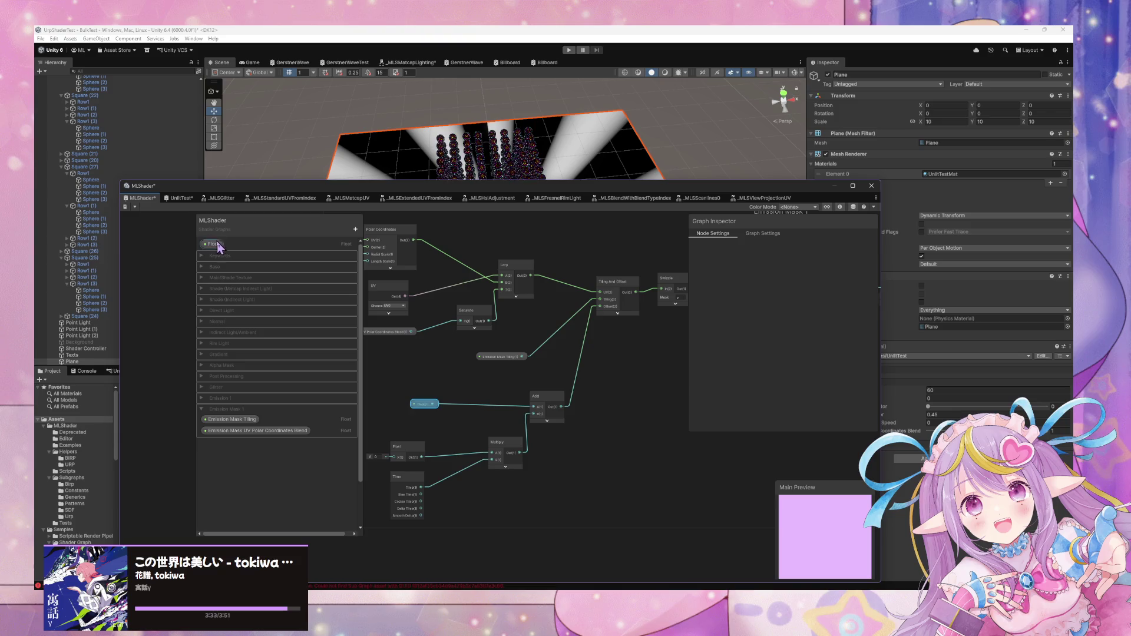
pyautogui.click(250, 419)
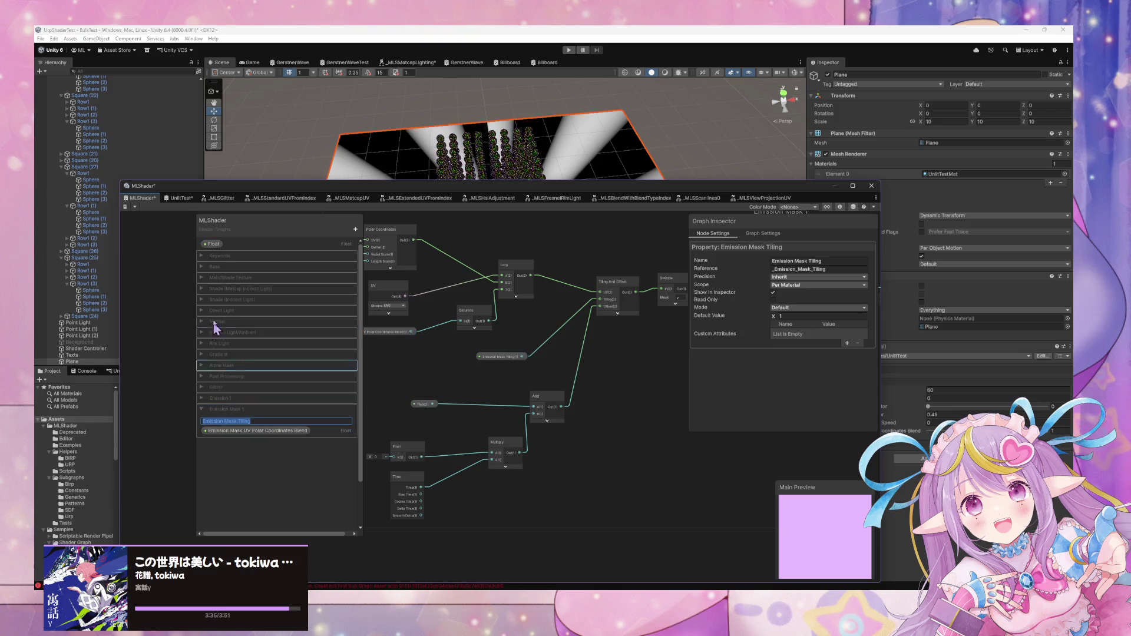
pyautogui.doubleClick(214, 244)
pyautogui.write('Emission Mask Tiling')
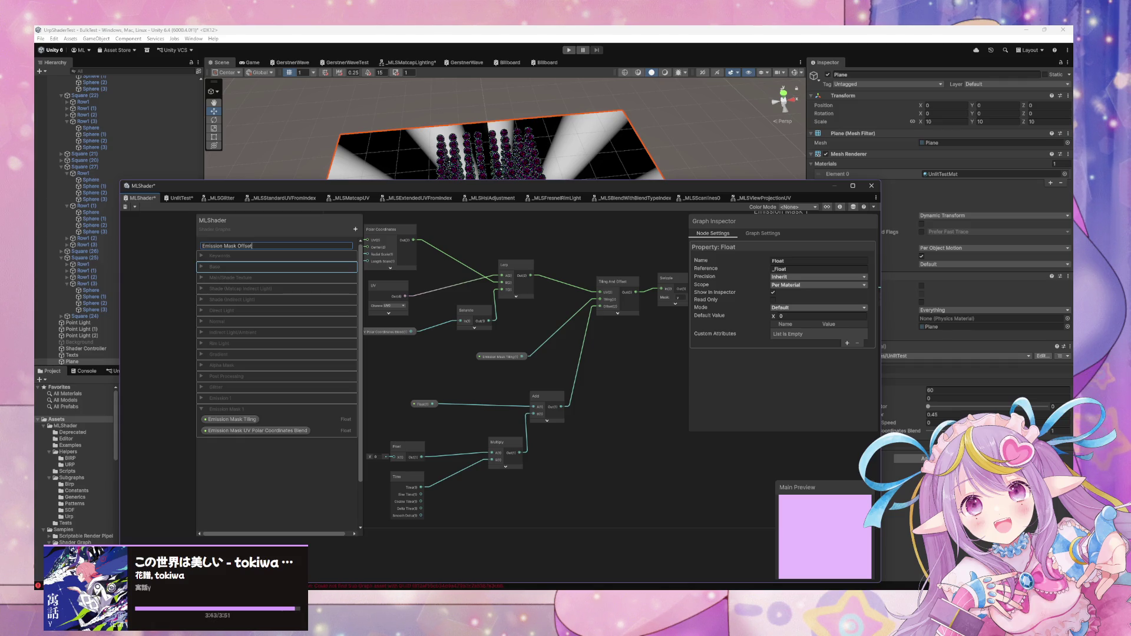
pyautogui.press('Return')
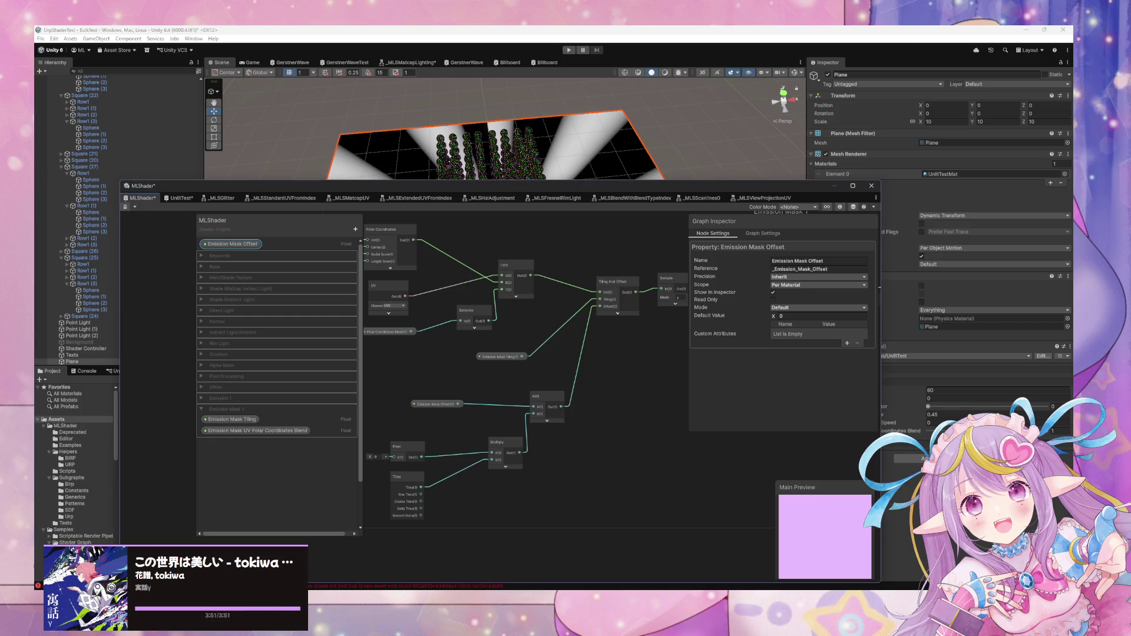
pyautogui.hotkey('ctrl', 's')
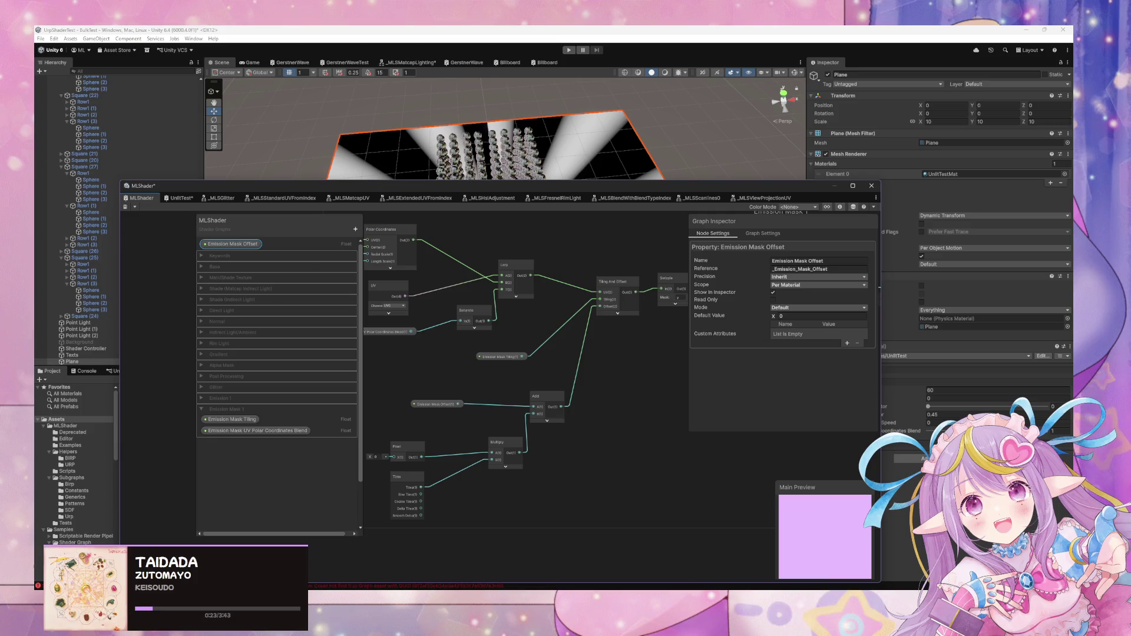
# Move Emission Mask Offset into Emission Mask 1 and keep a single node beside Add
pyautogui.moveTo(233, 244)
pyautogui.mouseDown()
pyautogui.moveTo(238, 476)
pyautogui.moveTo(247, 426)
pyautogui.mouseUp()
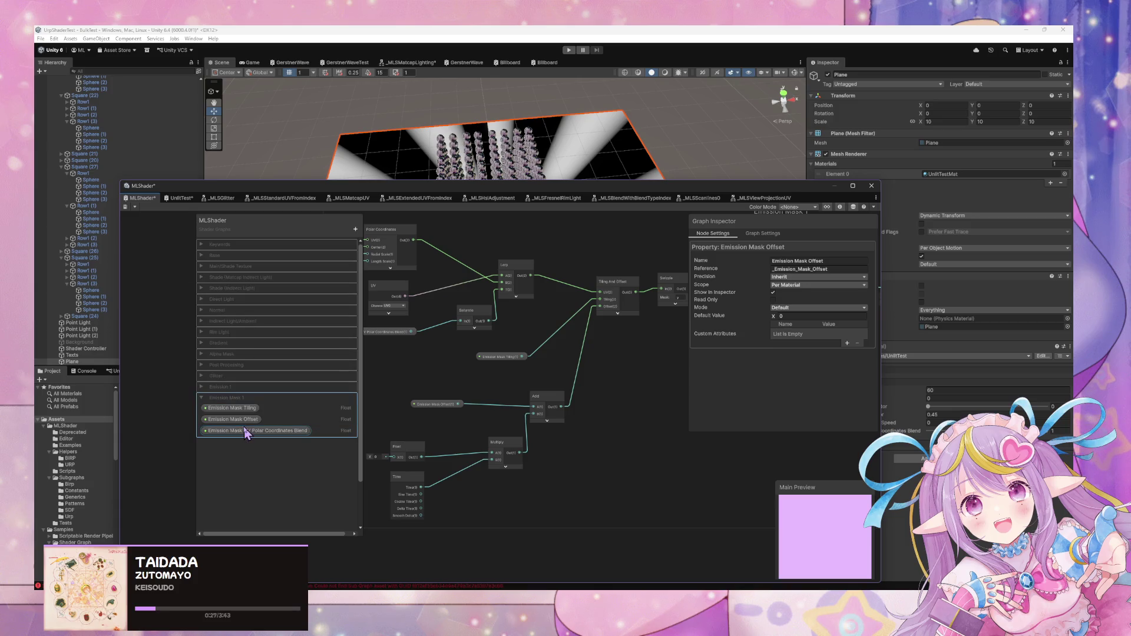
pyautogui.click(245, 421)
pyautogui.moveTo(421, 393); pyautogui.dragTo(537, 406)
pyautogui.click(436, 404)
pyautogui.press('Delete')
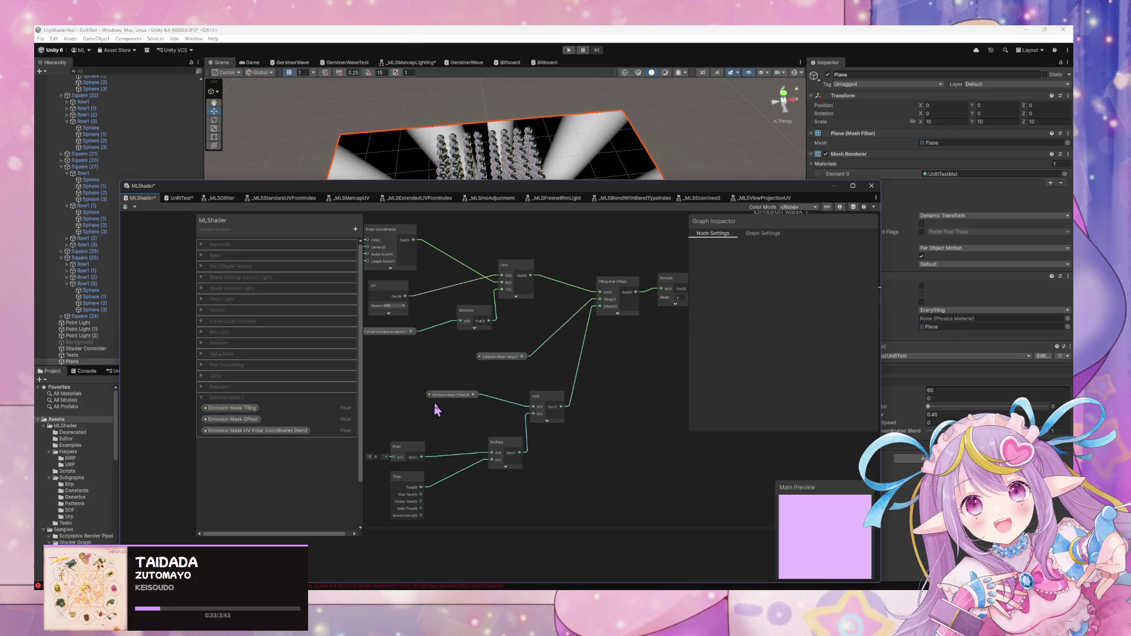
pyautogui.moveTo(448, 402); pyautogui.dragTo(427, 415)
pyautogui.click(244, 419)
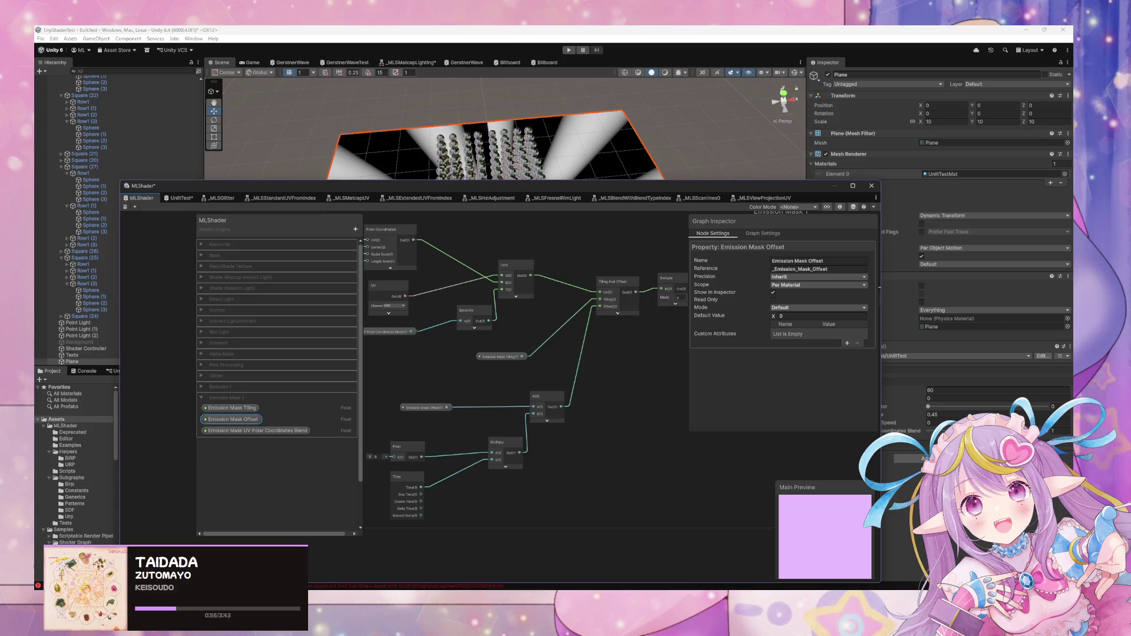
# Reposition the Emission Mask Tiling node beside Tiling And Offset, then display the _MLSScanlines0 graph
pyautogui.scroll(2, 433, 365)
pyautogui.click(525, 349)
pyautogui.moveTo(537, 349); pyautogui.dragTo(588, 308)
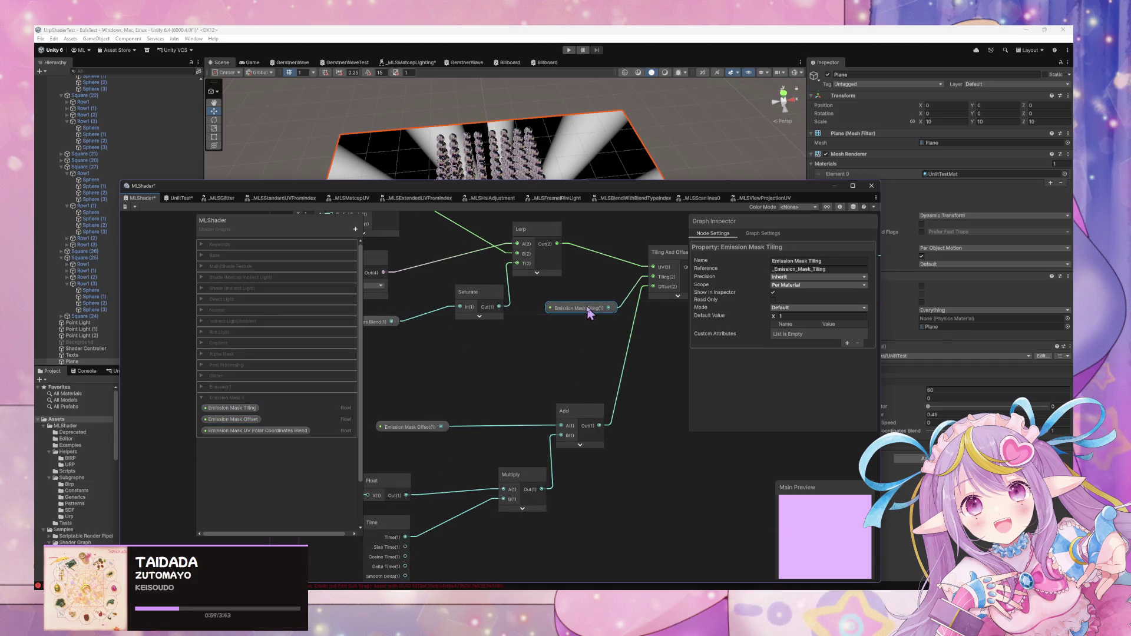
pyautogui.moveTo(547, 401); pyautogui.dragTo(610, 344)
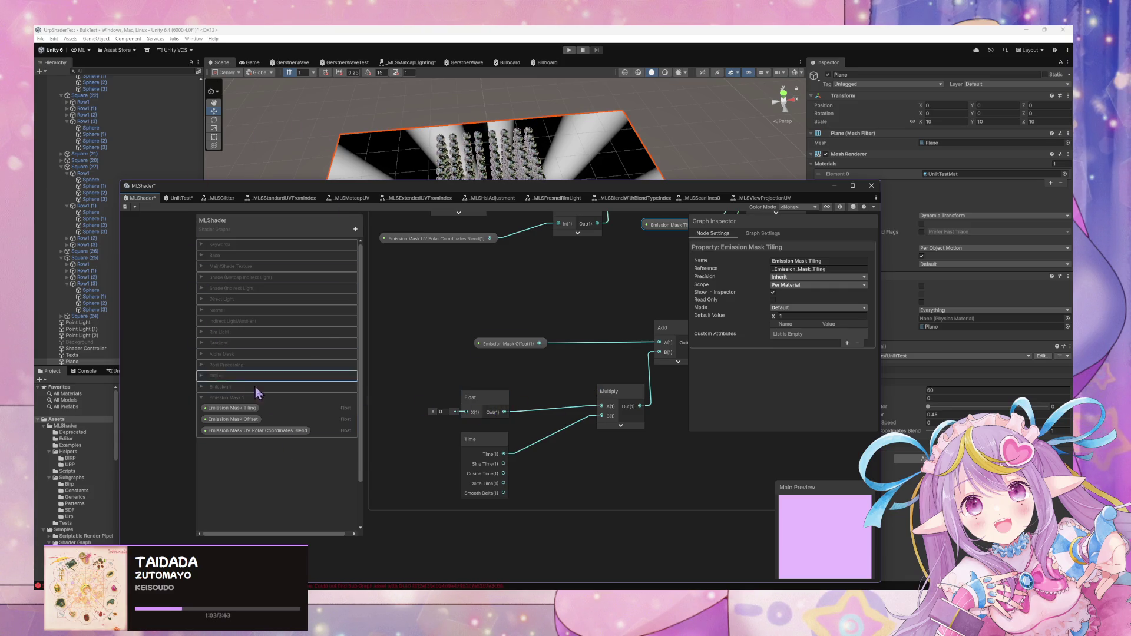
pyautogui.click(775, 201)
pyautogui.click(698, 199)
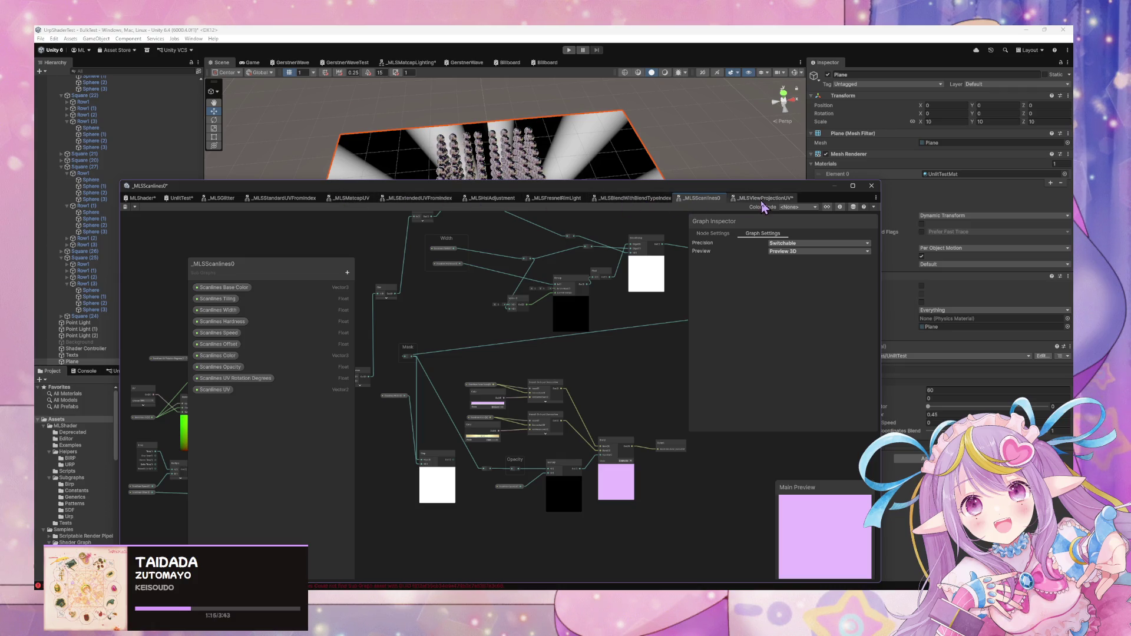
# Copy the Emission Mask Animation Speed name from the UnlitTest graph
pyautogui.click(177, 200)
pyautogui.click(417, 499)
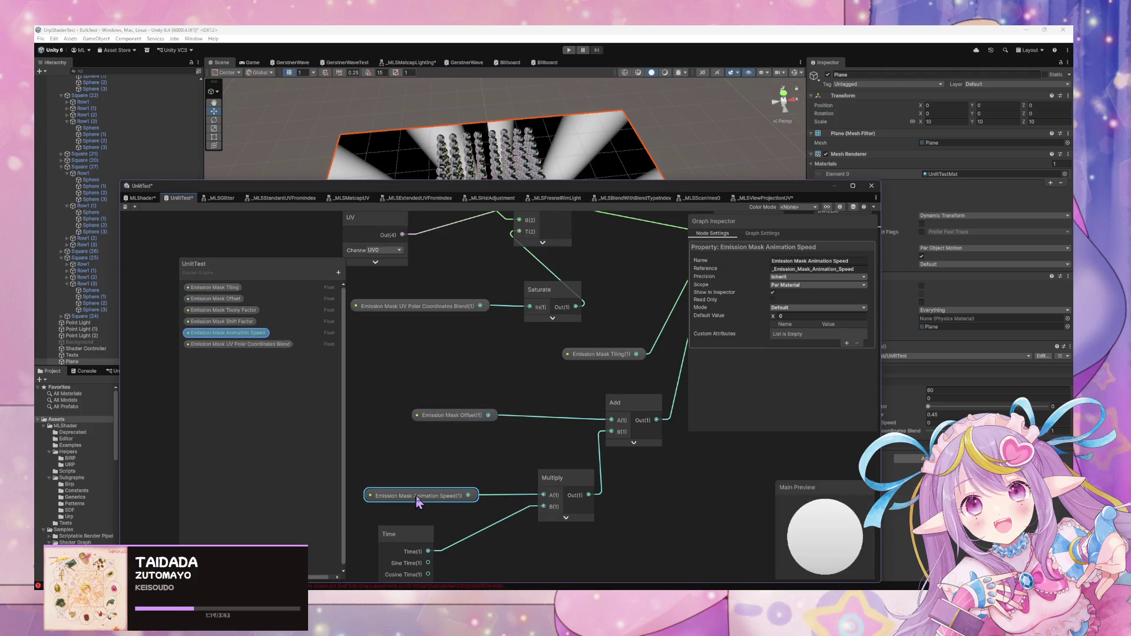
pyautogui.doubleClick(252, 334)
pyautogui.hotkey('ctrl', 'c')
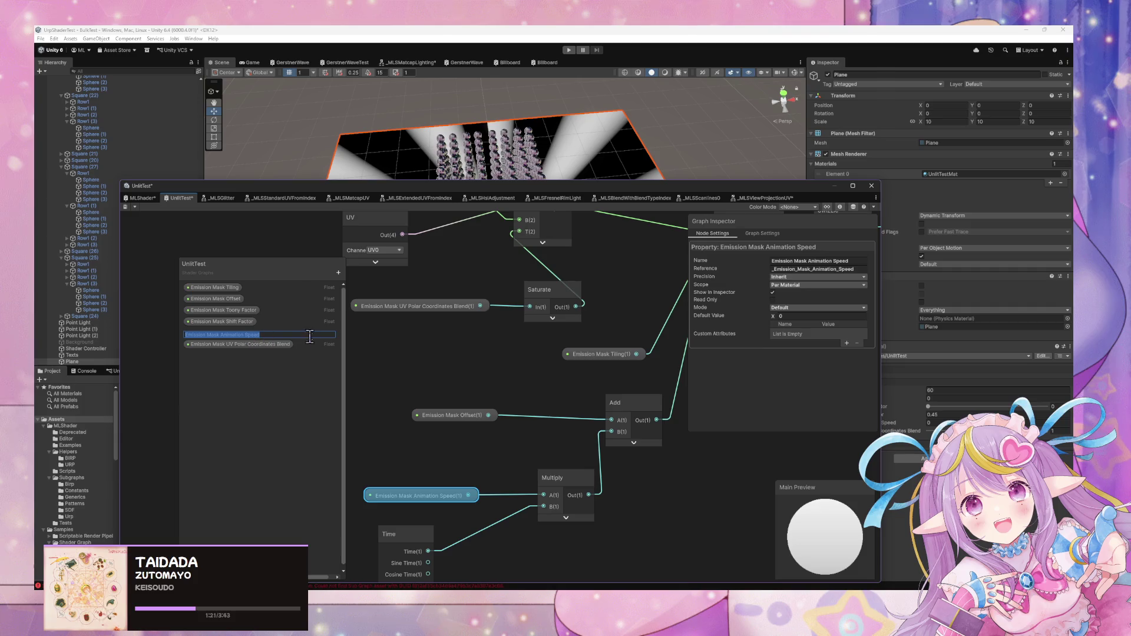
# Convert MLShader's Float node feeding Multiply into an Emission Mask Animation Speed property in Emission Mask 1
pyautogui.click(142, 199)
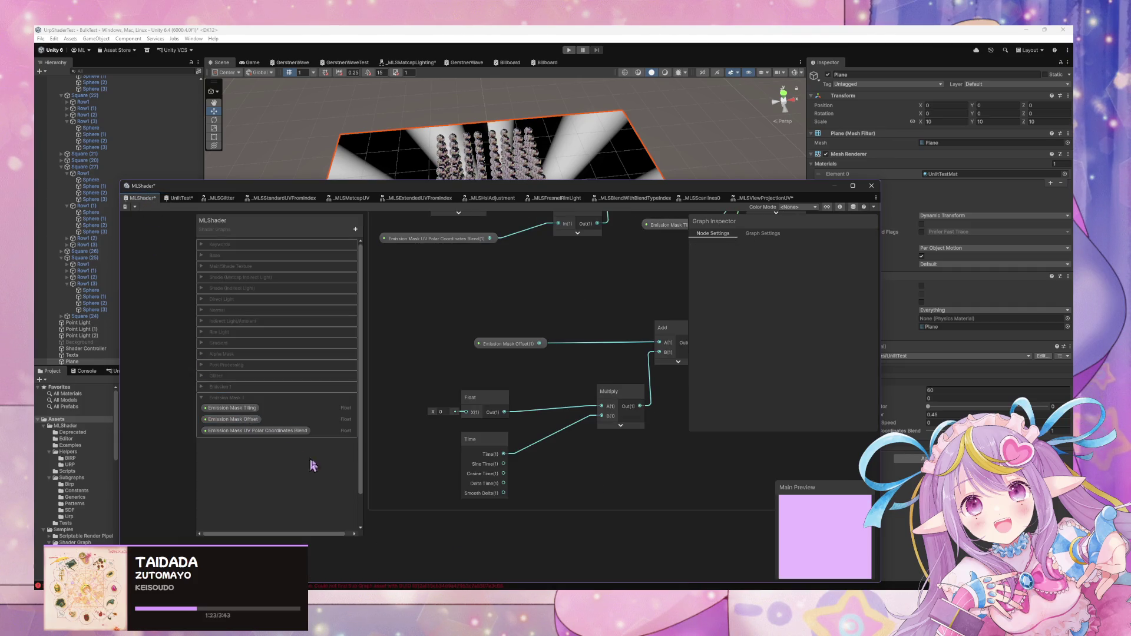
pyautogui.click(473, 397)
pyautogui.rightClick(478, 399)
pyautogui.moveTo(547, 489)
pyautogui.click(602, 506)
pyautogui.doubleClick(224, 245)
pyautogui.hotkey('ctrl', 'v')
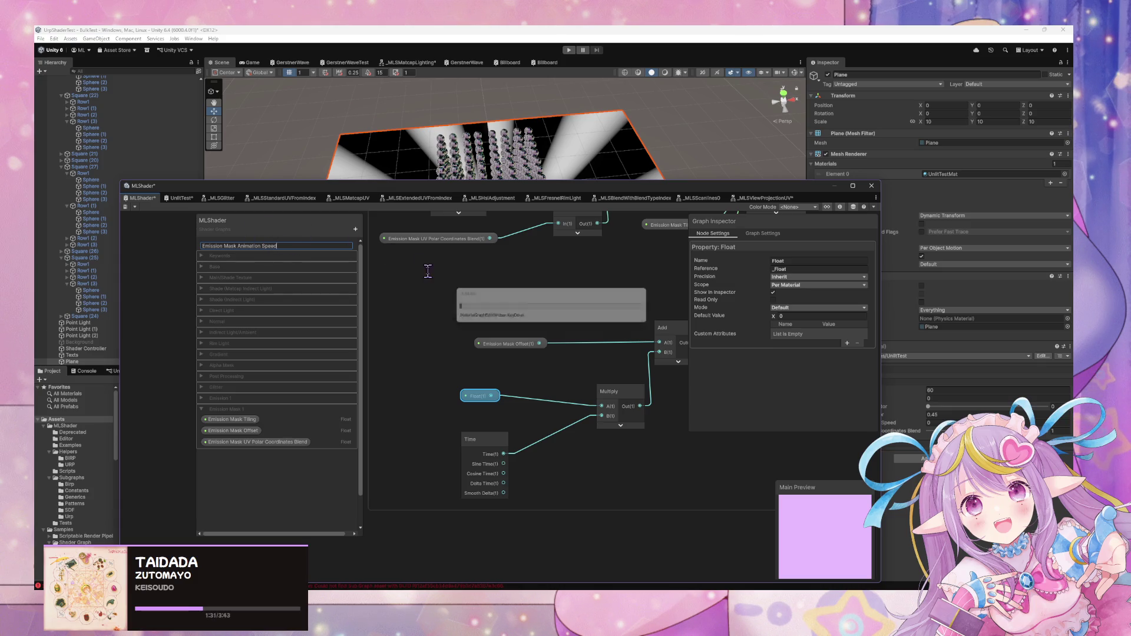
pyautogui.press('Return')
pyautogui.moveTo(253, 248)
pyautogui.mouseDown()
pyautogui.moveTo(238, 450)
pyautogui.moveTo(255, 436)
pyautogui.mouseUp()
pyautogui.click(531, 379)
pyautogui.moveTo(530, 379)
pyautogui.mouseDown()
pyautogui.moveTo(442, 409)
pyautogui.moveTo(538, 396)
pyautogui.moveTo(569, 410)
pyautogui.moveTo(536, 389)
pyautogui.moveTo(411, 396)
pyautogui.mouseUp()
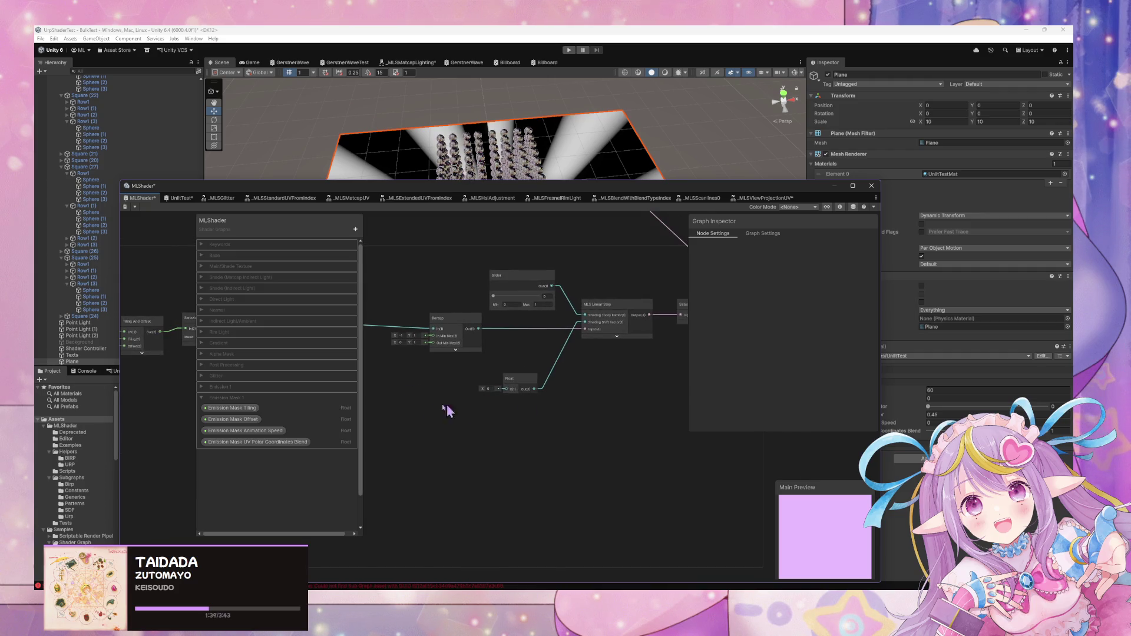
# Convert the Slider node into an Emission Mask Toony Factor property placed in Emission Mask 1
pyautogui.moveTo(540, 440); pyautogui.dragTo(468, 414)
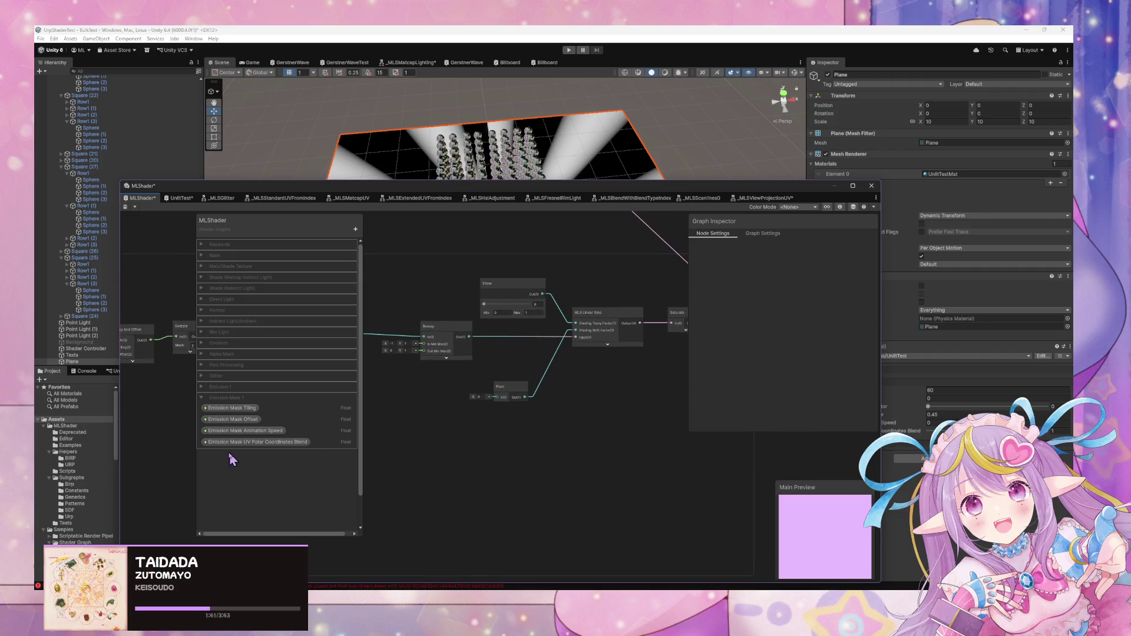
pyautogui.click(512, 291)
pyautogui.rightClick(511, 291)
pyautogui.moveTo(571, 383)
pyautogui.click(636, 398)
pyautogui.write('Emissio')
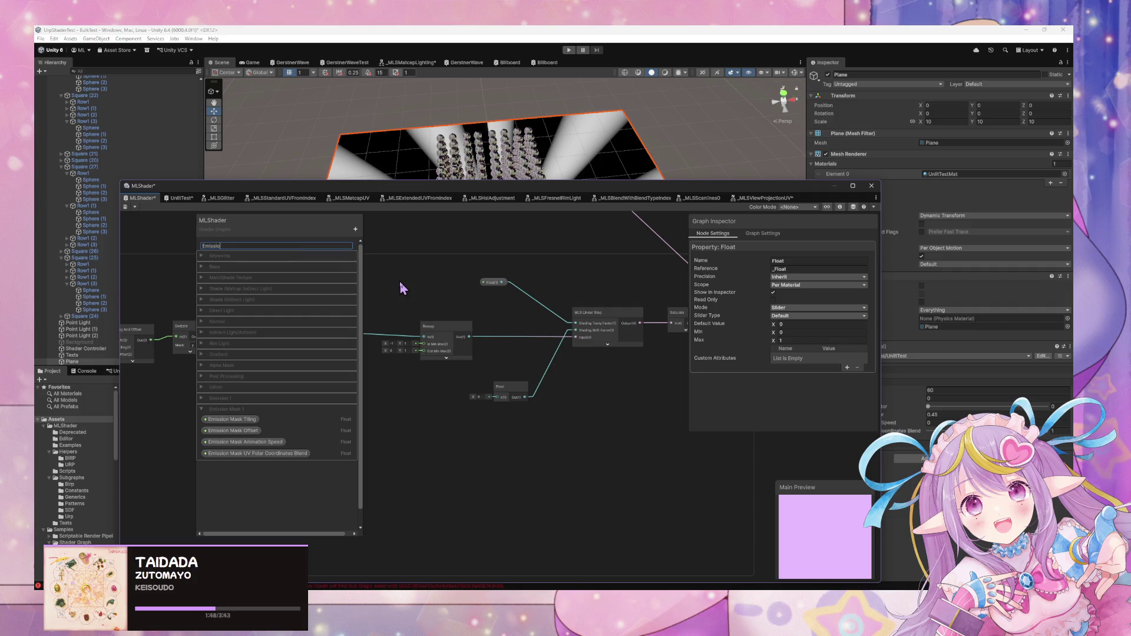
pyautogui.write('n Mask')
pyautogui.write('Toony Factor')
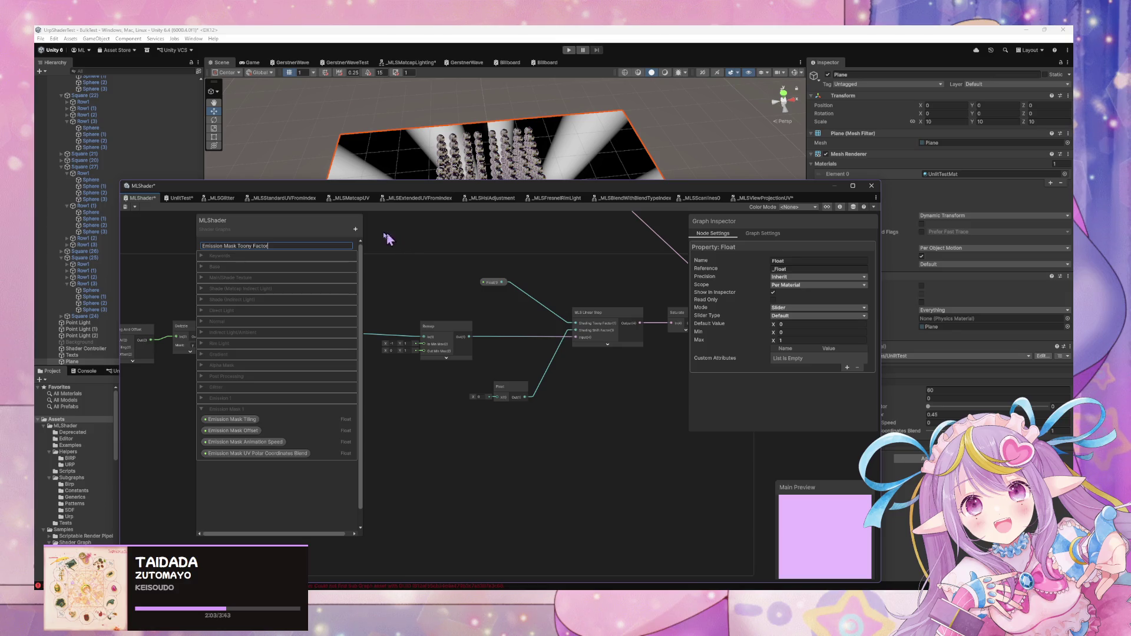
pyautogui.press('Return')
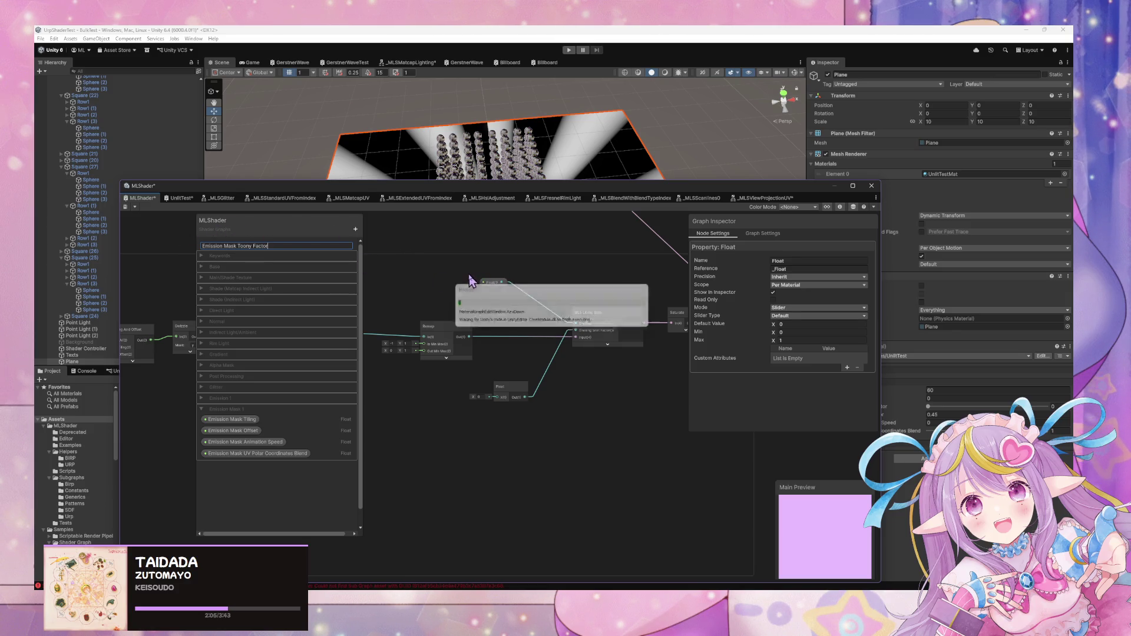
pyautogui.moveTo(289, 246)
pyautogui.mouseDown()
pyautogui.moveTo(242, 320)
pyautogui.moveTo(253, 494)
pyautogui.moveTo(253, 449)
pyautogui.moveTo(255, 469)
pyautogui.moveTo(263, 458)
pyautogui.mouseUp()
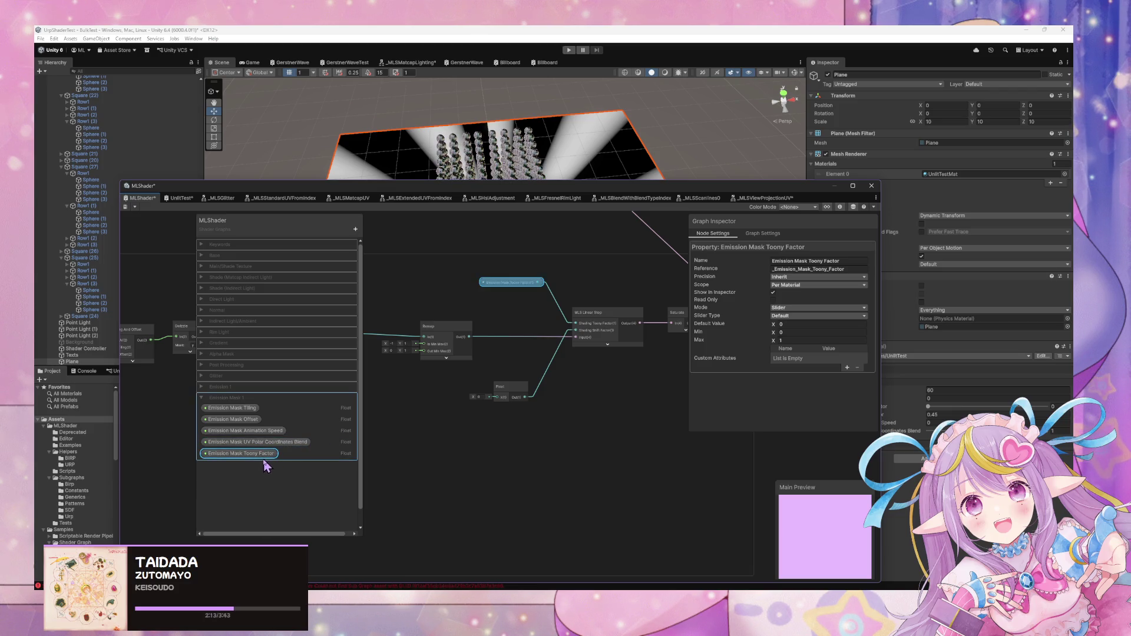
pyautogui.click(514, 390)
pyautogui.rightClick(514, 390)
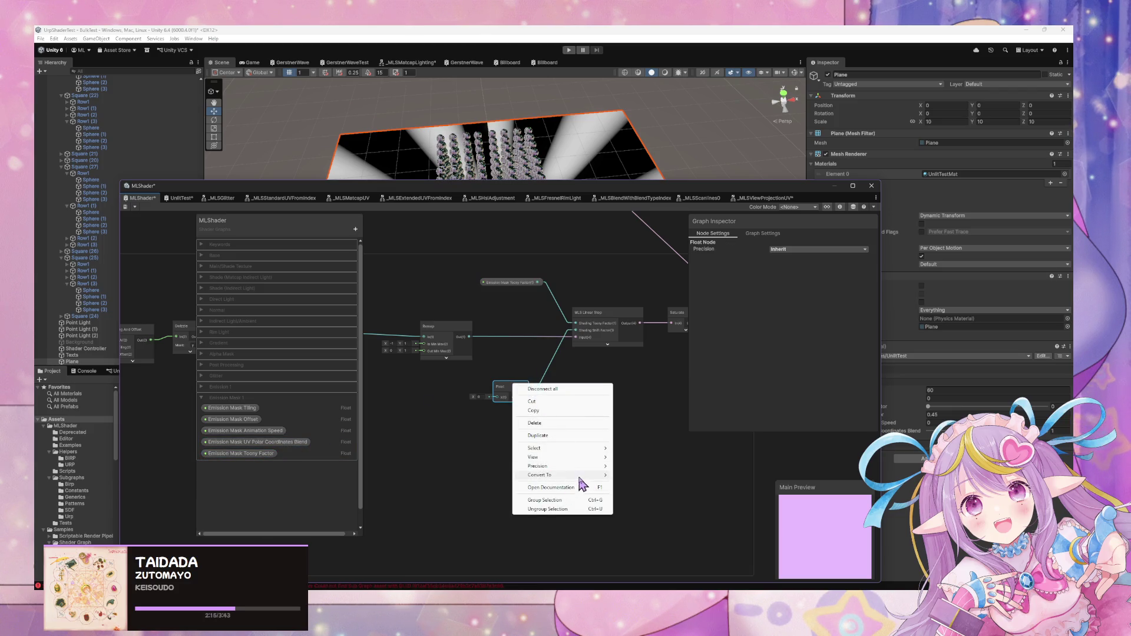
# Convert the Float node into Emission Mask Shading Shift Factor below Toony Factor, then save the graph
pyautogui.moveTo(581, 476)
pyautogui.click(634, 494)
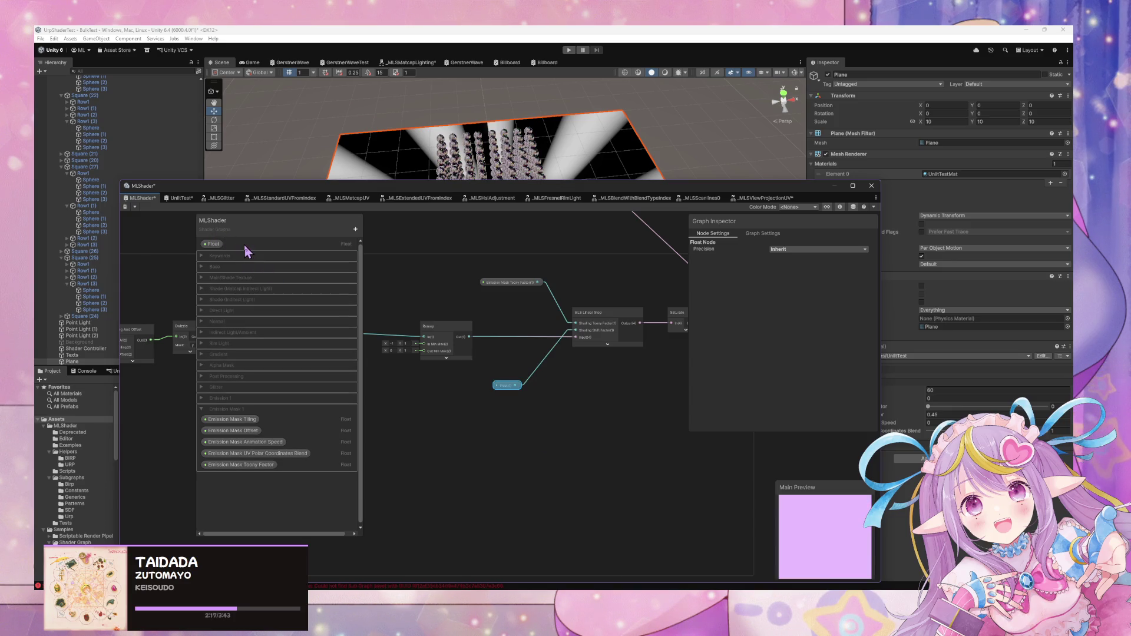
pyautogui.doubleClick(213, 244)
pyautogui.write('E')
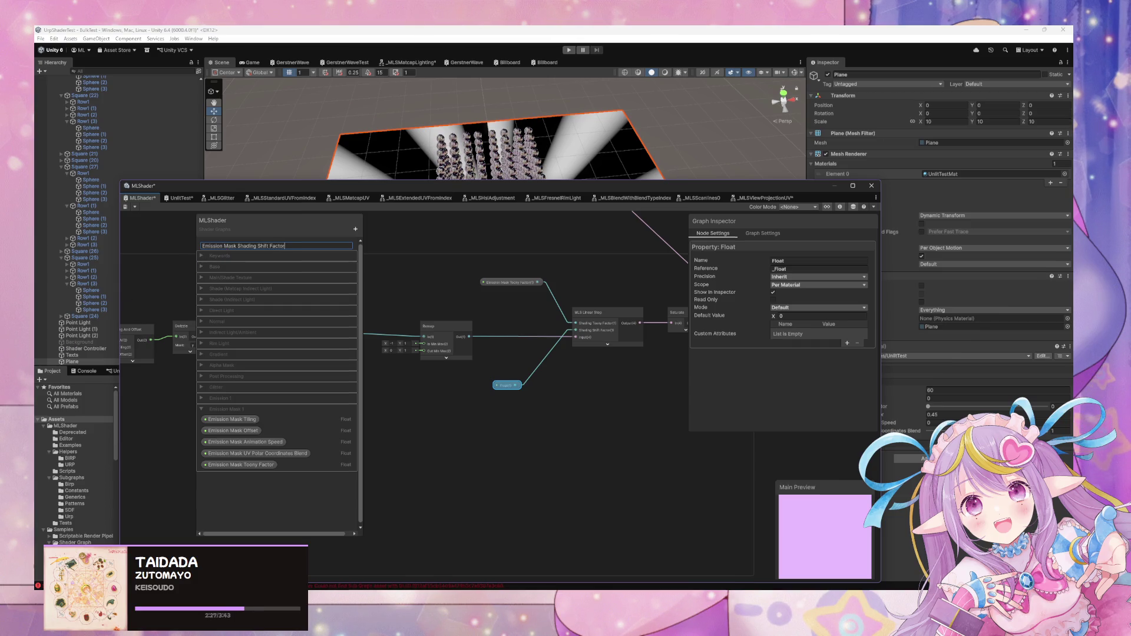
pyautogui.press('Return')
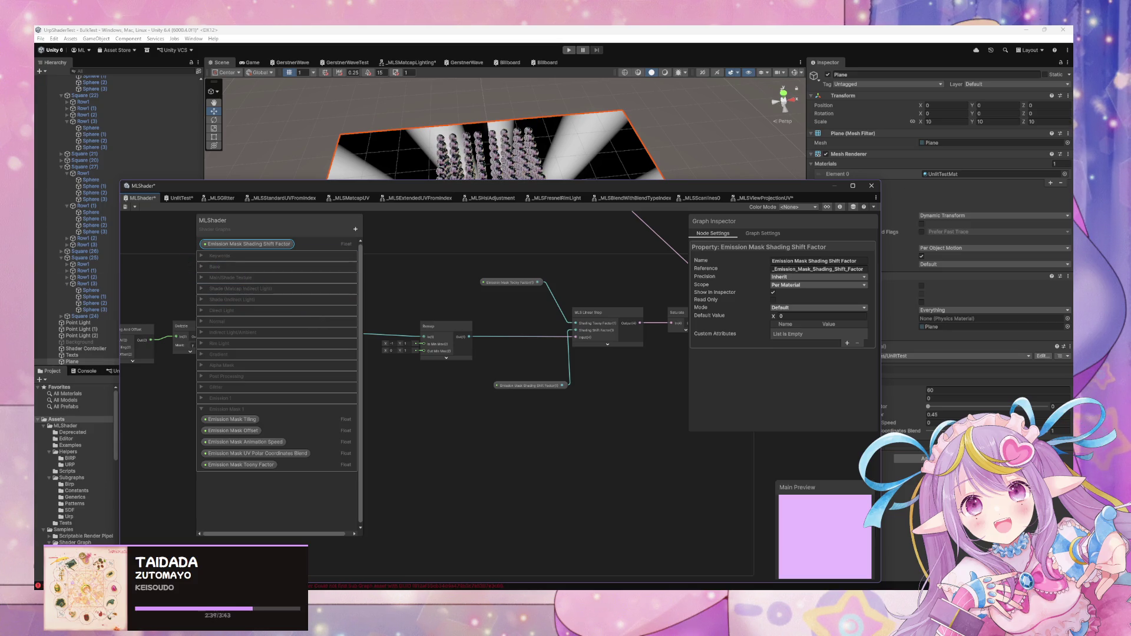
pyautogui.moveTo(247, 244)
pyautogui.mouseDown()
pyautogui.moveTo(262, 503)
pyautogui.moveTo(265, 468)
pyautogui.mouseUp()
pyautogui.click(265, 453)
pyautogui.click(264, 465)
pyautogui.scroll(-3, 560, 429)
pyautogui.scroll(2, 575, 429)
pyautogui.scroll(2, 592, 348)
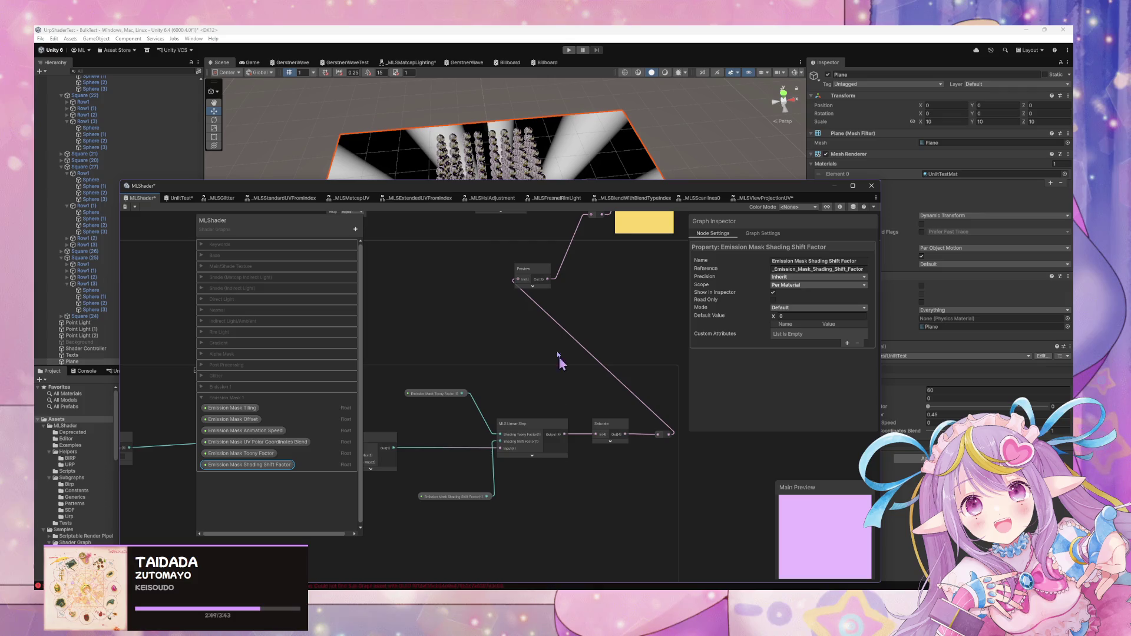
pyautogui.click(126, 207)
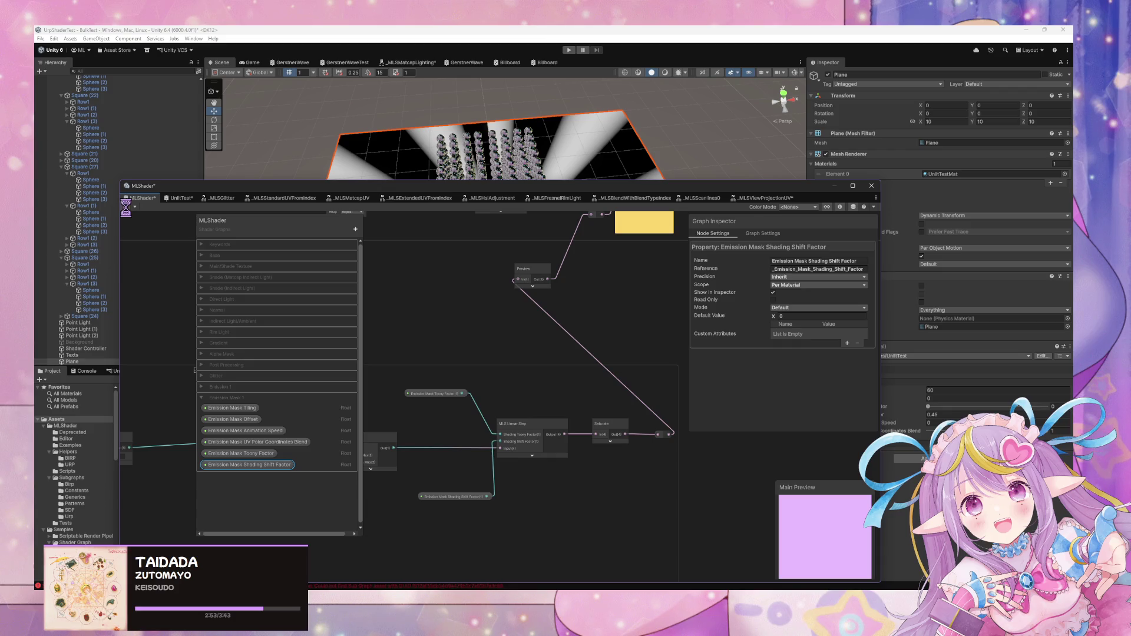
# Move the Shader Graph window aside and select a sphere to view its Emission Mask material settings
pyautogui.moveTo(545, 194); pyautogui.dragTo(569, 344)
pyautogui.scroll(5, 505, 222)
pyautogui.scroll(10, 505, 223)
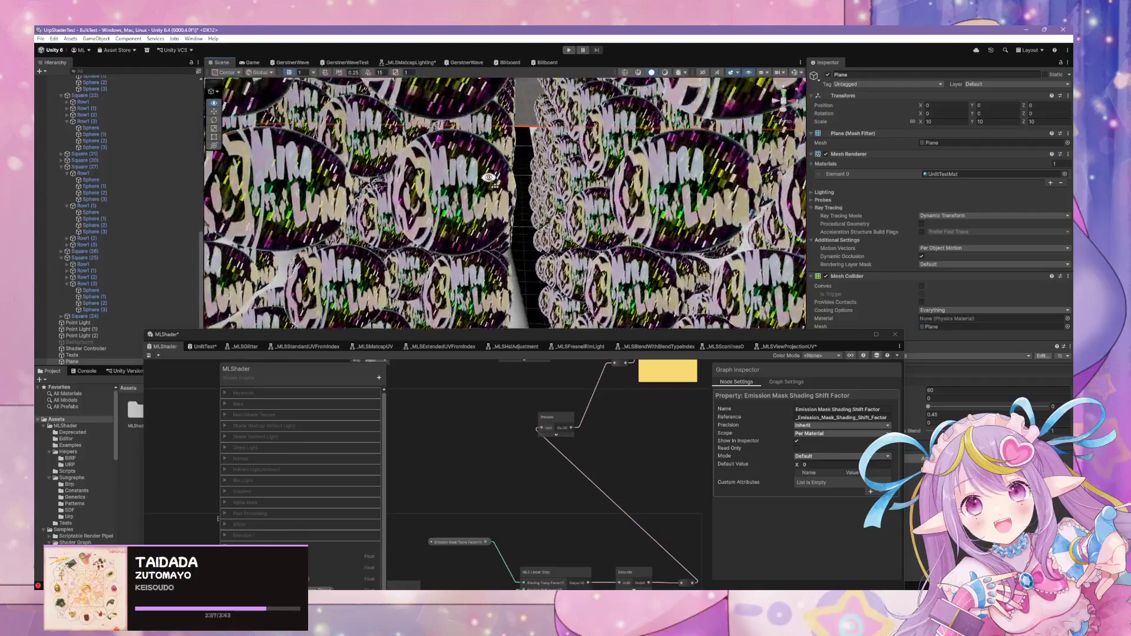
pyautogui.scroll(-10, 500, 131)
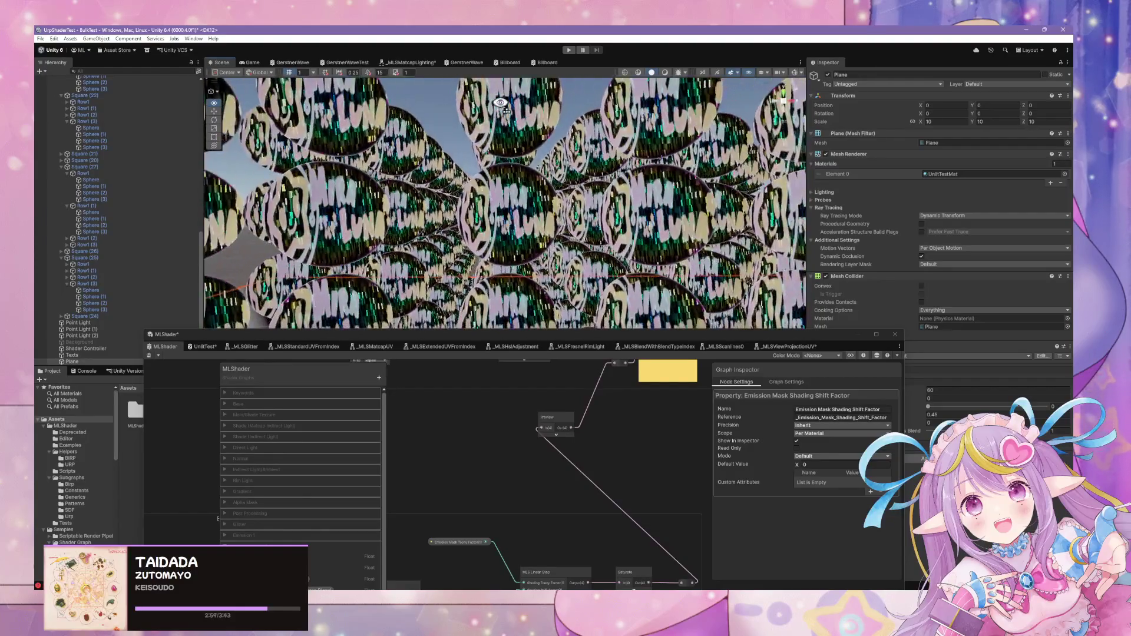
pyautogui.moveTo(596, 426)
pyautogui.mouseDown()
pyautogui.moveTo(465, 513)
pyautogui.moveTo(493, 569)
pyautogui.moveTo(466, 594)
pyautogui.mouseUp()
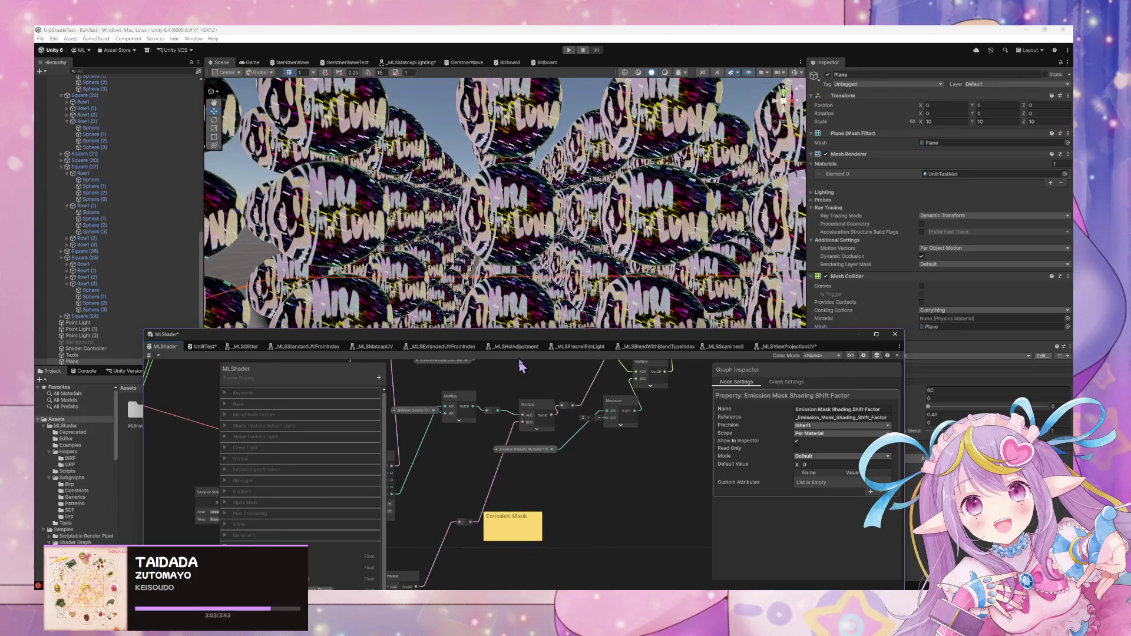
pyautogui.moveTo(564, 334)
pyautogui.mouseDown()
pyautogui.moveTo(528, 433)
pyautogui.moveTo(443, 461)
pyautogui.mouseUp()
pyautogui.click(554, 229)
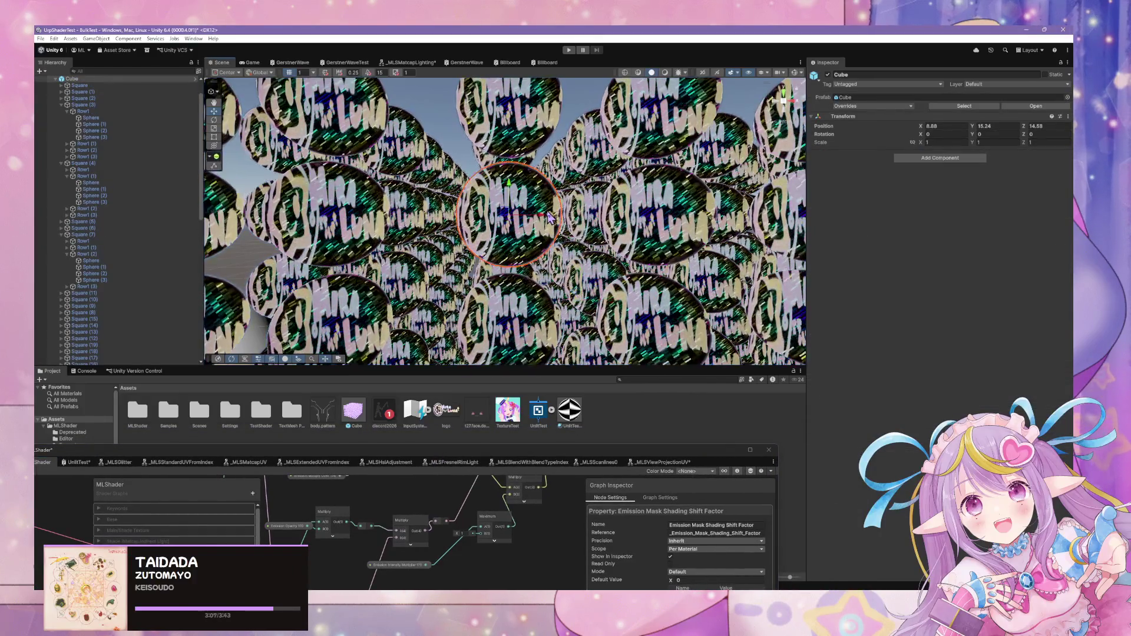
pyautogui.click(507, 218)
pyautogui.scroll(-10, 905, 560)
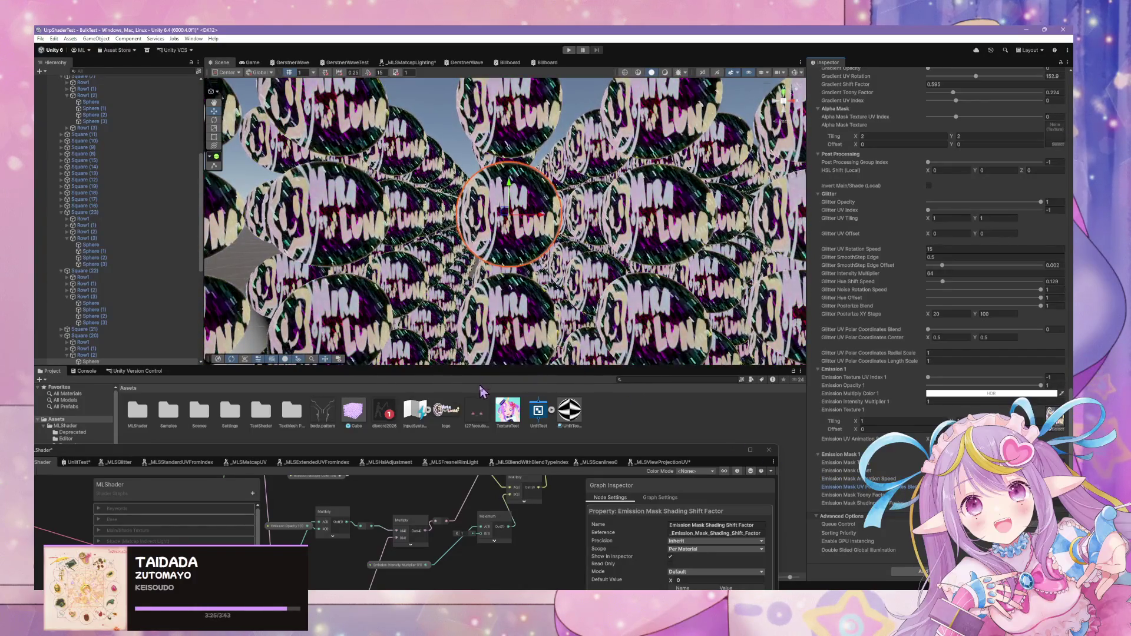
pyautogui.moveTo(476, 451); pyautogui.dragTo(654, 207)
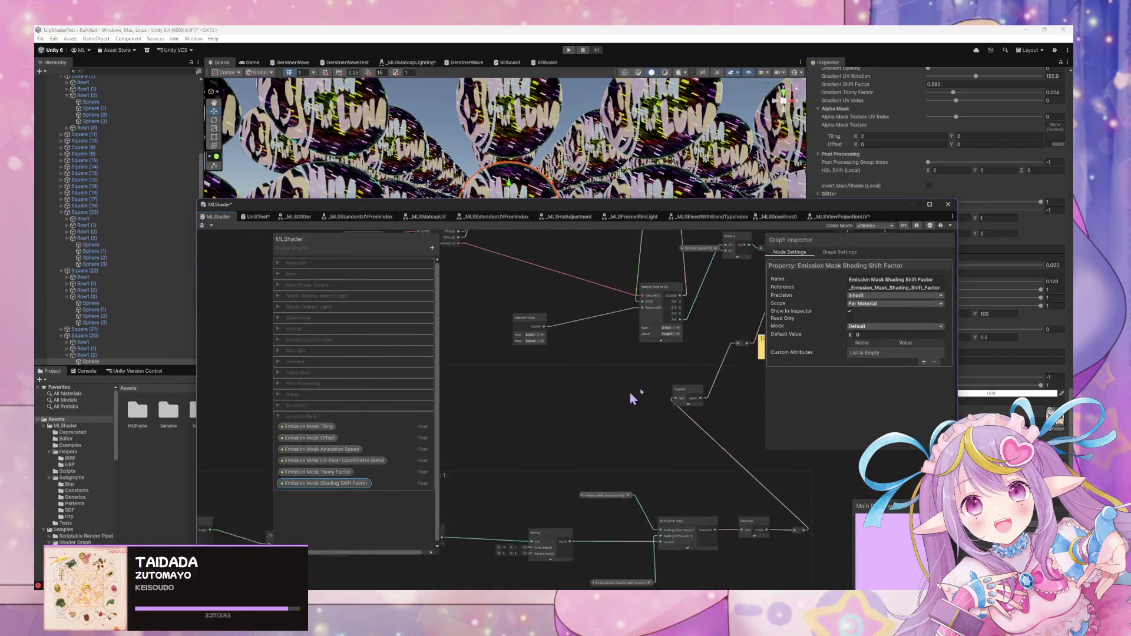
# Duplicate Emission Texture UV Index 1 into Emission Mask 1 as Emission Mask Texture UV Index
pyautogui.click(432, 248)
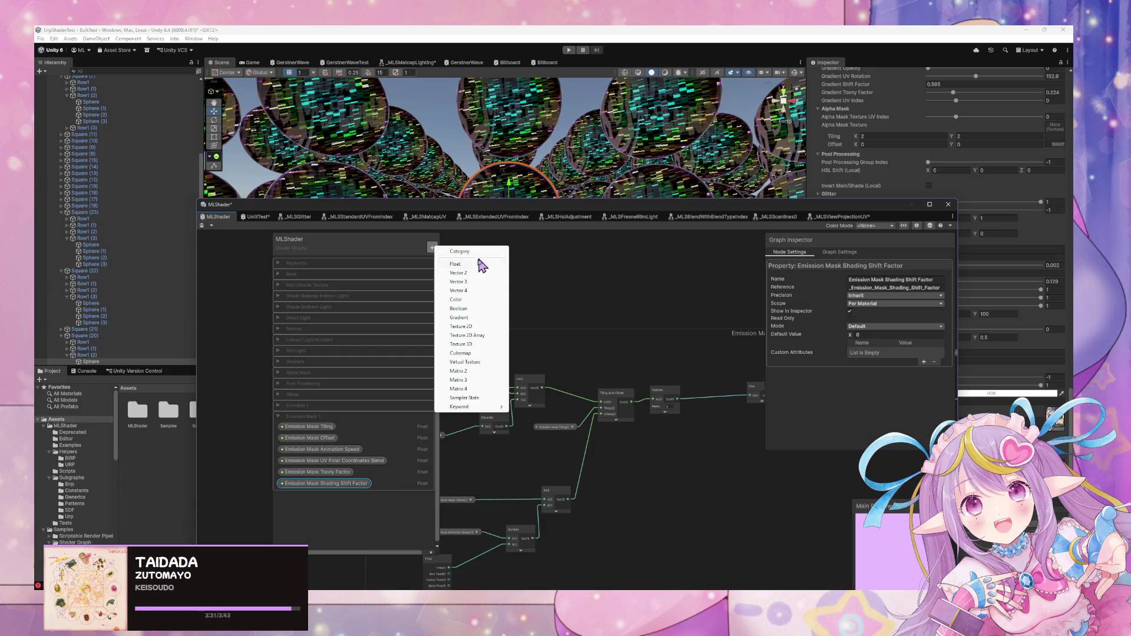
pyautogui.click(278, 408)
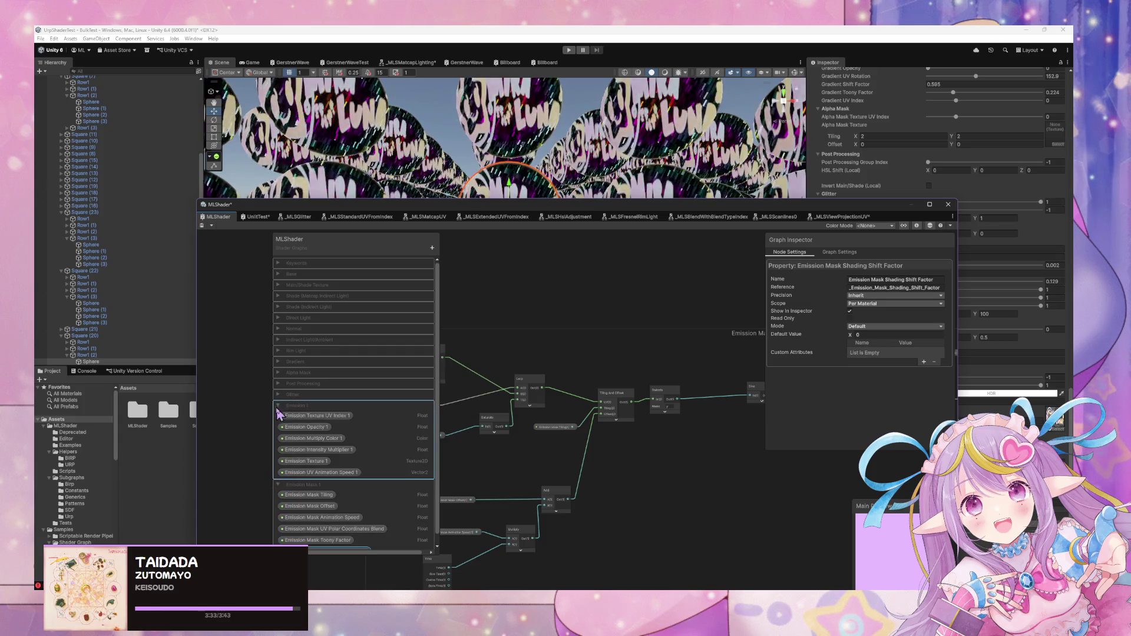
pyautogui.rightClick(308, 415)
pyautogui.click(354, 428)
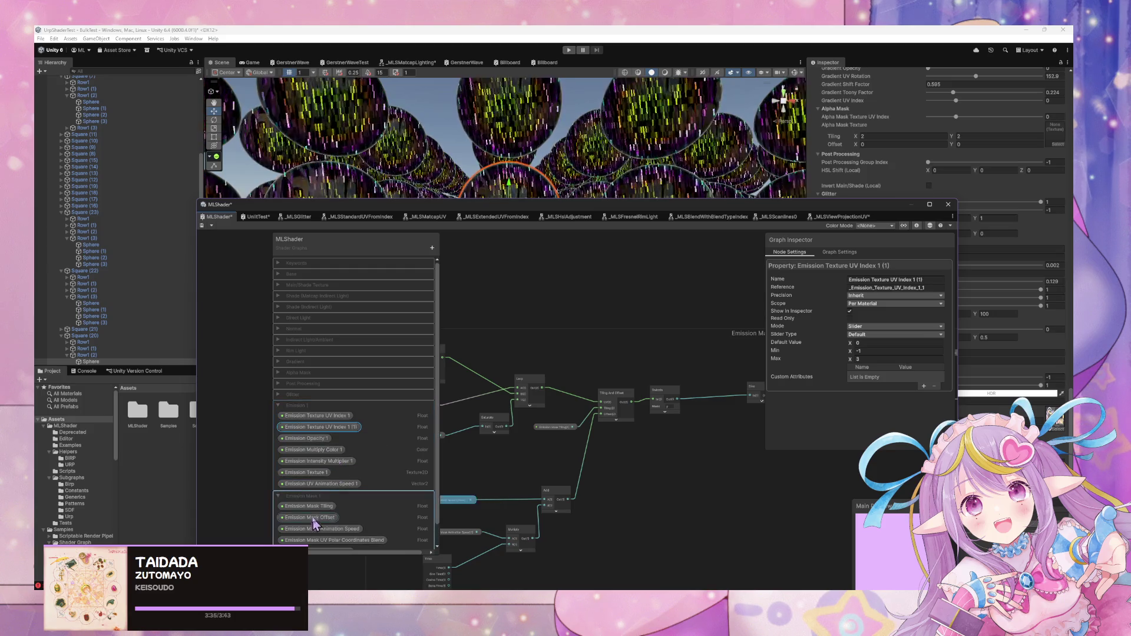
pyautogui.moveTo(317, 433)
pyautogui.mouseDown()
pyautogui.moveTo(311, 527)
pyautogui.moveTo(315, 508)
pyautogui.mouseUp()
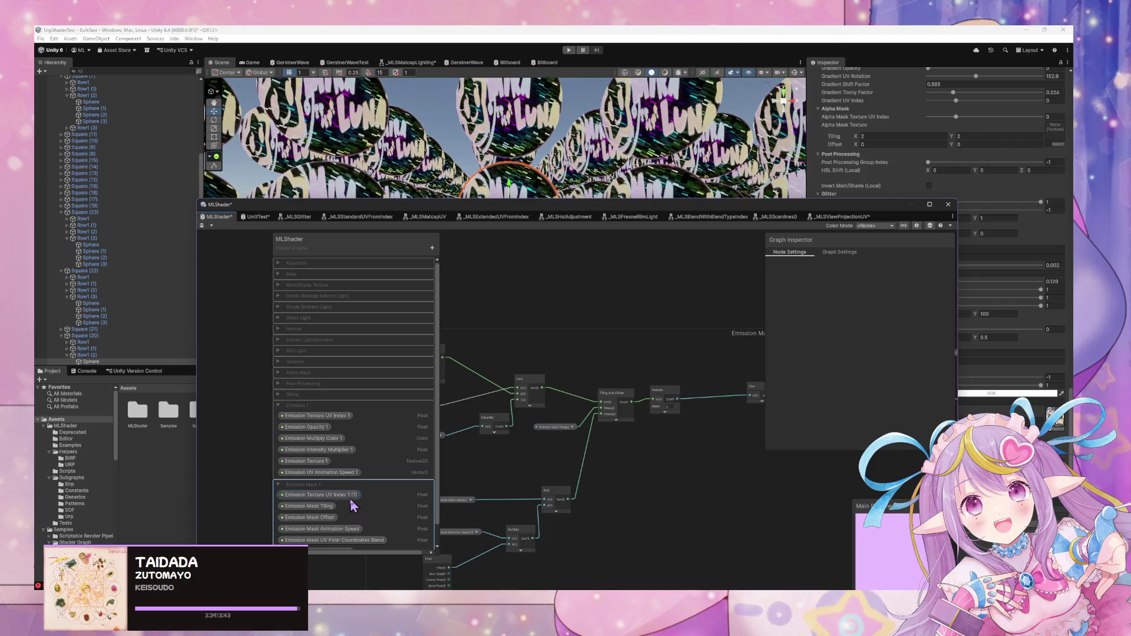
pyautogui.doubleClick(335, 496)
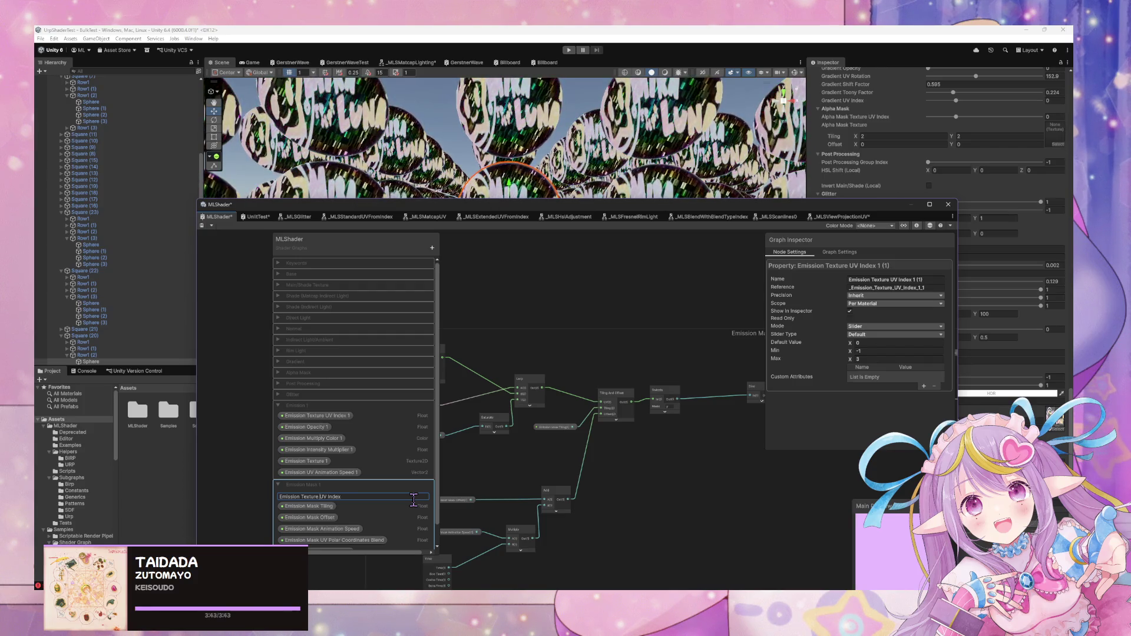
pyautogui.write('Mask')
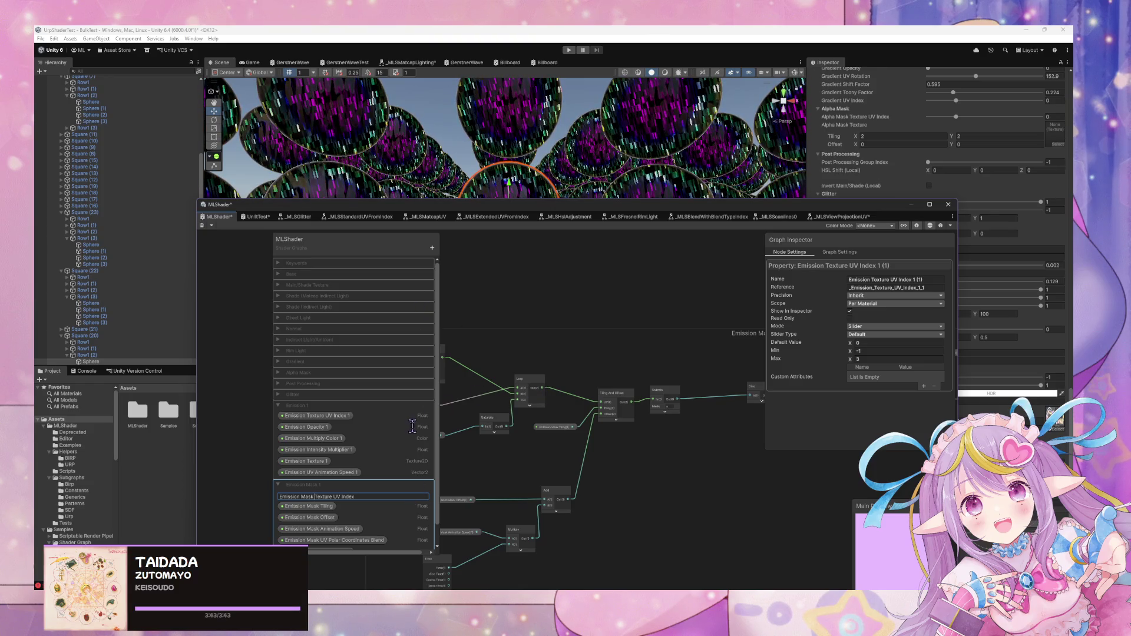
pyautogui.press('Return')
# Place an Emission Mask Texture UV Index node in the graph
pyautogui.moveTo(510, 396); pyautogui.dragTo(665, 389)
pyautogui.click(326, 496)
pyautogui.moveTo(326, 497)
pyautogui.mouseDown()
pyautogui.moveTo(540, 399)
pyautogui.moveTo(415, 395)
pyautogui.mouseUp()
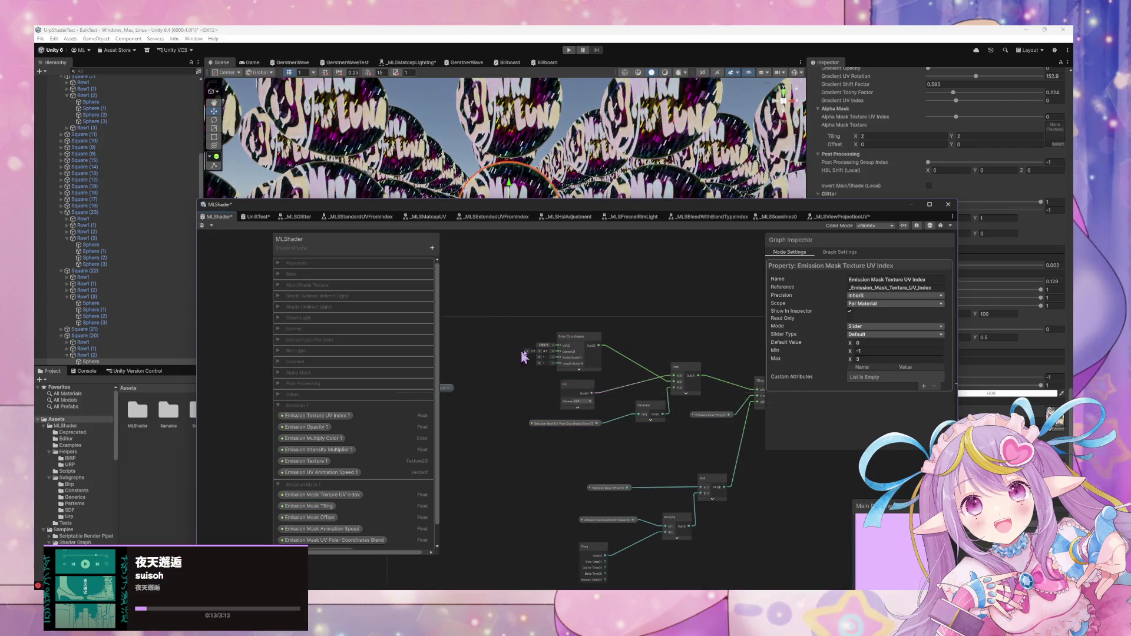
# Add an MLS Standard UV From Index node to the graph by searching 'uv from'
pyautogui.moveTo(520, 352); pyautogui.dragTo(589, 373)
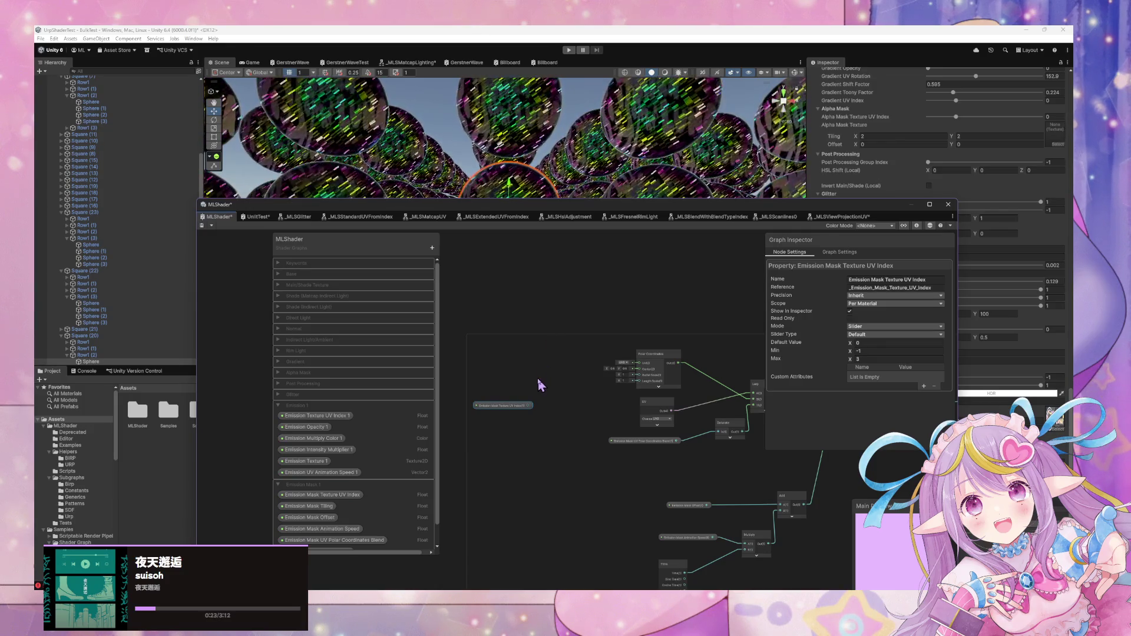
pyautogui.press('space')
pyautogui.write('uv from')
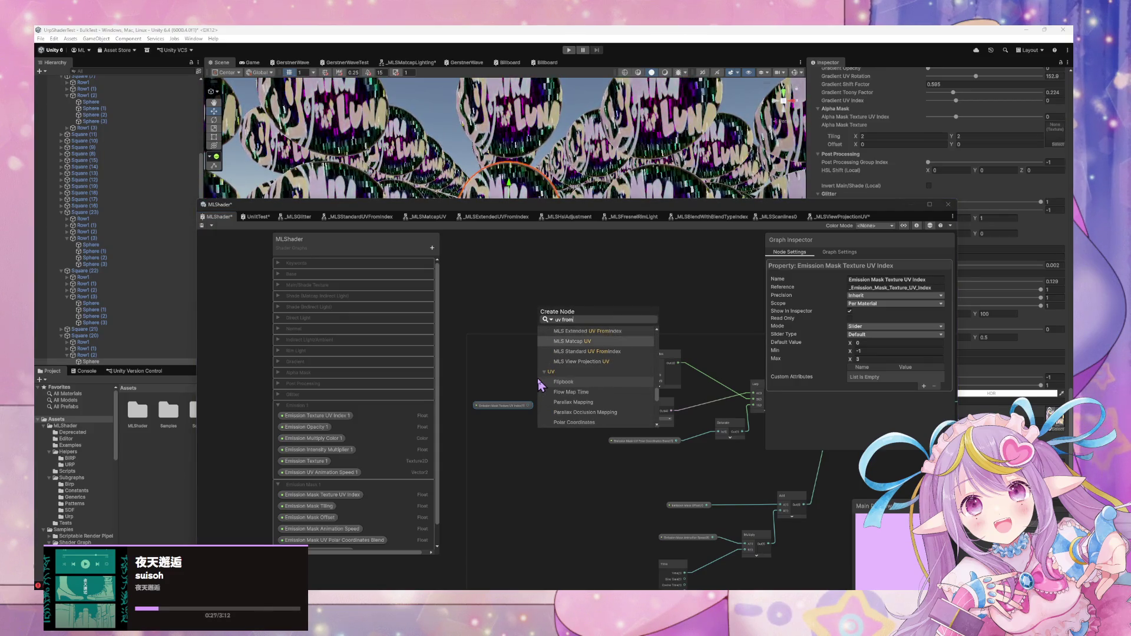
pyautogui.press('Down')
pyautogui.press('Down')
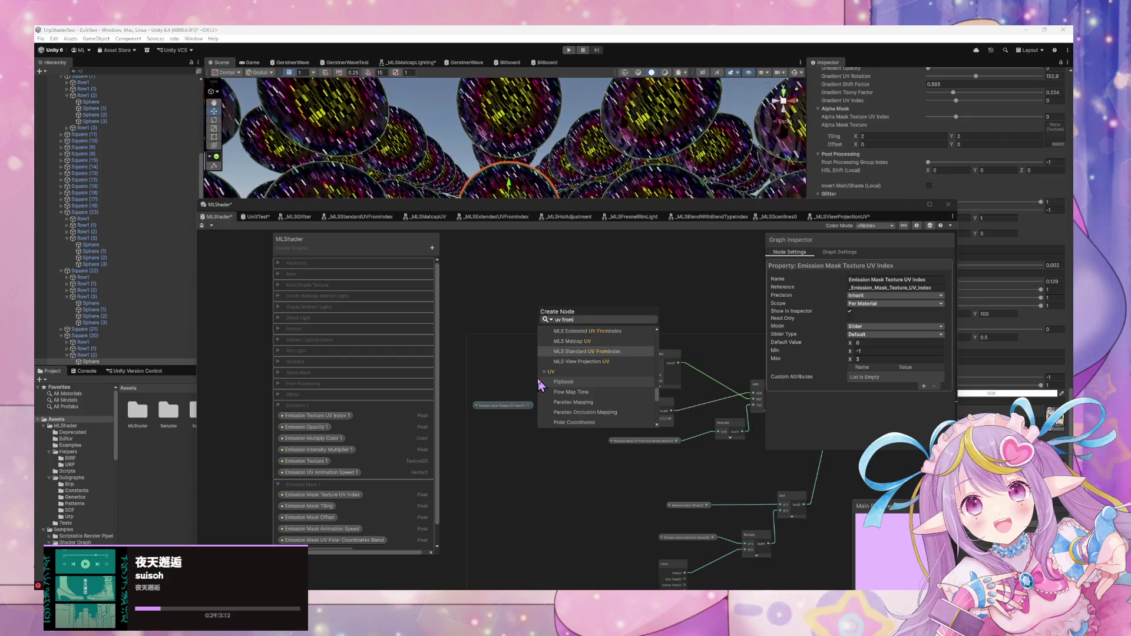
pyautogui.press('Return')
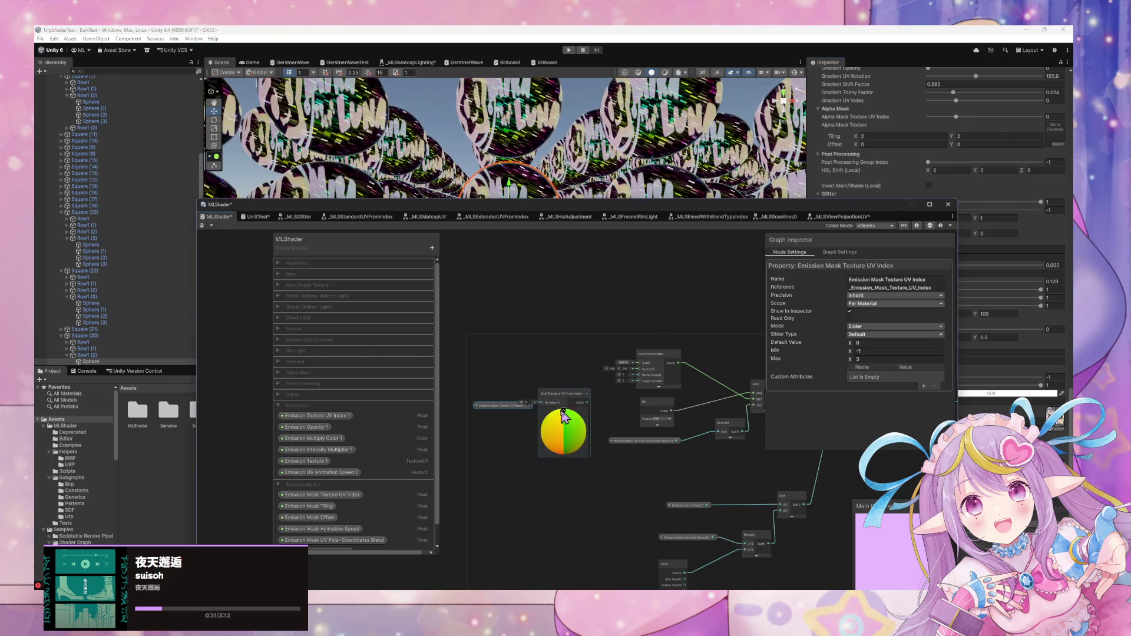
# Place the Texture UV Index property beside the new node and save the graph asset
pyautogui.moveTo(521, 406)
pyautogui.mouseDown()
pyautogui.moveTo(488, 407)
pyautogui.moveTo(550, 404)
pyautogui.moveTo(640, 364)
pyautogui.mouseUp()
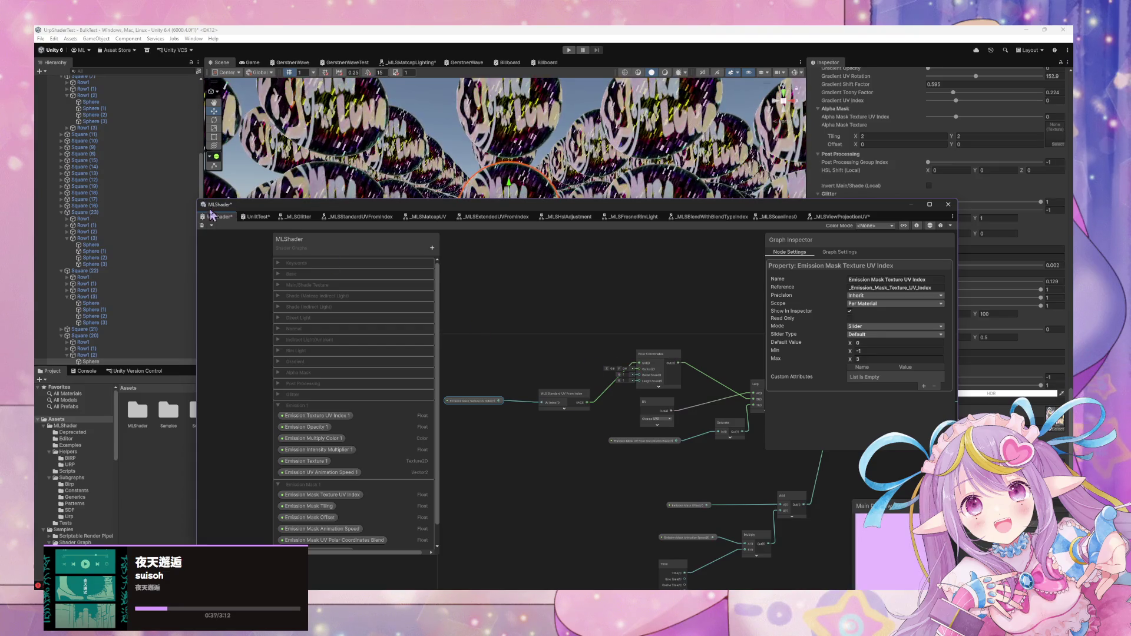
pyautogui.click(202, 225)
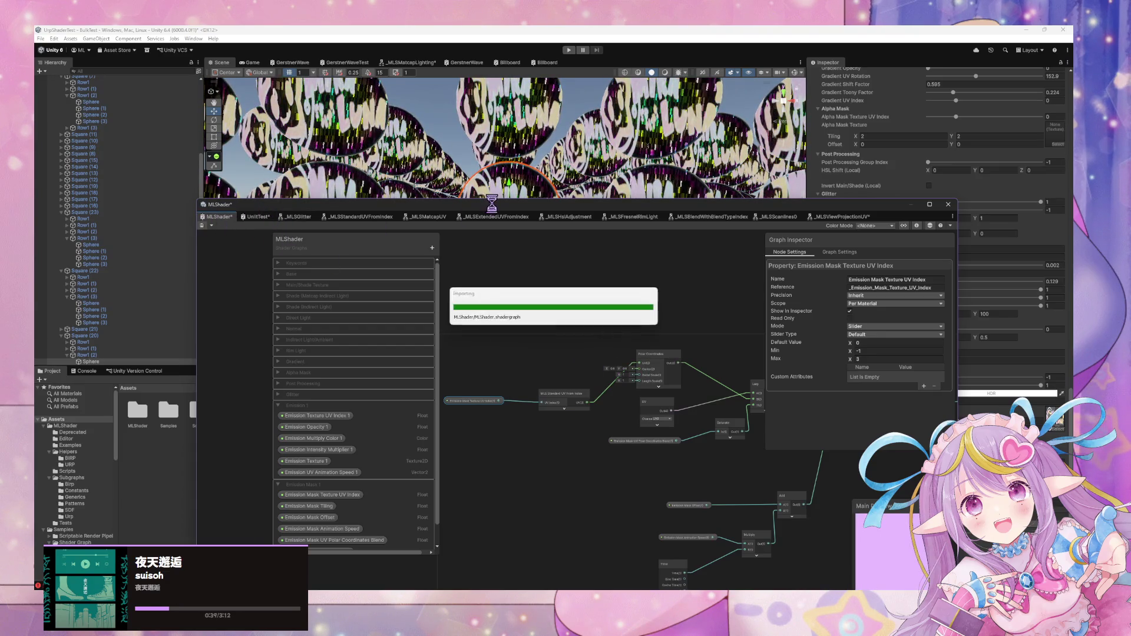
pyautogui.moveTo(495, 204)
pyautogui.mouseDown()
pyautogui.moveTo(458, 222)
pyautogui.moveTo(333, 232)
pyautogui.moveTo(299, 319)
pyautogui.mouseUp()
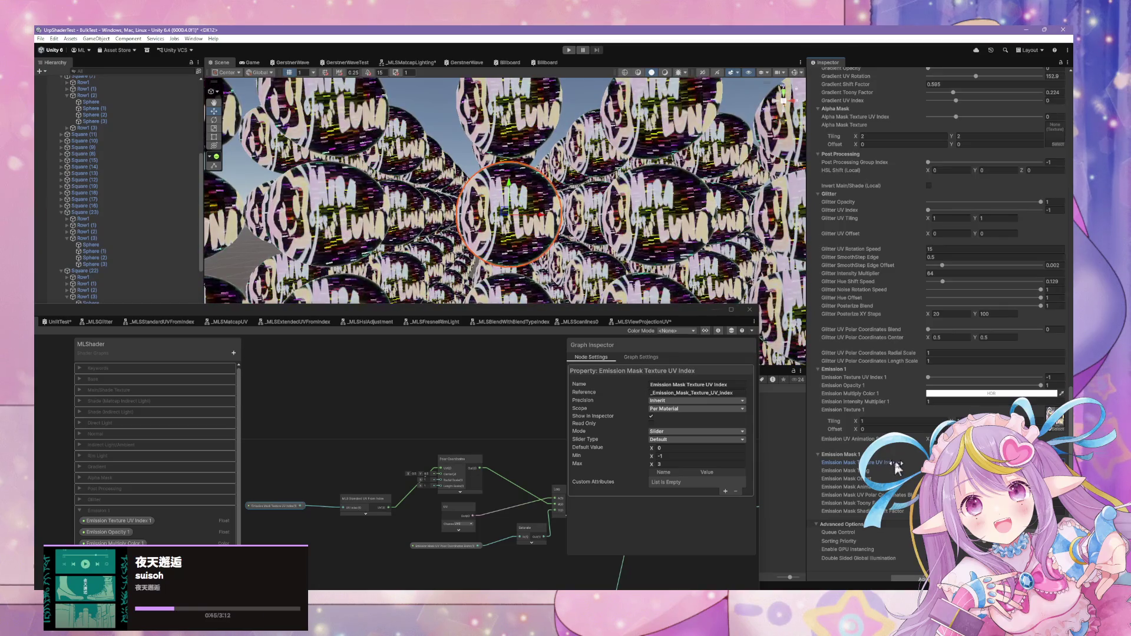
# Check the slider type options, then select the material's Emission Mask Texture UV Index field
pyautogui.moveTo(344, 306); pyautogui.dragTo(364, 241)
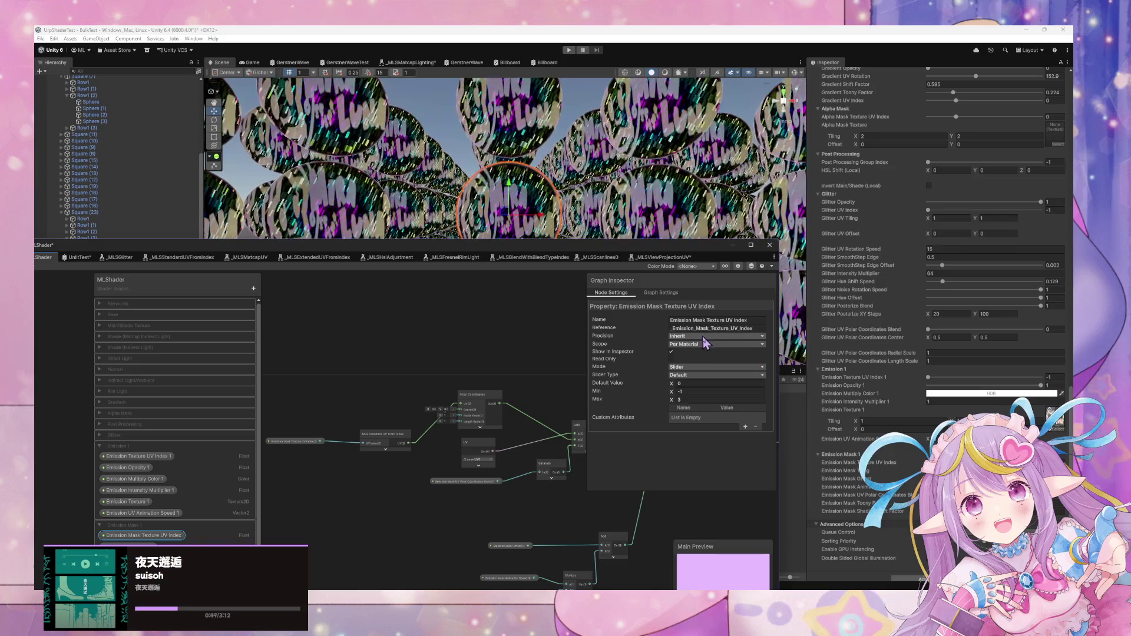
pyautogui.click(688, 376)
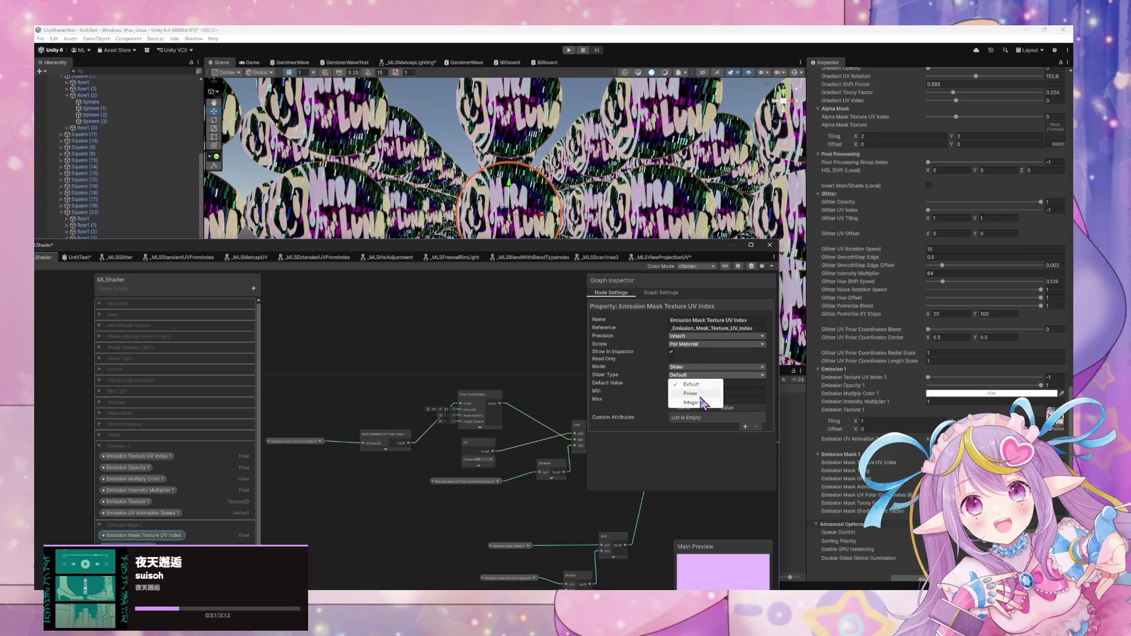
pyautogui.click(704, 384)
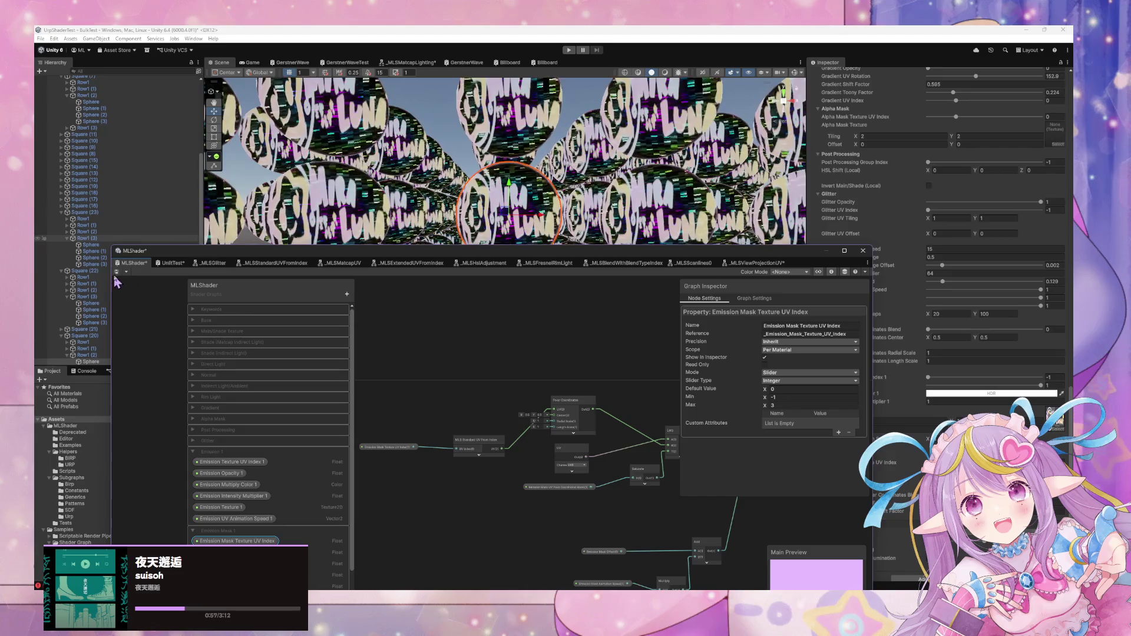
pyautogui.moveTo(739, 267)
pyautogui.mouseDown()
pyautogui.moveTo(677, 285)
pyautogui.moveTo(527, 375)
pyautogui.mouseUp()
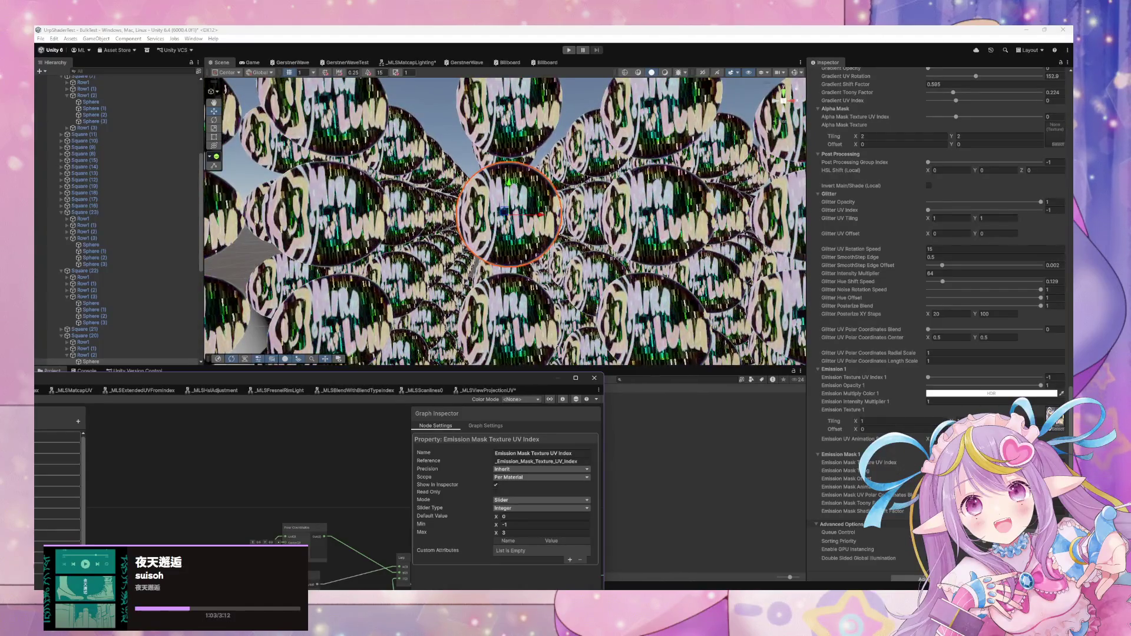
pyautogui.click(839, 463)
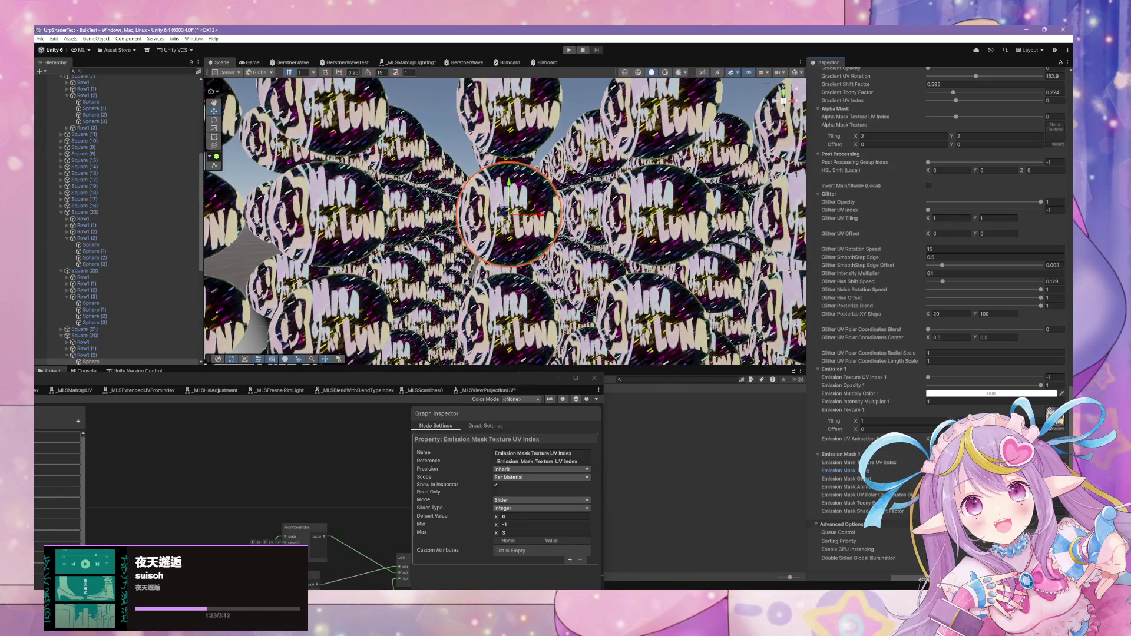
pyautogui.moveTo(456, 386); pyautogui.dragTo(807, 268)
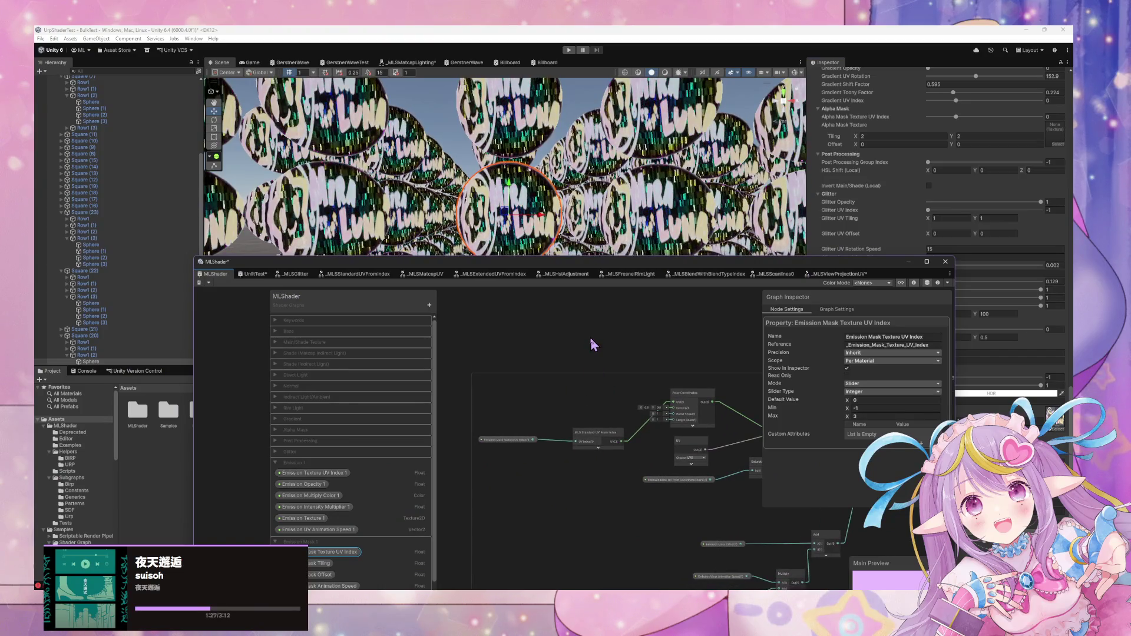
# Add an MLS Extended UV From Index node with its preview collapsed
pyautogui.press('space')
pyautogui.write('extend')
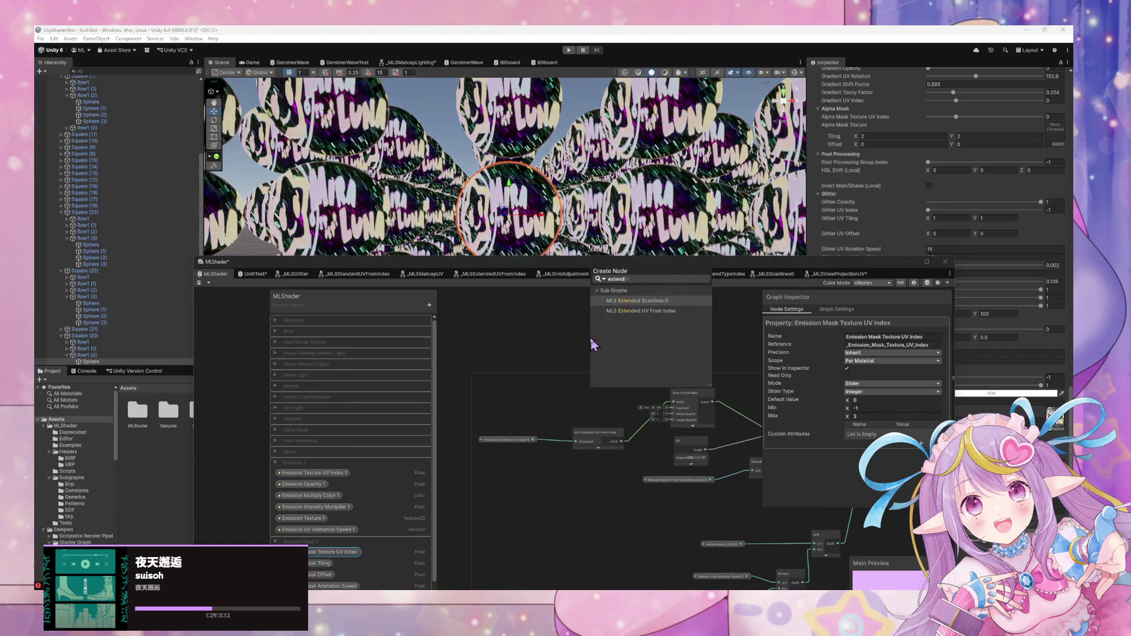
pyautogui.press('Down')
pyautogui.press('Return')
pyautogui.click(616, 377)
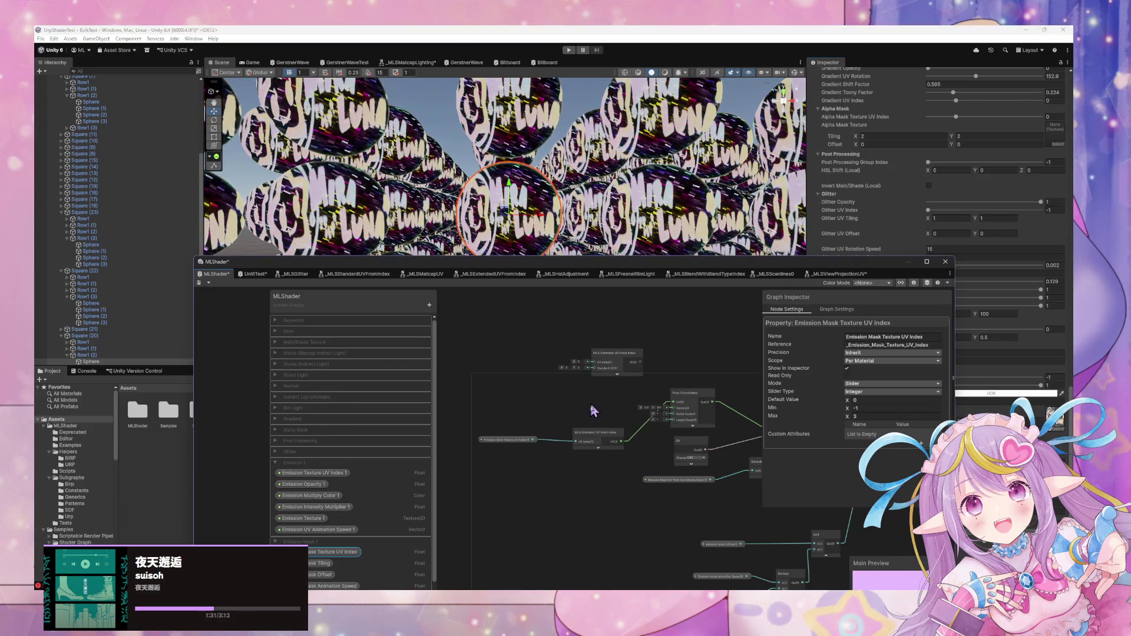
# Wire the UV connection into the Extended UV node and arrange the index nodes in the chain
pyautogui.moveTo(580, 448)
pyautogui.mouseDown()
pyautogui.moveTo(492, 443)
pyautogui.moveTo(553, 413)
pyautogui.moveTo(516, 418)
pyautogui.mouseUp()
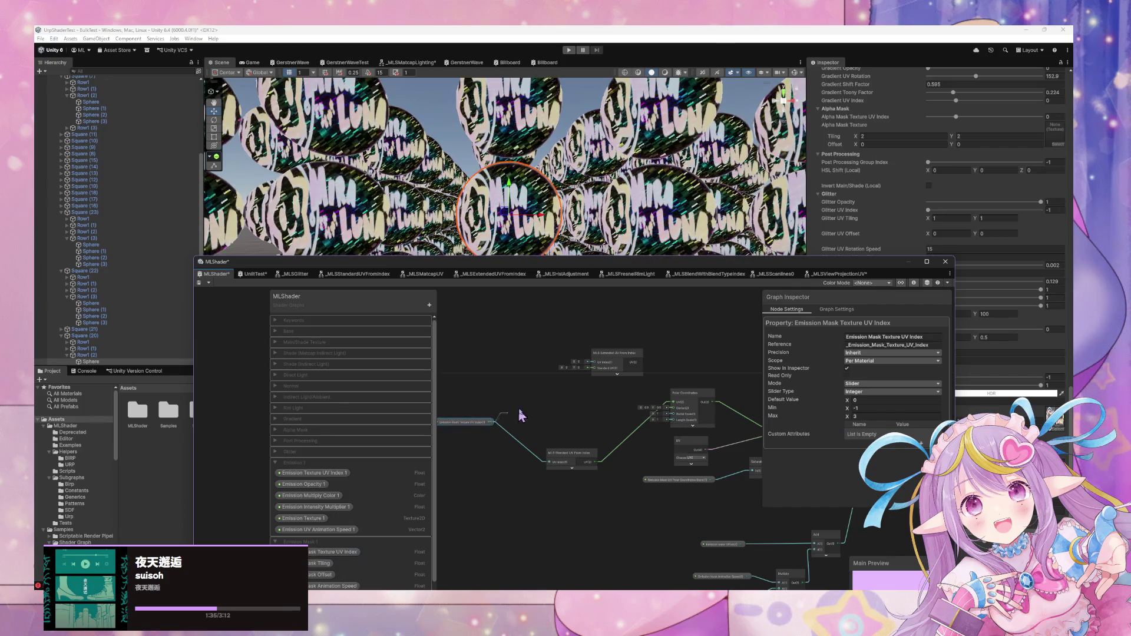
pyautogui.moveTo(606, 362); pyautogui.dragTo(554, 427)
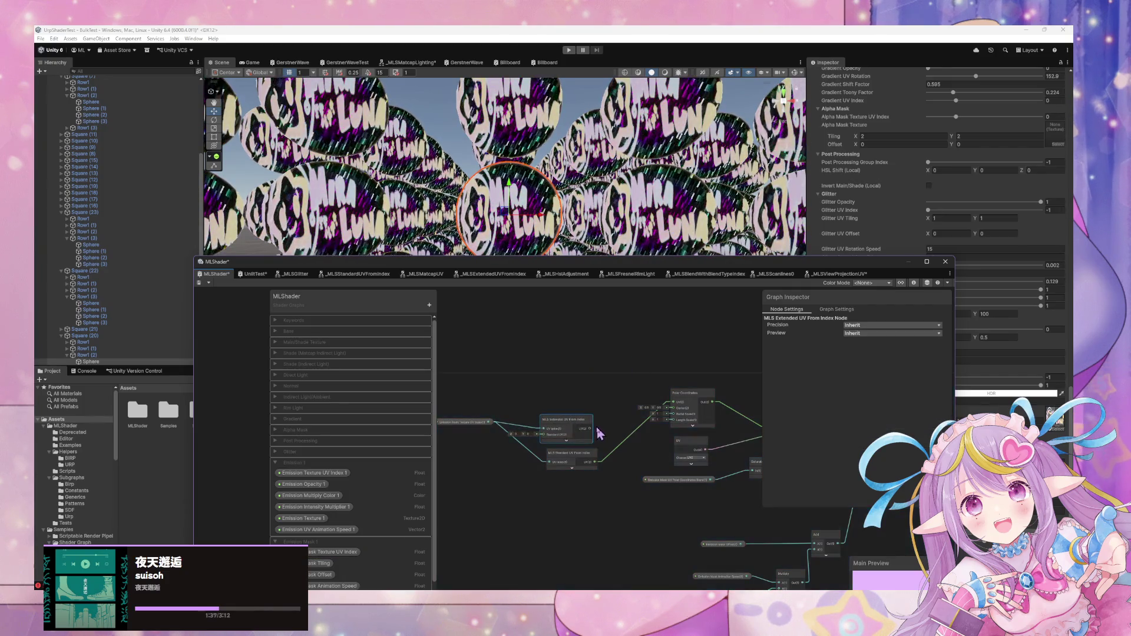
pyautogui.moveTo(604, 466)
pyautogui.mouseDown()
pyautogui.moveTo(534, 439)
pyautogui.moveTo(537, 459)
pyautogui.moveTo(522, 456)
pyautogui.mouseUp()
pyautogui.moveTo(574, 419); pyautogui.dragTo(593, 410)
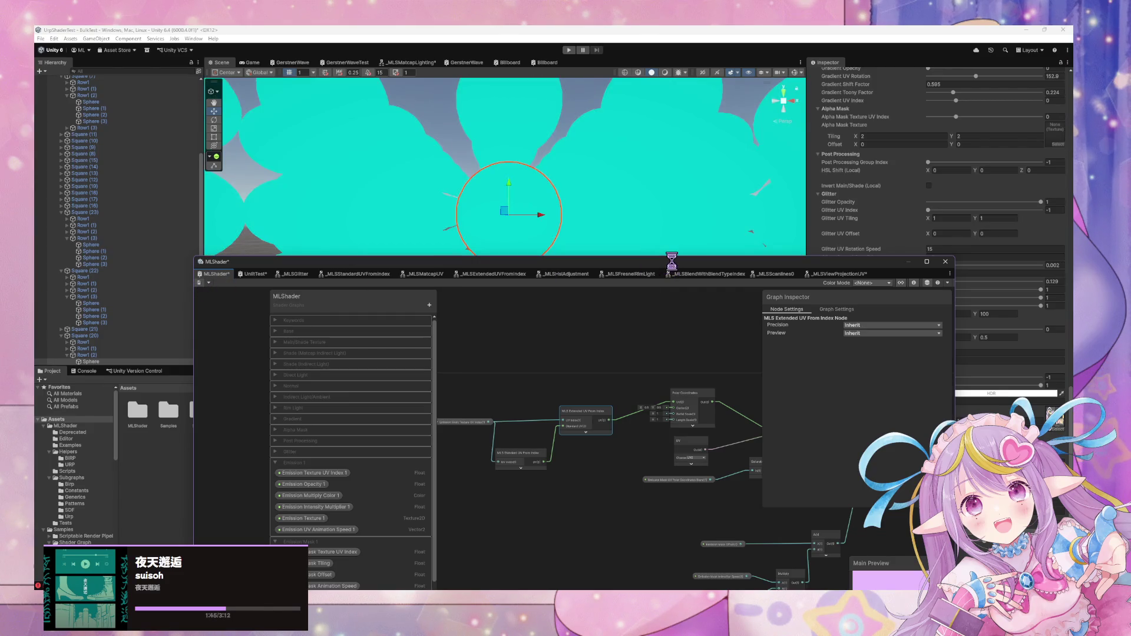
pyautogui.moveTo(662, 268)
pyautogui.mouseDown()
pyautogui.moveTo(450, 347)
pyautogui.moveTo(510, 287)
pyautogui.mouseUp()
pyautogui.moveTo(689, 288); pyautogui.dragTo(521, 358)
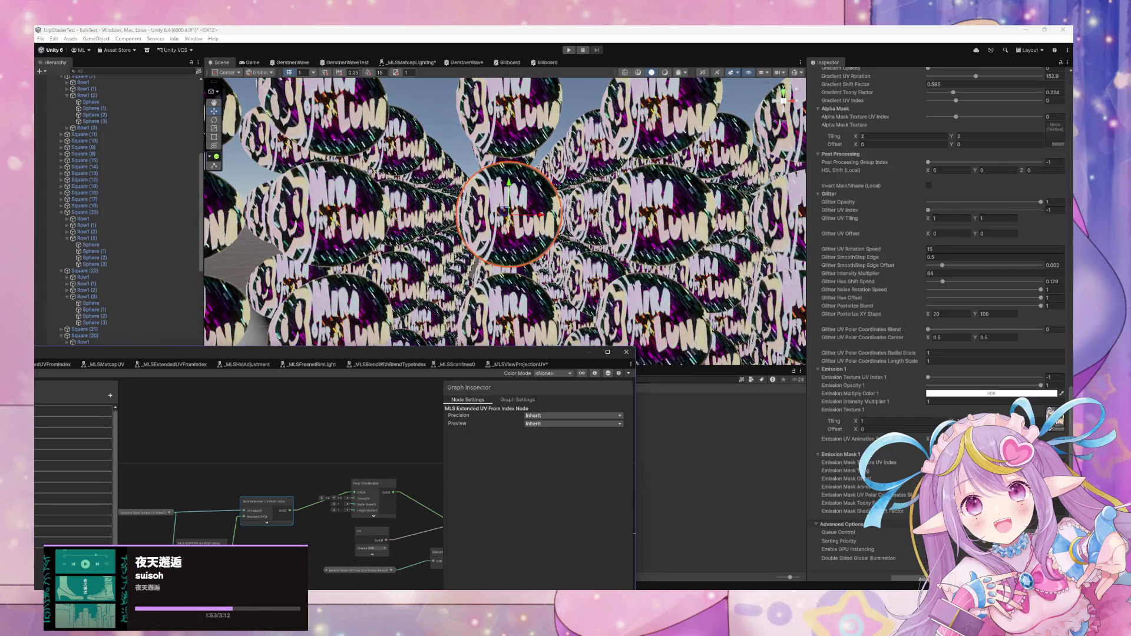
pyautogui.click(839, 462)
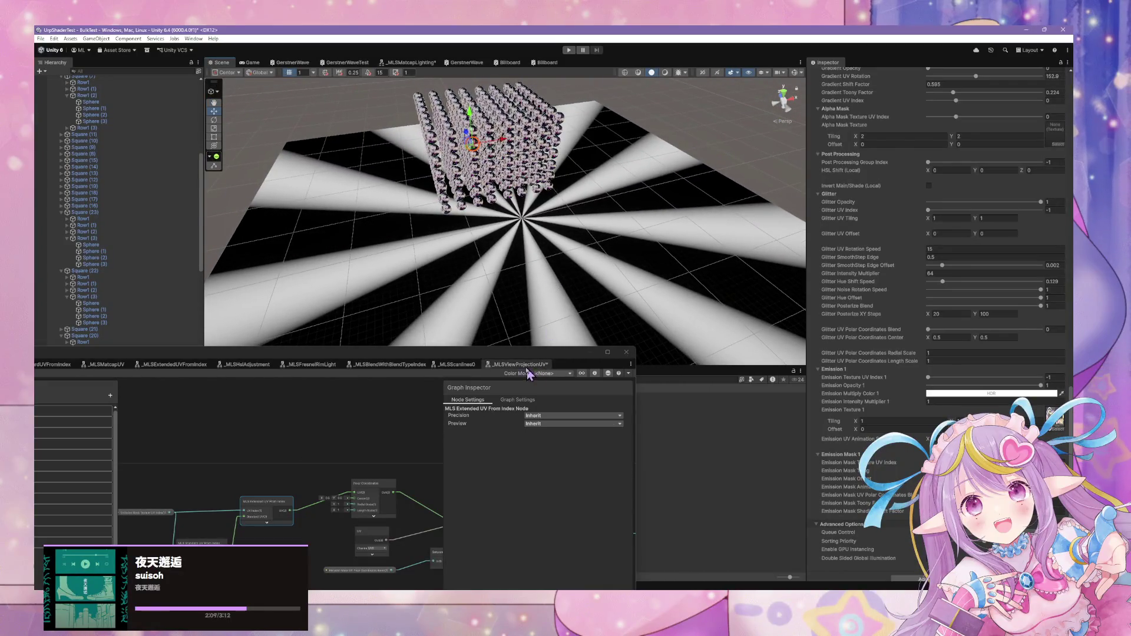
# Select the Plane and give it the MLSShaderURPTestGroup2 material from the object picker
pyautogui.click(436, 428)
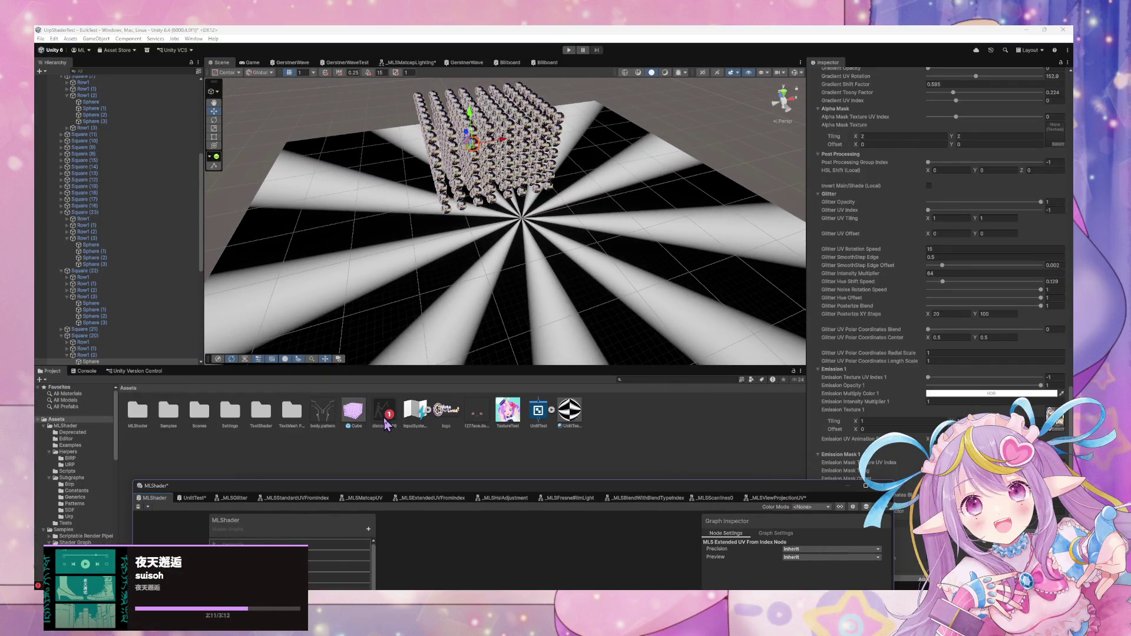
pyautogui.click(575, 310)
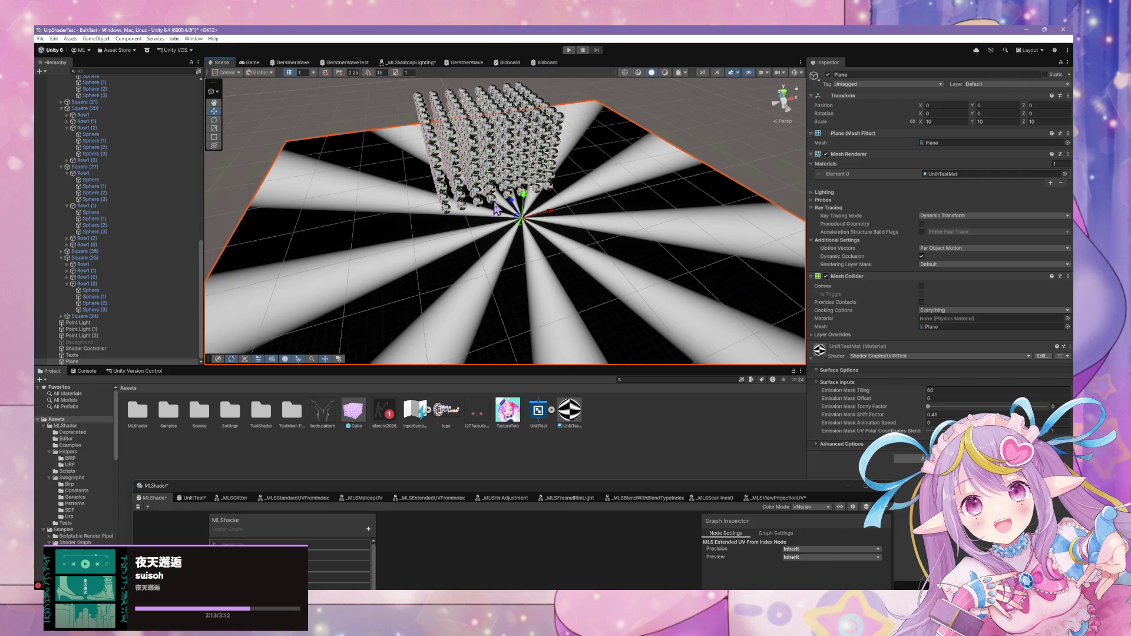
pyautogui.click(511, 168)
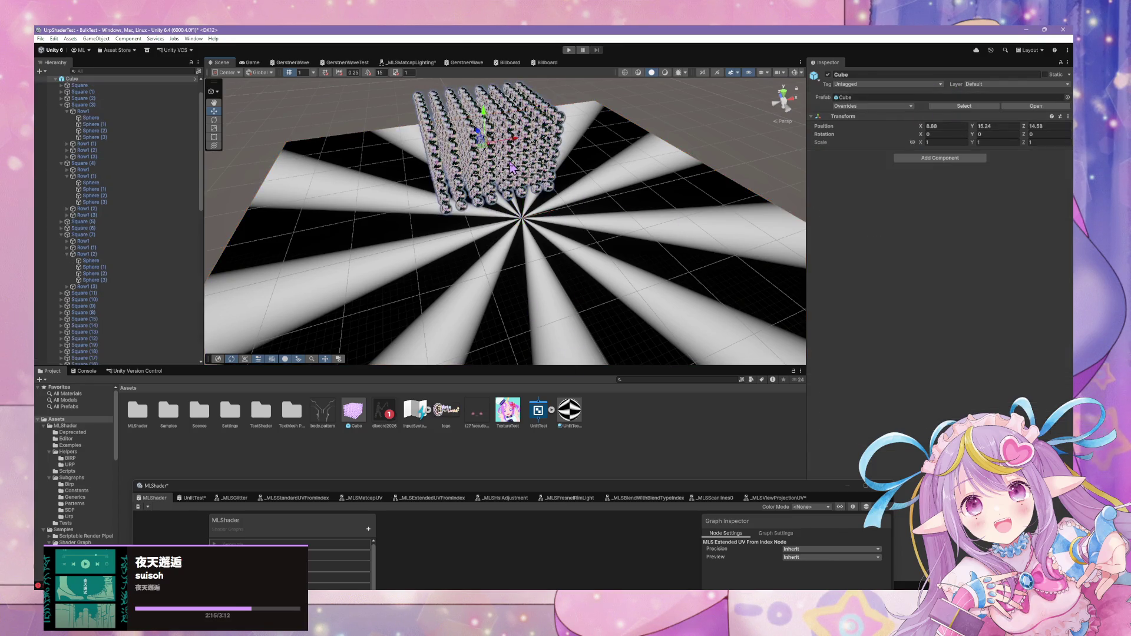
pyautogui.click(511, 168)
pyautogui.click(640, 240)
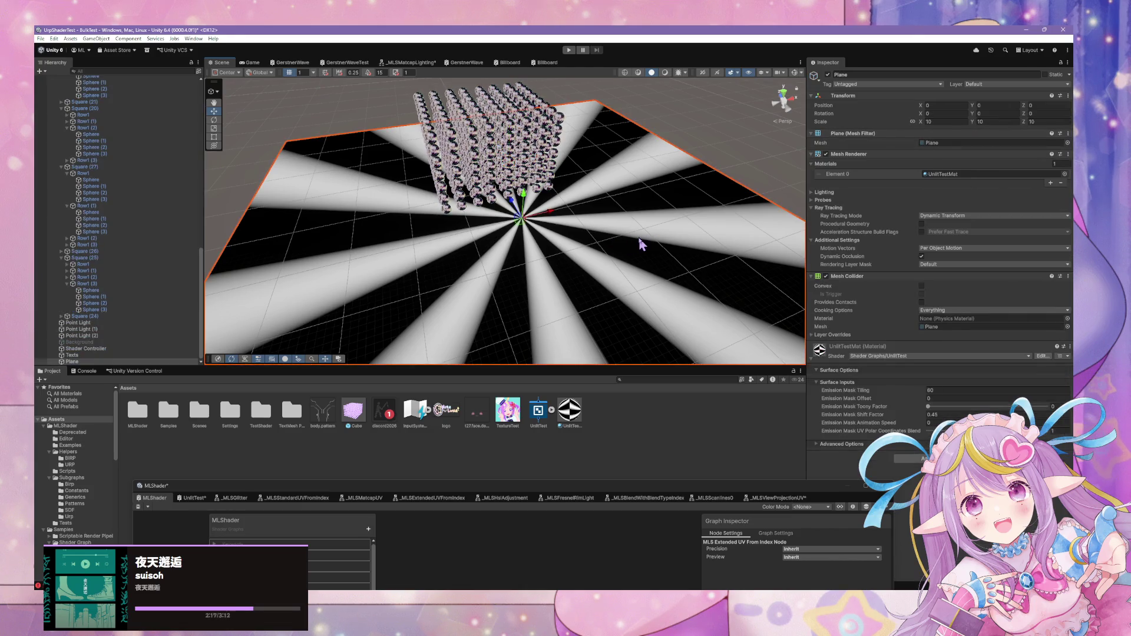
pyautogui.click(1065, 174)
pyautogui.write('g')
pyautogui.doubleClick(915, 207)
pyautogui.moveTo(518, 259)
pyautogui.mouseDown()
pyautogui.moveTo(507, 300)
pyautogui.moveTo(610, 242)
pyautogui.moveTo(726, 265)
pyautogui.moveTo(718, 185)
pyautogui.moveTo(750, 222)
pyautogui.moveTo(752, 272)
pyautogui.moveTo(726, 370)
pyautogui.moveTo(675, 257)
pyautogui.mouseUp()
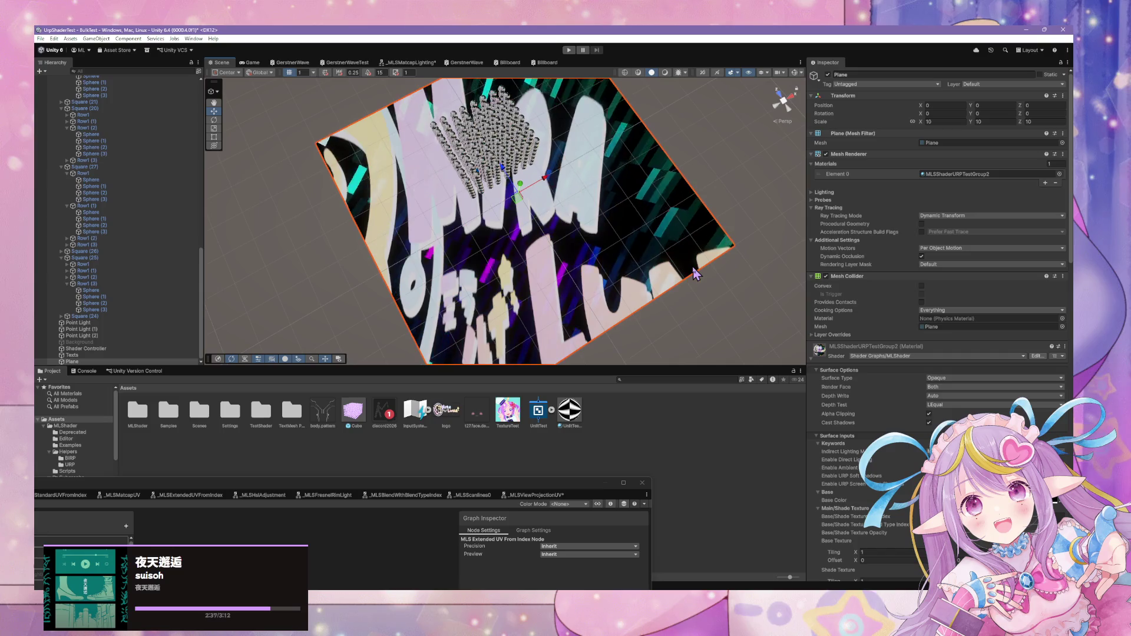
# Scroll the plane's material Inspector down to the Emission Mask settings
pyautogui.scroll(-5, 949, 412)
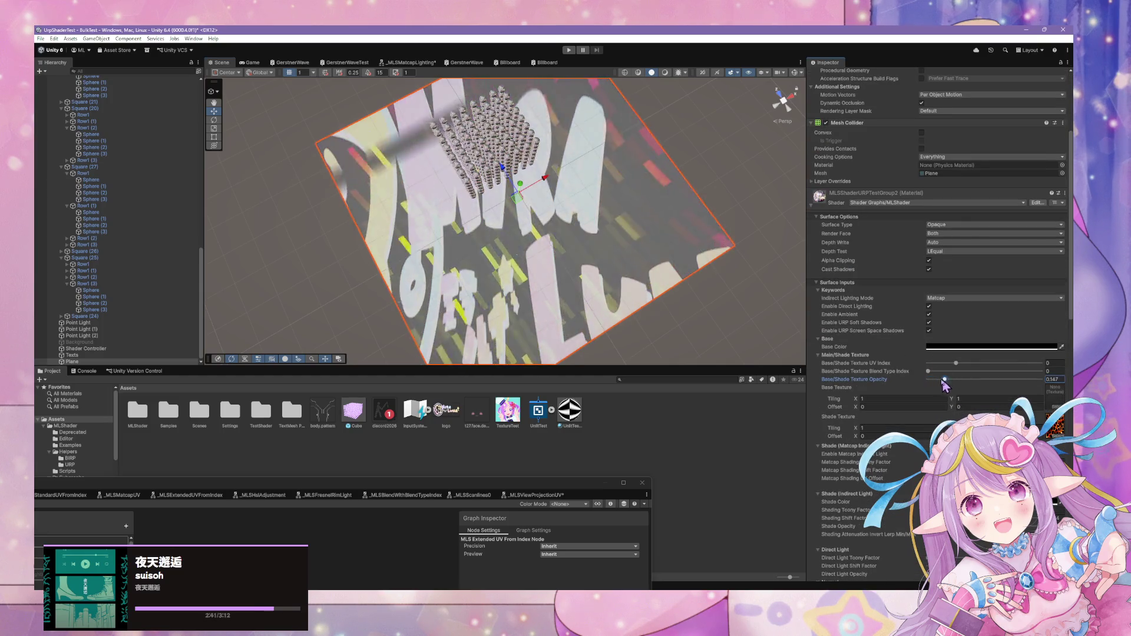
pyautogui.scroll(-15, 939, 324)
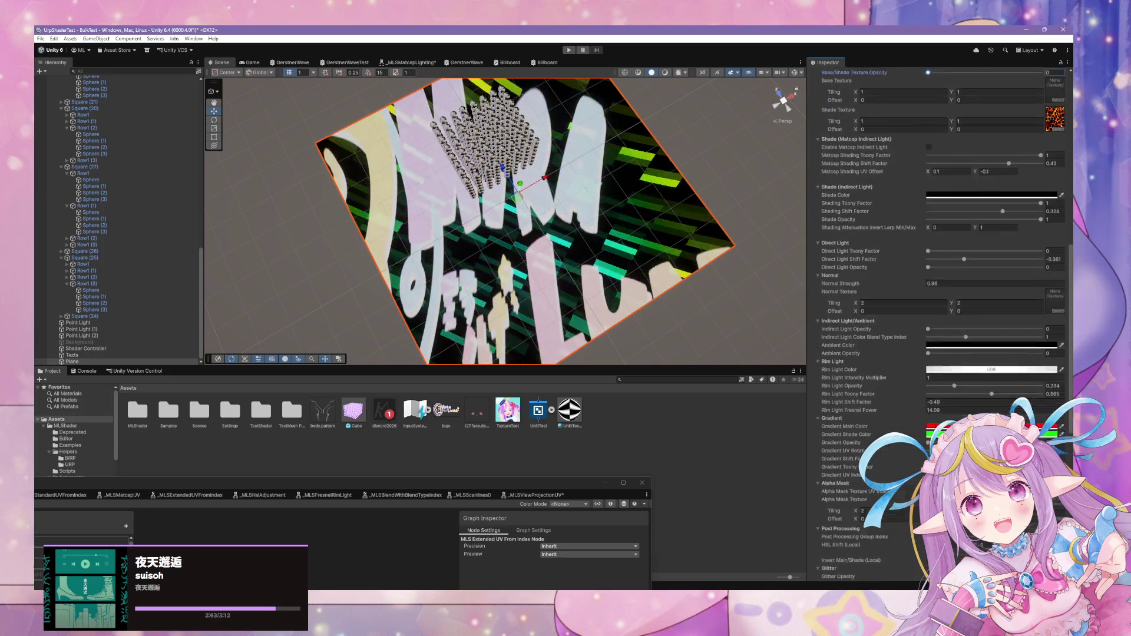
pyautogui.scroll(9, 940, 324)
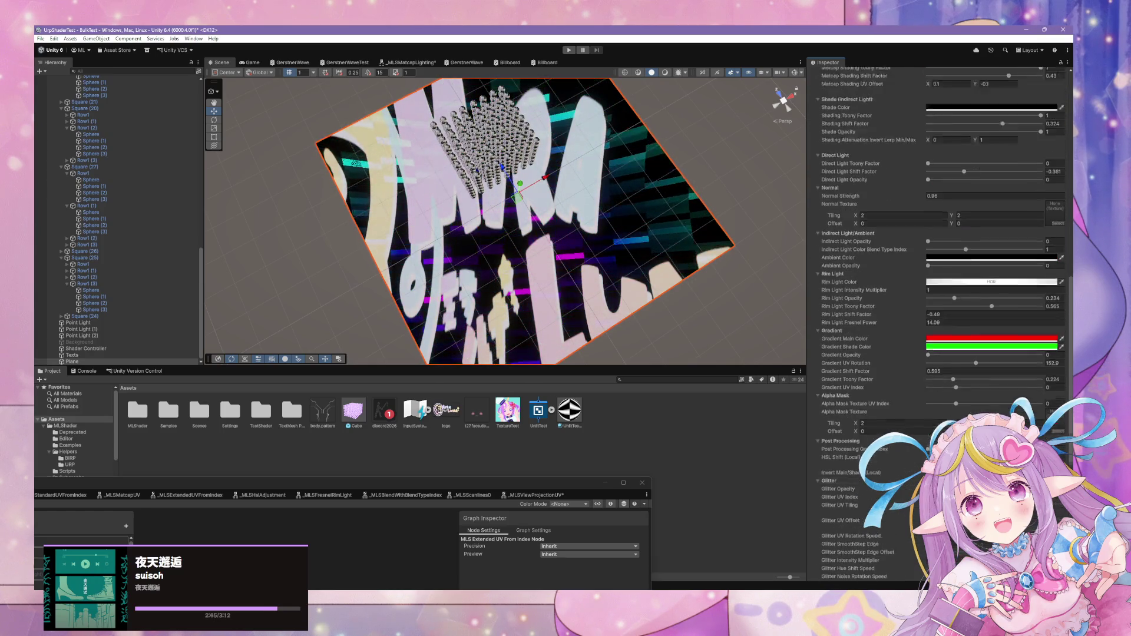
pyautogui.scroll(-9, 942, 324)
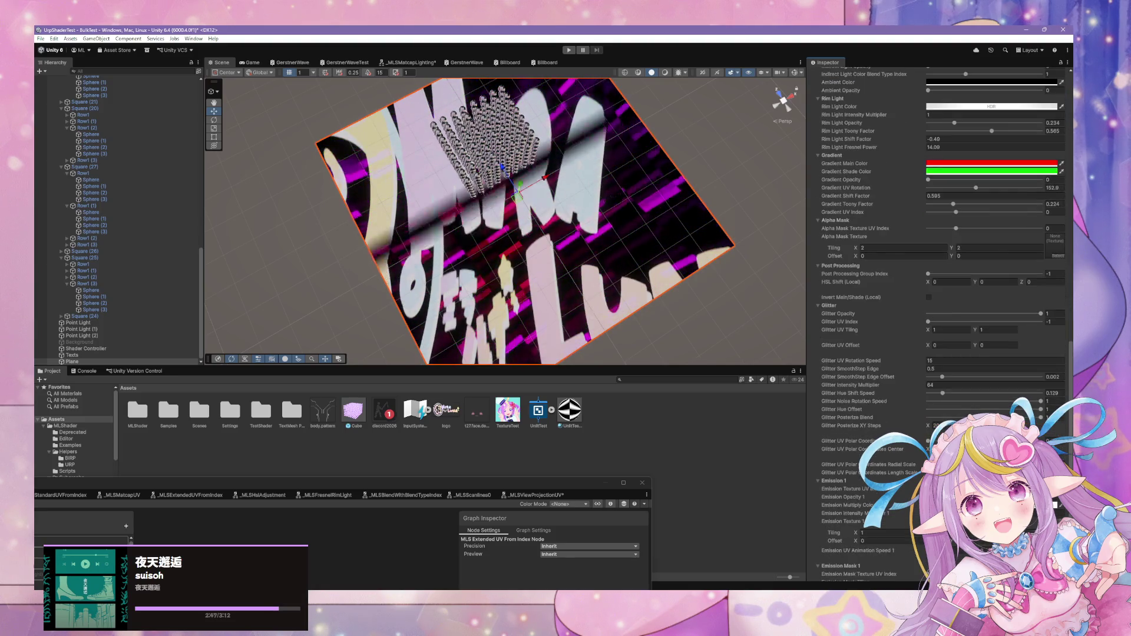
pyautogui.scroll(-4, 939, 324)
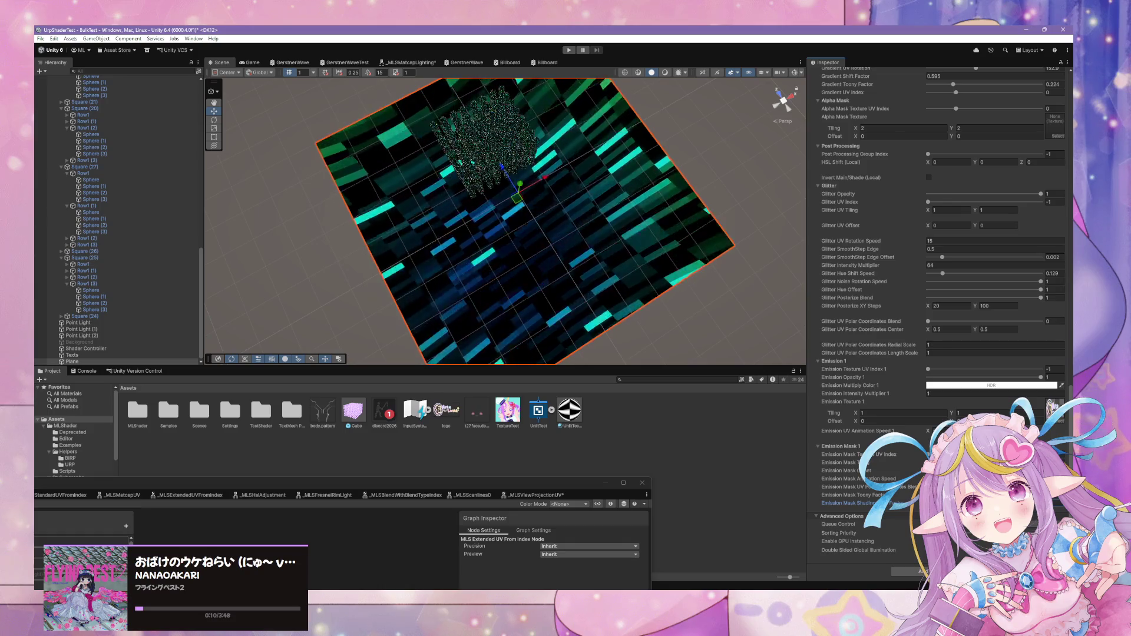
# Fly the Scene camera in among the spheres, then switch to the Game view
pyautogui.moveTo(602, 272)
pyautogui.mouseDown()
pyautogui.moveTo(613, 182)
pyautogui.moveTo(599, 184)
pyautogui.moveTo(599, 166)
pyautogui.moveTo(610, 186)
pyautogui.mouseUp()
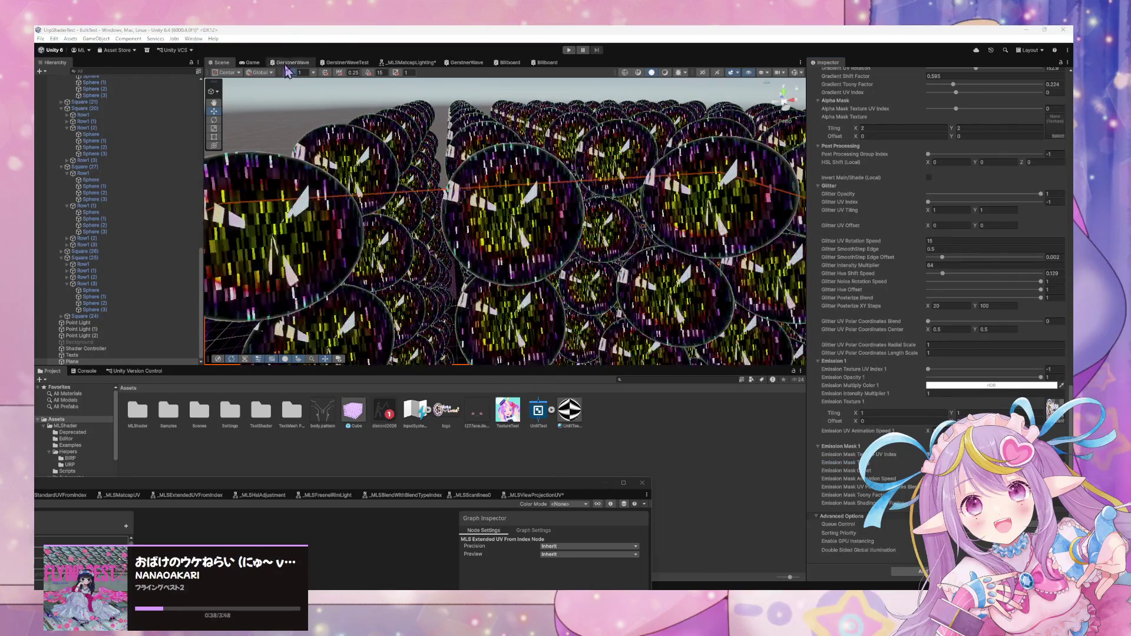
pyautogui.click(252, 62)
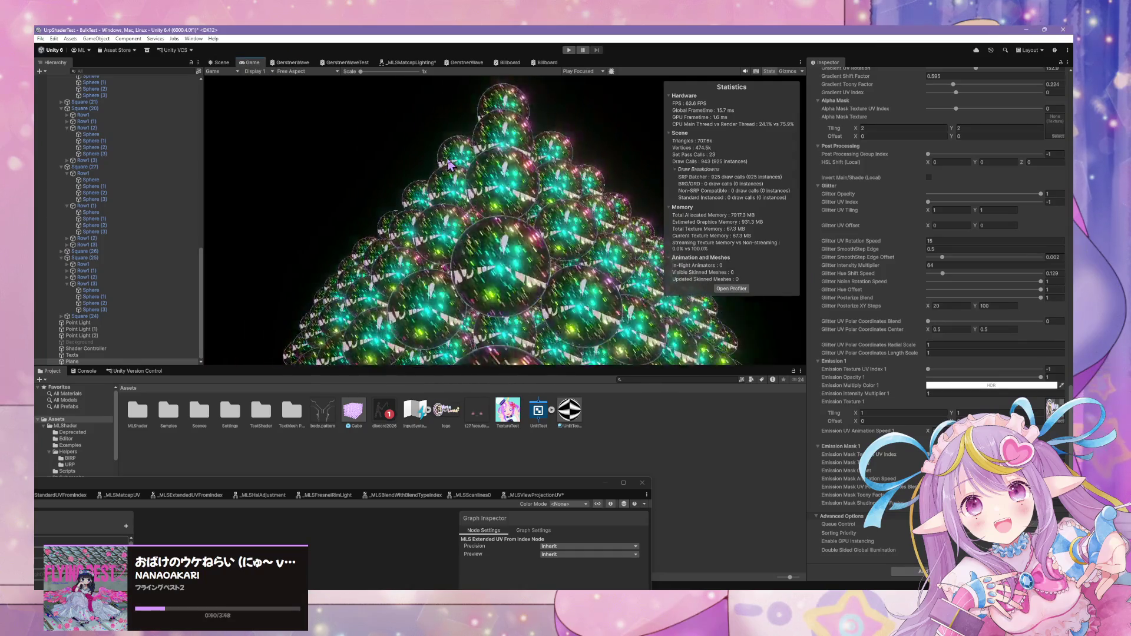
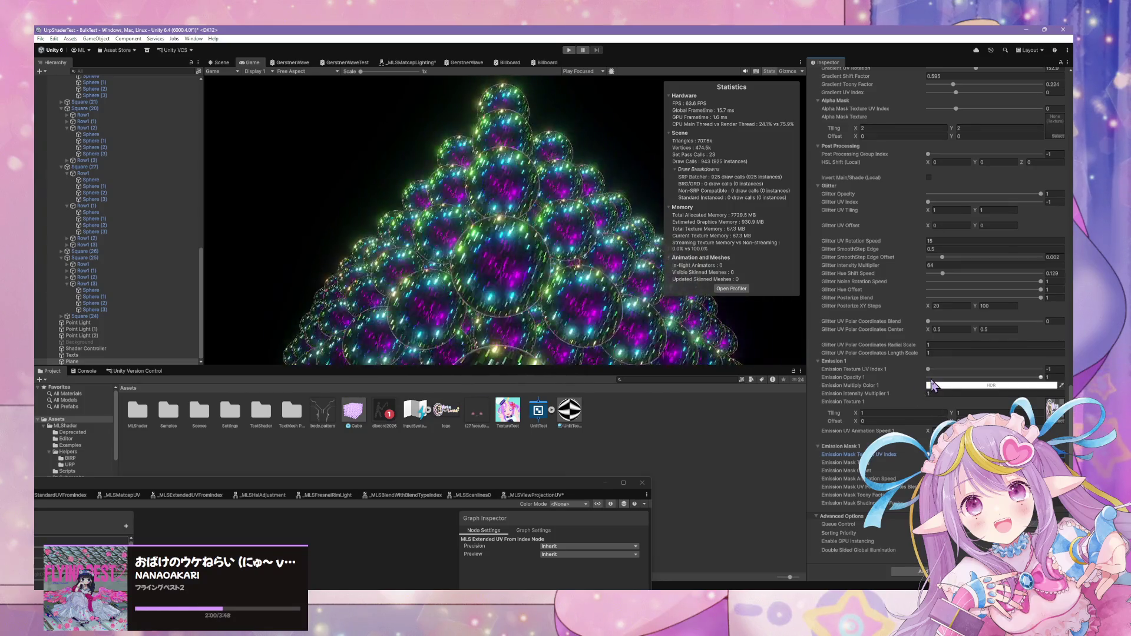
# Raise Emission Intensity Multiplier 1 to about 1.25 and view the plane in the Scene view
pyautogui.moveTo(925, 400); pyautogui.dragTo(934, 404)
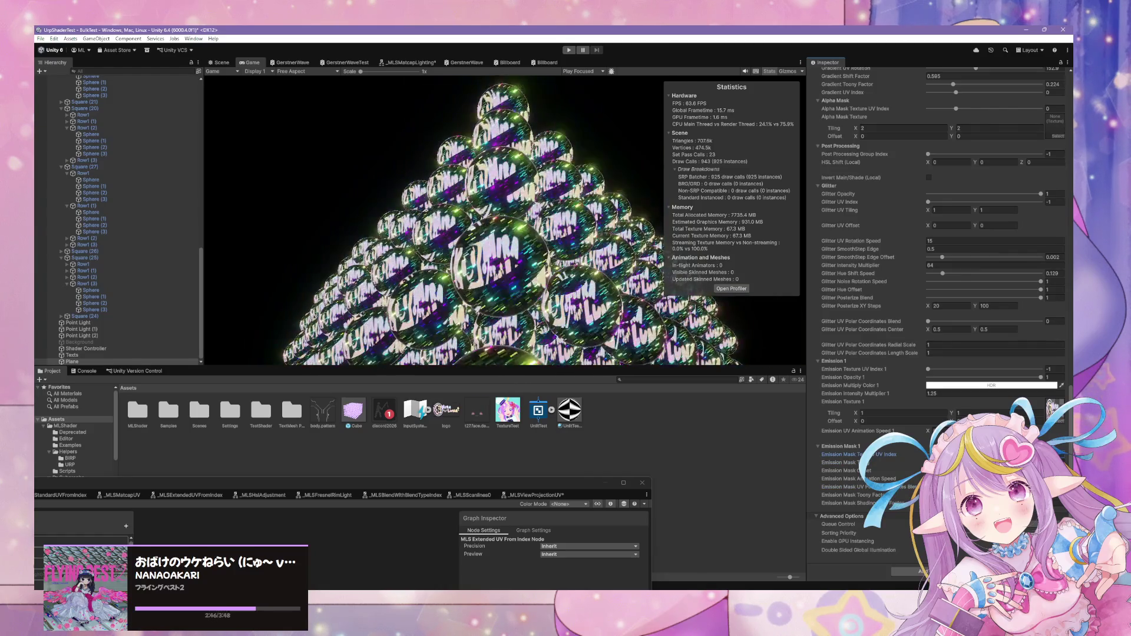
pyautogui.click(221, 62)
pyautogui.moveTo(377, 247)
pyautogui.mouseDown()
pyautogui.moveTo(406, 324)
pyautogui.moveTo(563, 315)
pyautogui.moveTo(566, 303)
pyautogui.moveTo(417, 305)
pyautogui.moveTo(412, 292)
pyautogui.moveTo(430, 325)
pyautogui.mouseUp()
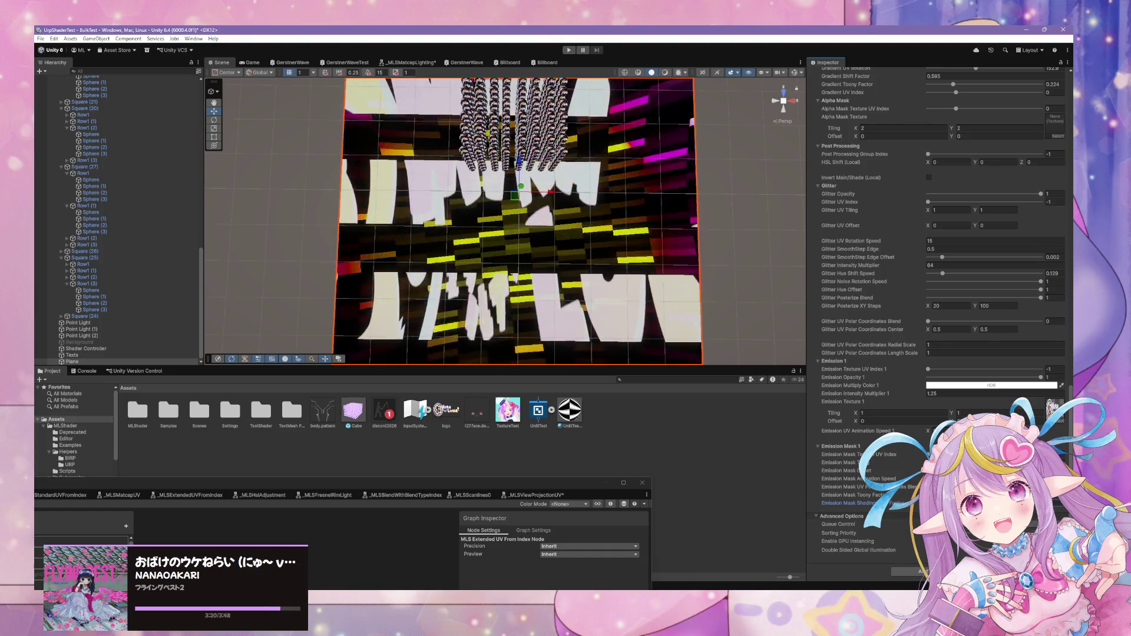
# Wire the reroute node into the Lerp's A input in place of the UV wire
pyautogui.moveTo(643, 340); pyautogui.dragTo(608, 320)
pyautogui.moveTo(505, 499)
pyautogui.mouseDown()
pyautogui.moveTo(566, 417)
pyautogui.moveTo(830, 189)
pyautogui.mouseUp()
pyautogui.scroll(2, 493, 302)
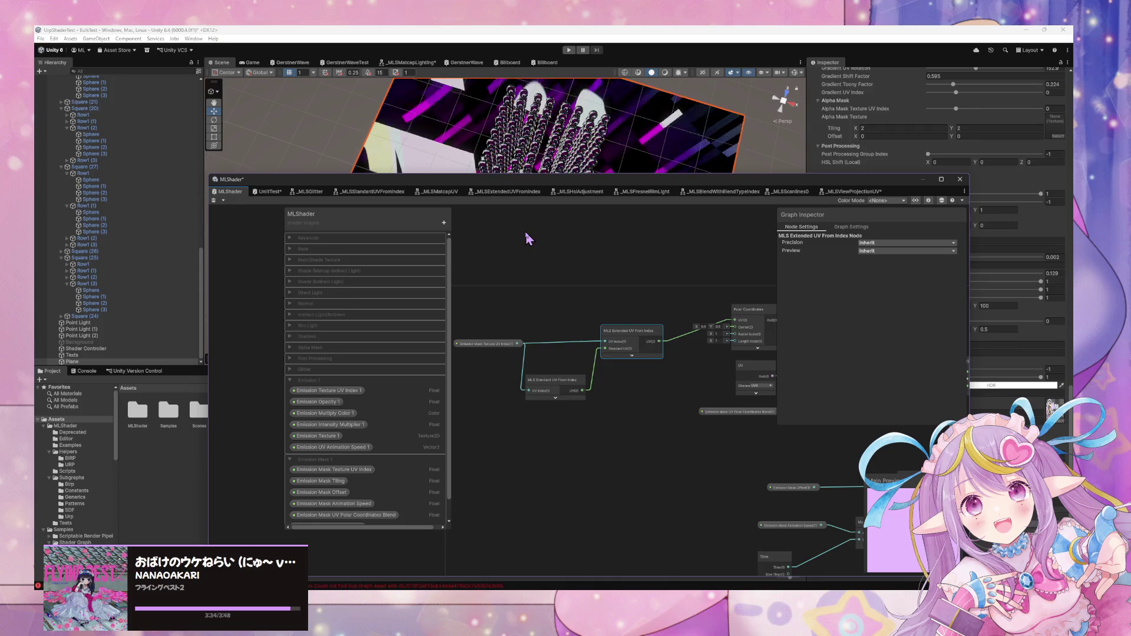
pyautogui.moveTo(782, 328); pyautogui.dragTo(582, 321)
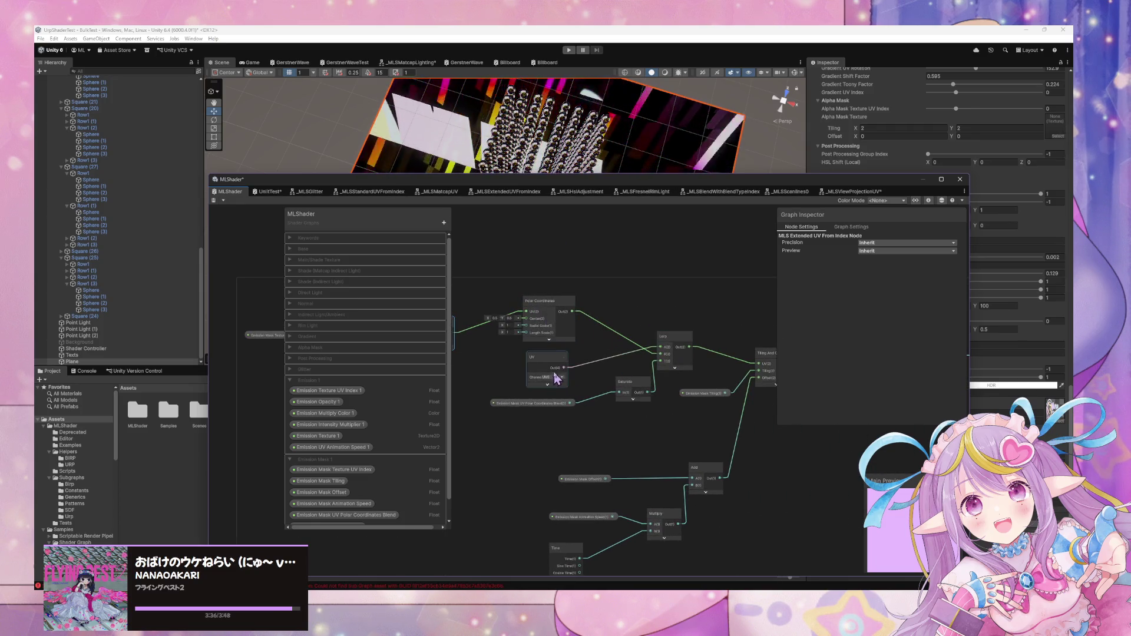
pyautogui.moveTo(554, 285)
pyautogui.mouseDown()
pyautogui.moveTo(557, 361)
pyautogui.moveTo(725, 384)
pyautogui.moveTo(706, 367)
pyautogui.mouseUp()
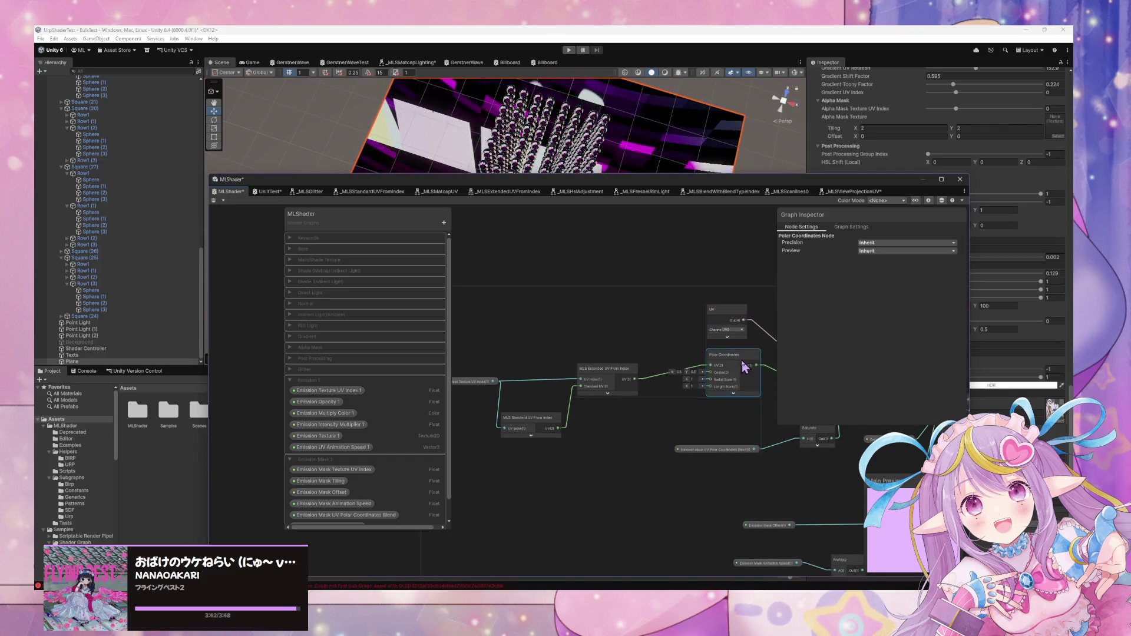
pyautogui.moveTo(750, 339); pyautogui.dragTo(614, 333)
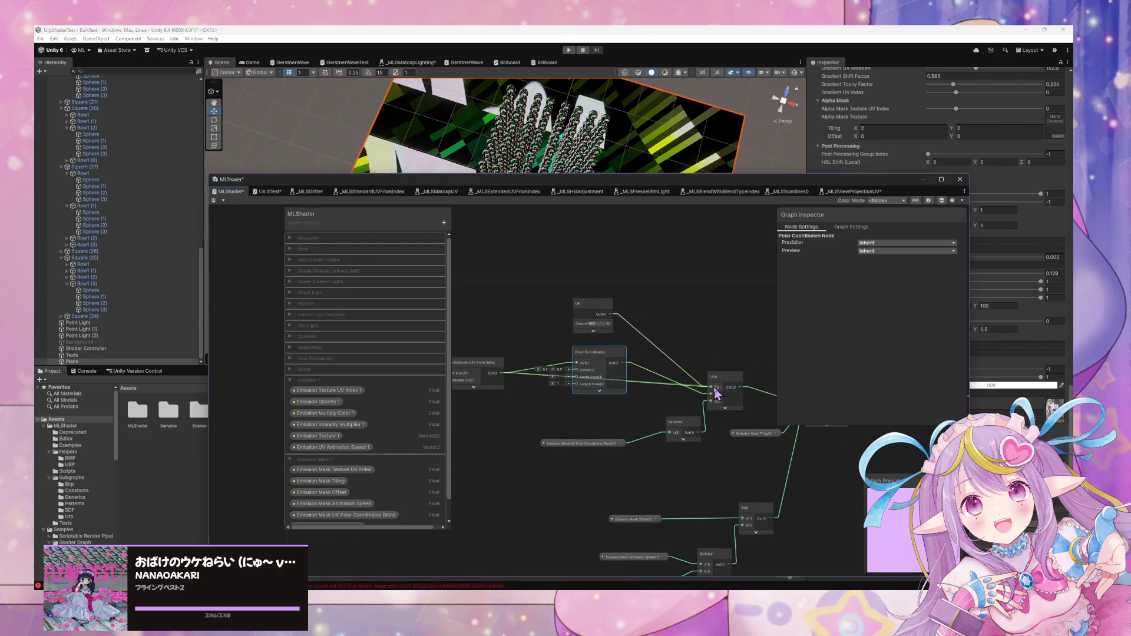
pyautogui.moveTo(594, 370); pyautogui.dragTo(602, 355)
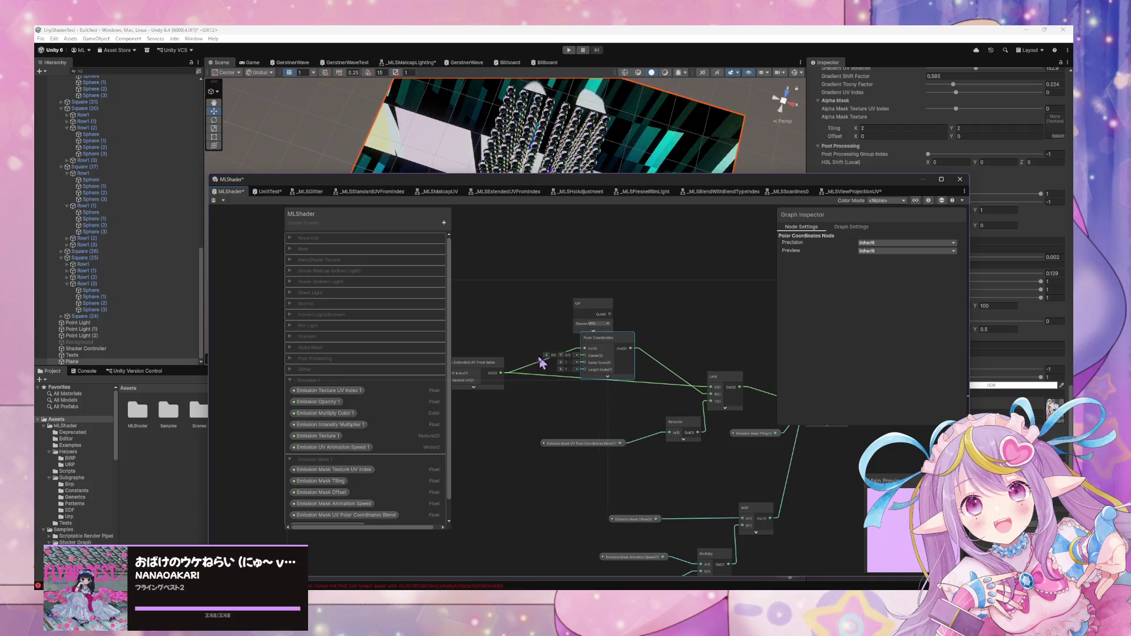
pyautogui.click(527, 366)
pyautogui.moveTo(533, 366); pyautogui.dragTo(709, 390)
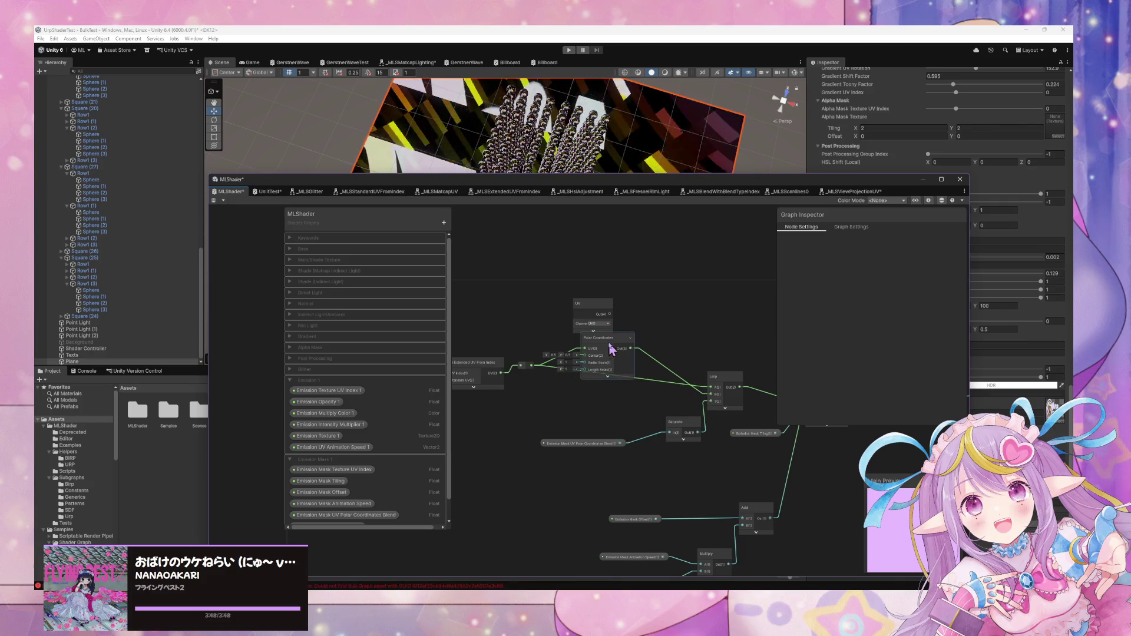
# Collapse the Polar Coordinates node and delete the unused UV node
pyautogui.moveTo(611, 350); pyautogui.dragTo(611, 363)
pyautogui.click(631, 353)
pyautogui.click(586, 309)
pyautogui.press('Delete')
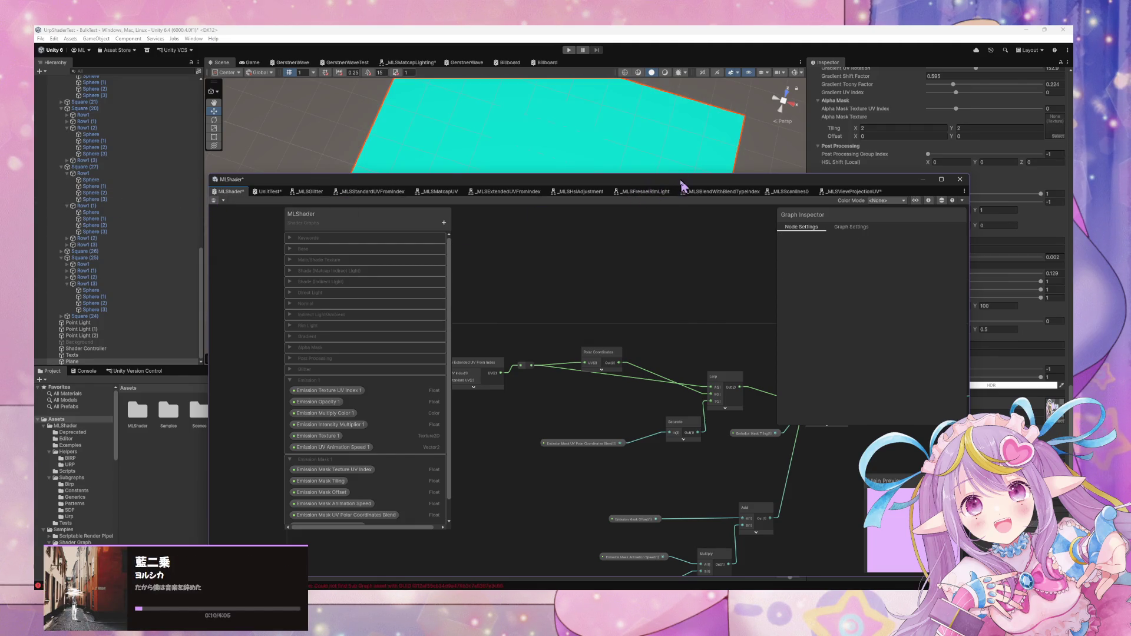
pyautogui.moveTo(681, 184)
pyautogui.mouseDown()
pyautogui.moveTo(596, 247)
pyautogui.moveTo(361, 354)
pyautogui.mouseUp()
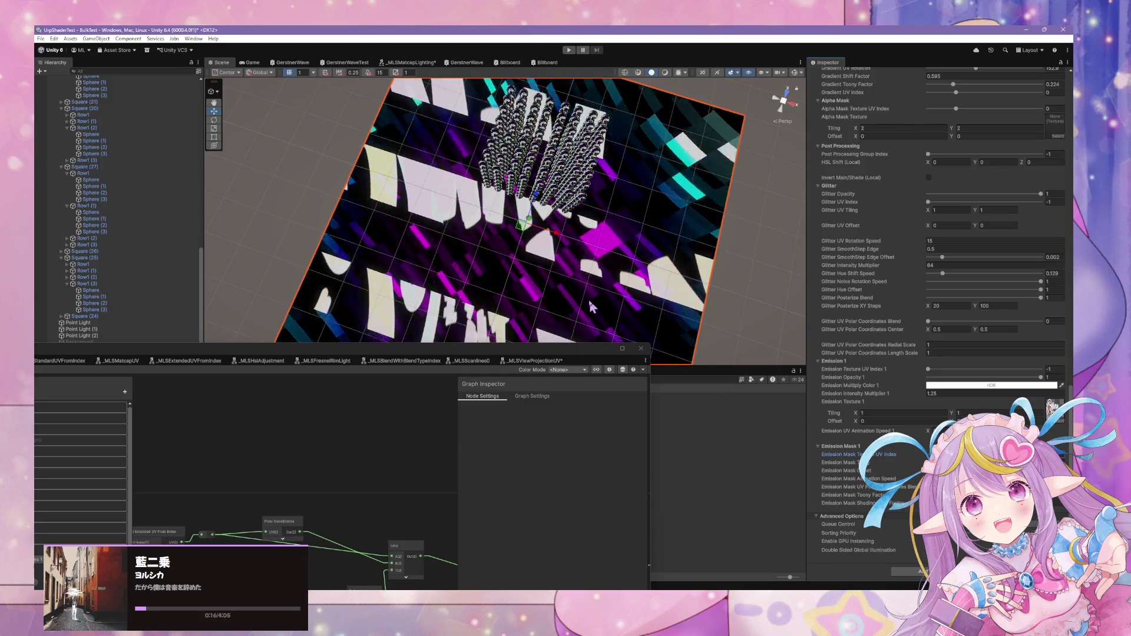
# Orbit the Scene view, then select Main Camera and show the Game view
pyautogui.moveTo(575, 286)
pyautogui.mouseDown()
pyautogui.moveTo(834, 277)
pyautogui.moveTo(777, 263)
pyautogui.moveTo(633, 293)
pyautogui.moveTo(691, 189)
pyautogui.moveTo(707, 130)
pyautogui.moveTo(603, 263)
pyautogui.moveTo(619, 274)
pyautogui.moveTo(622, 303)
pyautogui.moveTo(616, 287)
pyautogui.moveTo(463, 264)
pyautogui.moveTo(494, 275)
pyautogui.mouseUp()
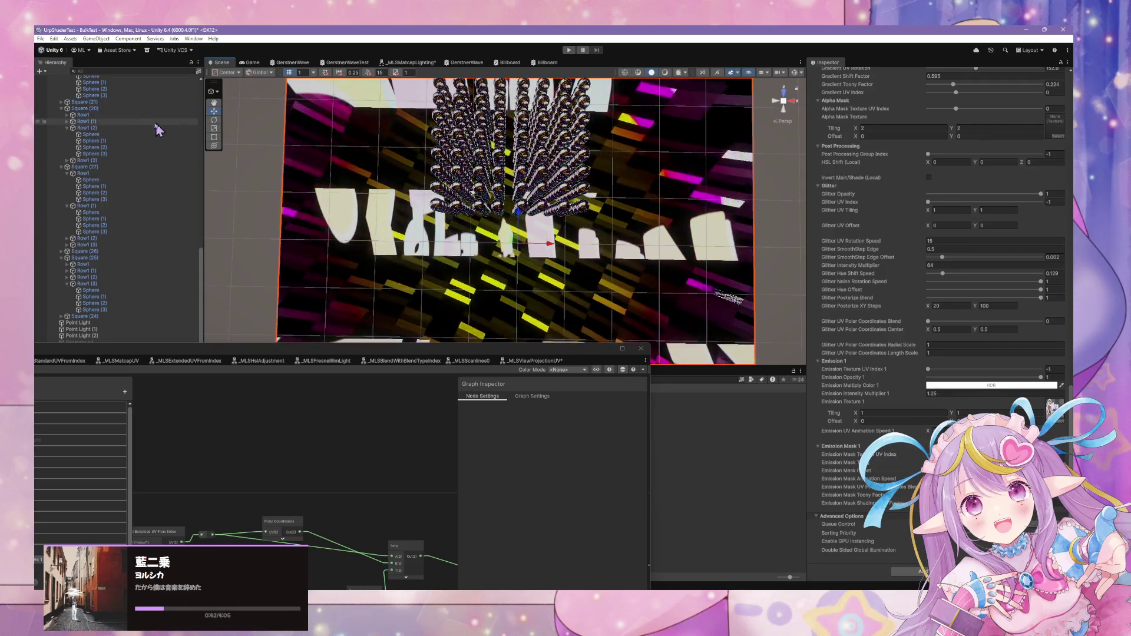
pyautogui.scroll(10, 138, 111)
pyautogui.click(118, 87)
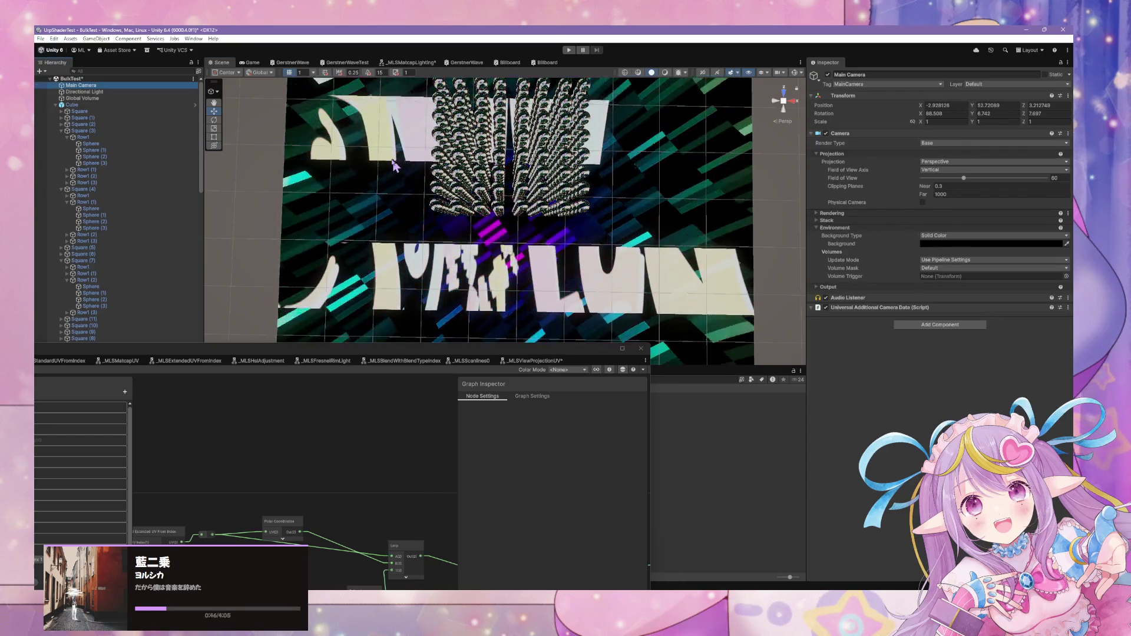
pyautogui.hotkey('ctrl', '2')
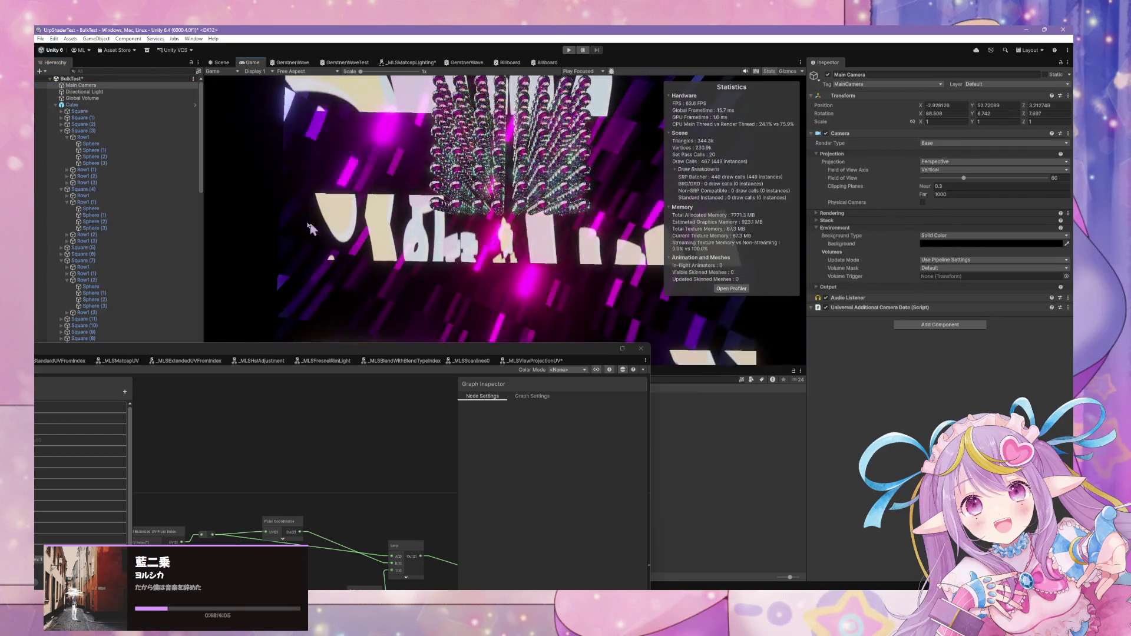
# Select a Sphere under Row1 (1) and scroll down to its MLShader material properties
pyautogui.click(137, 196)
pyautogui.click(124, 209)
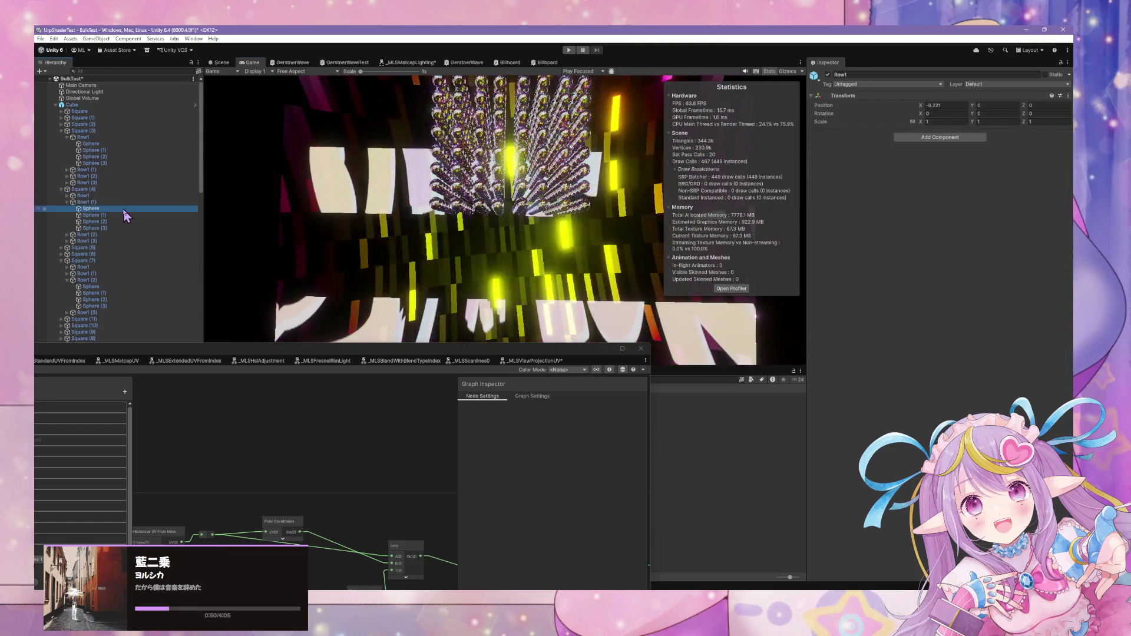
pyautogui.scroll(-5, 923, 409)
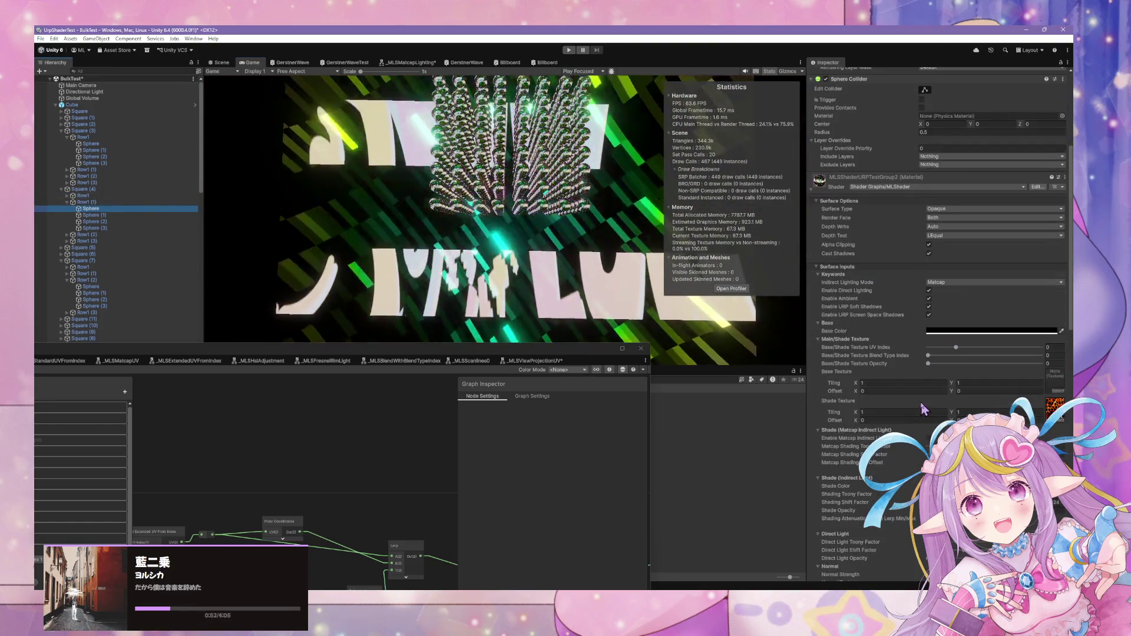
pyautogui.scroll(-15, 922, 410)
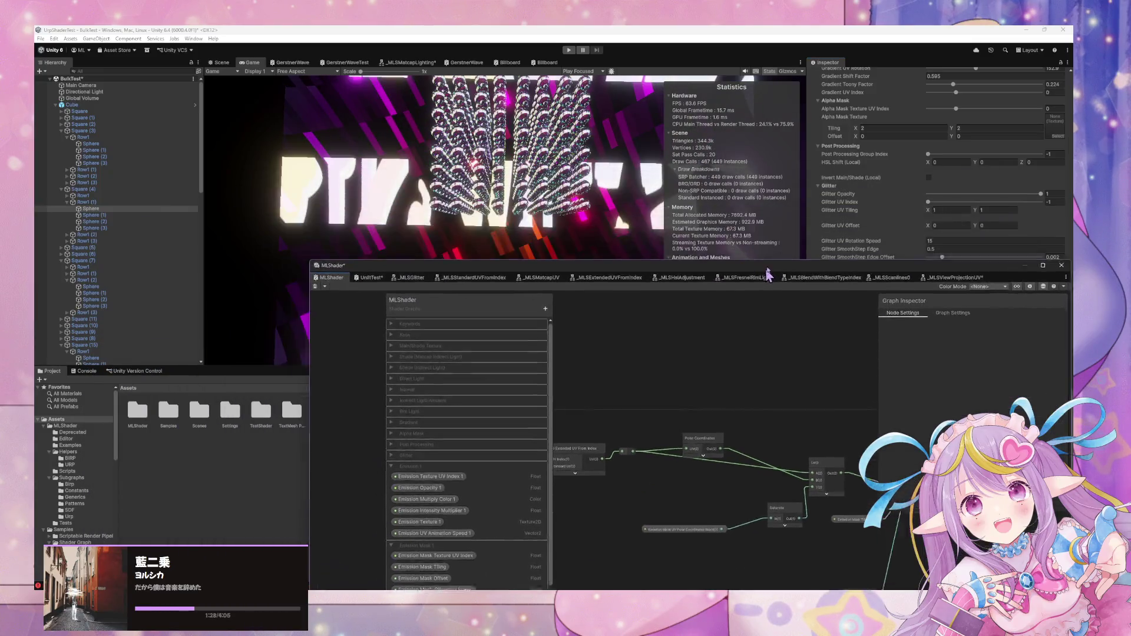
# Duplicate the Emission Intensity Multiplier 1 blackboard property as Emission Saturation Multiplier 1
pyautogui.moveTo(765, 268); pyautogui.dragTo(790, 226)
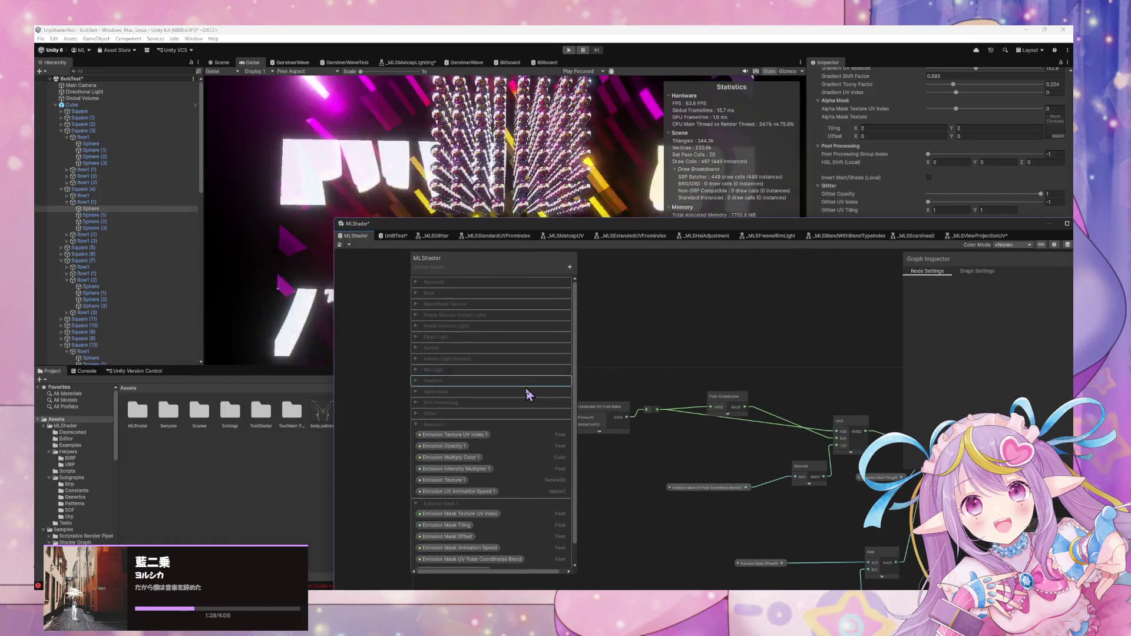
pyautogui.scroll(-2, 529, 398)
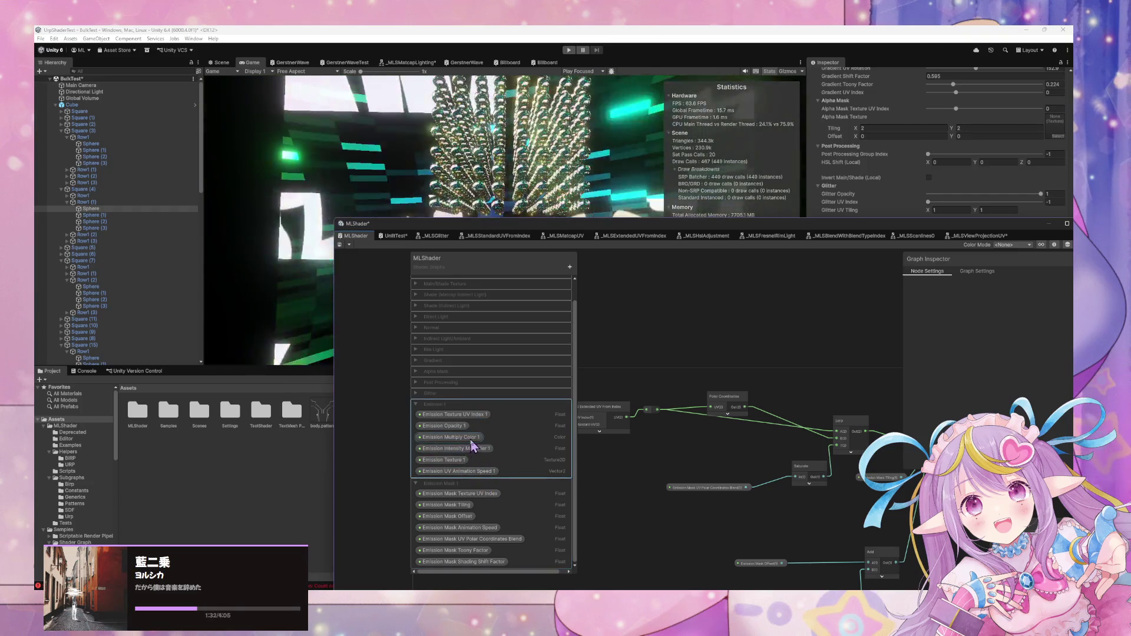
pyautogui.rightClick(478, 451)
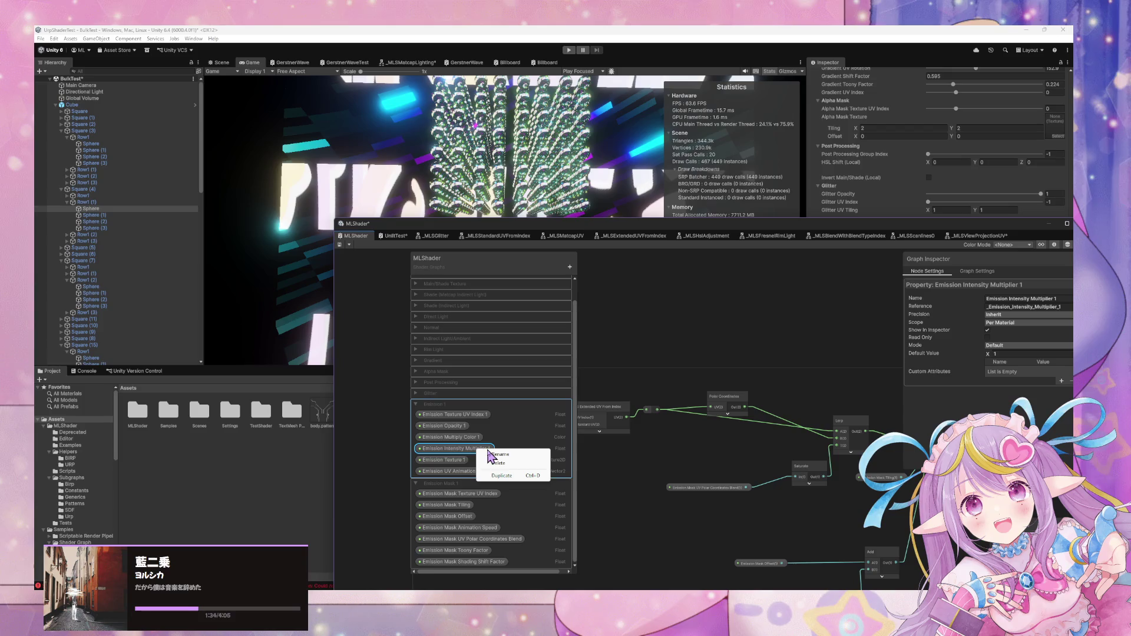
pyautogui.click(502, 476)
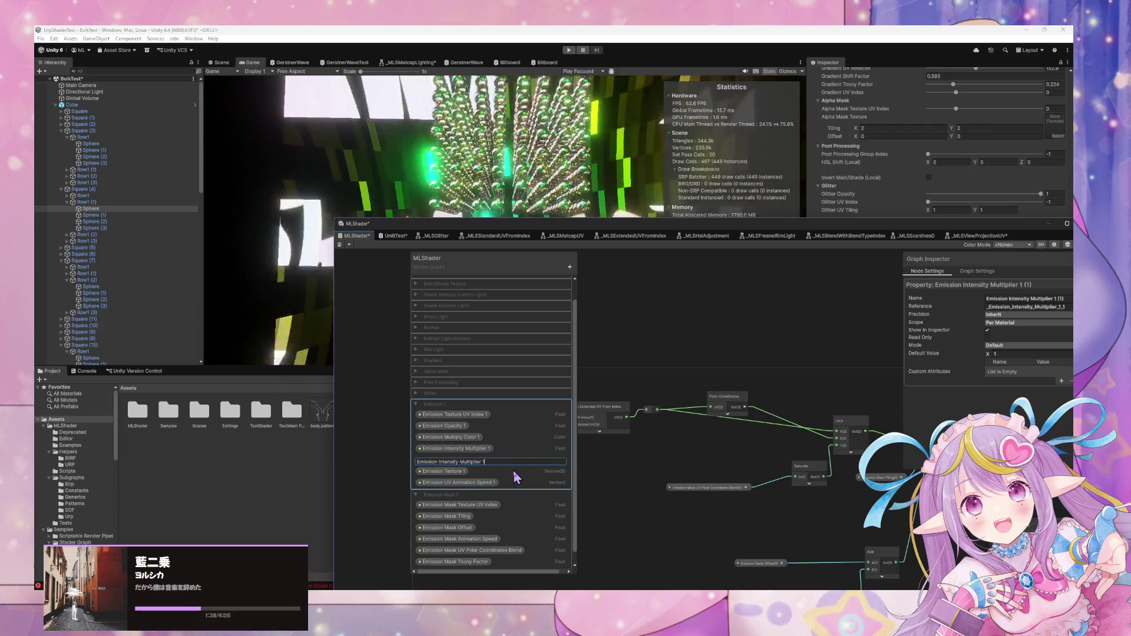
pyautogui.write('1')
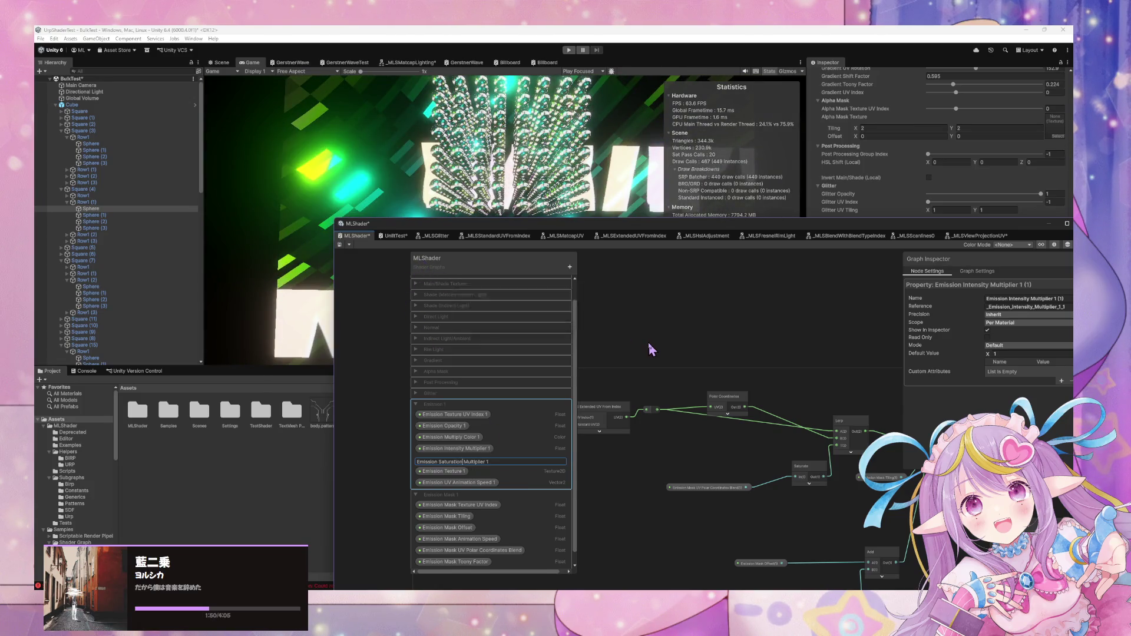
pyautogui.press('Return')
pyautogui.moveTo(646, 347)
pyautogui.mouseDown()
pyautogui.moveTo(739, 358)
pyautogui.moveTo(649, 333)
pyautogui.moveTo(813, 373)
pyautogui.moveTo(712, 470)
pyautogui.mouseUp()
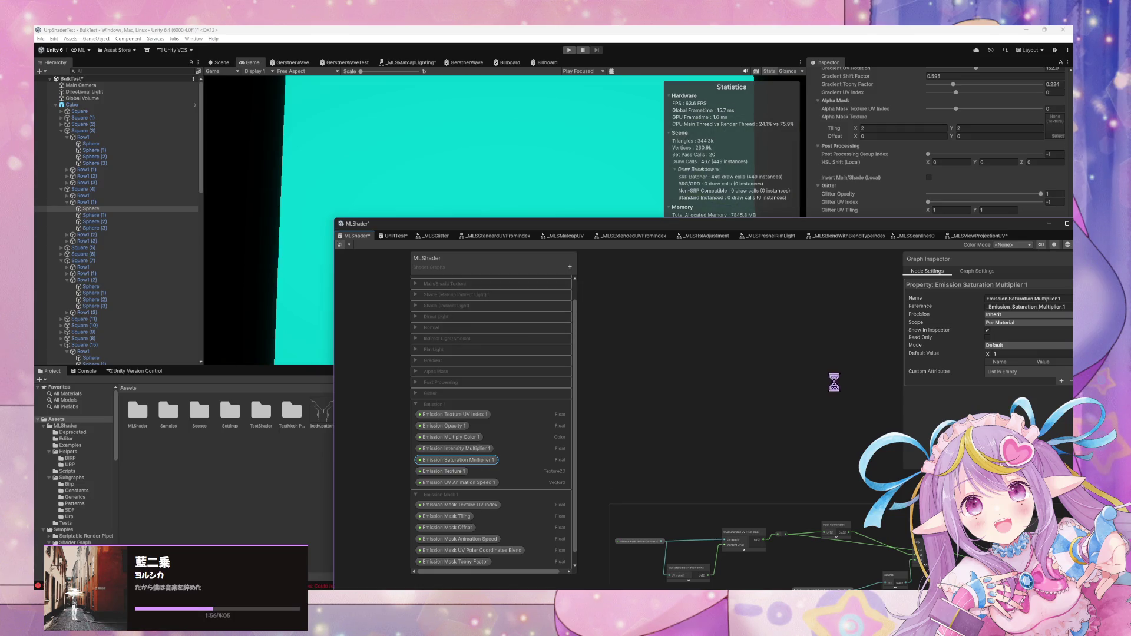
# Frame, zoom and pan the MLShader canvas to the Emission UV 1 group and its Blend In note
pyautogui.press('a')
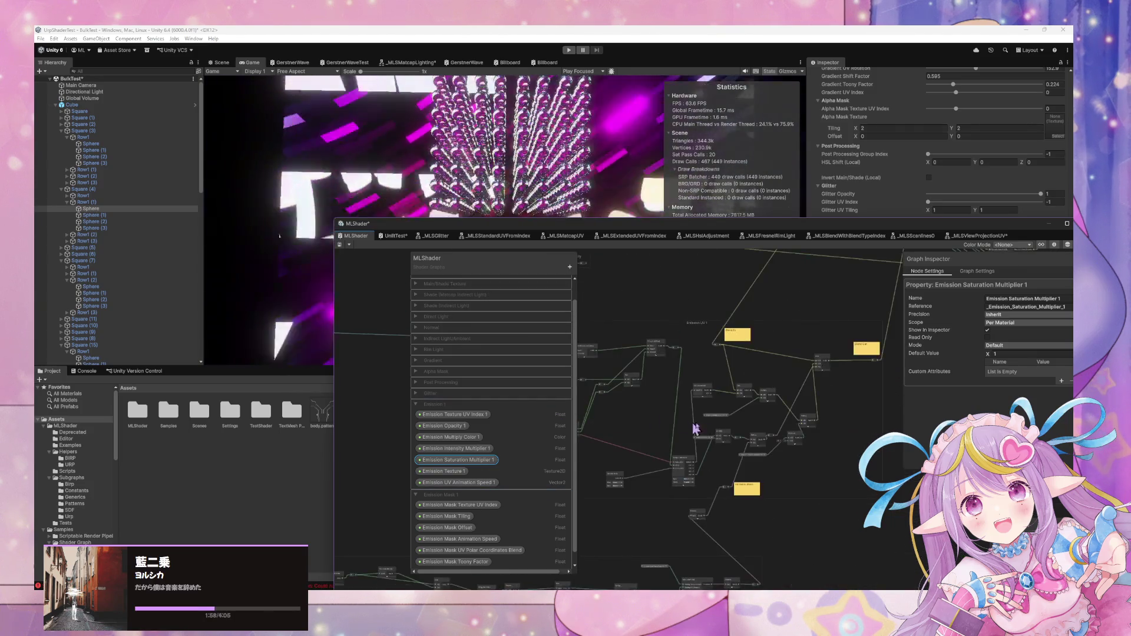
pyautogui.scroll(-3, 741, 439)
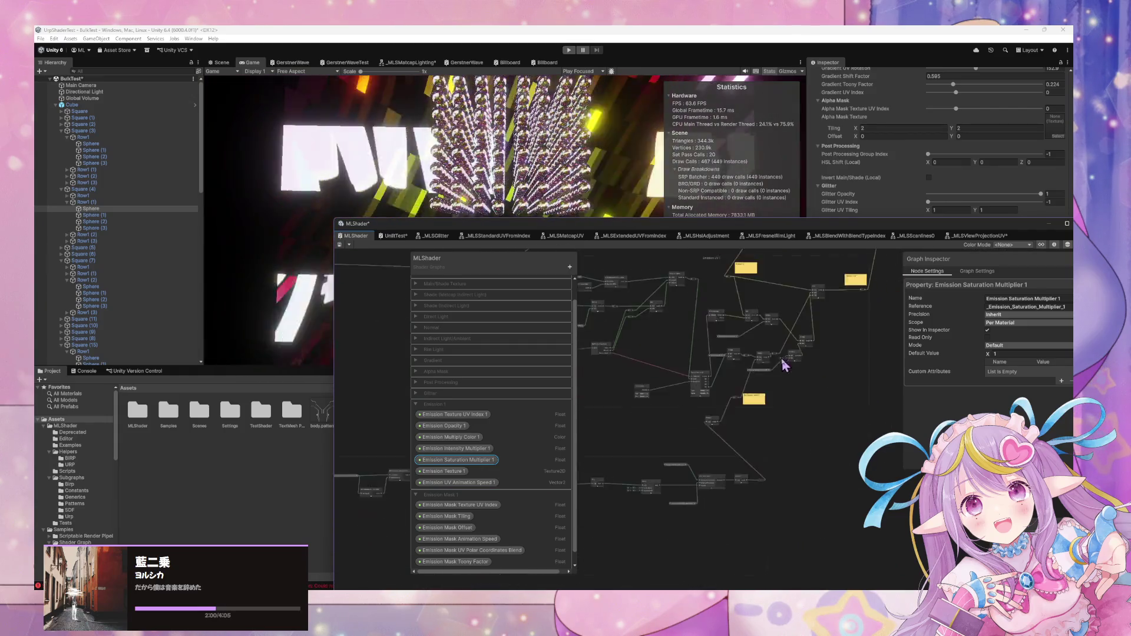
pyautogui.scroll(5, 748, 447)
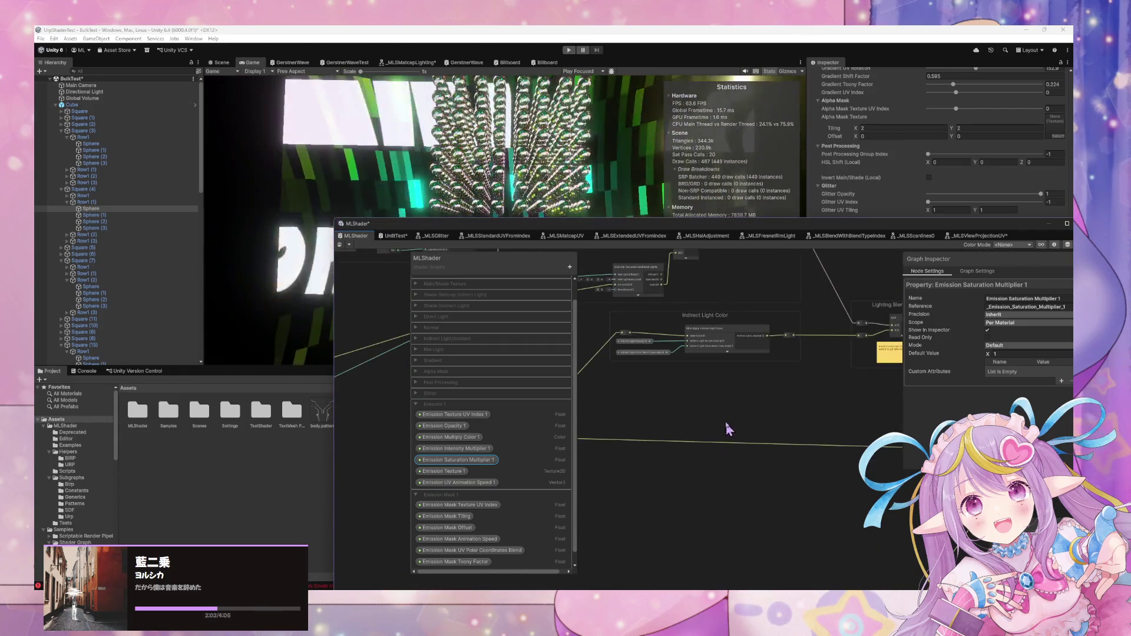
pyautogui.scroll(-5, 618, 372)
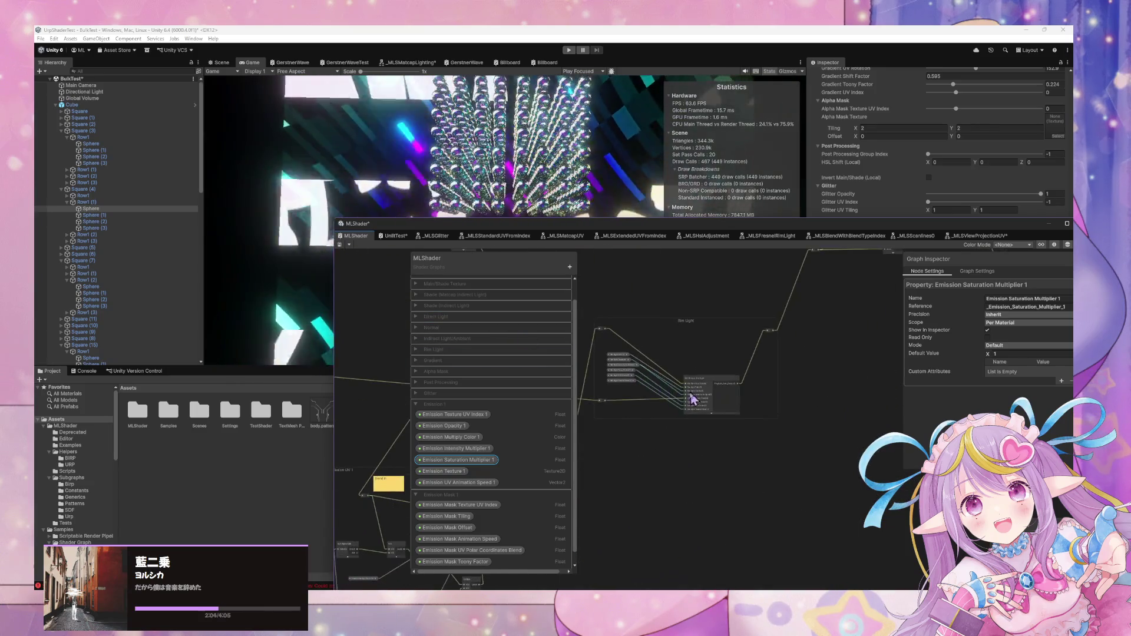
pyautogui.scroll(3, 765, 353)
pyautogui.scroll(-3, 714, 356)
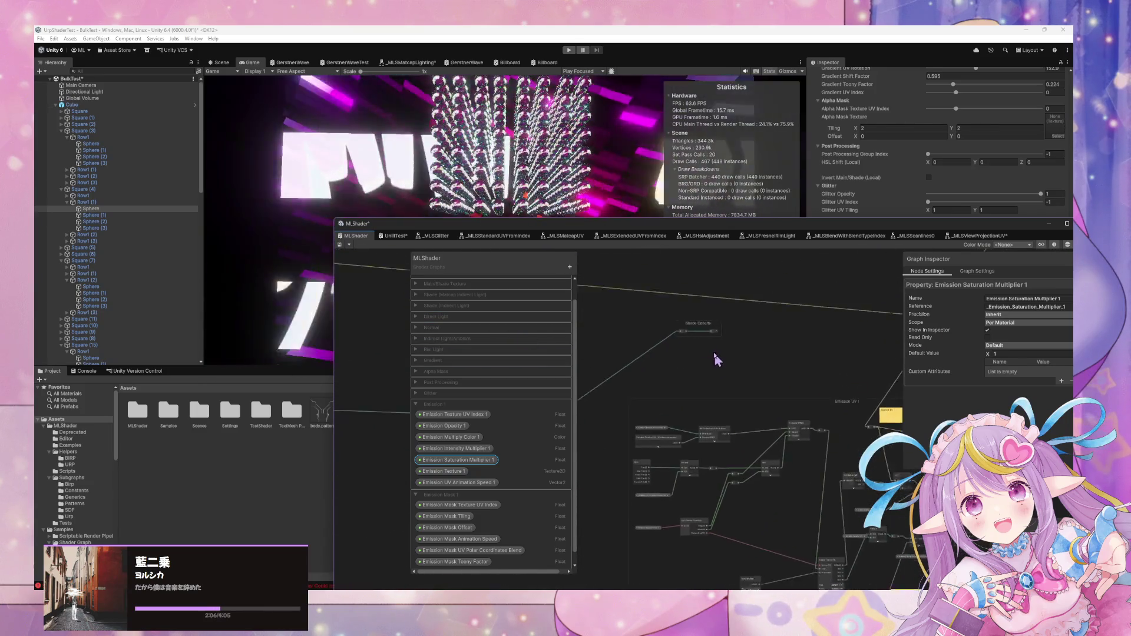
pyautogui.scroll(-3, 722, 302)
pyautogui.scroll(3, 714, 391)
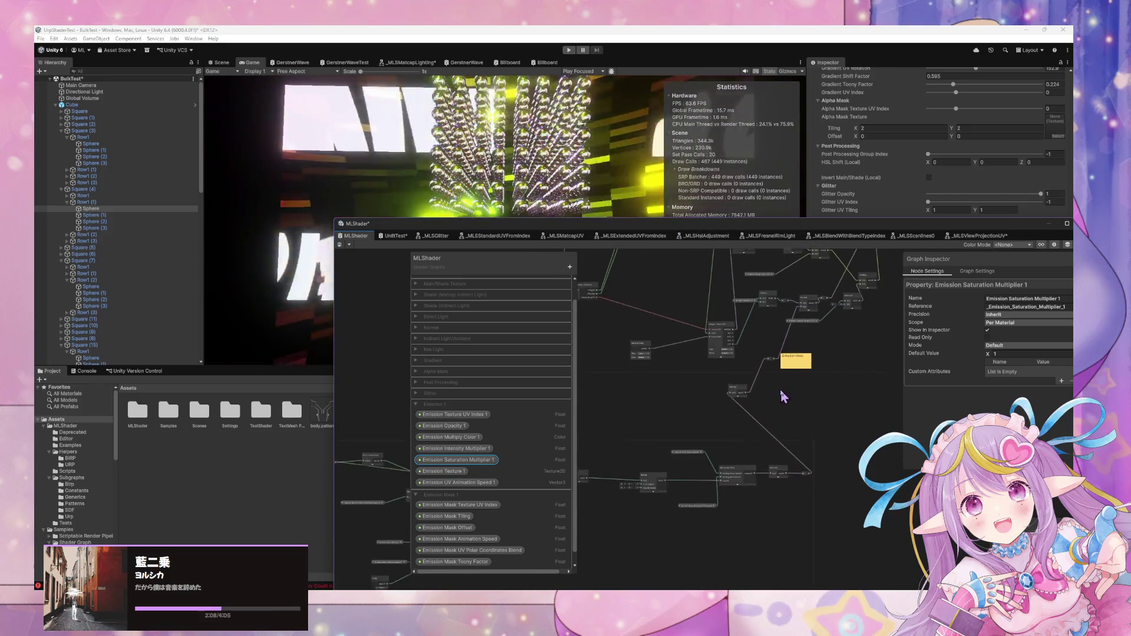
pyautogui.scroll(-3, 780, 430)
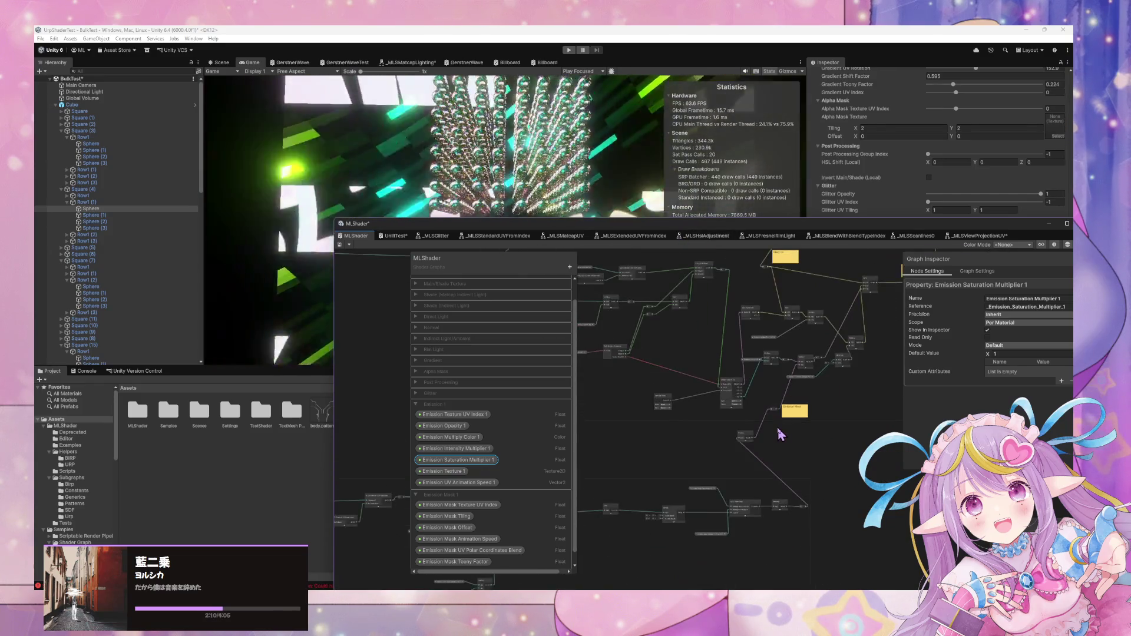
pyautogui.scroll(3, 771, 448)
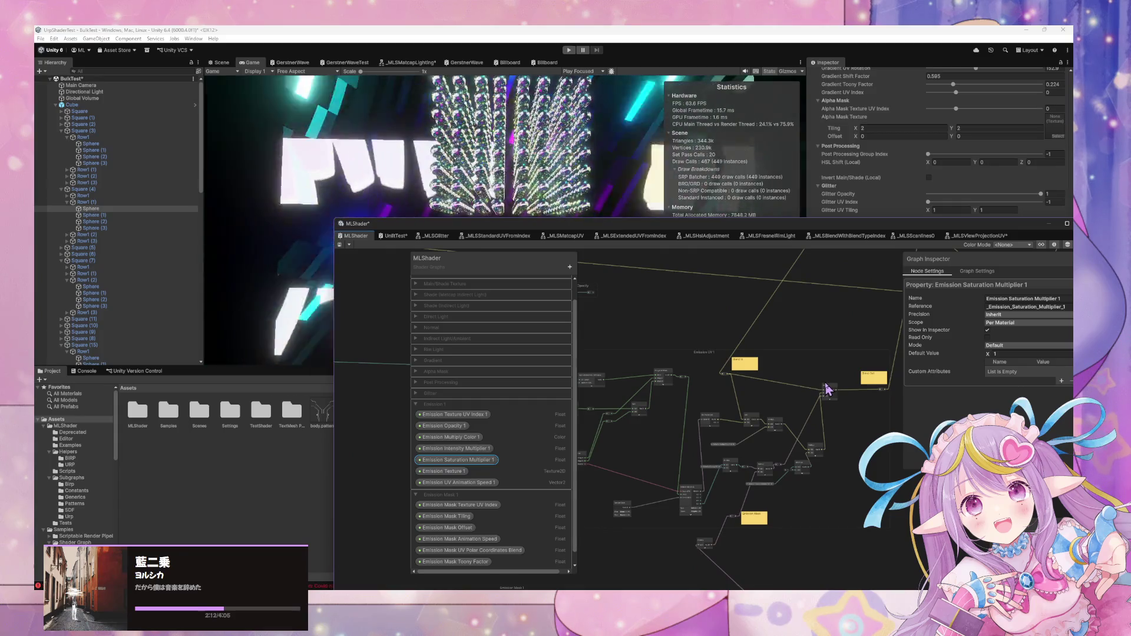
pyautogui.scroll(-3, 827, 389)
pyautogui.scroll(3, 827, 376)
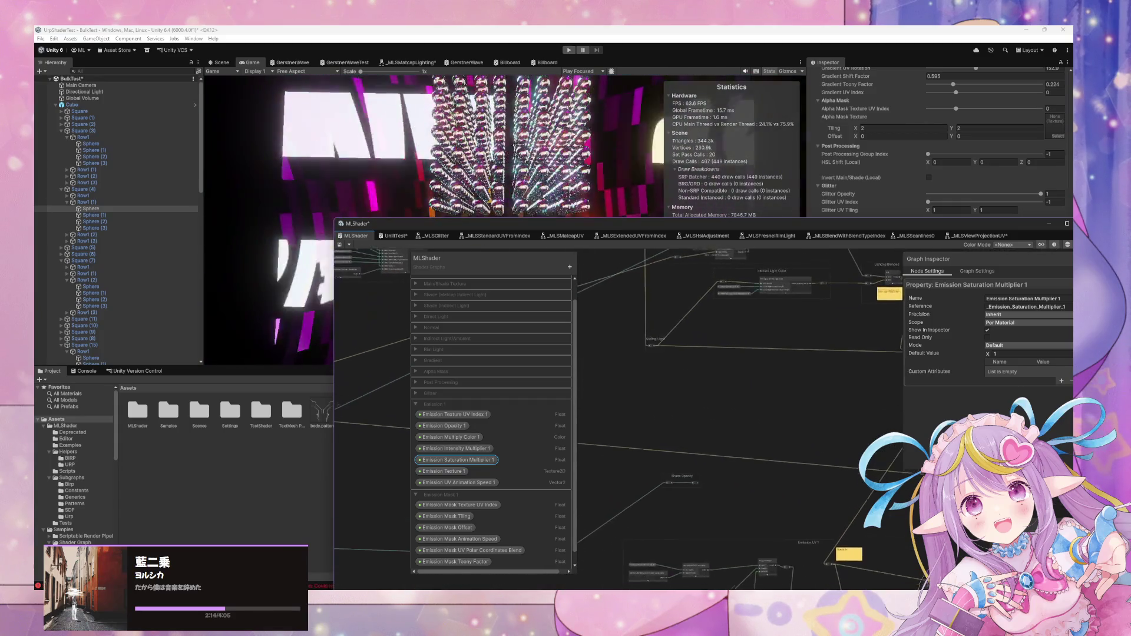
pyautogui.scroll(-3, 765, 412)
pyautogui.scroll(3, 799, 343)
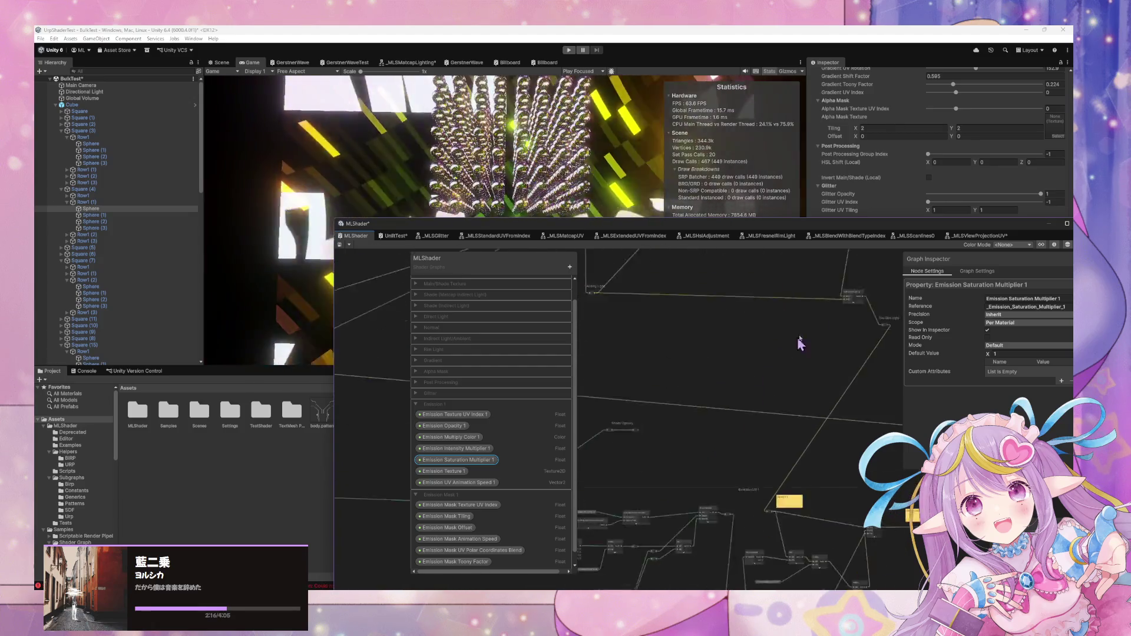
pyautogui.scroll(3, 800, 343)
pyautogui.scroll(2, 769, 414)
pyautogui.moveTo(707, 439); pyautogui.dragTo(884, 474)
pyautogui.scroll(5, 799, 455)
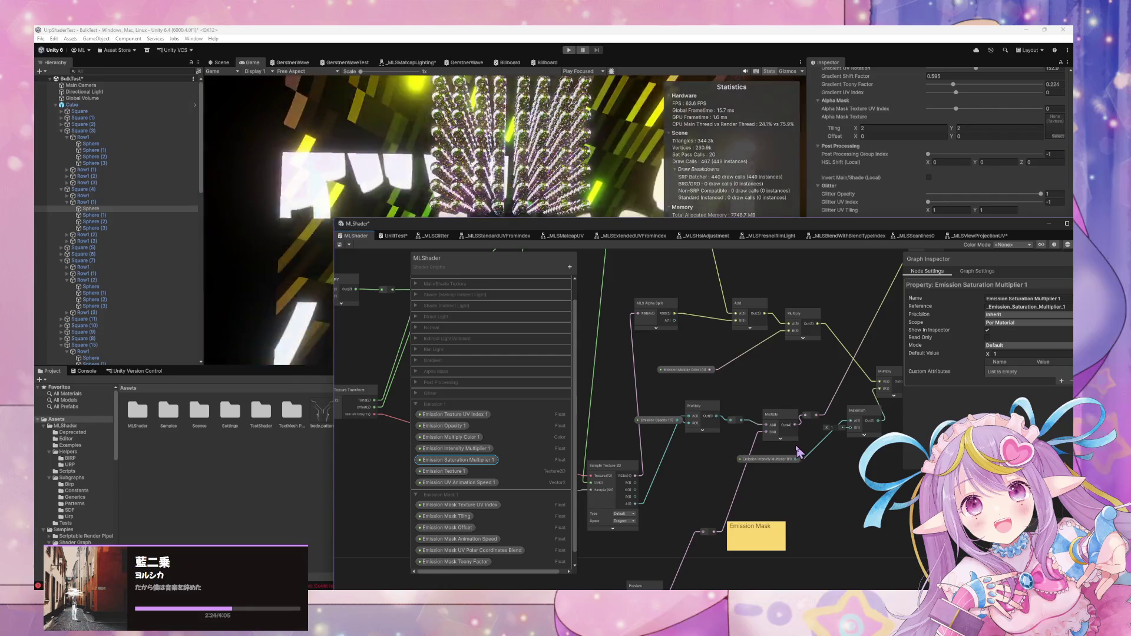
pyautogui.scroll(-2, 695, 450)
pyautogui.scroll(3, 770, 454)
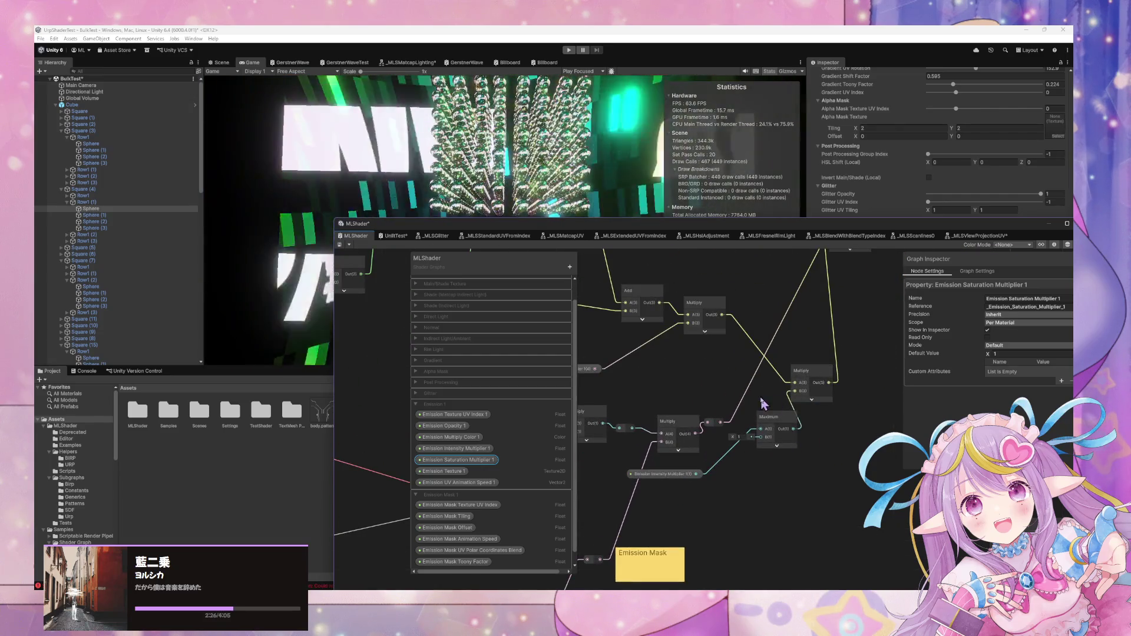
pyautogui.scroll(1, 853, 458)
pyautogui.moveTo(715, 362)
pyautogui.mouseDown()
pyautogui.moveTo(823, 453)
pyautogui.moveTo(801, 426)
pyautogui.mouseUp()
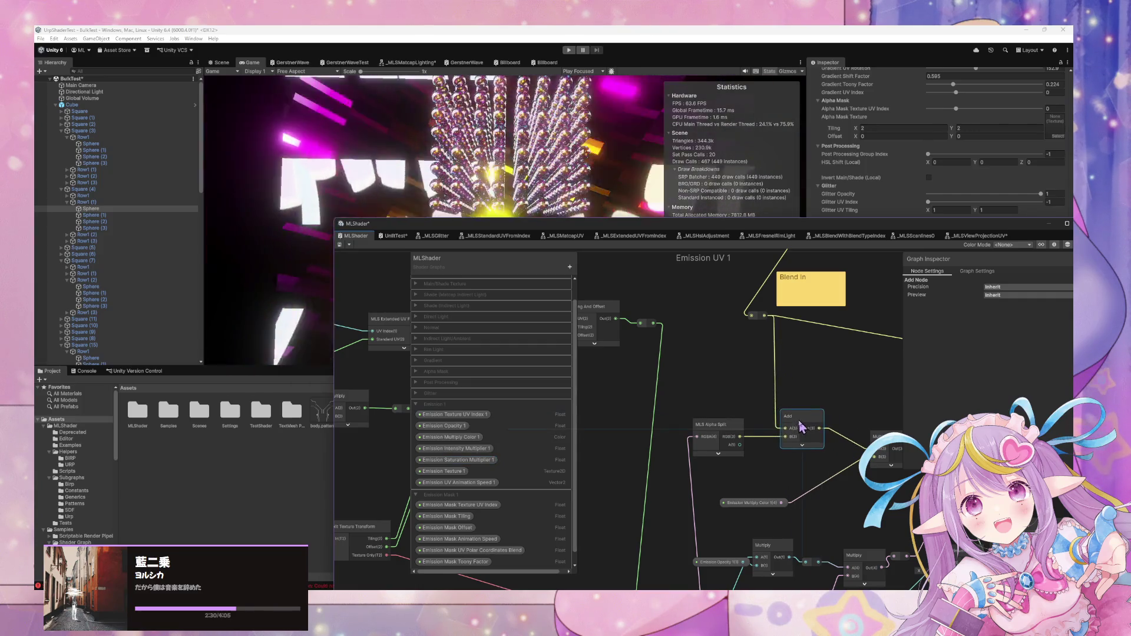
# Make room and add a Saturation node ahead of the Add node
pyautogui.moveTo(751, 317); pyautogui.dragTo(723, 319)
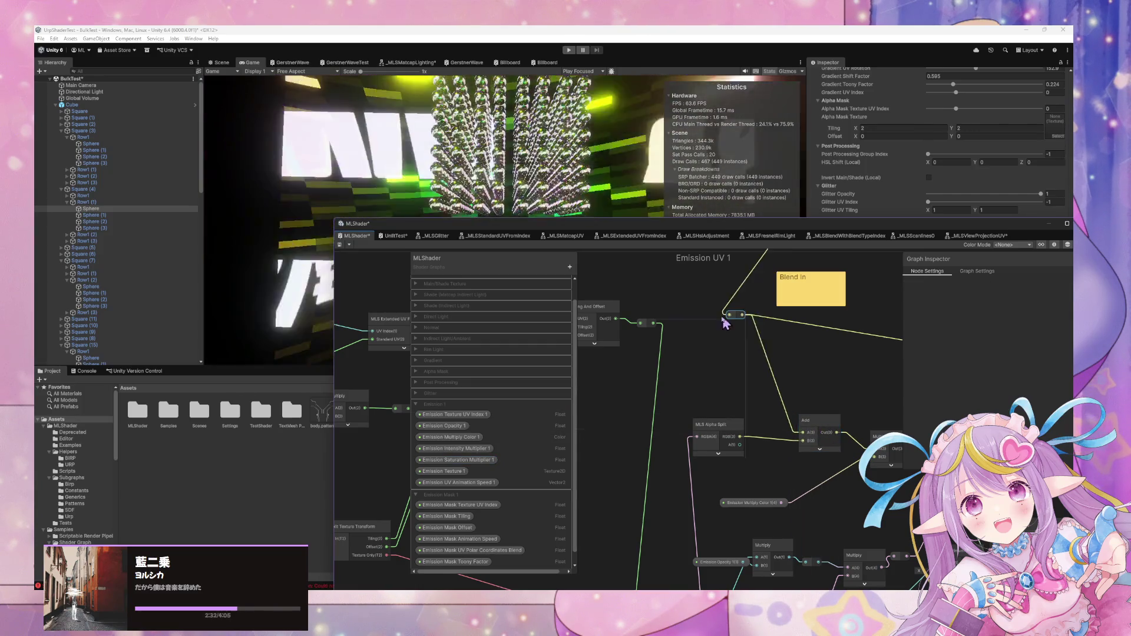
pyautogui.moveTo(733, 432); pyautogui.dragTo(714, 431)
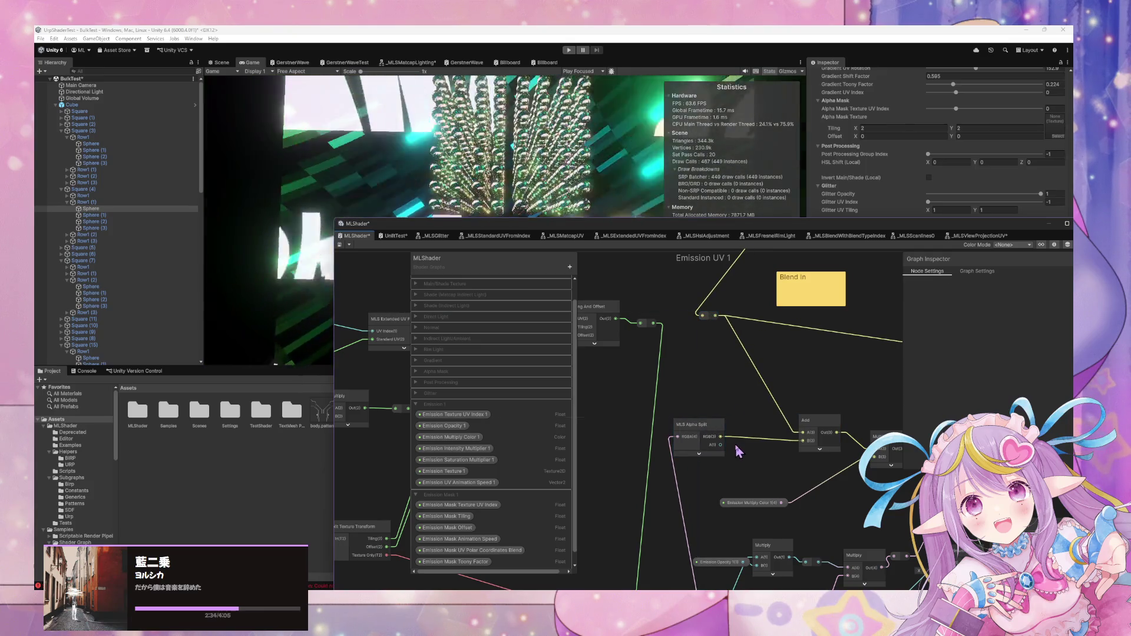
pyautogui.press('space')
pyautogui.write('satura')
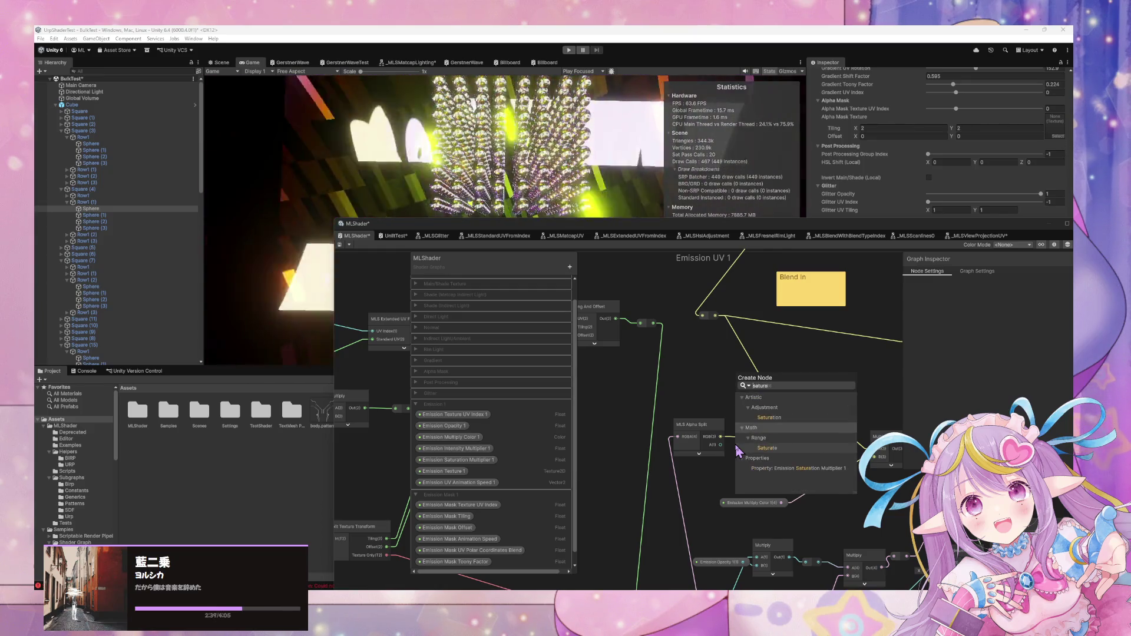
pyautogui.click(768, 417)
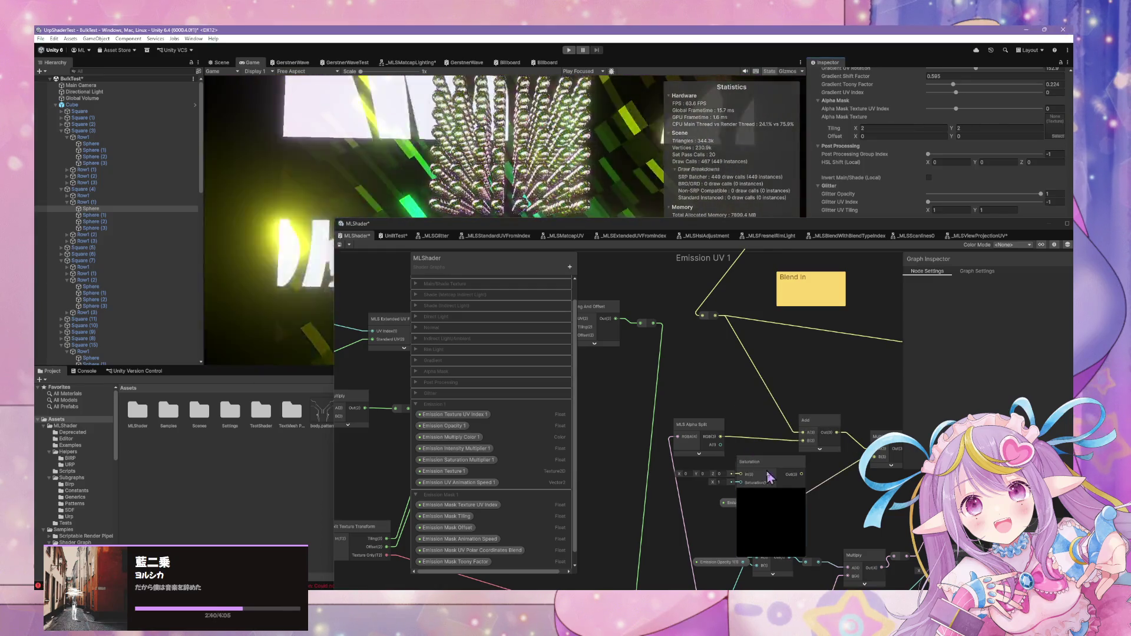
pyautogui.moveTo(768, 471); pyautogui.dragTo(766, 463)
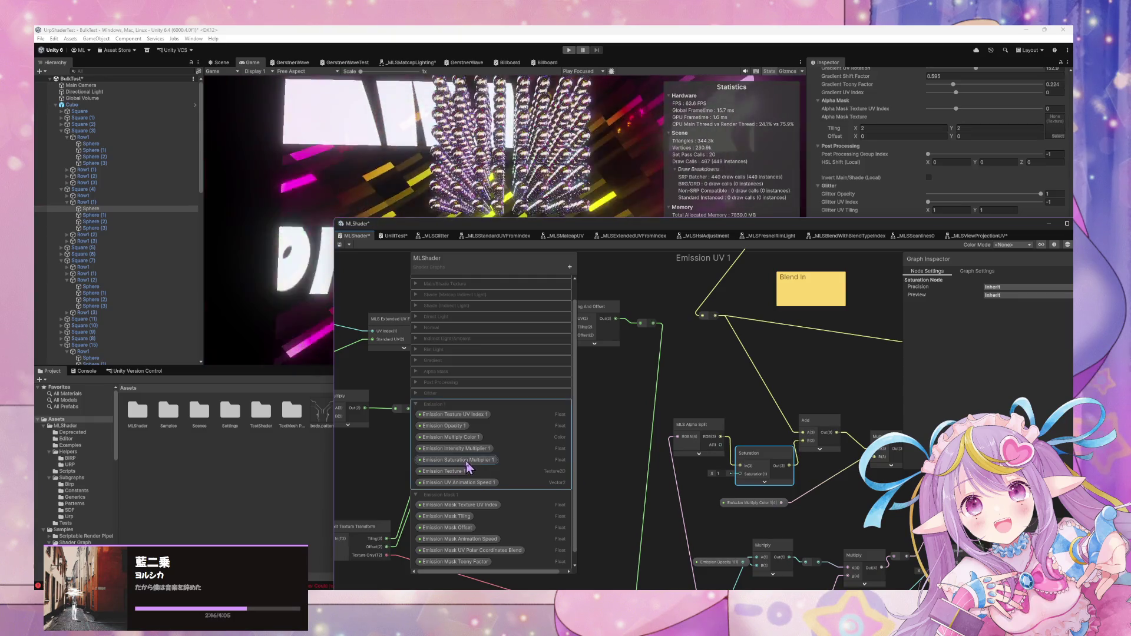
# Place the saturation property, renamed Emission Saturation Adjustment 1, beside the Saturation node
pyautogui.moveTo(466, 463); pyautogui.dragTo(668, 486)
pyautogui.write('Adjustment')
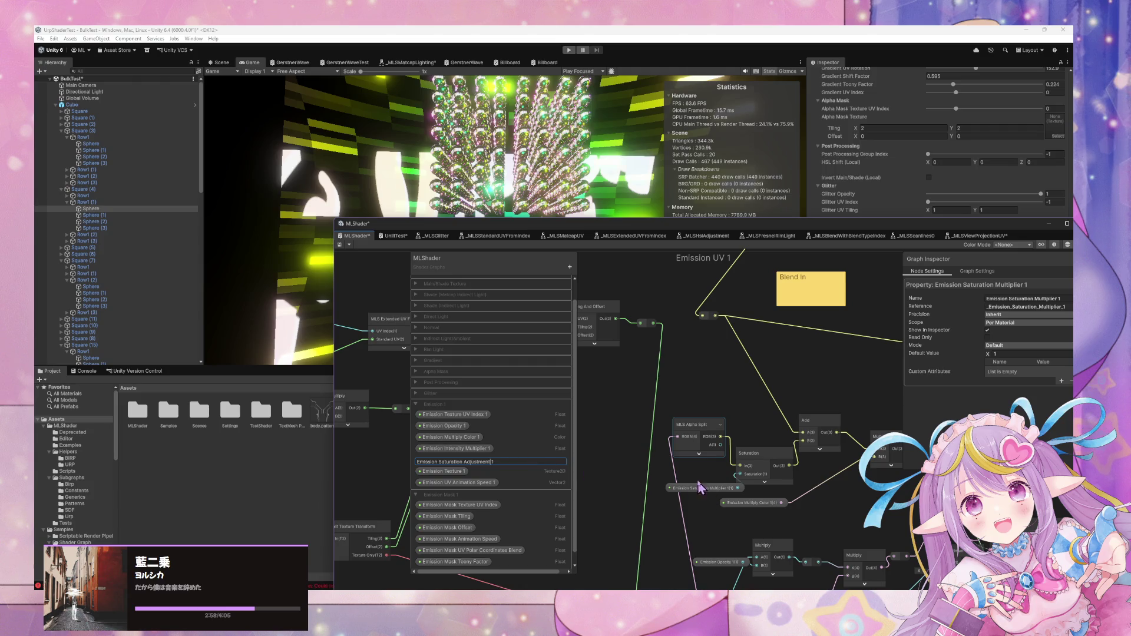
pyautogui.press('Return')
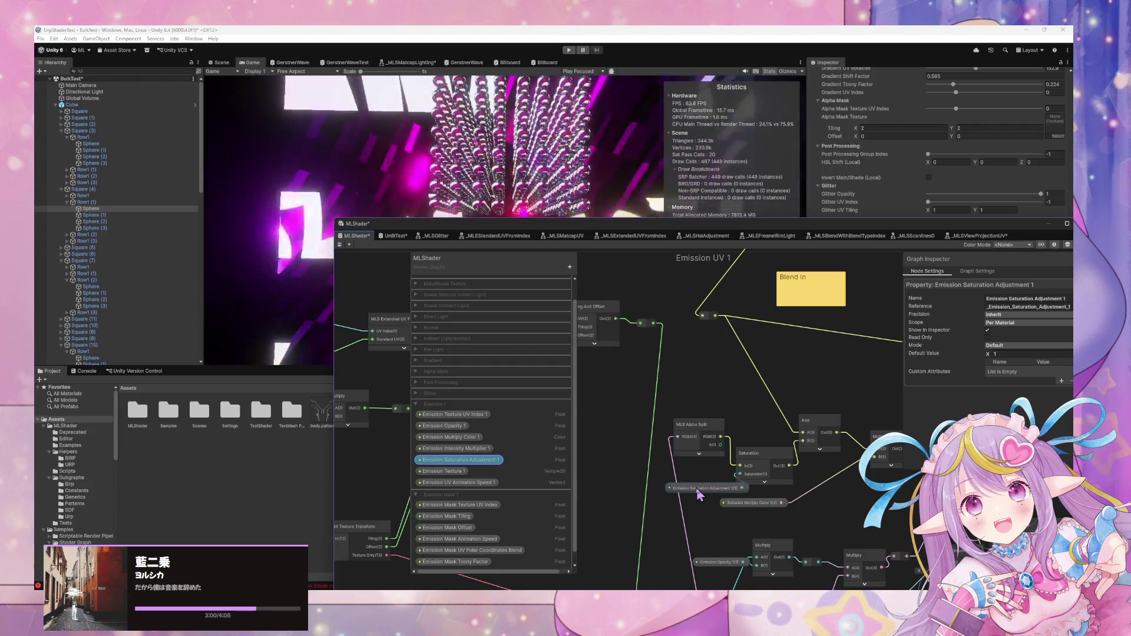
pyautogui.moveTo(698, 489); pyautogui.dragTo(663, 476)
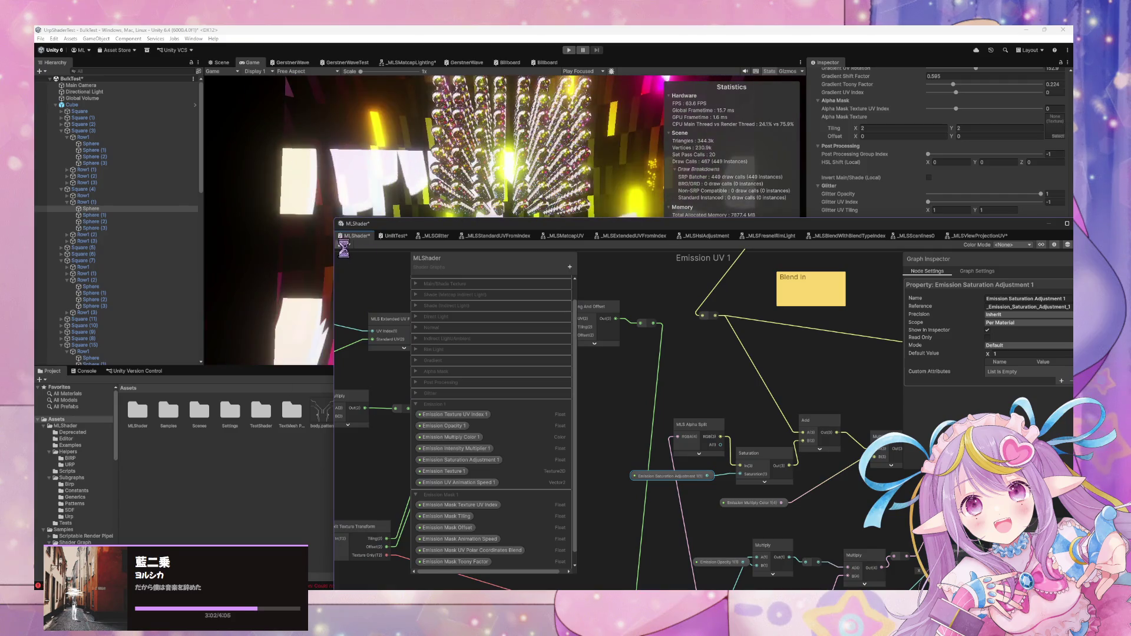
pyautogui.moveTo(697, 229)
pyautogui.mouseDown()
pyautogui.moveTo(661, 256)
pyautogui.moveTo(377, 371)
pyautogui.mouseUp()
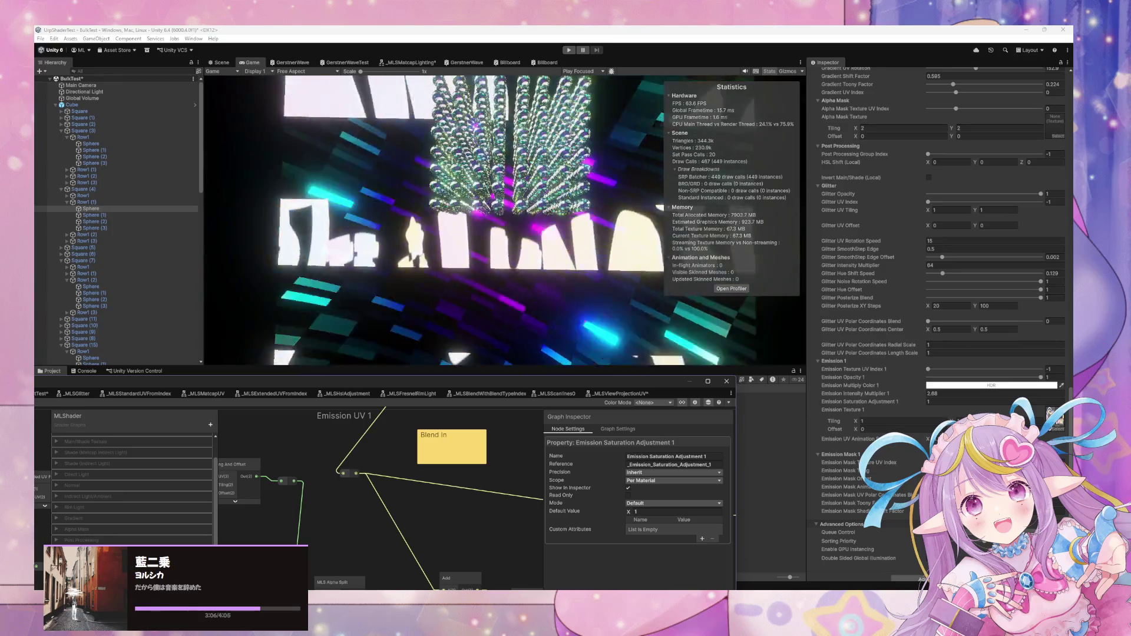
# Set the material's Emission Saturation Adjustment 1 to 3.33 and Emission Intensity Multiplier 1 to 2.52
pyautogui.scroll(-1, 936, 324)
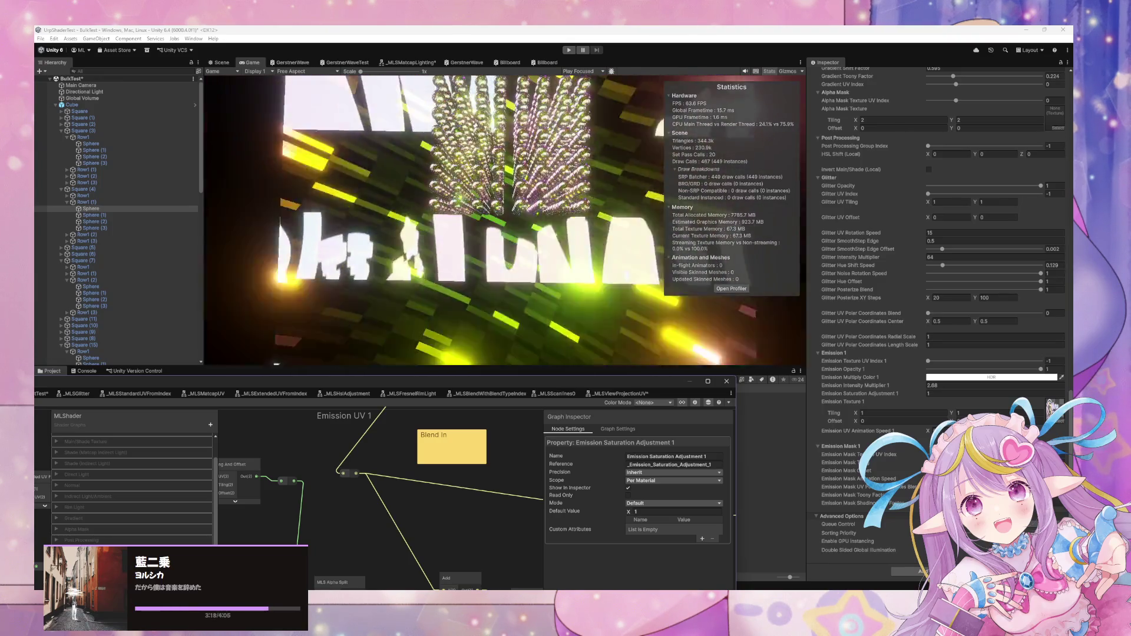
pyautogui.click(927, 393)
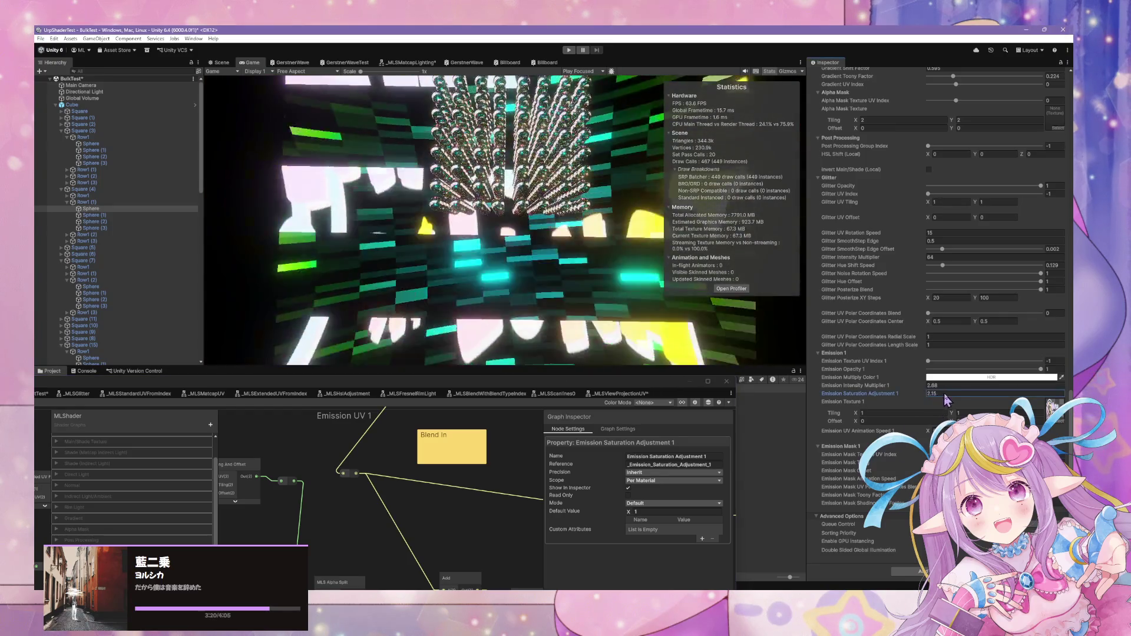
pyautogui.write('3.27')
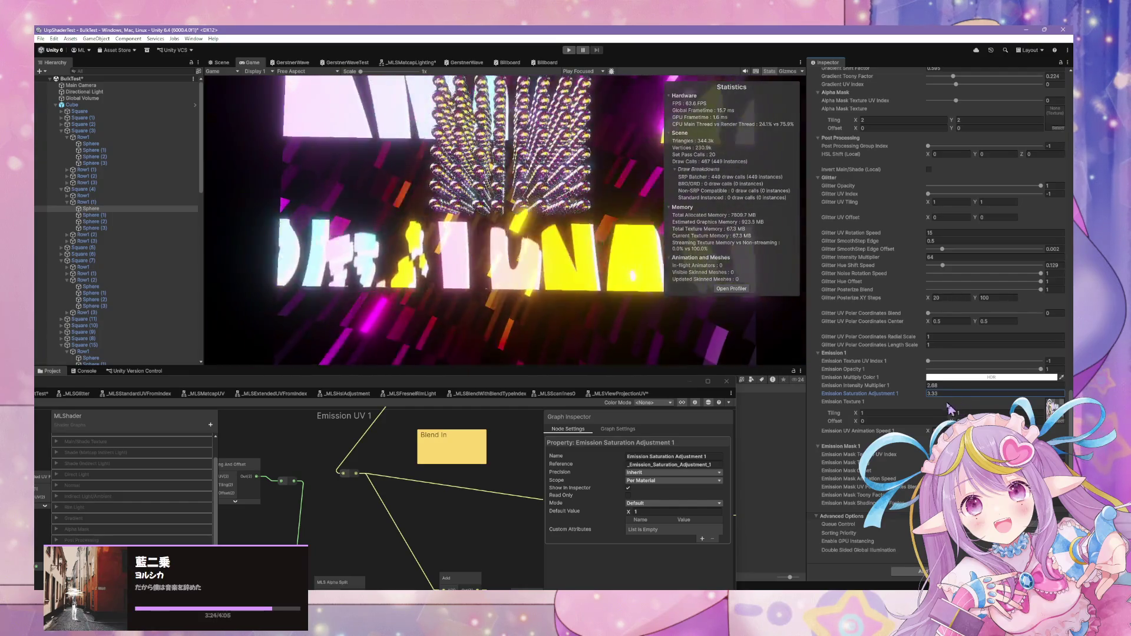
pyautogui.click(927, 385)
pyautogui.write('2.892.52')
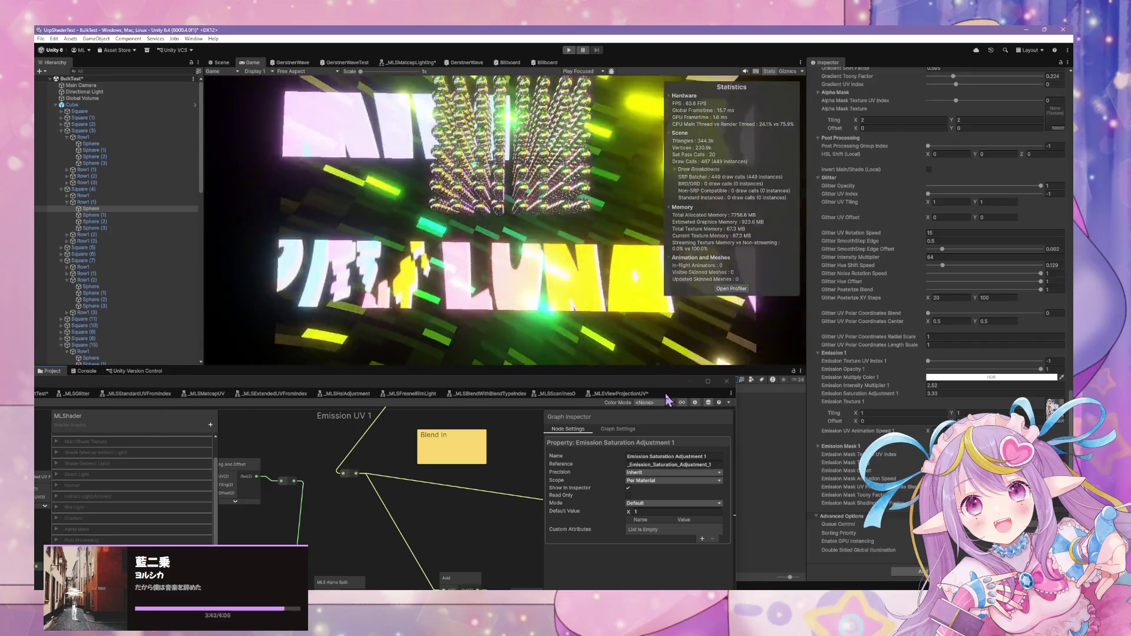
pyautogui.moveTo(646, 382); pyautogui.dragTo(975, 217)
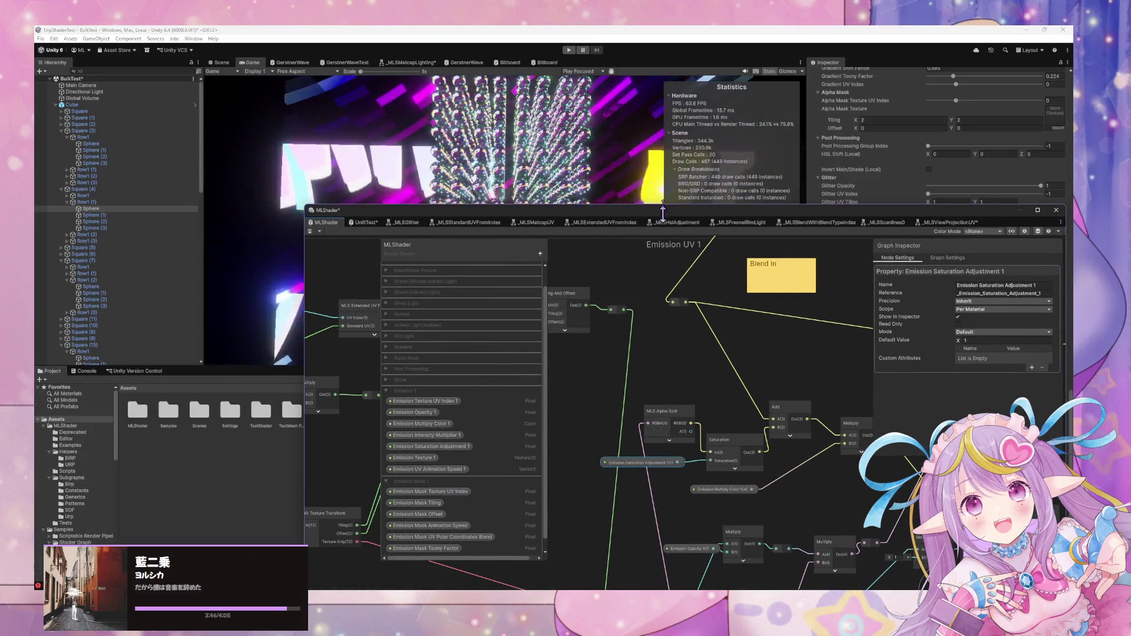
pyautogui.moveTo(675, 209); pyautogui.dragTo(528, 344)
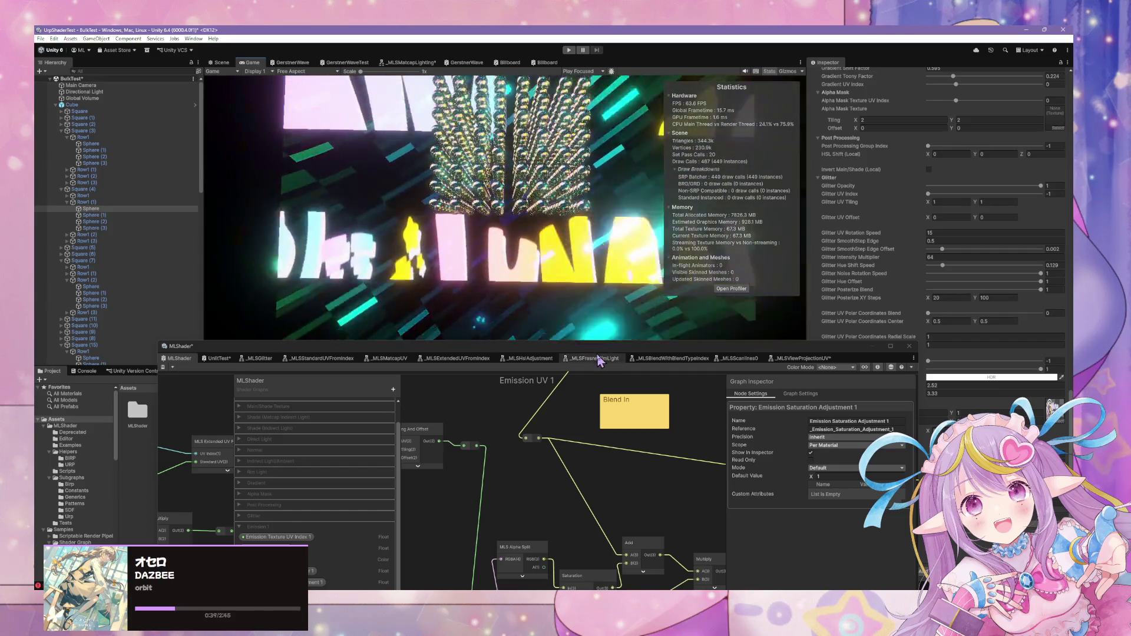
pyautogui.moveTo(599, 360); pyautogui.dragTo(558, 137)
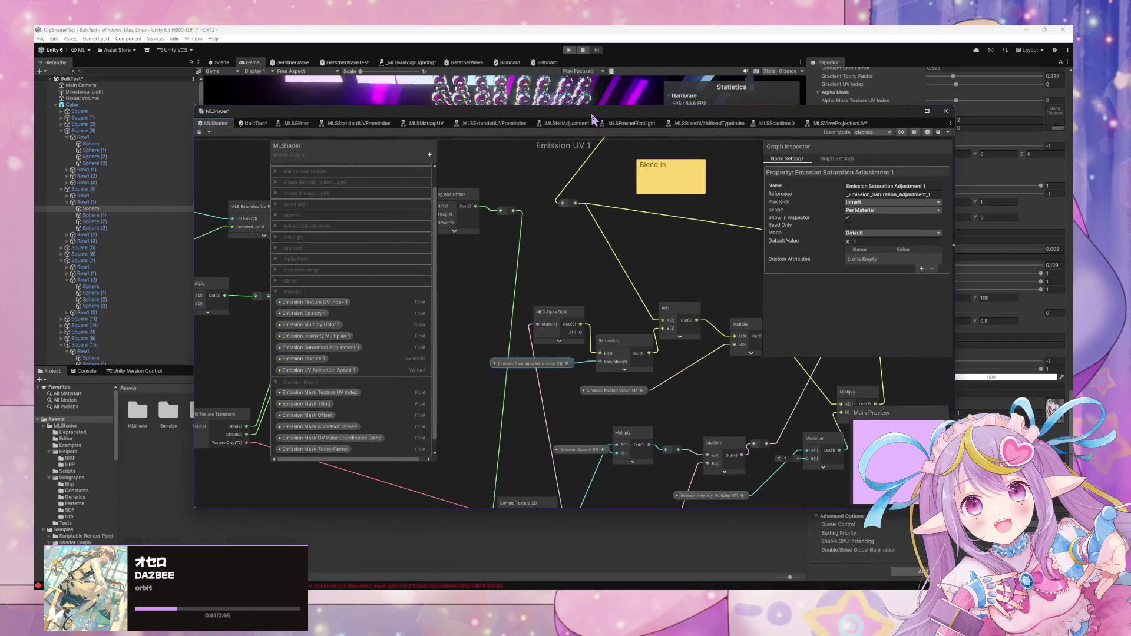
# Enlarge the graph window and frame the whole MLShader graph
pyautogui.moveTo(593, 119); pyautogui.dragTo(672, 389)
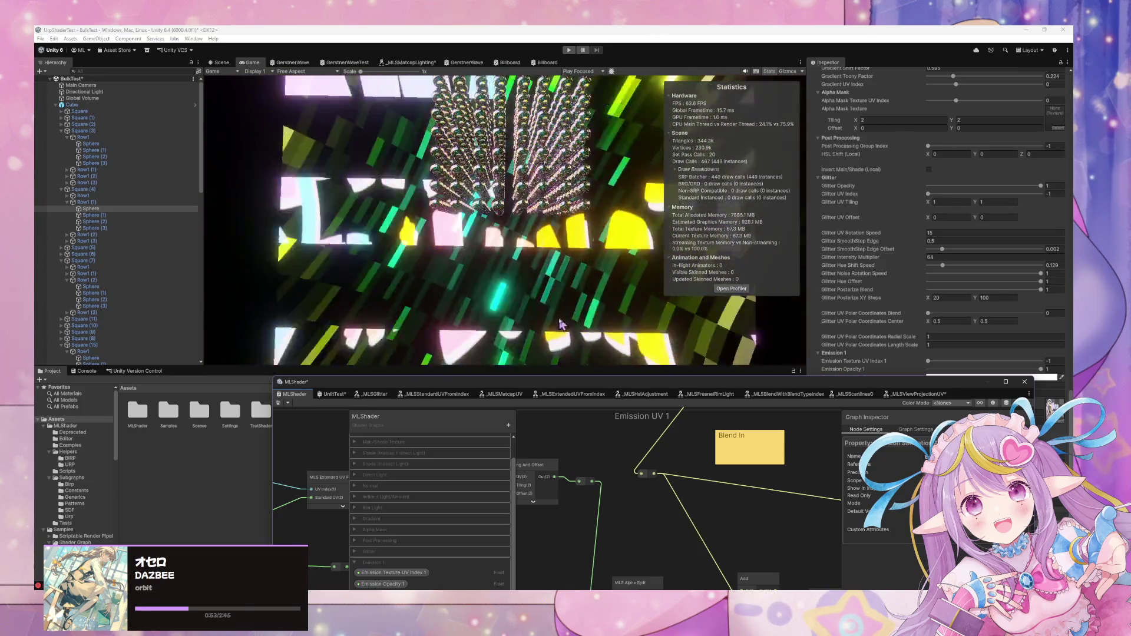
pyautogui.doubleClick(555, 383)
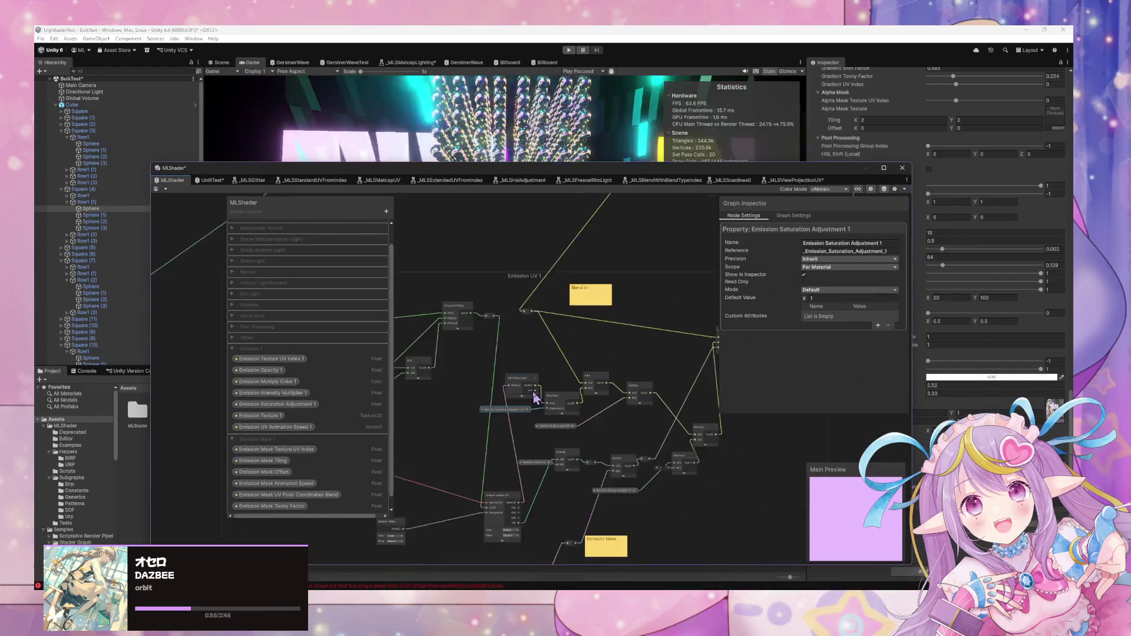
pyautogui.press('a')
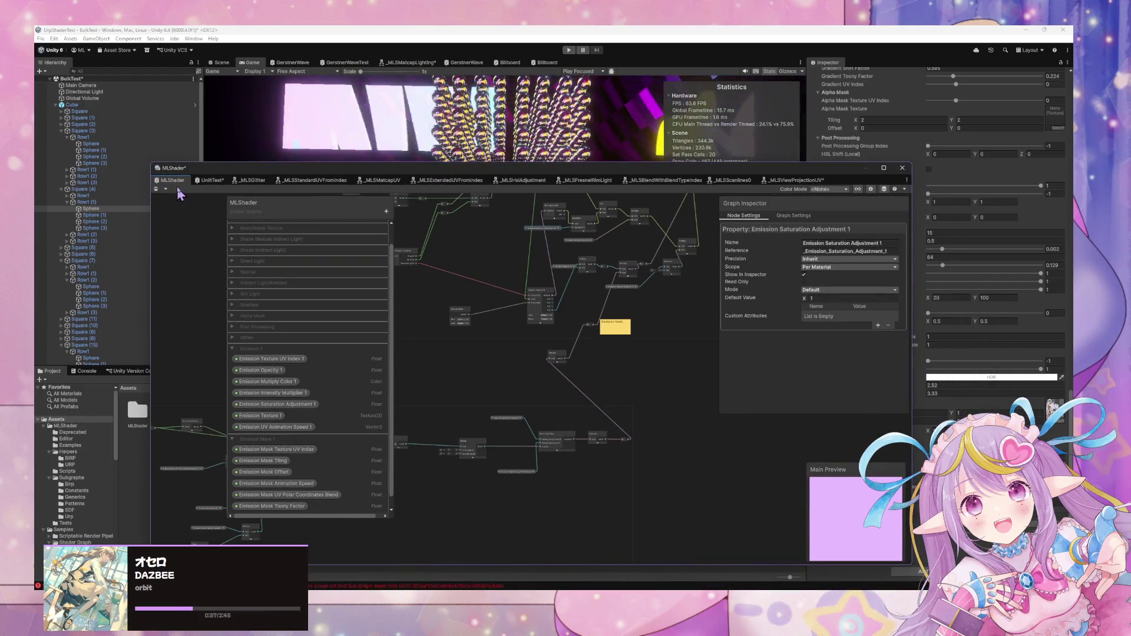
# Close the _MLSViewProjectionUV sub graph tab, return to MLShader, and switch to GitHub Desktop
pyautogui.click(783, 181)
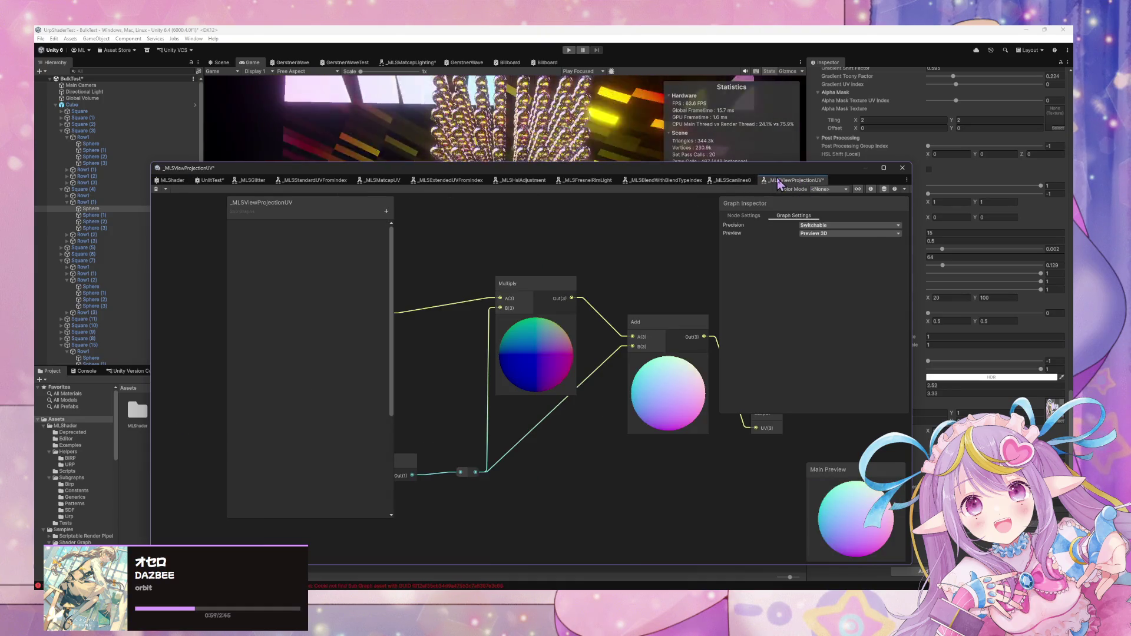
pyautogui.rightClick(778, 184)
pyautogui.click(848, 203)
pyautogui.click(553, 327)
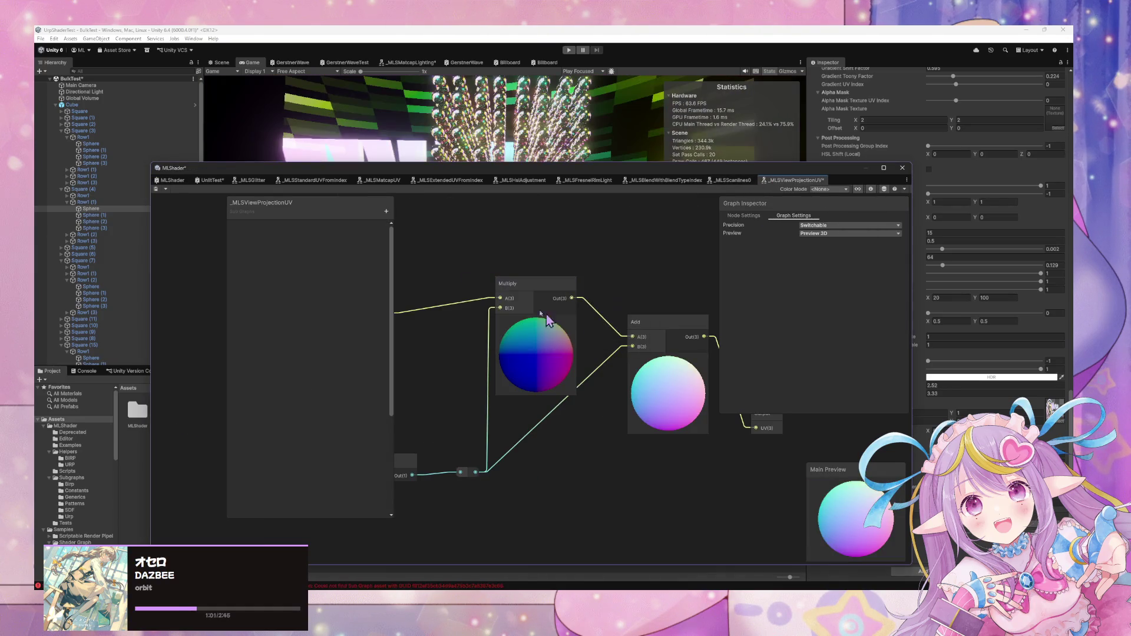
pyautogui.click(171, 180)
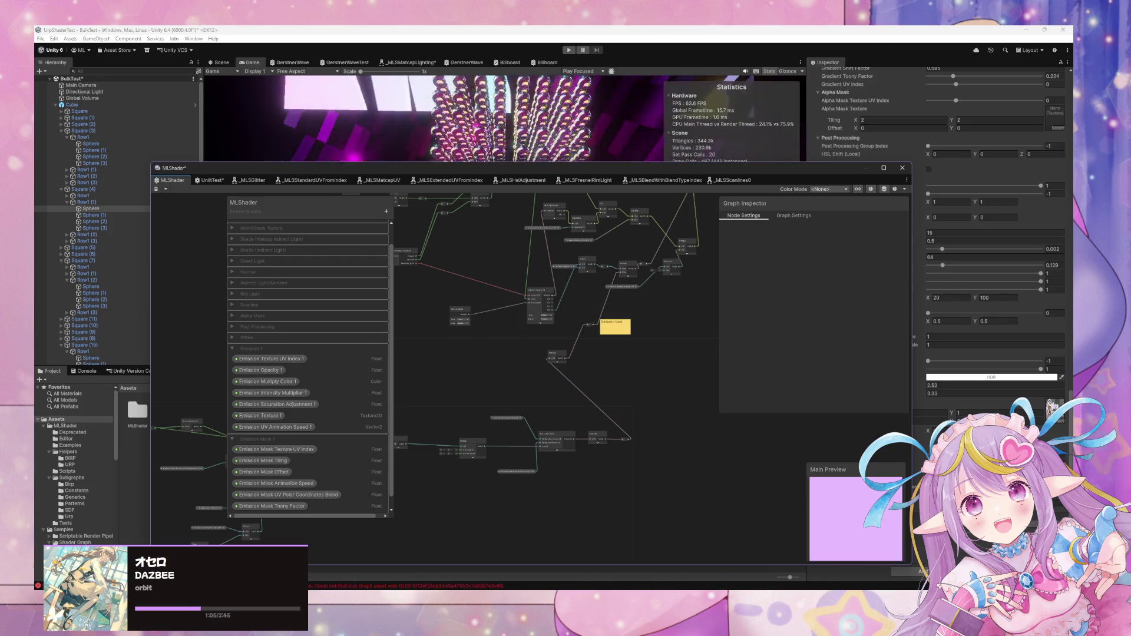
pyautogui.hotkey('alt', 'Tab')
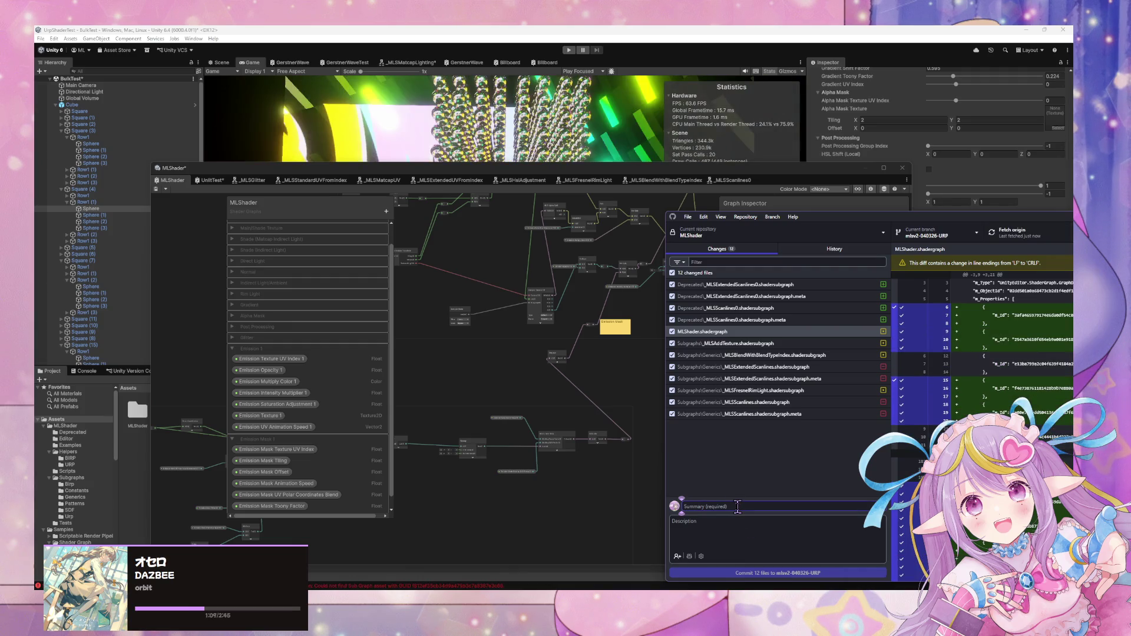
# Write the commit summary 'Add UV - Pre Subgraph Commit for Emission Map'
pyautogui.write('Added UV')
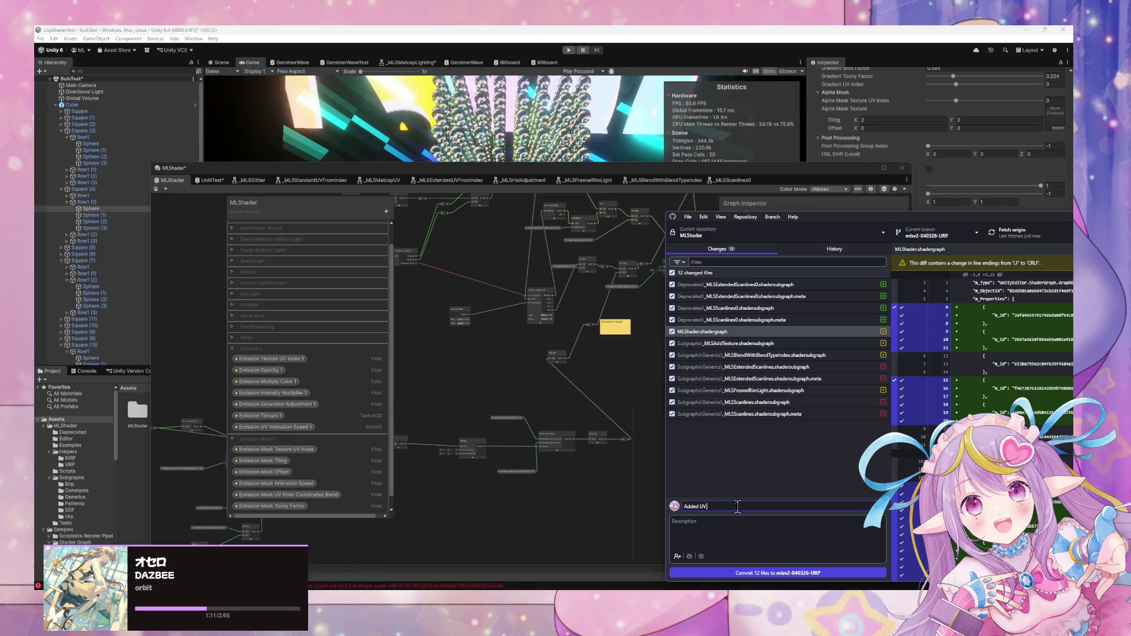
pyautogui.write(', Pre')
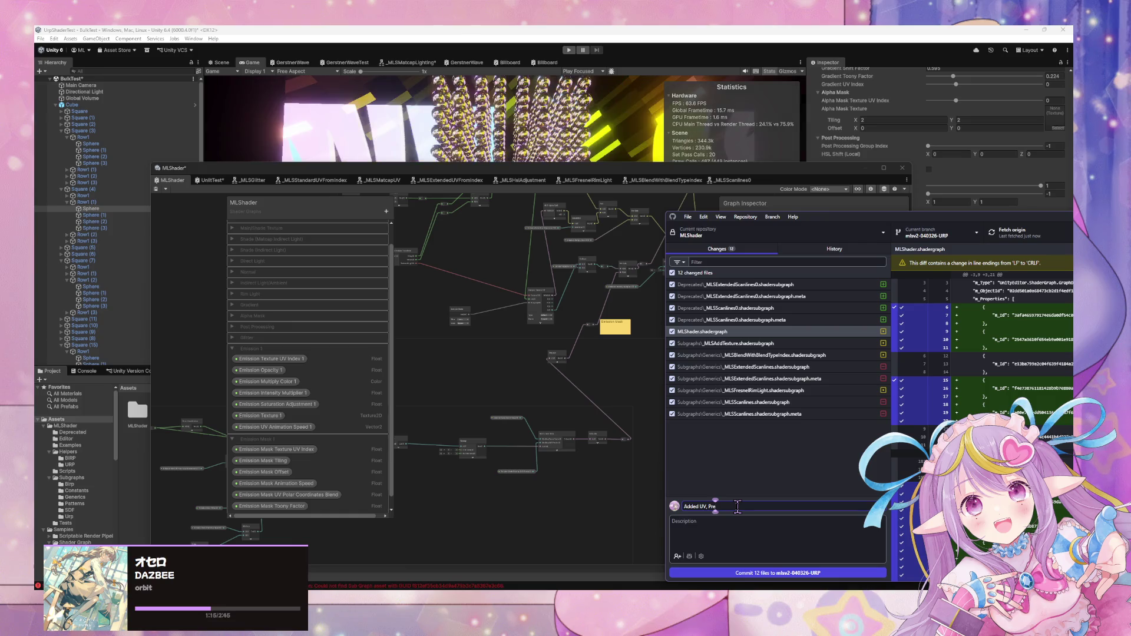
pyautogui.press('Left')
pyautogui.press('Left')
pyautogui.press('BackSpace')
pyautogui.press('BackSpace')
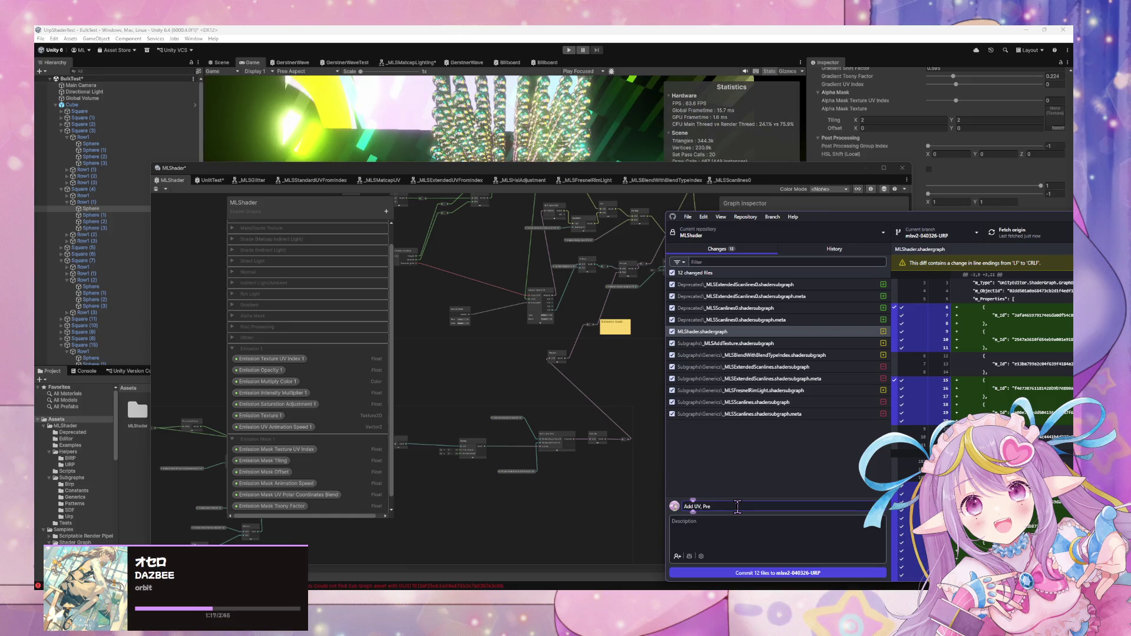
pyautogui.press('BackSpace')
pyautogui.press('BackSpace')
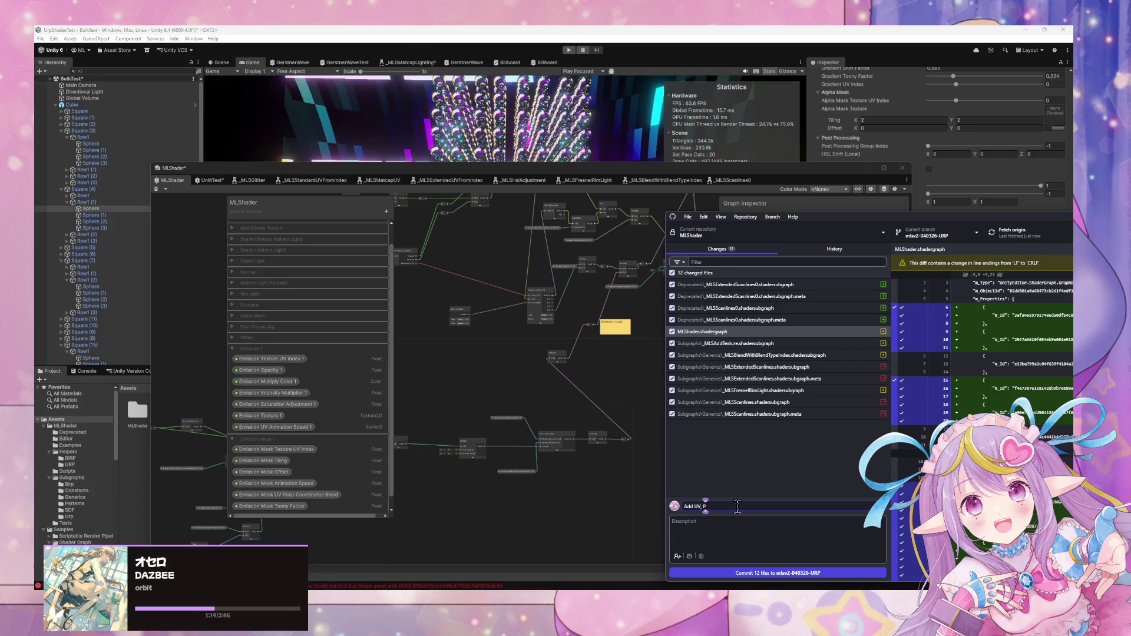
pyautogui.press('BackSpace')
pyautogui.press('BackSpace')
pyautogui.press('BackSpace')
pyautogui.write('- P')
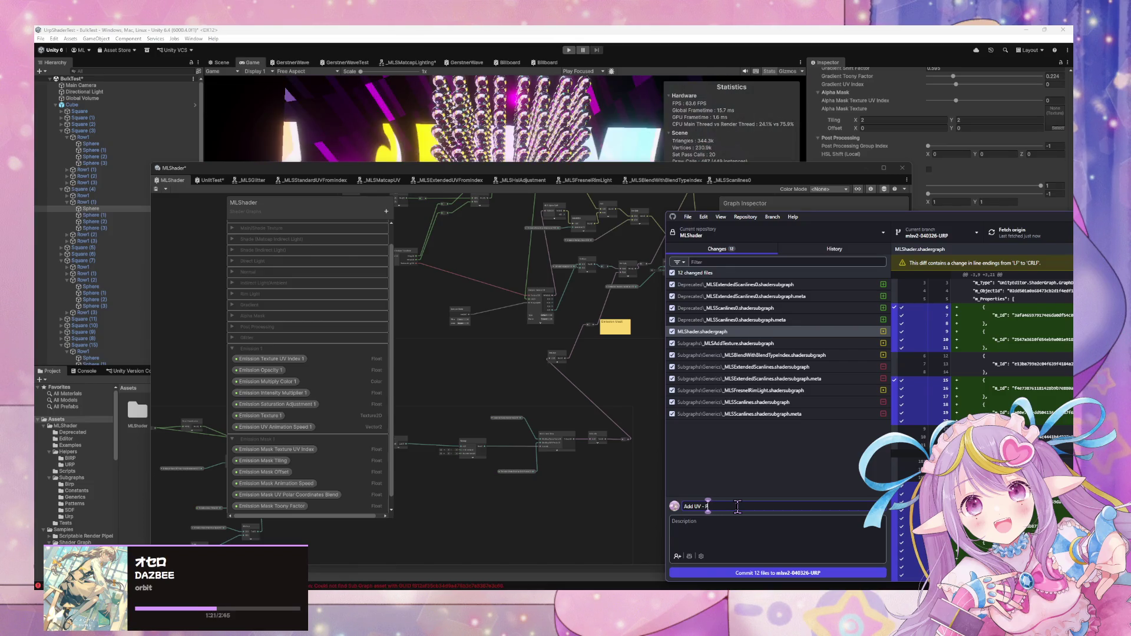
pyautogui.write('re Subgraph Com')
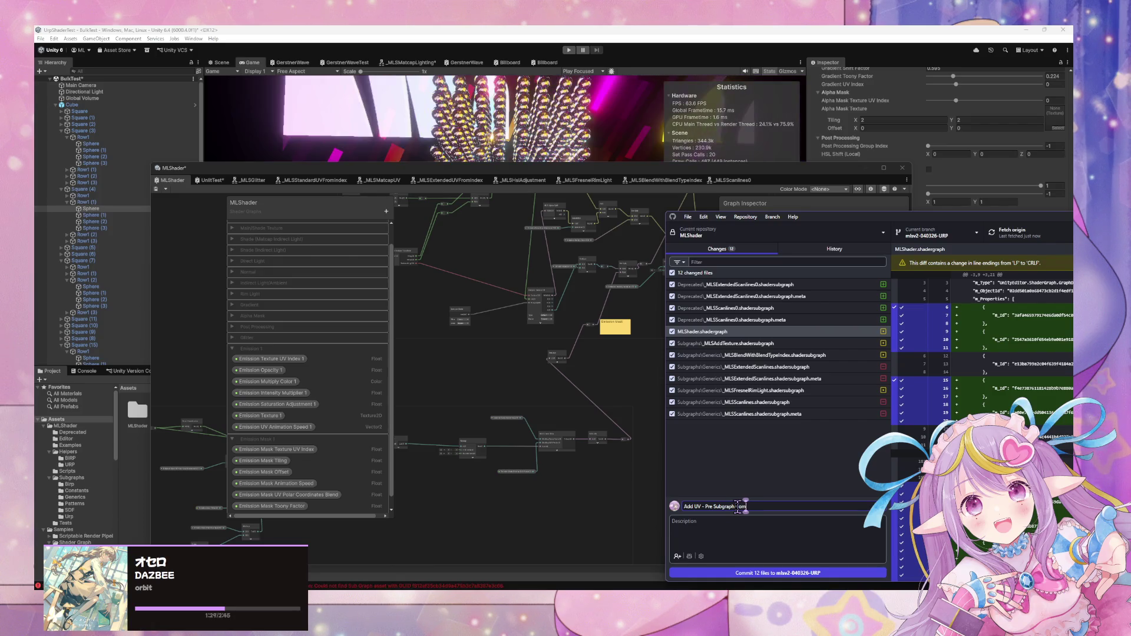
pyautogui.write('mit for E')
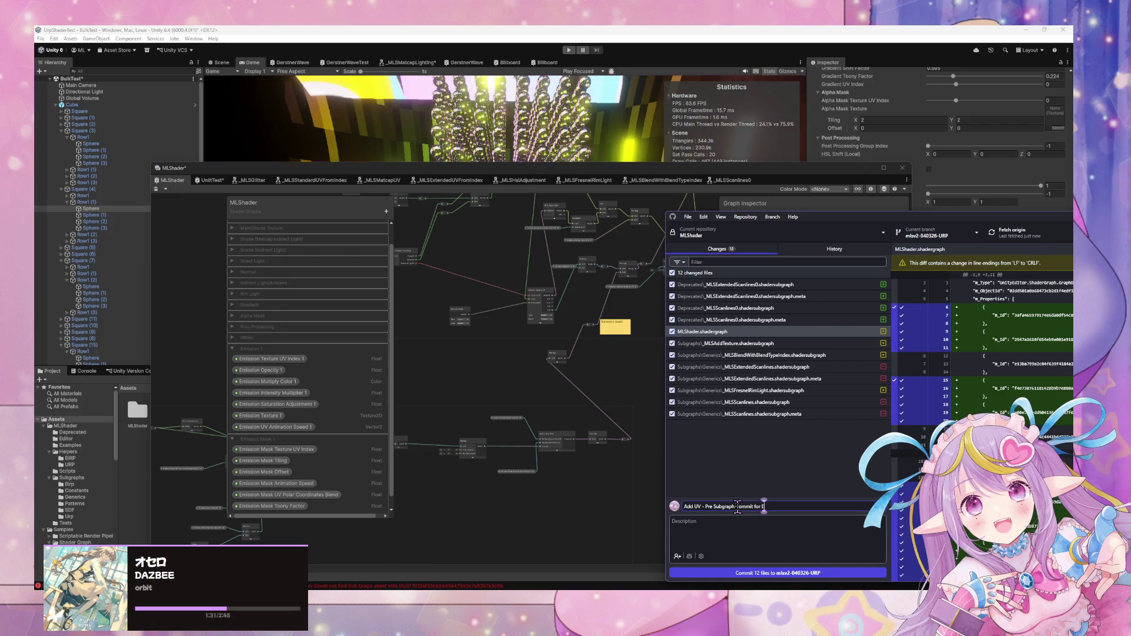
pyautogui.write('mission Map')
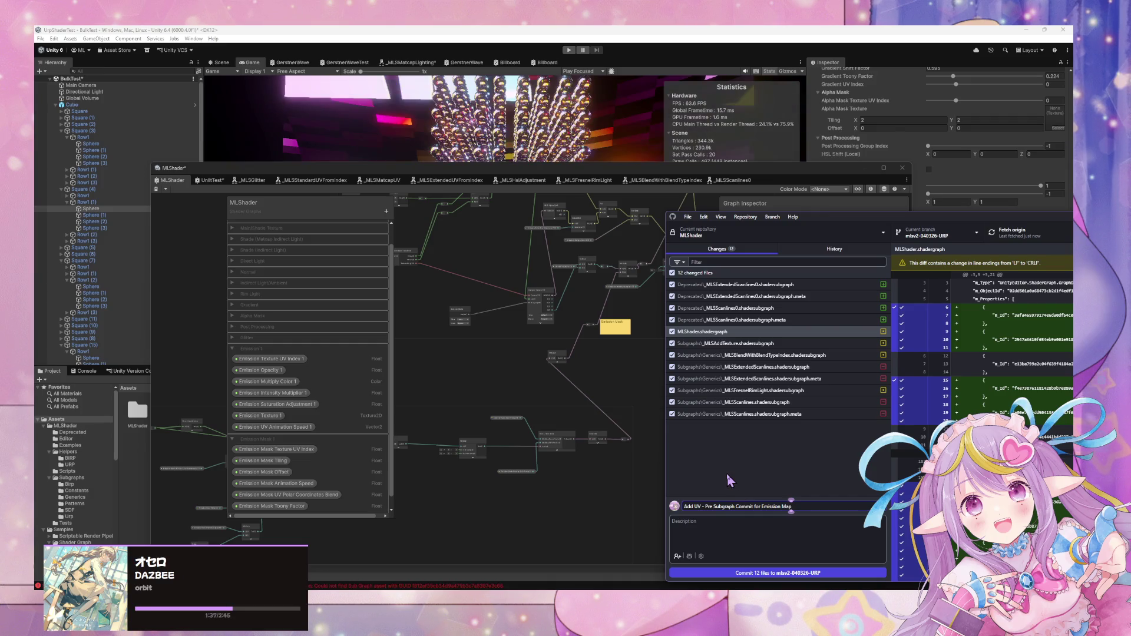
# Commit the 12 changed files to mlsv2-040326-URP
pyautogui.moveTo(514, 321)
pyautogui.mouseDown()
pyautogui.moveTo(564, 370)
pyautogui.moveTo(606, 361)
pyautogui.moveTo(607, 349)
pyautogui.mouseUp()
pyautogui.hotkey('alt', 'Tab')
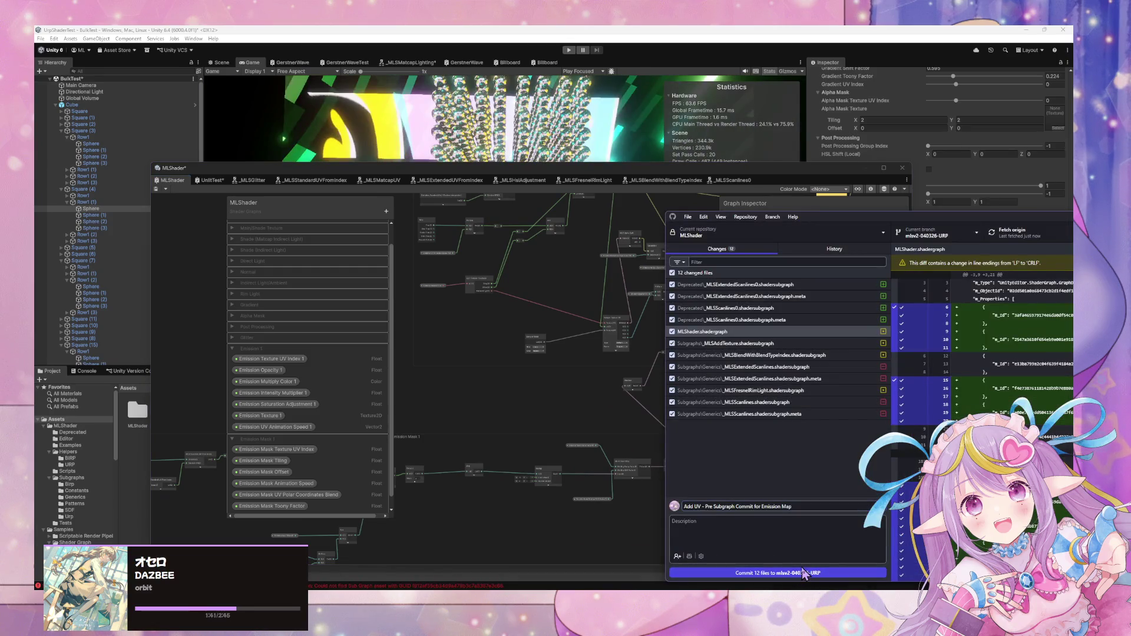
pyautogui.click(760, 573)
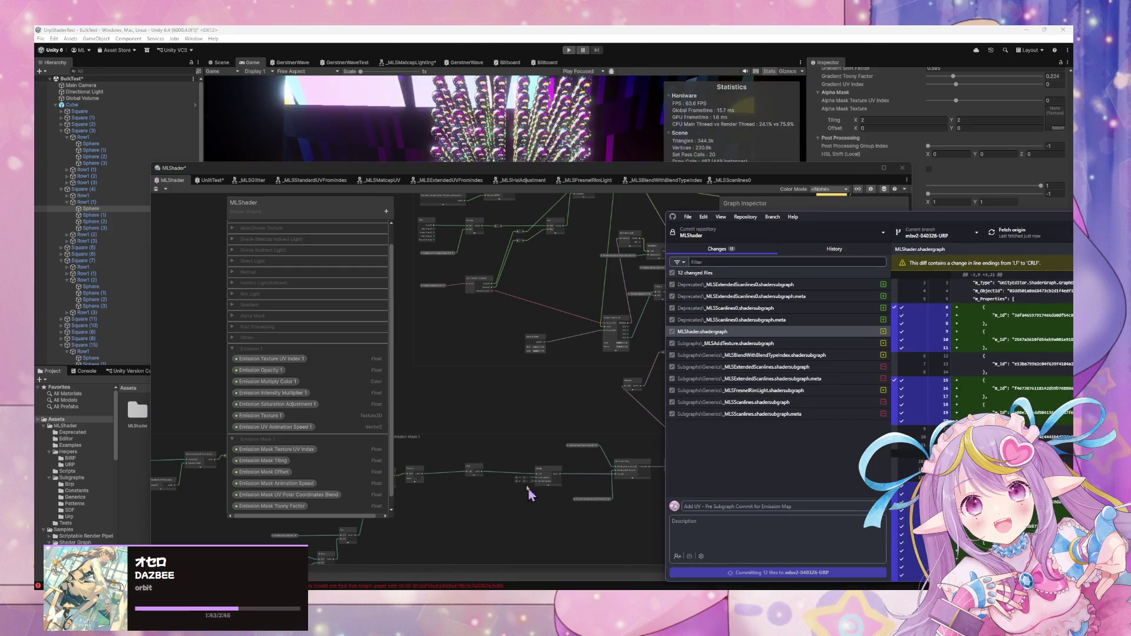
# Move the Emission Mask Animation Speed and Offset property nodes further left
pyautogui.click(488, 399)
pyautogui.moveTo(557, 467)
pyautogui.mouseDown()
pyautogui.moveTo(589, 404)
pyautogui.moveTo(530, 405)
pyautogui.moveTo(703, 377)
pyautogui.moveTo(795, 391)
pyautogui.mouseUp()
pyautogui.scroll(5, 625, 395)
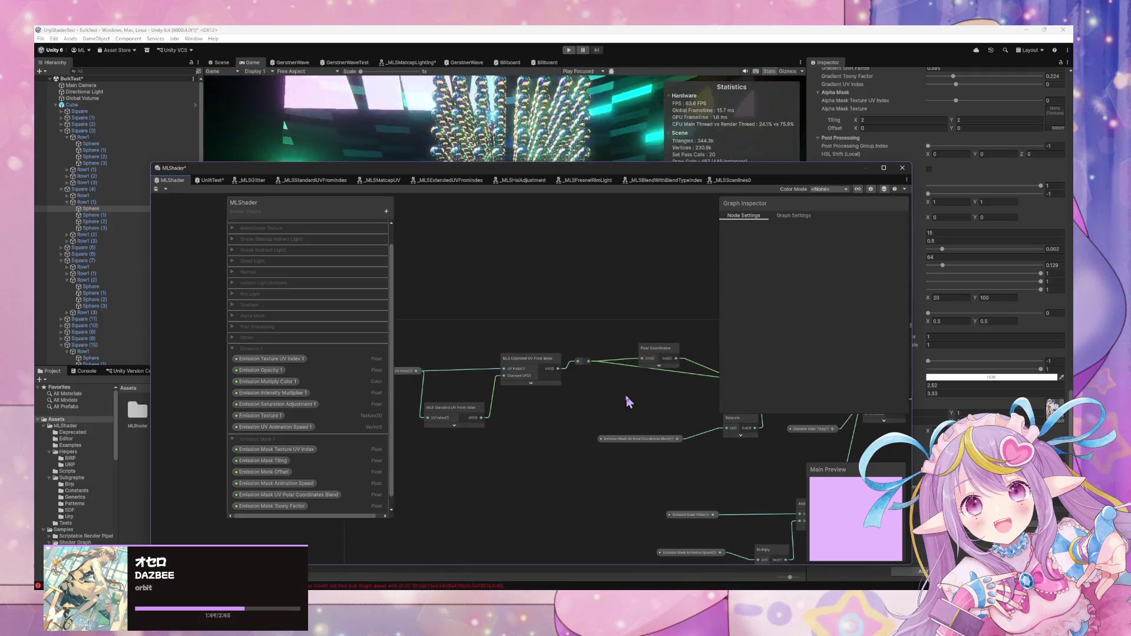
pyautogui.moveTo(552, 404)
pyautogui.mouseDown()
pyautogui.moveTo(599, 402)
pyautogui.moveTo(554, 407)
pyautogui.mouseUp()
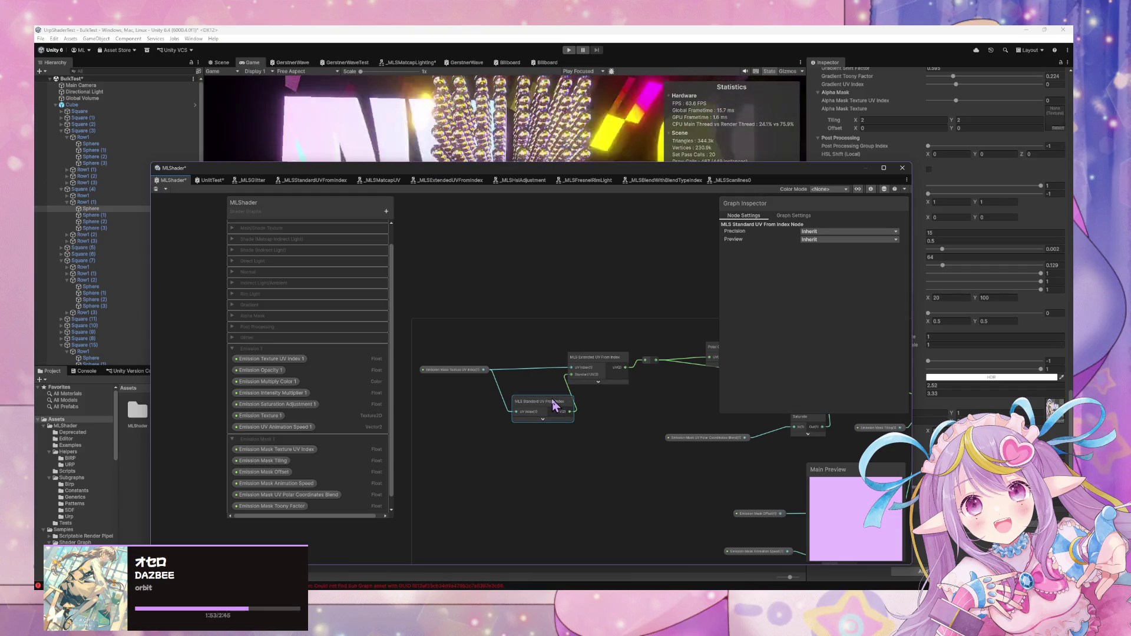
pyautogui.moveTo(686, 420)
pyautogui.mouseDown()
pyautogui.moveTo(580, 422)
pyautogui.moveTo(510, 346)
pyautogui.mouseUp()
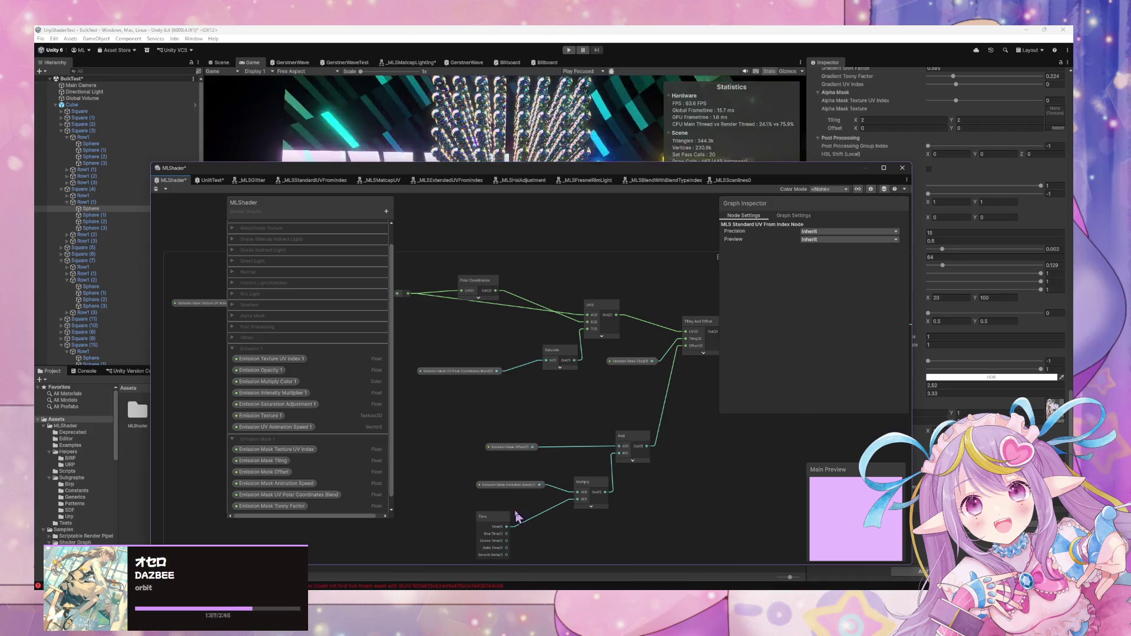
pyautogui.moveTo(518, 486); pyautogui.dragTo(450, 500)
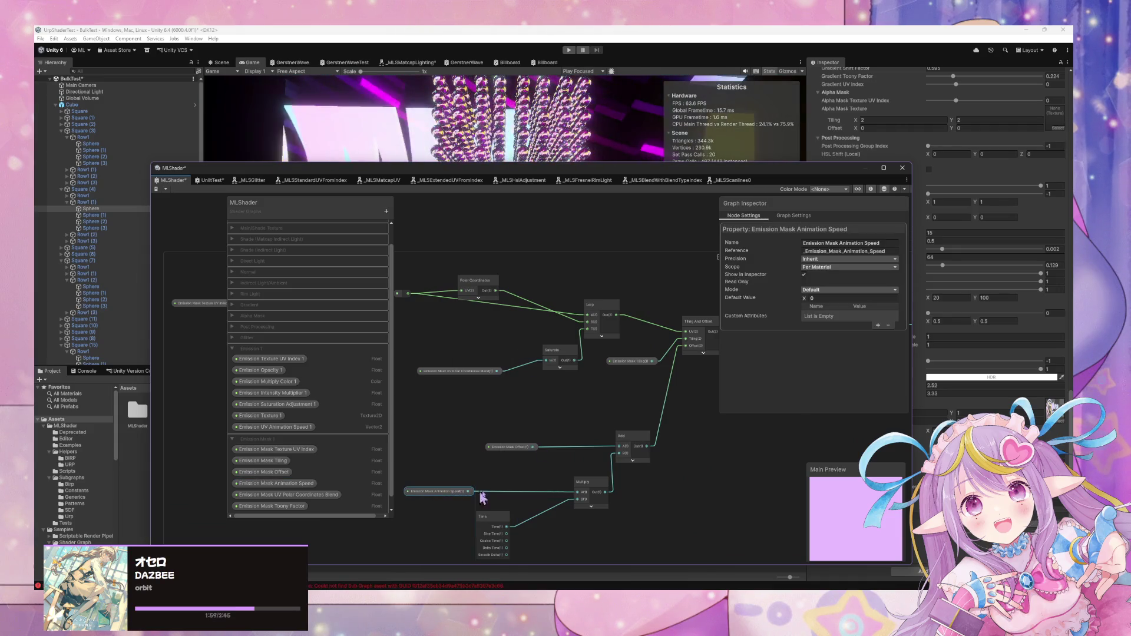
pyautogui.click(587, 493)
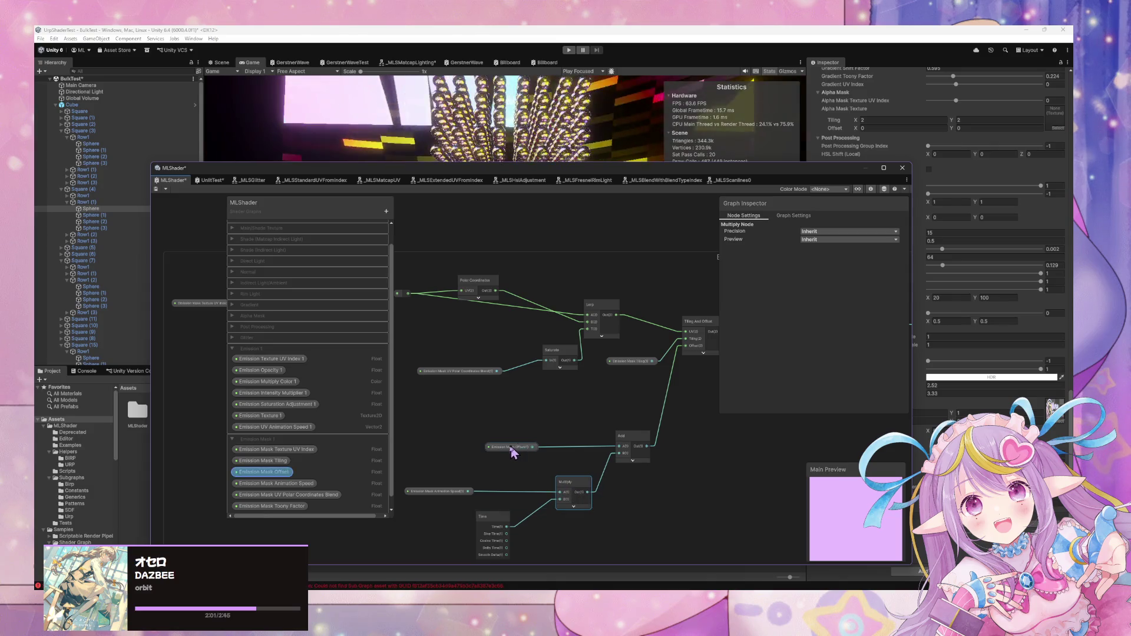
pyautogui.moveTo(512, 451); pyautogui.dragTo(451, 456)
# Add a reroute point on the Add-to-Tiling-And-Offset wire and shift the Add node left
pyautogui.doubleClick(664, 407)
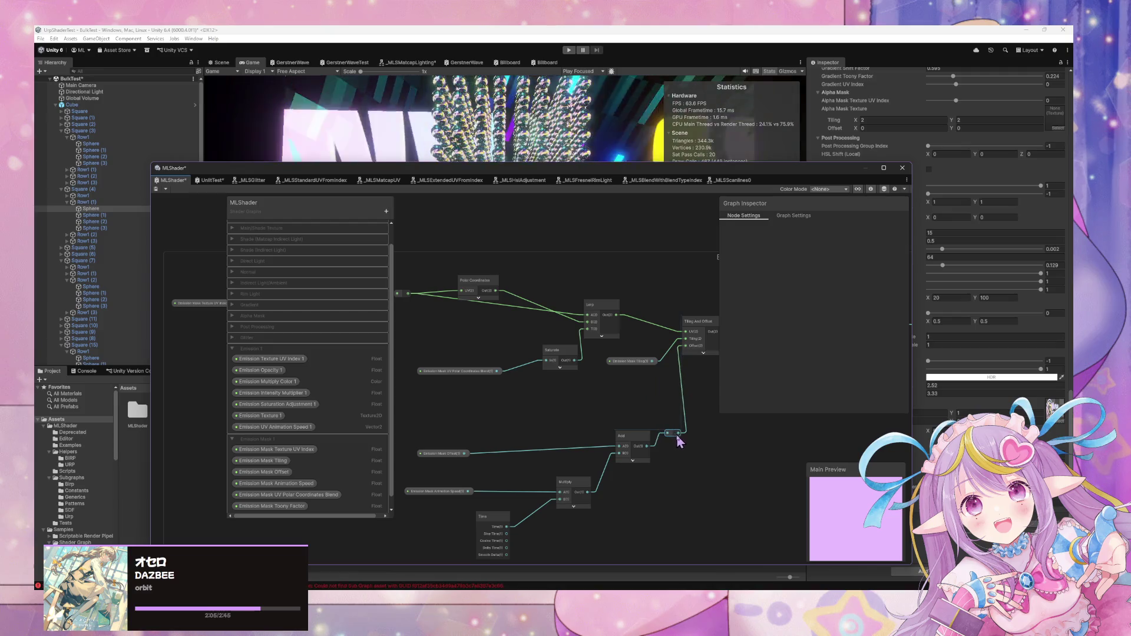
pyautogui.moveTo(633, 441); pyautogui.dragTo(622, 441)
pyautogui.scroll(-1, 655, 444)
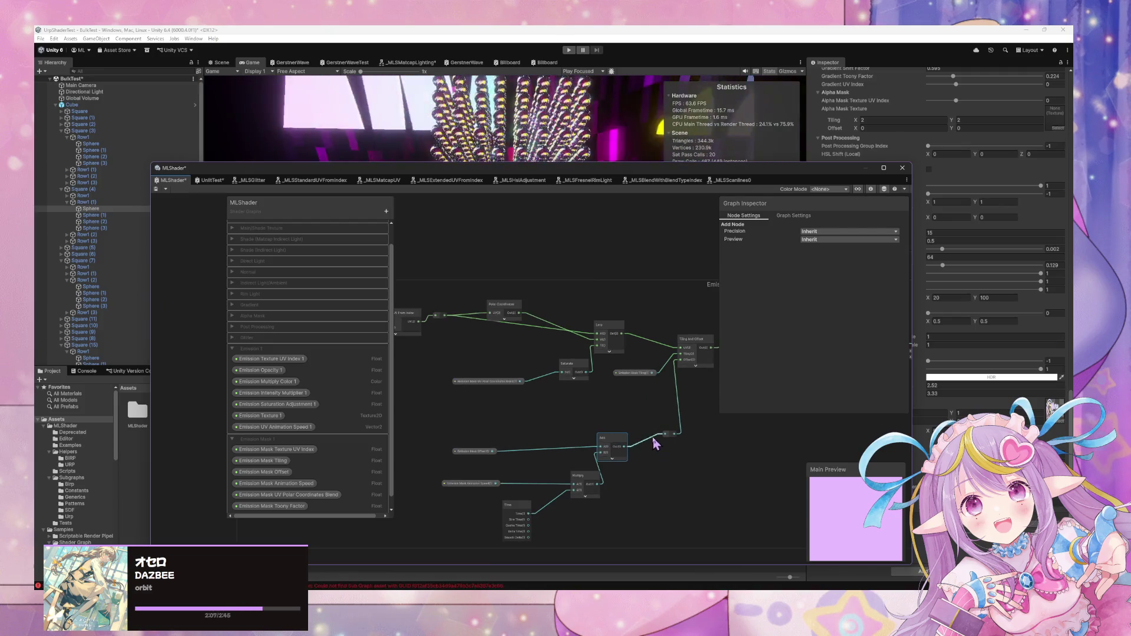
pyautogui.scroll(-5, 406, 461)
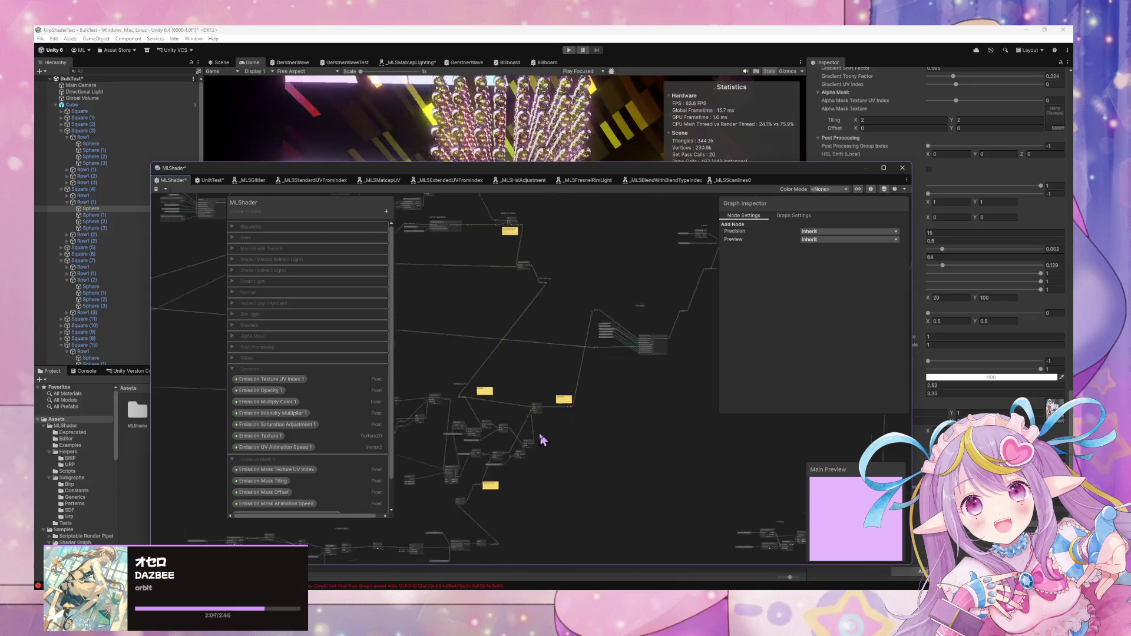
pyautogui.scroll(6, 676, 386)
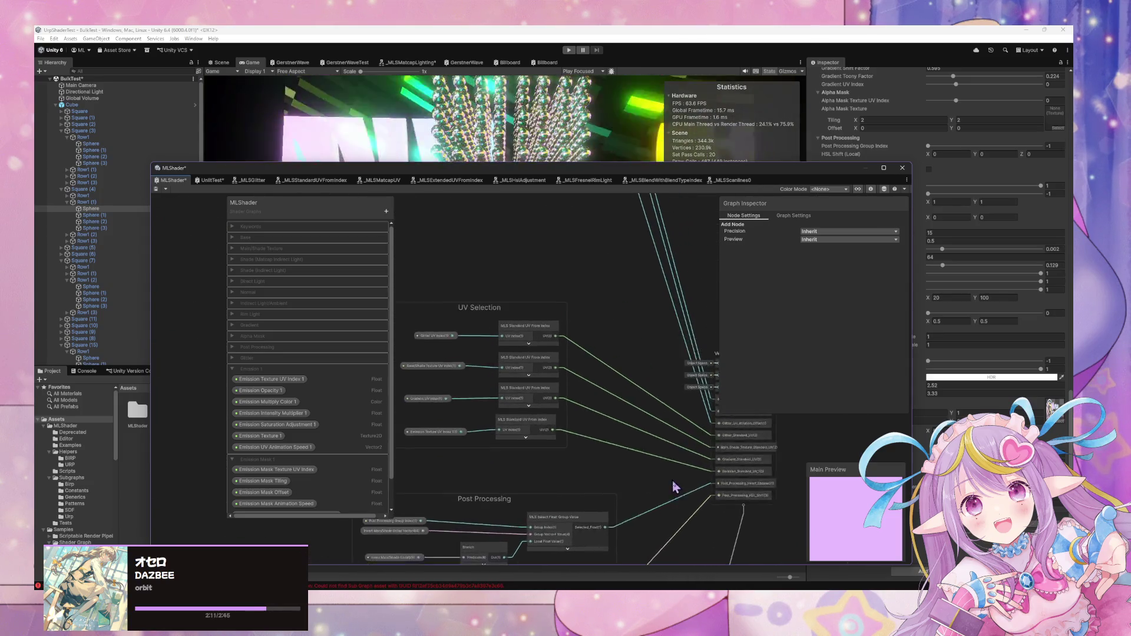
pyautogui.scroll(5, 620, 516)
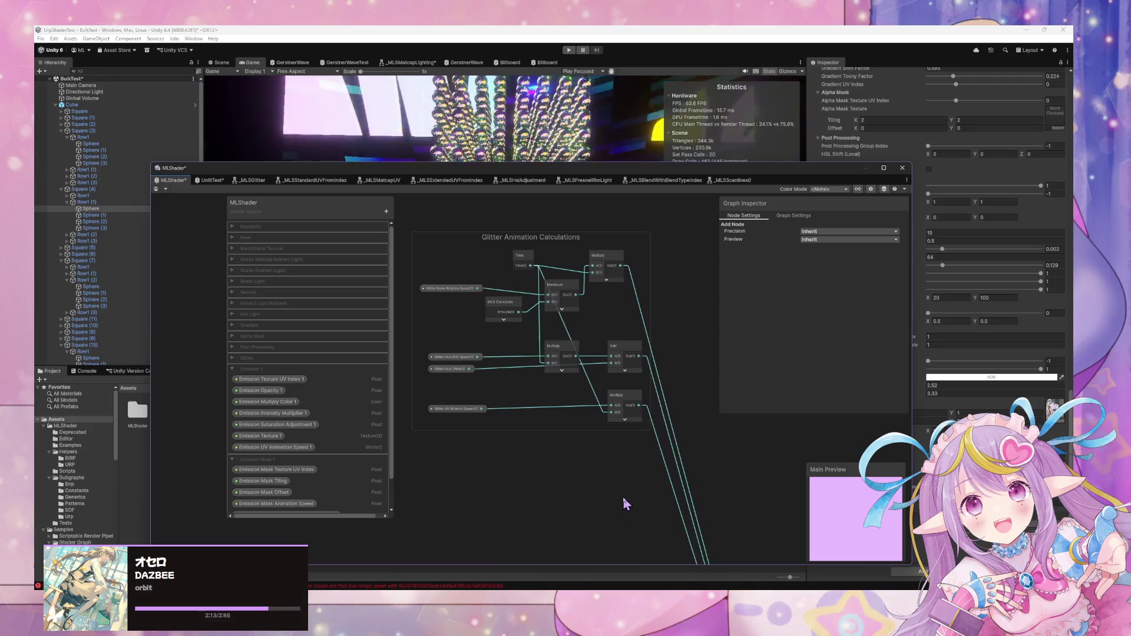
pyautogui.moveTo(624, 496)
pyautogui.mouseDown()
pyautogui.moveTo(611, 437)
pyautogui.moveTo(539, 277)
pyautogui.mouseUp()
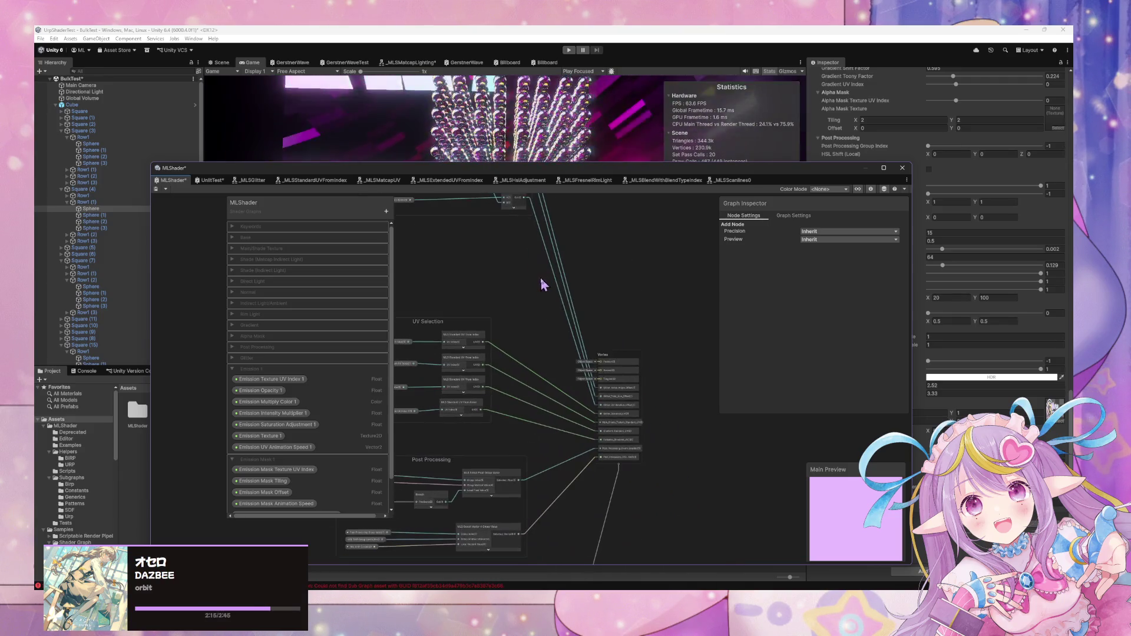
pyautogui.moveTo(617, 362); pyautogui.dragTo(621, 351)
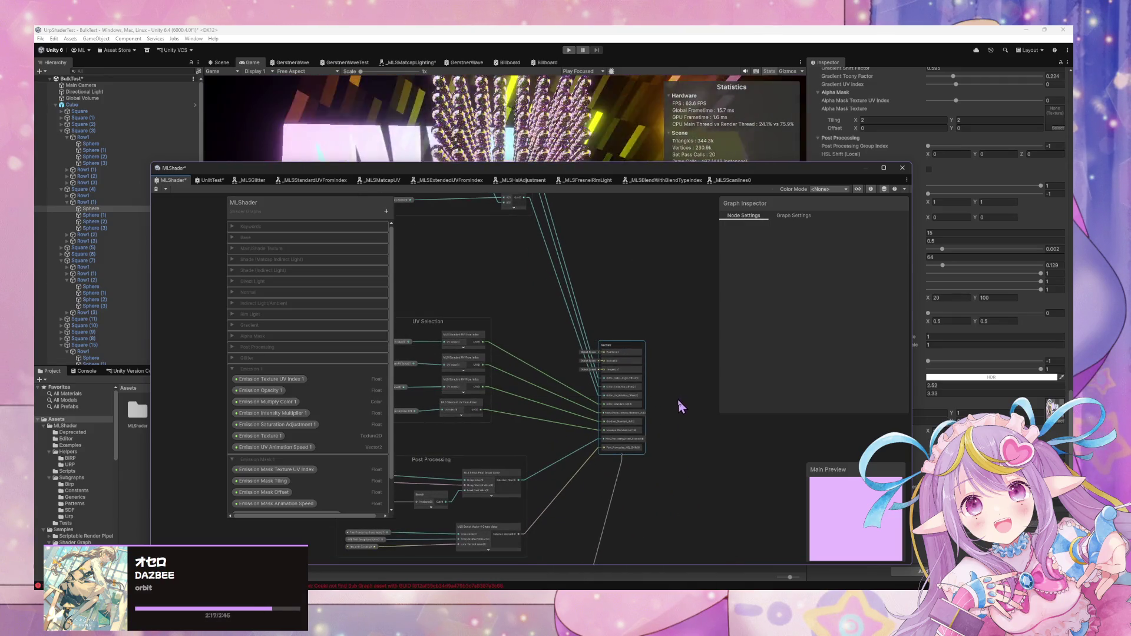
# Add a Custom Interpolator block to the Vertex context
pyautogui.press('space')
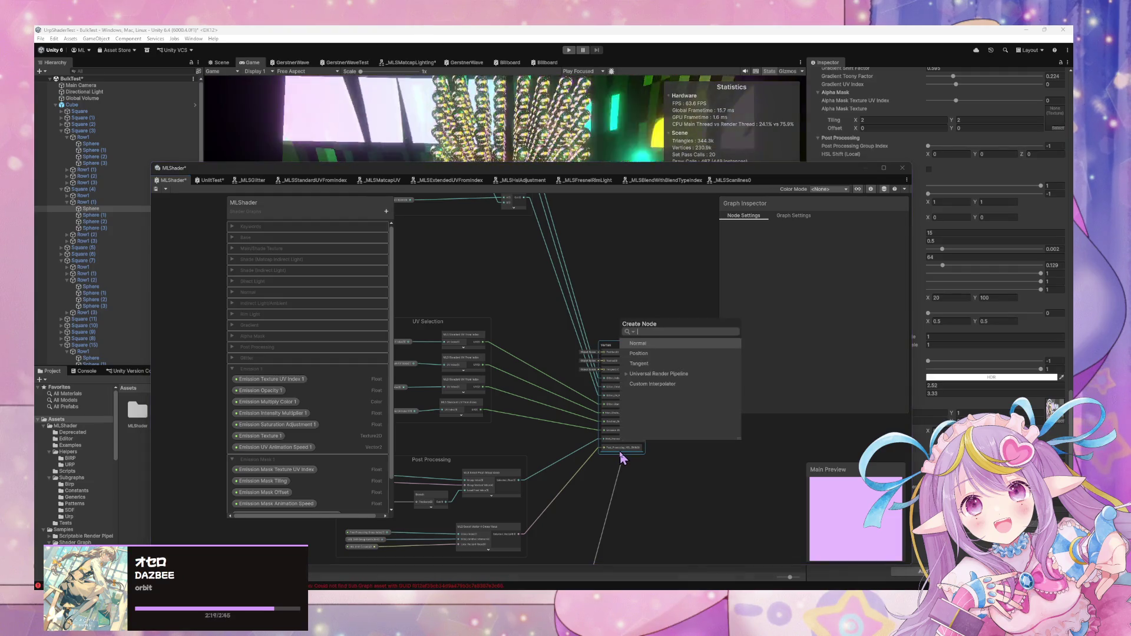
pyautogui.click(663, 386)
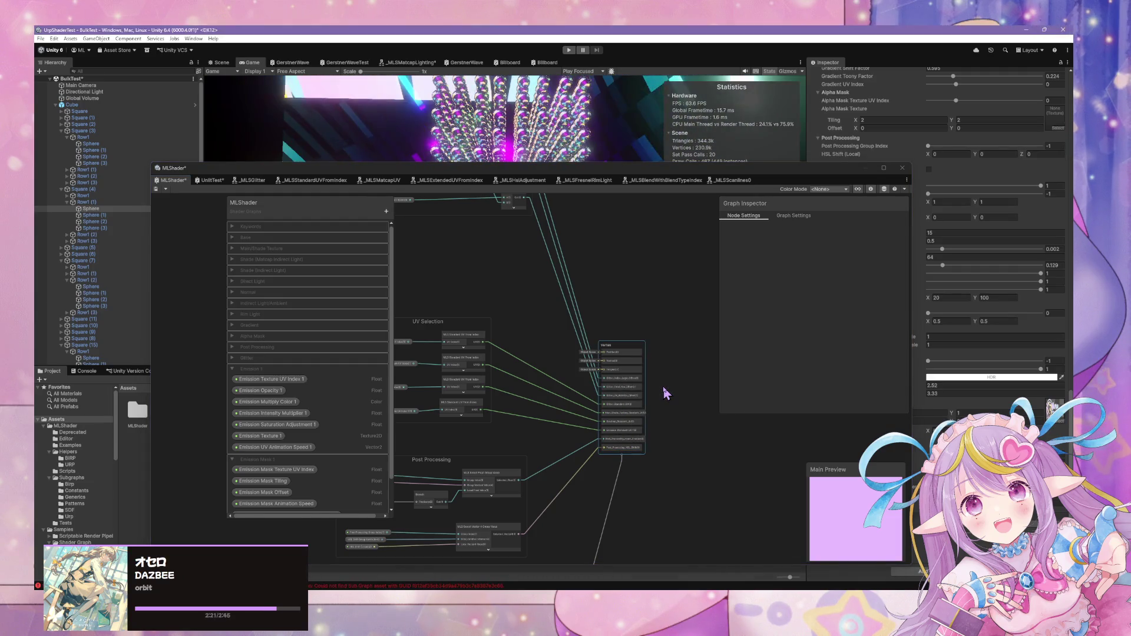
pyautogui.scroll(-3, 634, 487)
pyautogui.scroll(5, 633, 492)
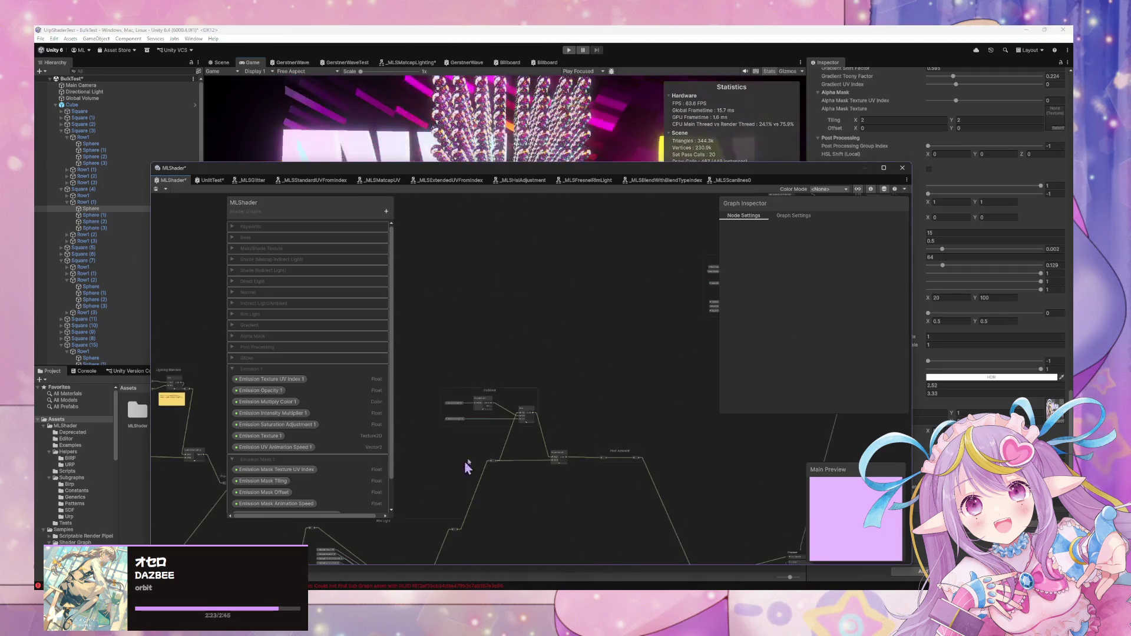
pyautogui.scroll(3, 682, 495)
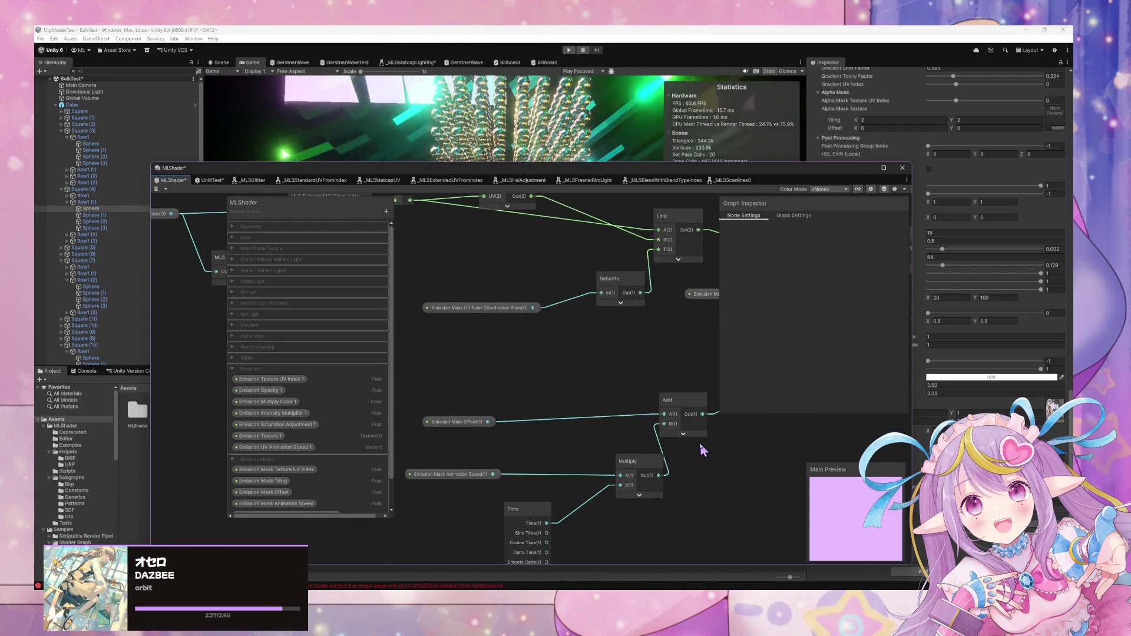
pyautogui.scroll(-5, 698, 444)
pyautogui.moveTo(699, 434)
pyautogui.mouseDown()
pyautogui.moveTo(613, 430)
pyautogui.moveTo(430, 452)
pyautogui.moveTo(663, 282)
pyautogui.moveTo(563, 309)
pyautogui.moveTo(593, 347)
pyautogui.moveTo(487, 431)
pyautogui.moveTo(601, 330)
pyautogui.moveTo(563, 369)
pyautogui.moveTo(510, 369)
pyautogui.moveTo(604, 469)
pyautogui.mouseUp()
pyautogui.scroll(4, 567, 406)
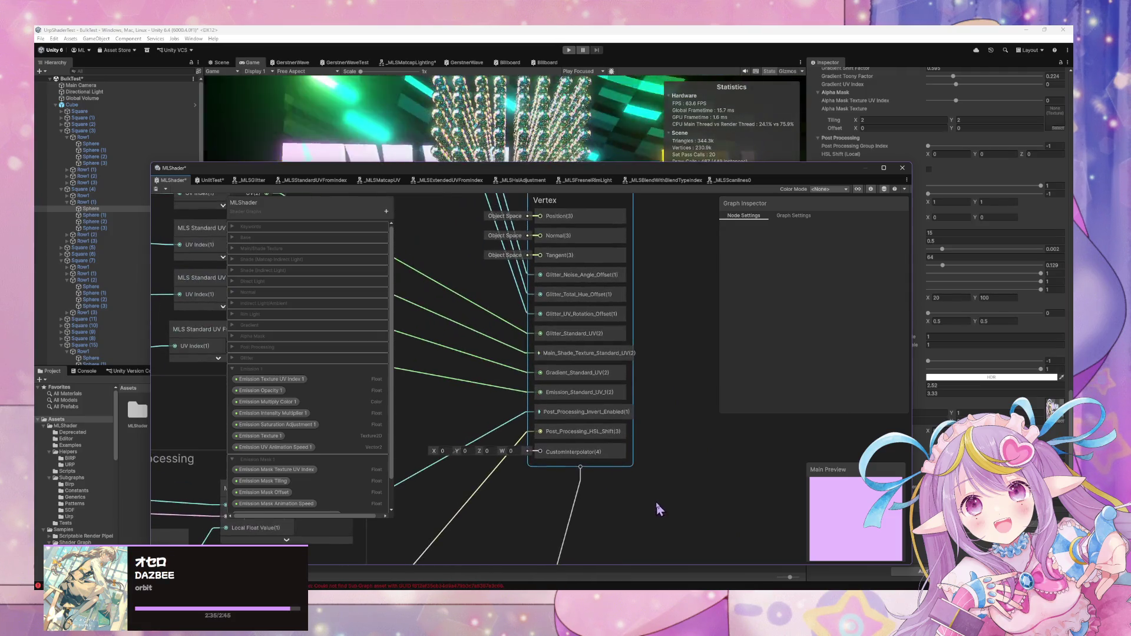
pyautogui.moveTo(631, 398); pyautogui.dragTo(641, 431)
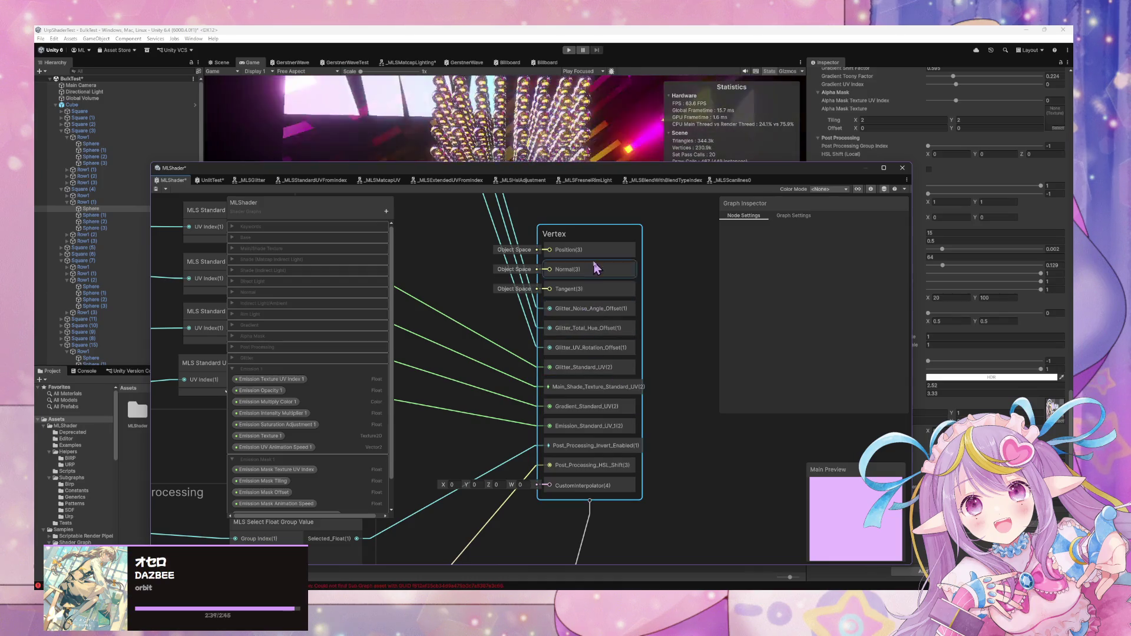
# Make the new interpolator a Float named Emission_Mask_Offset_1 with No Interpolation
pyautogui.click(587, 492)
pyautogui.click(813, 258)
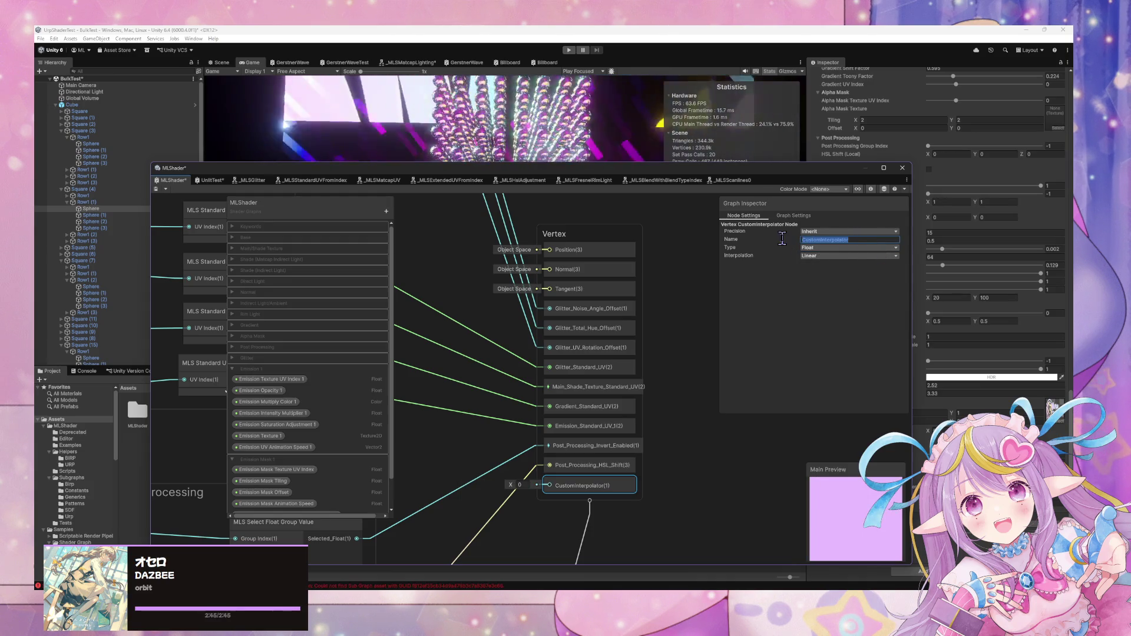
pyautogui.write('E')
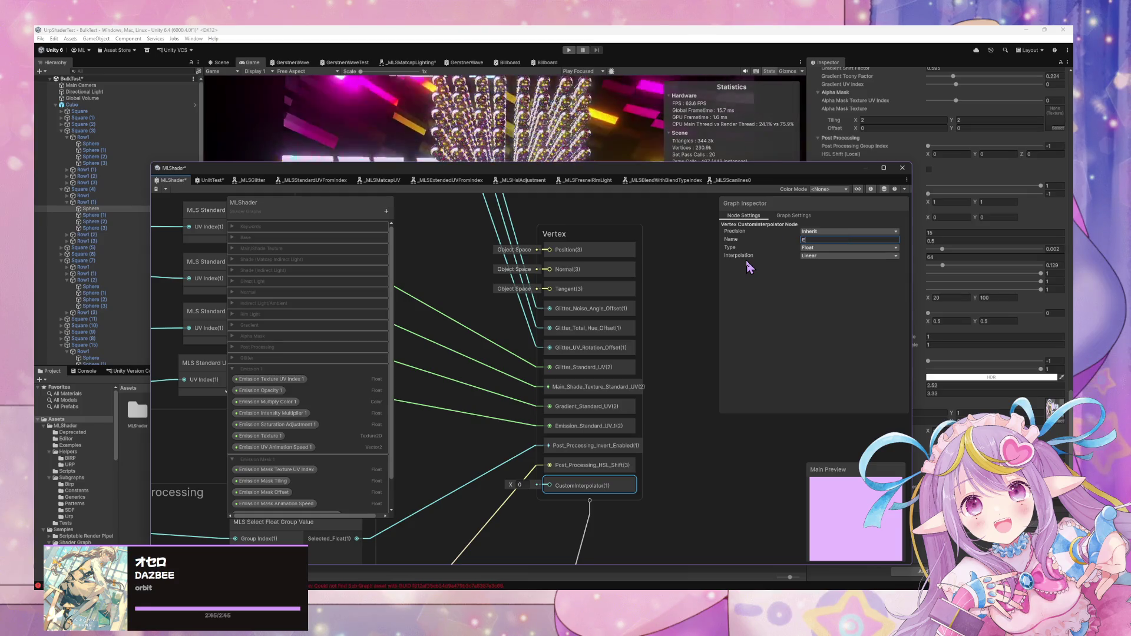
pyautogui.write('mission')
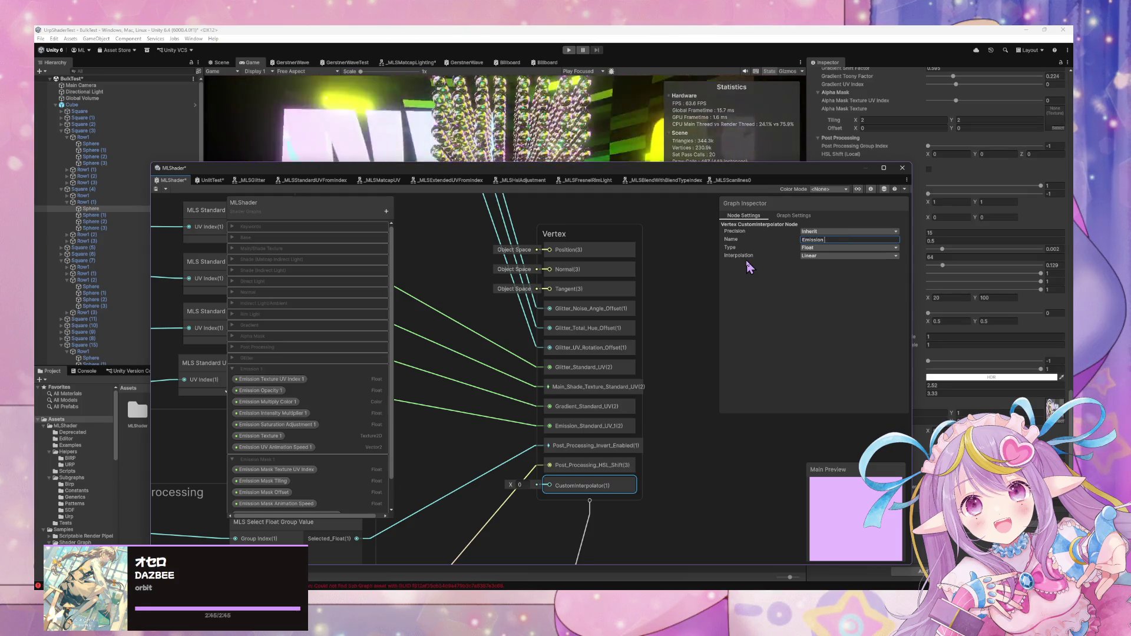
pyautogui.press('BackSpace')
pyautogui.press('BackSpace')
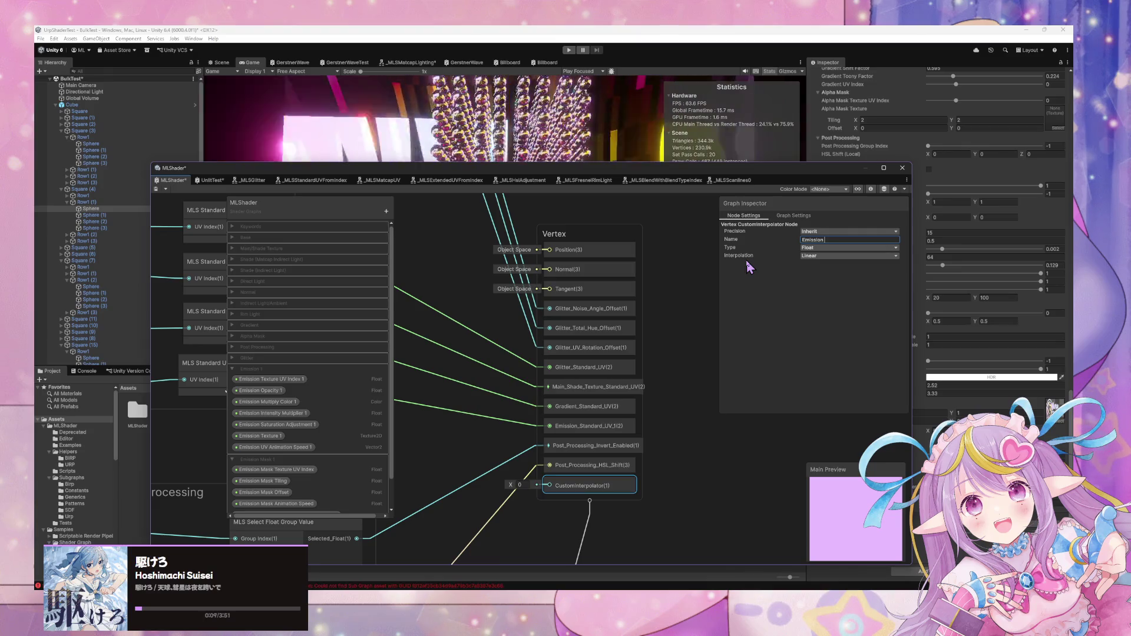
pyautogui.write('Mask')
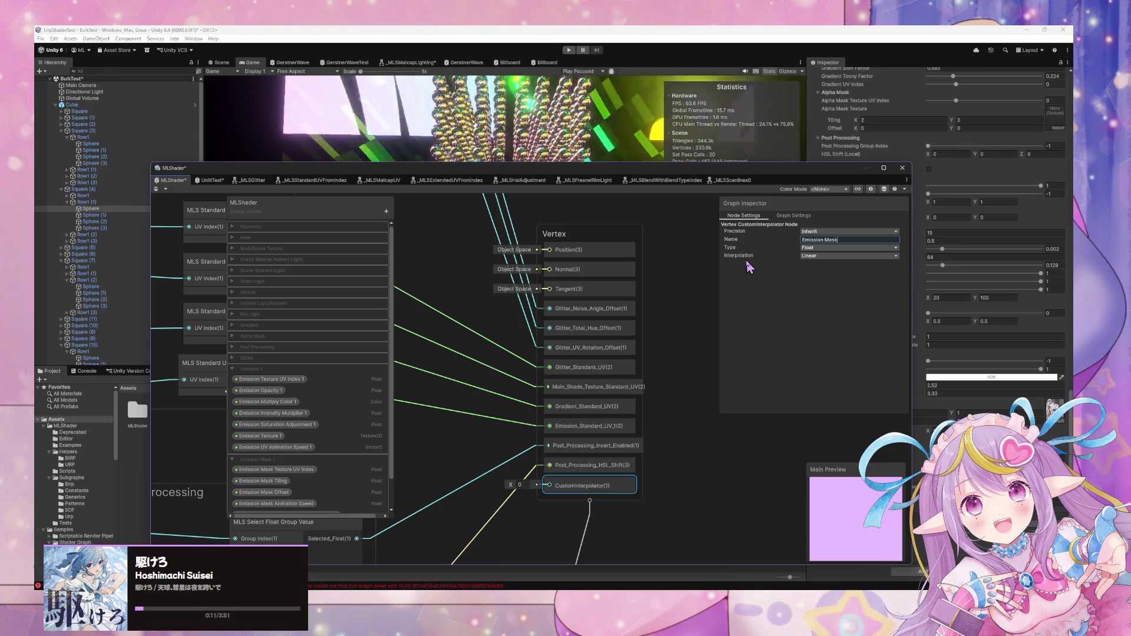
pyautogui.write(' Offset 1')
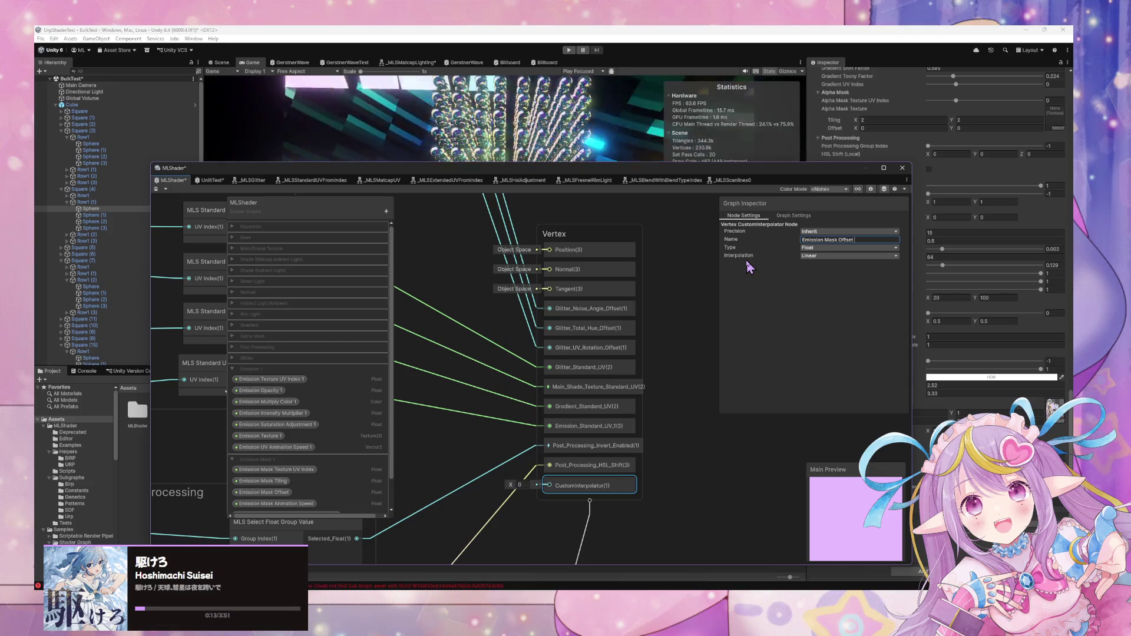
pyautogui.press('Return')
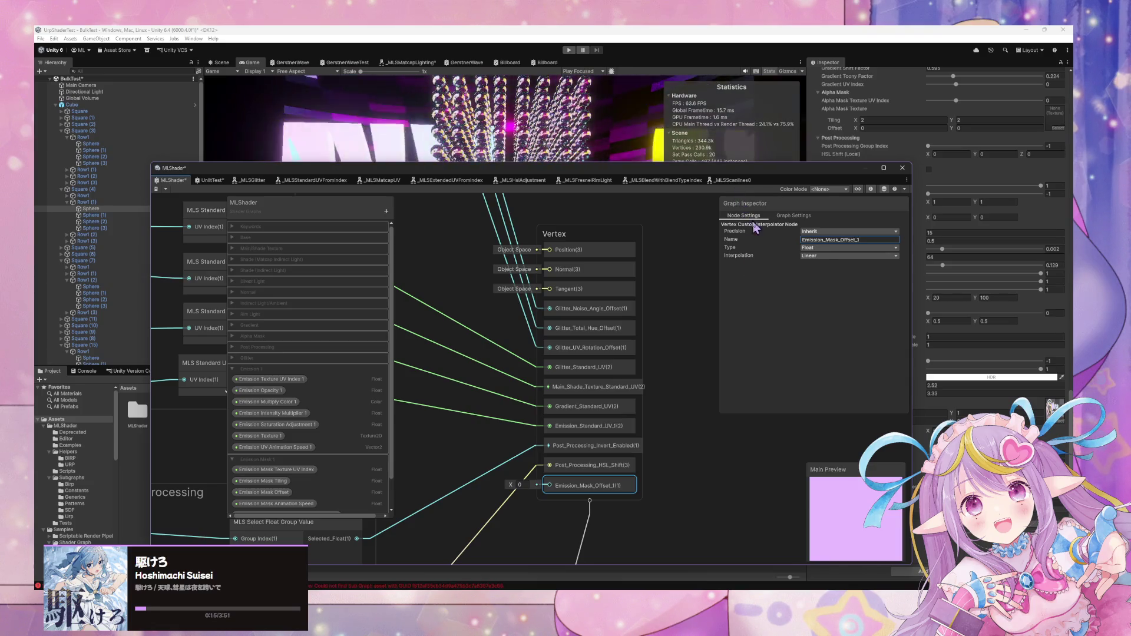
pyautogui.click(818, 256)
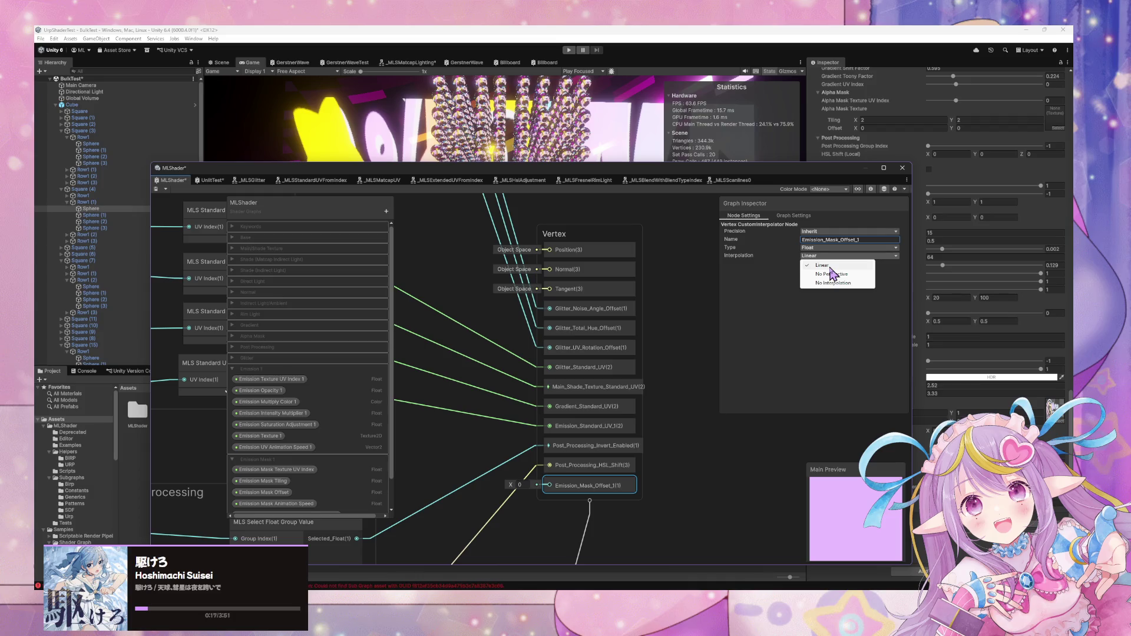
pyautogui.click(828, 285)
pyautogui.scroll(-5, 766, 320)
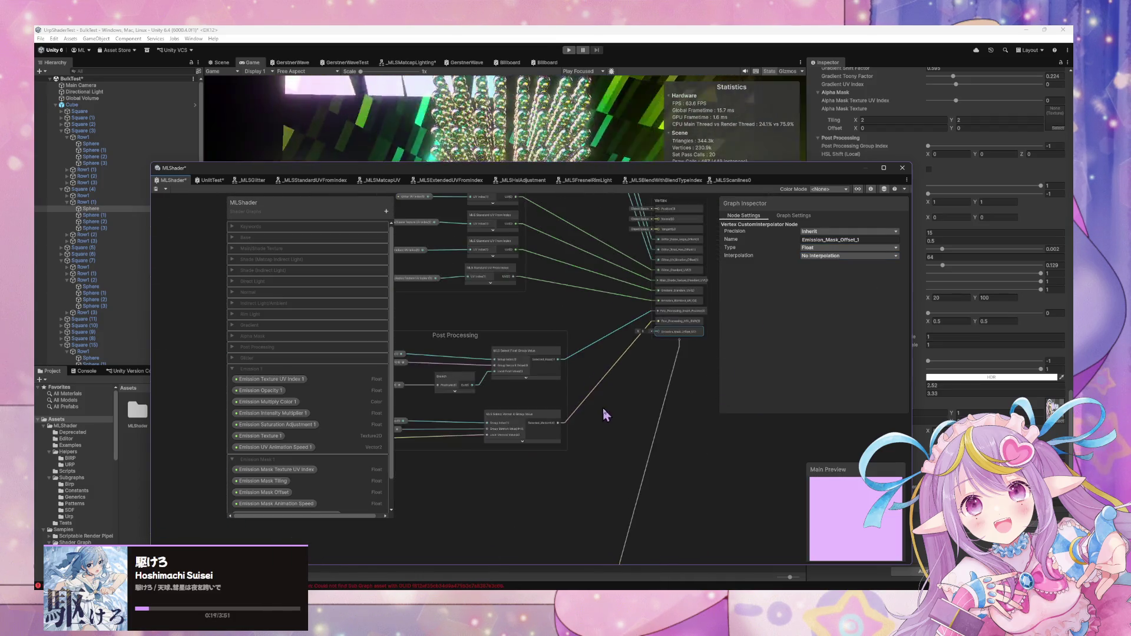
pyautogui.click(536, 355)
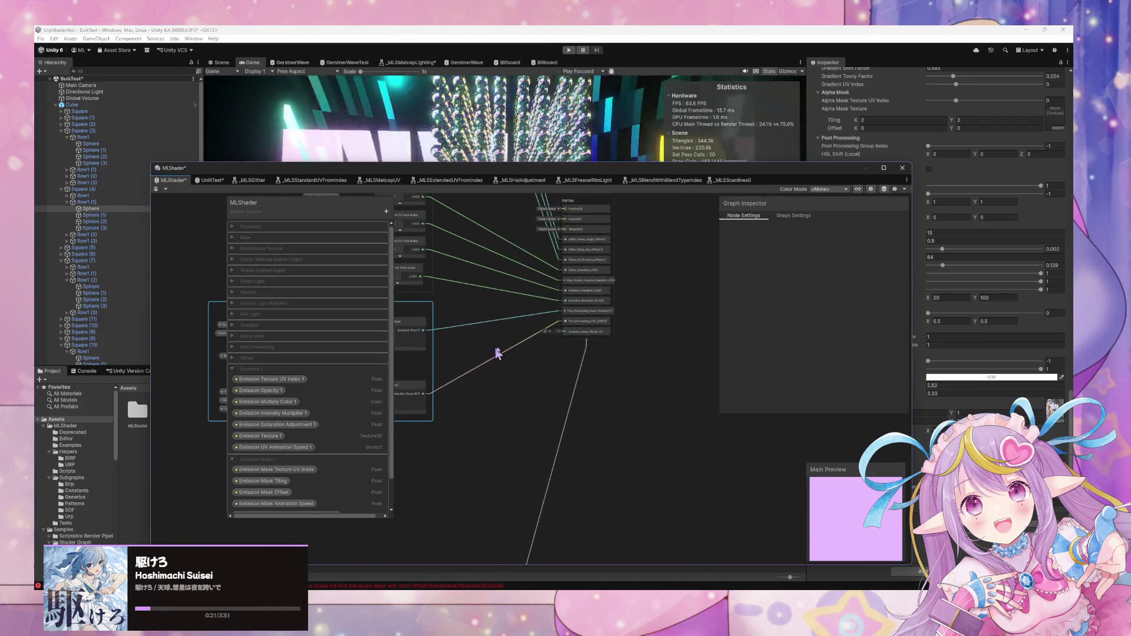
# Paste a copy of the emission mask offset animation nodes, previews hidden, up and left
pyautogui.scroll(-5, 556, 347)
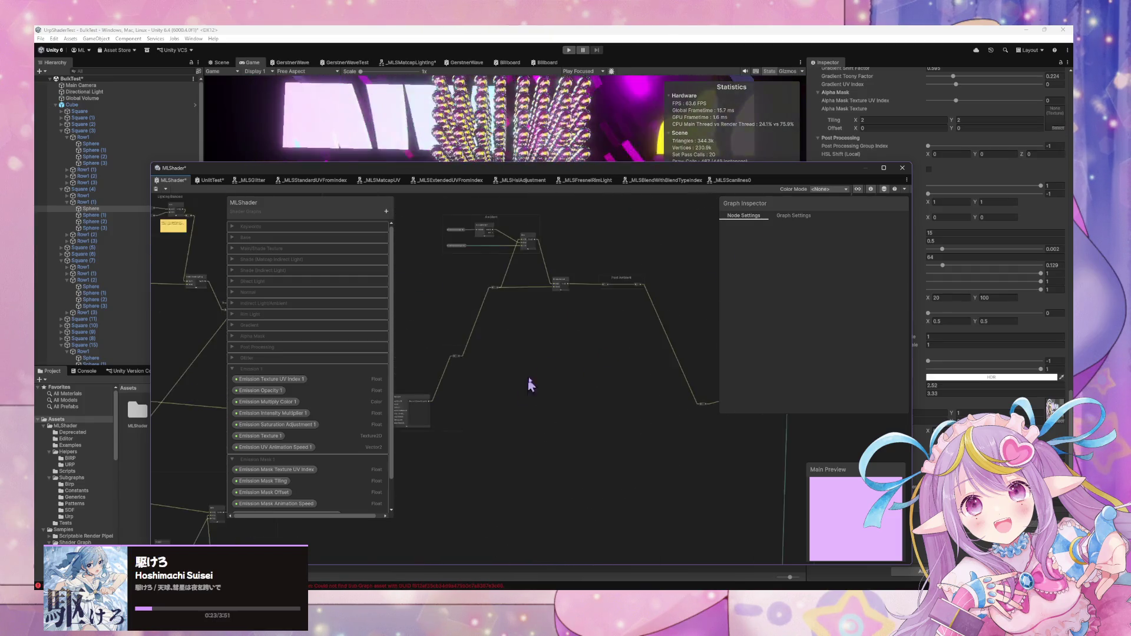
pyautogui.scroll(5, 545, 358)
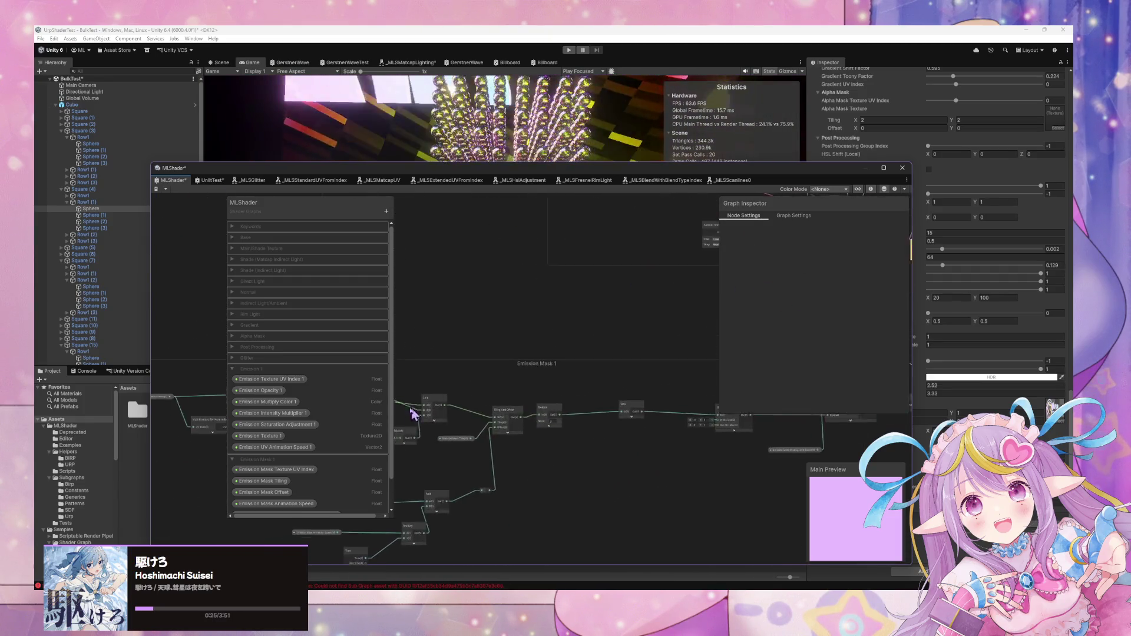
pyautogui.scroll(-5, 410, 356)
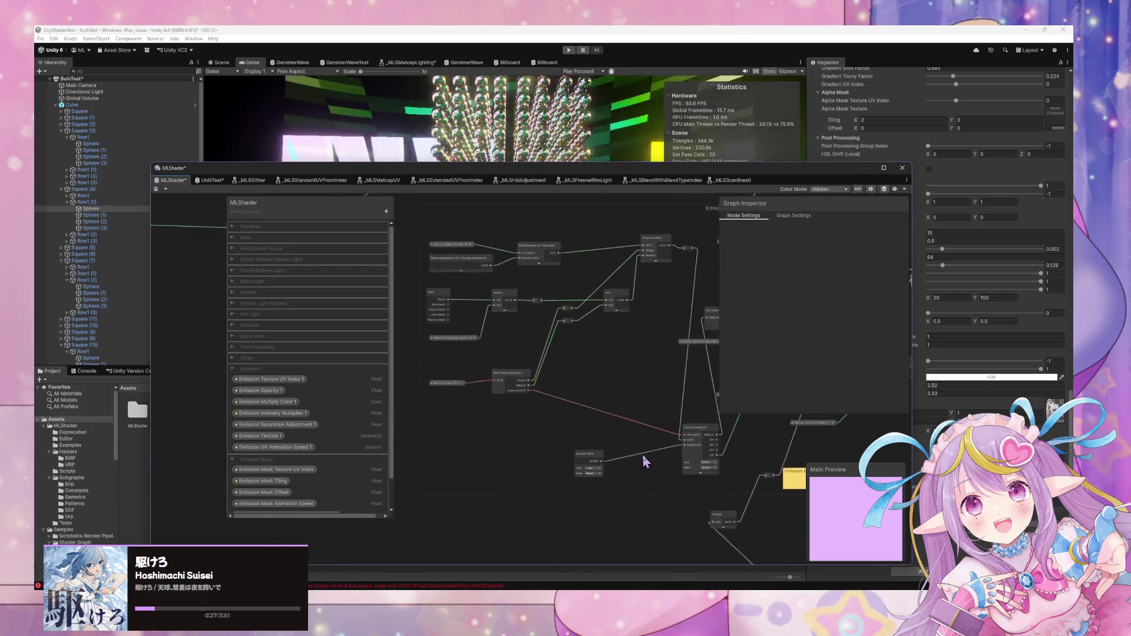
pyautogui.moveTo(511, 356); pyautogui.dragTo(686, 463)
pyautogui.moveTo(700, 413); pyautogui.dragTo(600, 420)
pyautogui.scroll(-1, 602, 420)
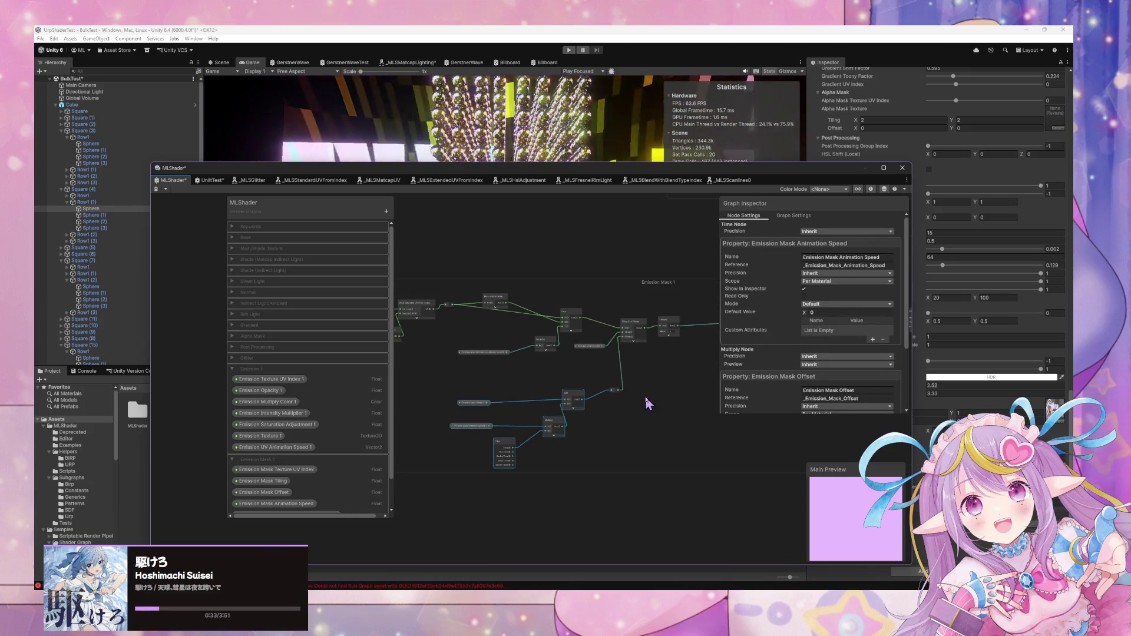
pyautogui.scroll(-3, 623, 386)
pyautogui.scroll(3, 648, 283)
pyautogui.scroll(5, 588, 328)
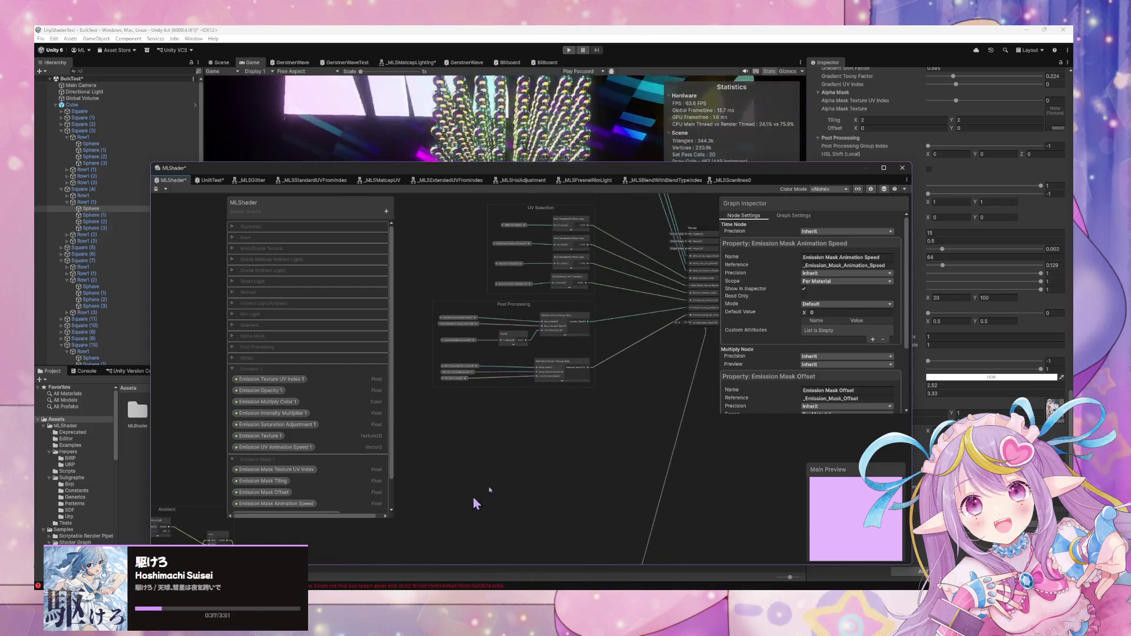
pyautogui.hotkey('ctrl', 'v')
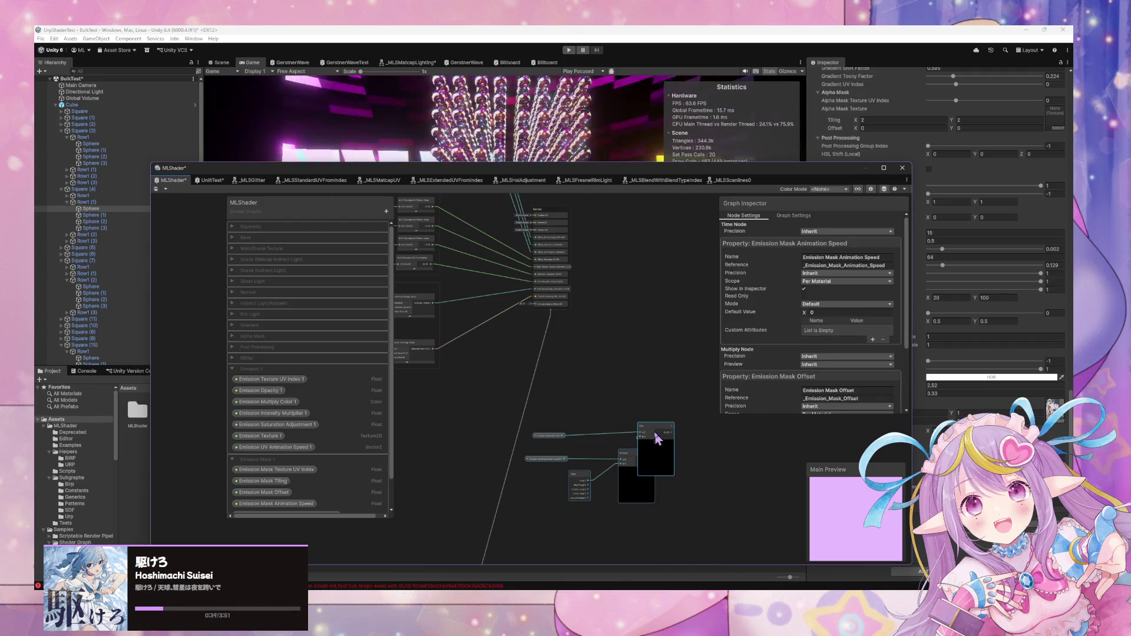
pyautogui.click(637, 485)
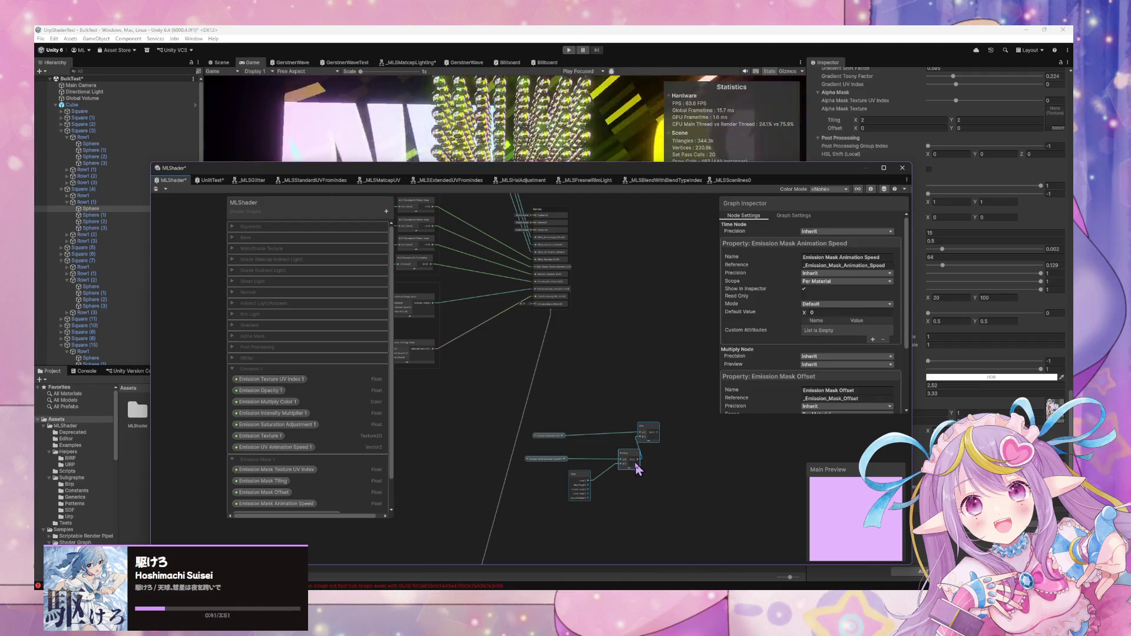
pyautogui.moveTo(557, 437); pyautogui.dragTo(387, 388)
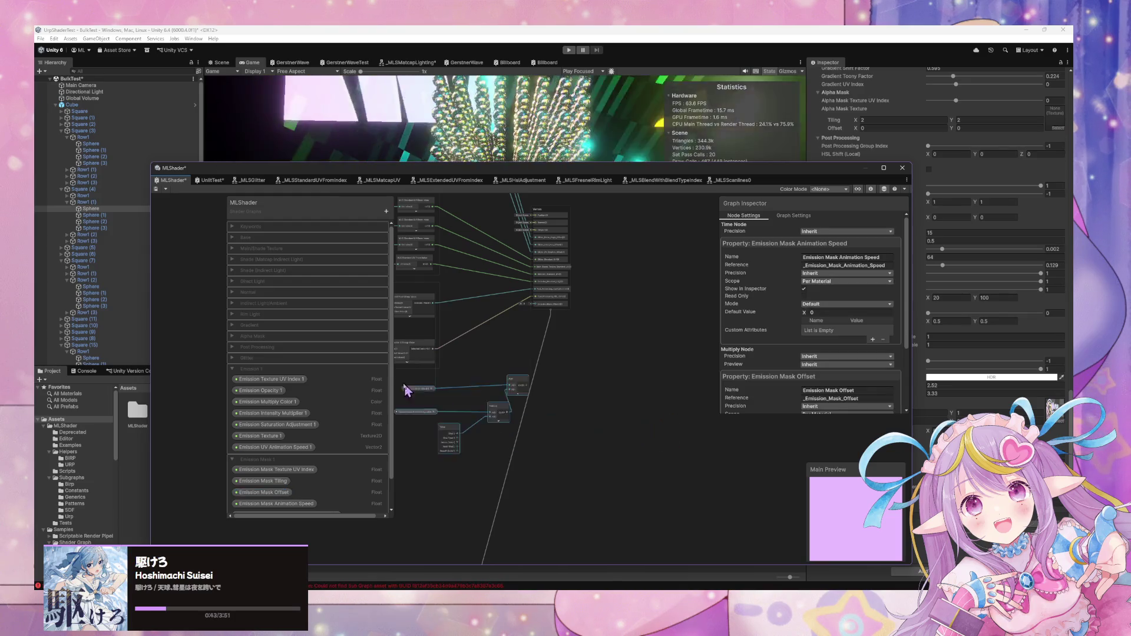
# Move the Post Processing group upward
pyautogui.moveTo(534, 370); pyautogui.dragTo(656, 444)
pyautogui.moveTo(530, 369); pyautogui.dragTo(575, 371)
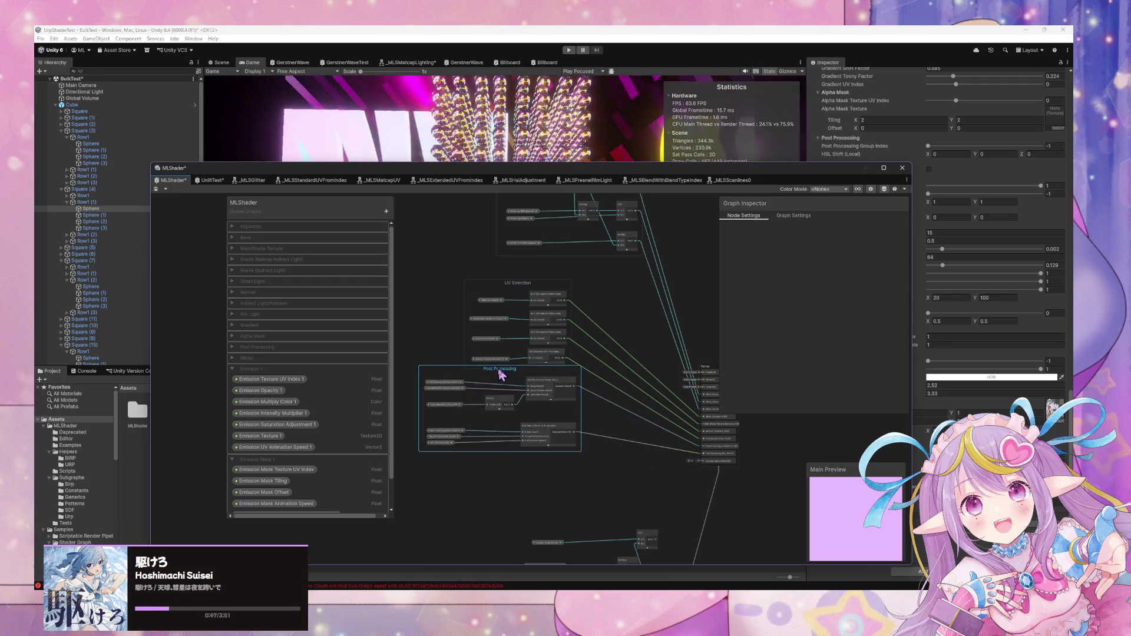
pyautogui.click(566, 378)
pyautogui.moveTo(565, 378)
pyautogui.mouseDown()
pyautogui.moveTo(635, 439)
pyautogui.moveTo(656, 477)
pyautogui.moveTo(518, 412)
pyautogui.mouseUp()
# Group the pasted nodes under the title Emission Animation
pyautogui.hotkey('ctrl', 'g')
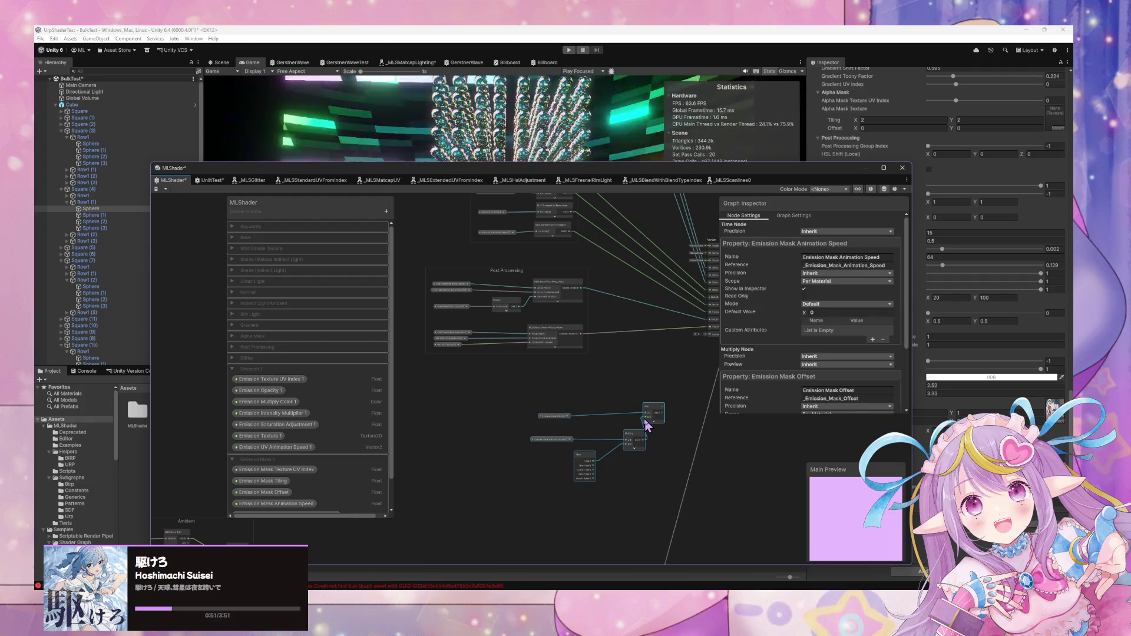
pyautogui.write('Mask')
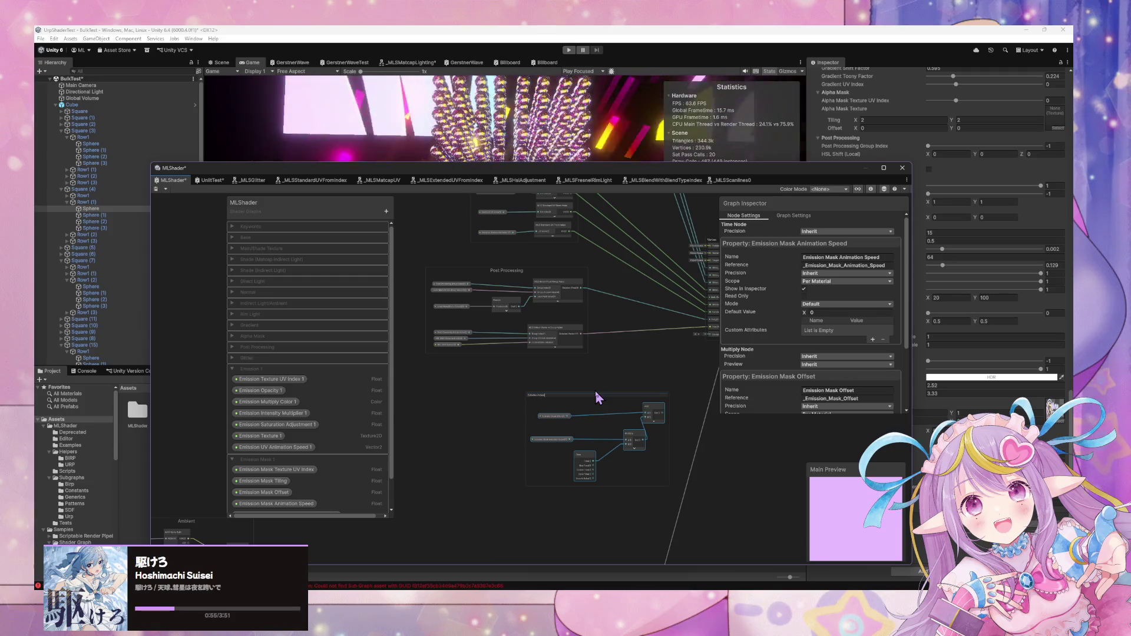
pyautogui.press('Return')
# Rename the Glitter Animation Calculations group to Glitter Animation
pyautogui.moveTo(639, 321)
pyautogui.mouseDown()
pyautogui.moveTo(576, 560)
pyautogui.moveTo(581, 537)
pyautogui.moveTo(601, 543)
pyautogui.mouseUp()
pyautogui.scroll(3, 554, 225)
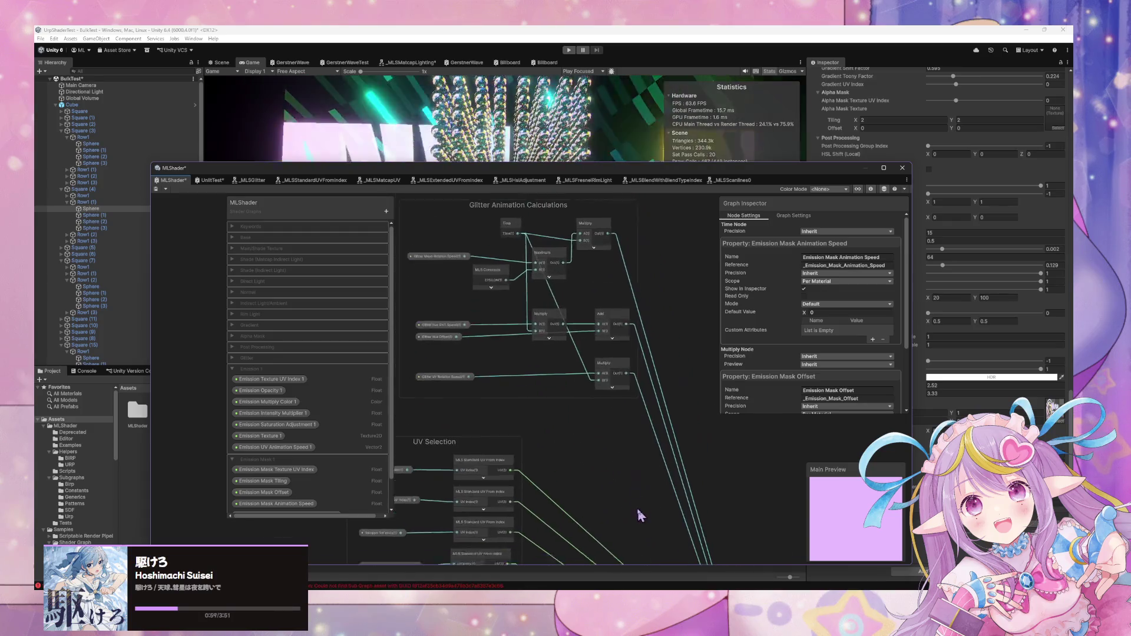
pyautogui.click(567, 222)
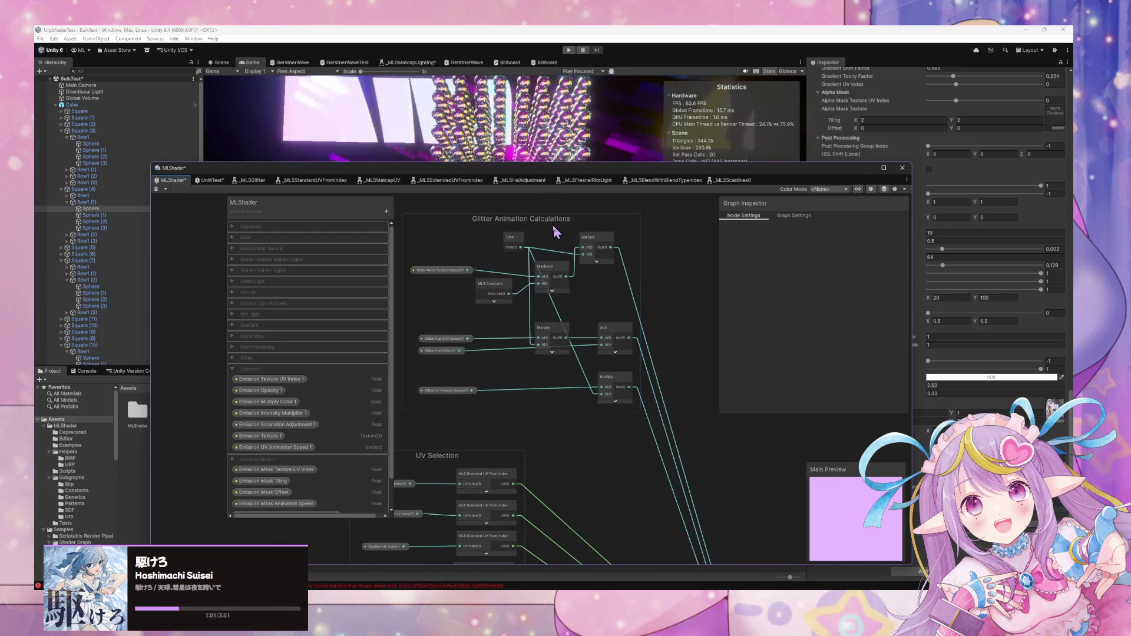
pyautogui.doubleClick(557, 218)
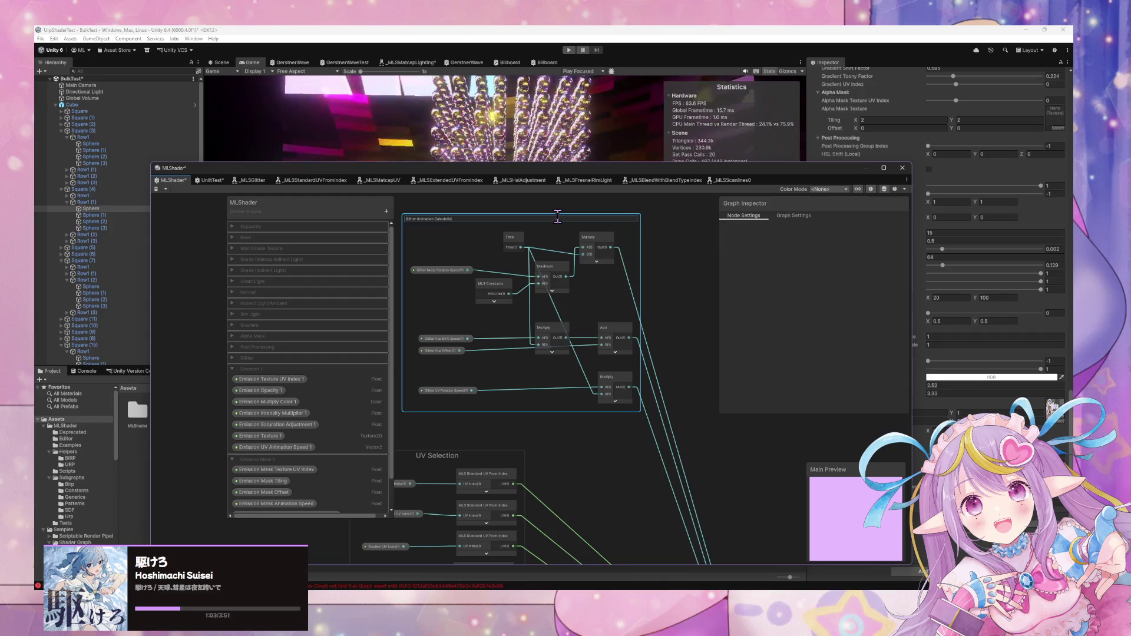
pyautogui.press('Return')
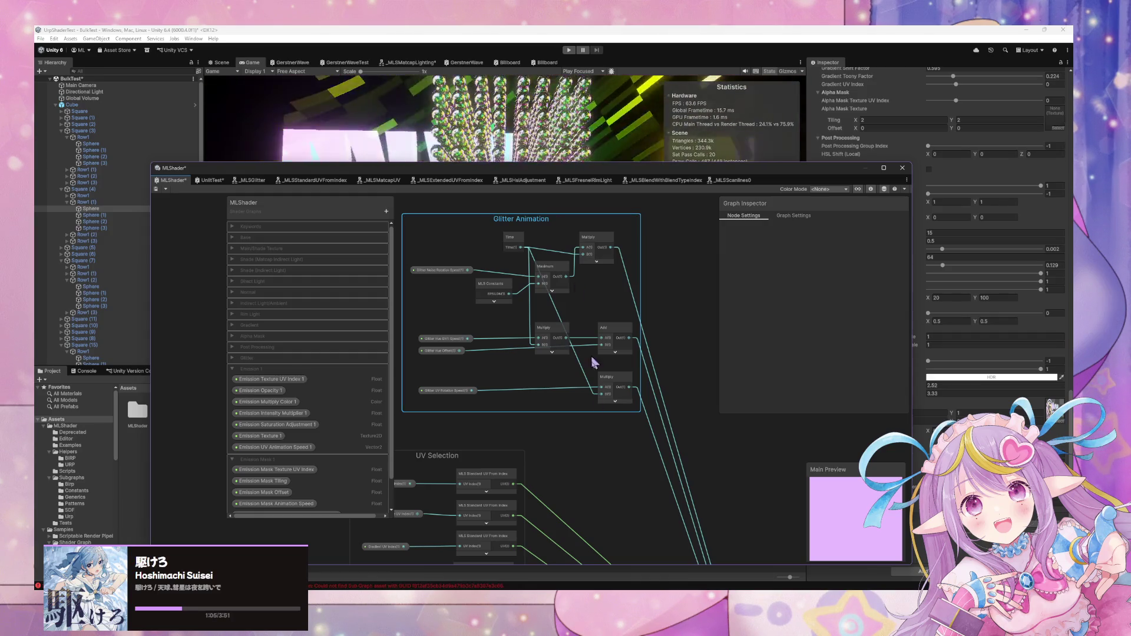
# Connect the Add output to Emission_Mask_Offset and rewire the Add node's B input
pyautogui.scroll(-5, 602, 342)
pyautogui.scroll(-5, 602, 341)
pyautogui.hscroll(3, 602, 342)
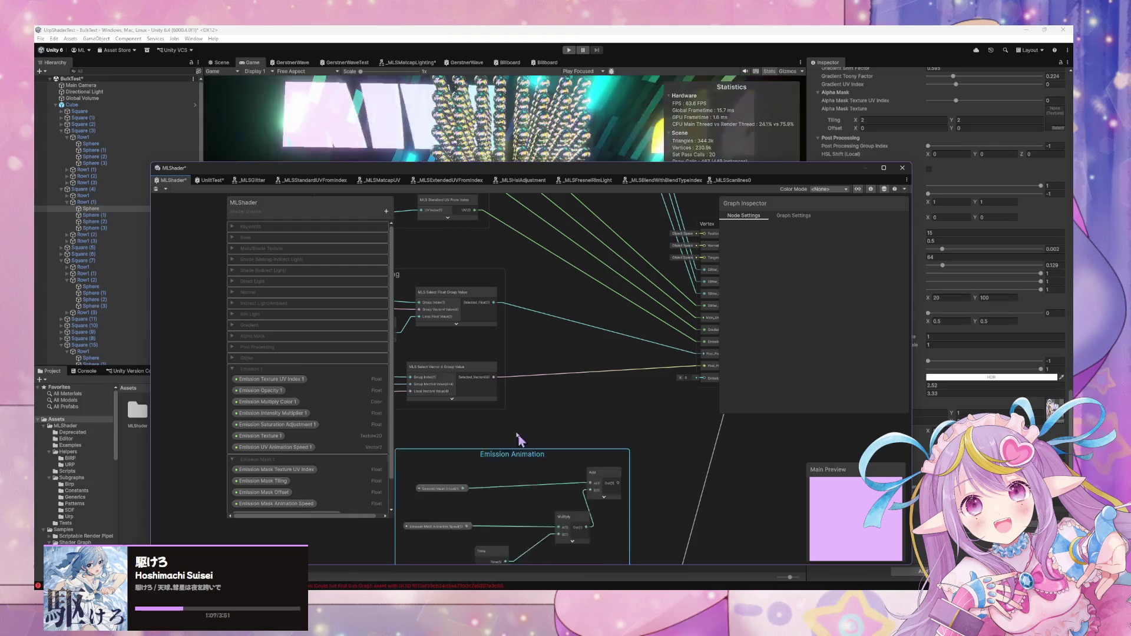
pyautogui.hscroll(-3, 556, 402)
pyautogui.moveTo(520, 428); pyautogui.dragTo(675, 345)
pyautogui.hscroll(-4, 598, 471)
pyautogui.scroll(-2, 598, 471)
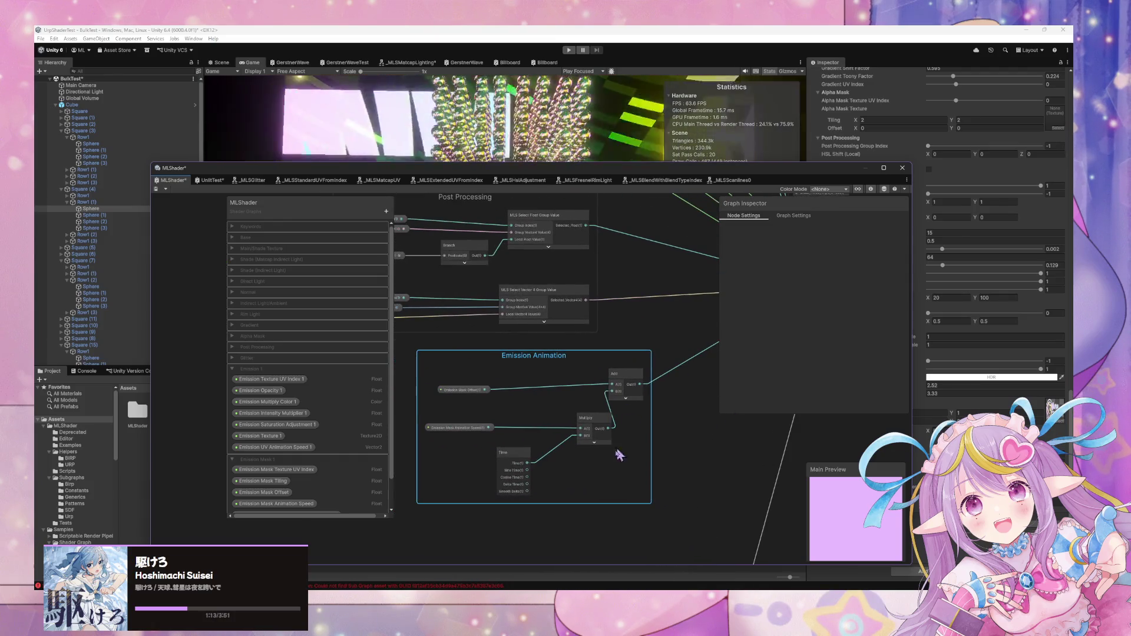
pyautogui.moveTo(609, 428); pyautogui.dragTo(617, 424)
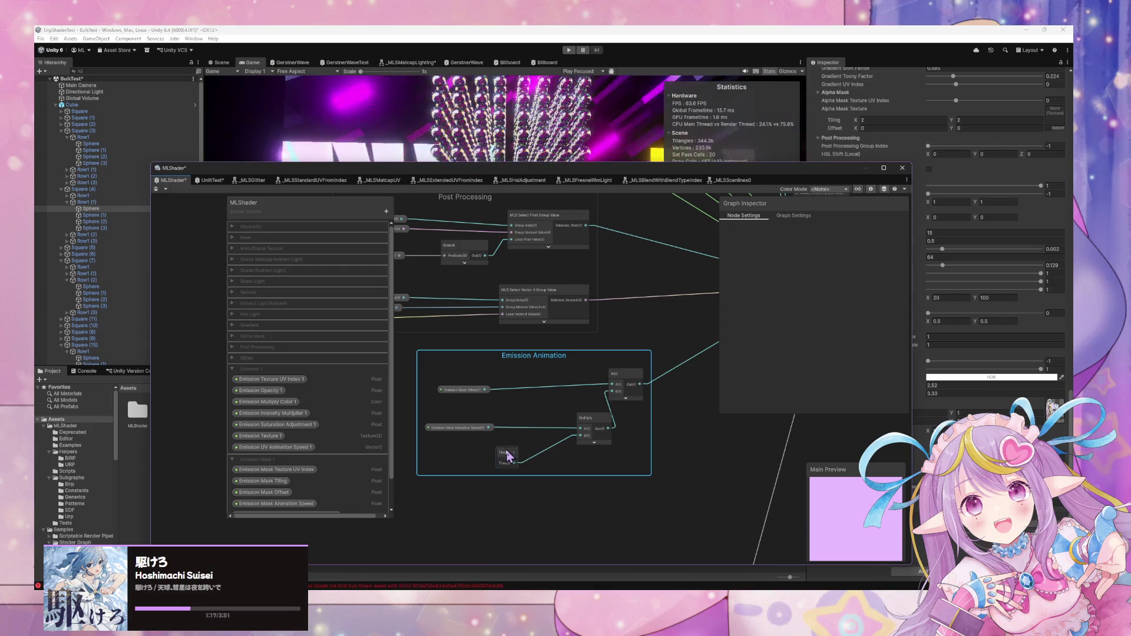
pyautogui.scroll(-3, 528, 464)
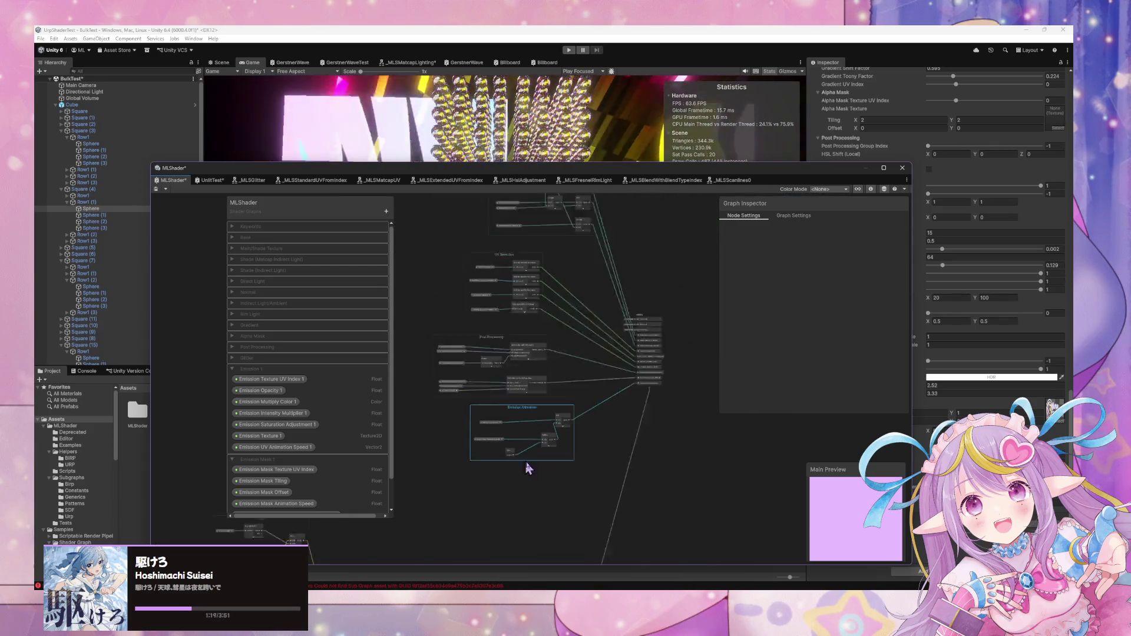
pyautogui.scroll(2, 551, 496)
# Add an Emission_Mask_Offset_1 interpolator node, preview hidden, beside the Emission Mask 1 chain
pyautogui.moveTo(553, 484)
pyautogui.mouseDown()
pyautogui.moveTo(481, 518)
pyautogui.moveTo(718, 337)
pyautogui.moveTo(558, 461)
pyautogui.moveTo(644, 333)
pyautogui.moveTo(719, 366)
pyautogui.moveTo(549, 488)
pyautogui.moveTo(745, 397)
pyautogui.moveTo(662, 429)
pyautogui.moveTo(636, 457)
pyautogui.mouseUp()
pyautogui.press('space')
pyautogui.write('custom ')
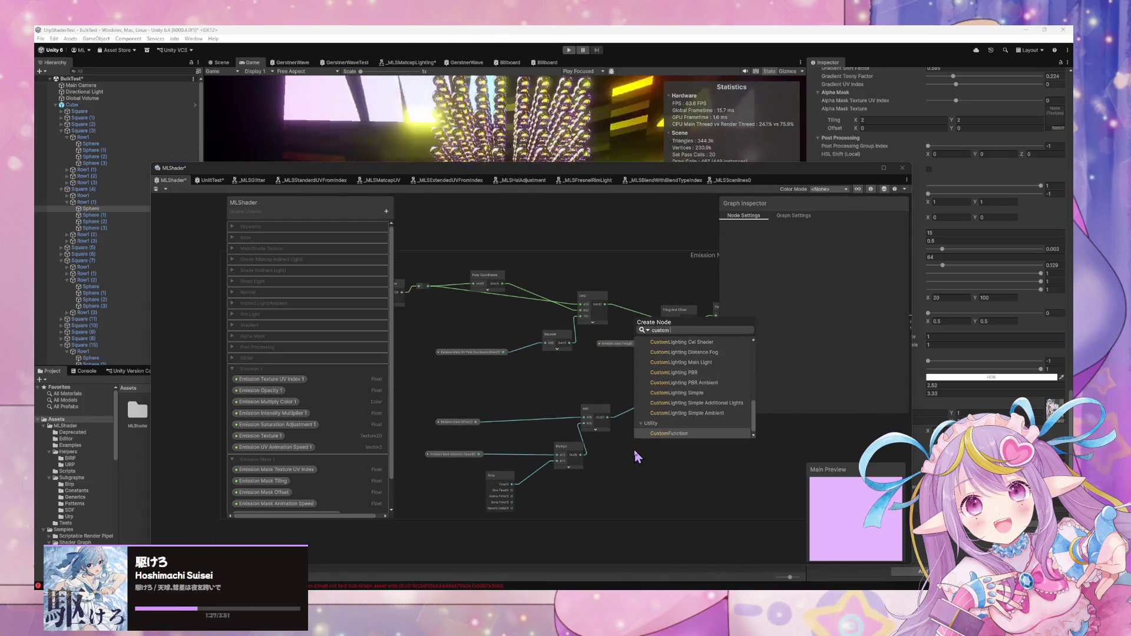
pyautogui.write('interpolat')
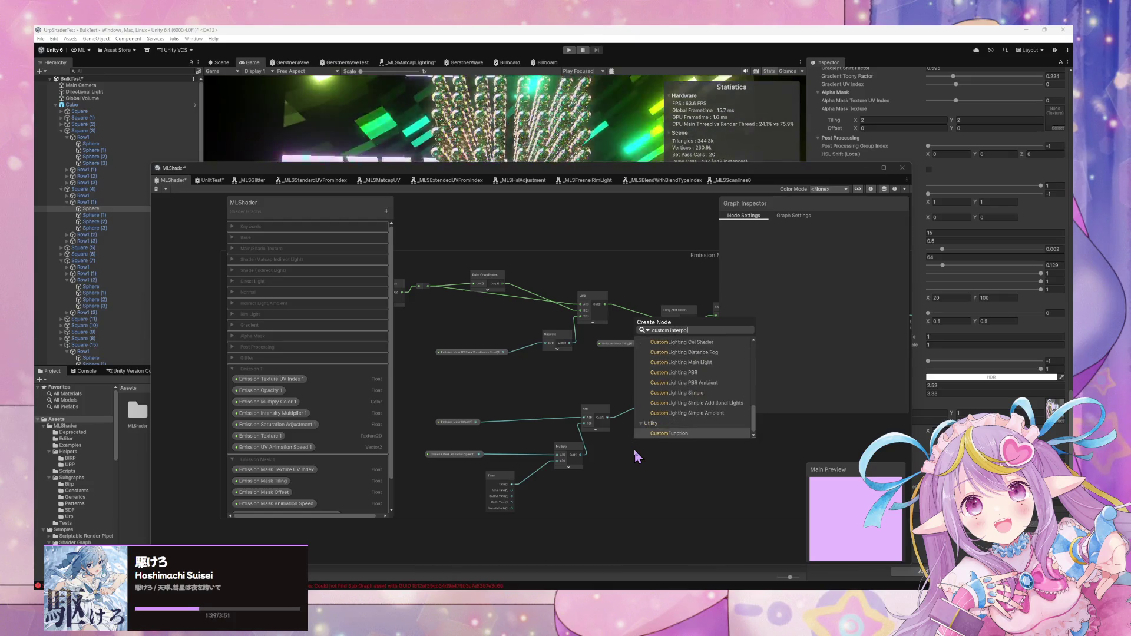
pyautogui.press('Return')
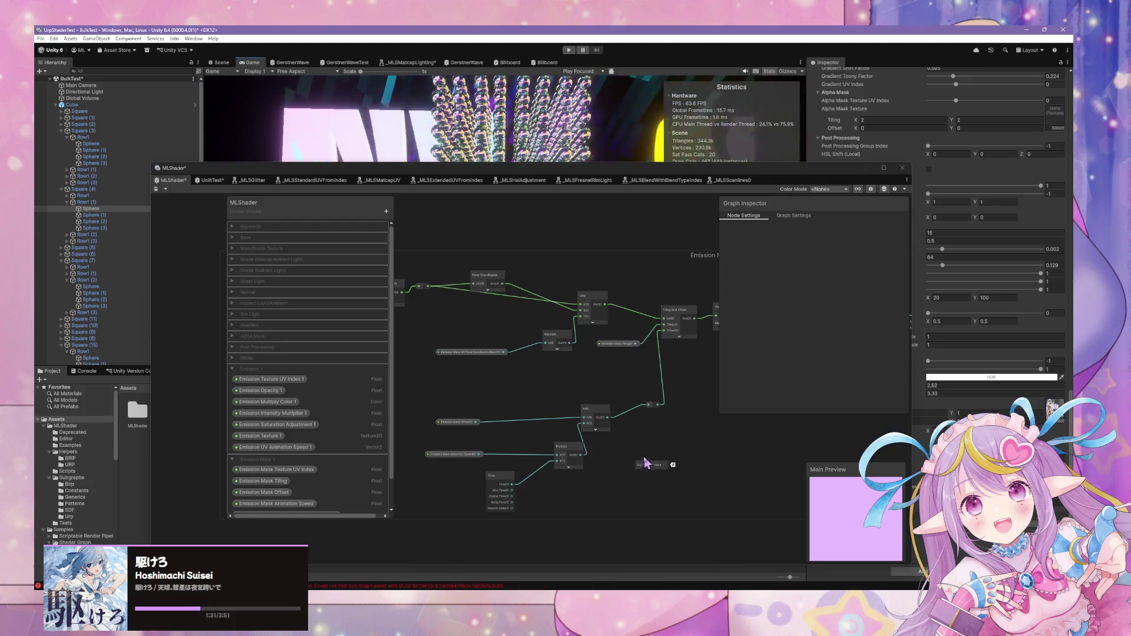
pyautogui.press('Delete')
pyautogui.press('space')
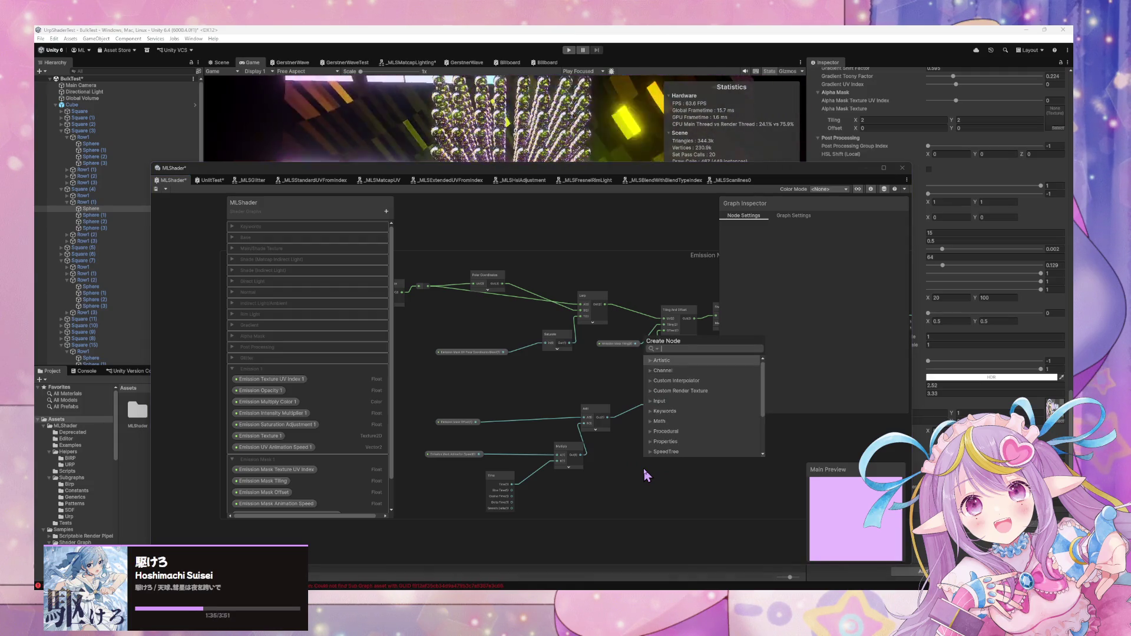
pyautogui.write('emission')
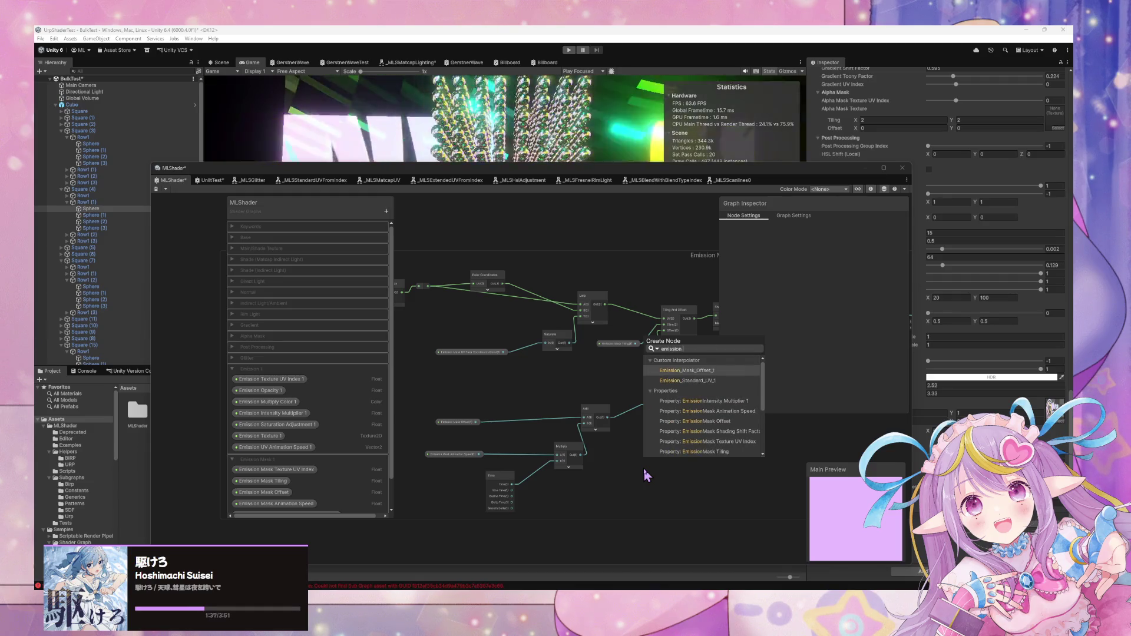
pyautogui.press('Down')
pyautogui.press('Up')
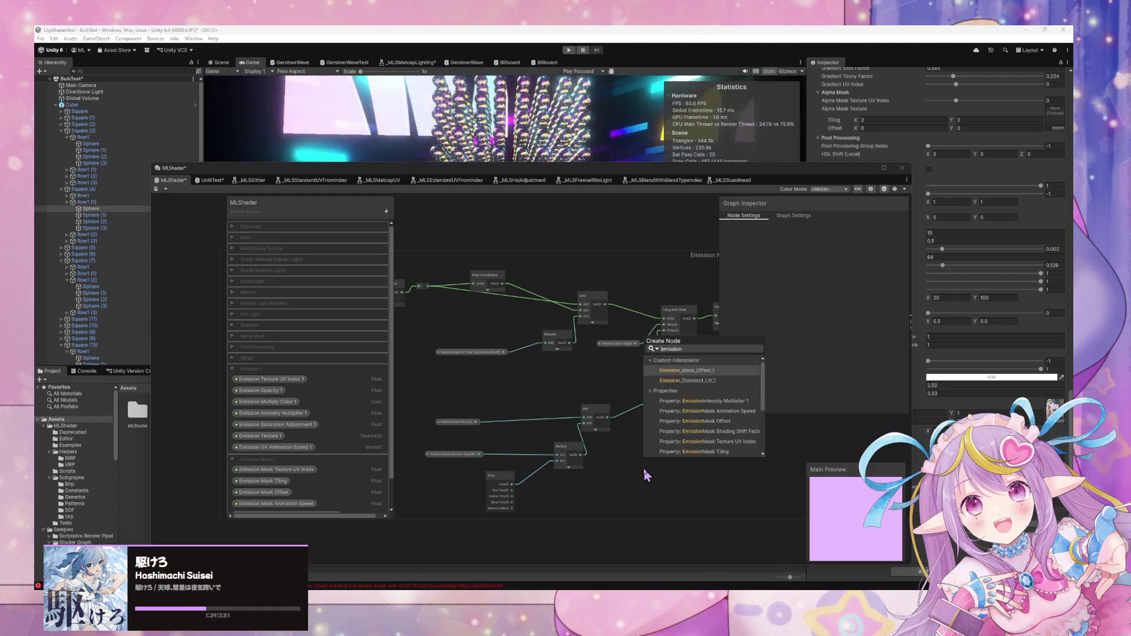
pyautogui.press('Return')
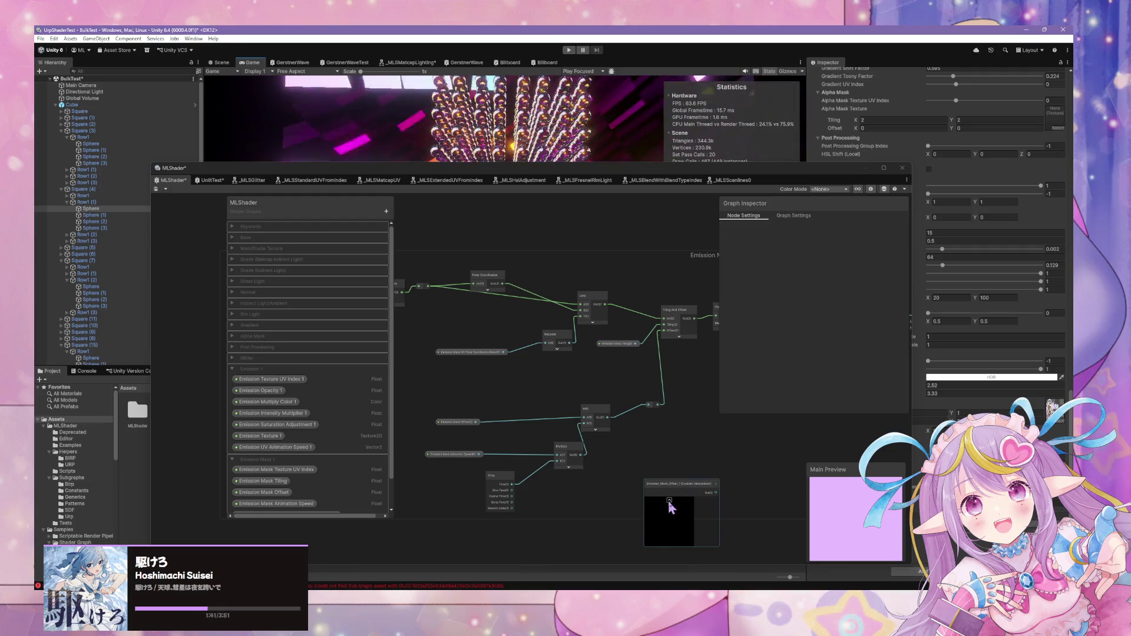
pyautogui.click(669, 500)
pyautogui.moveTo(671, 502)
pyautogui.mouseDown()
pyautogui.moveTo(616, 424)
pyautogui.moveTo(505, 391)
pyautogui.moveTo(593, 411)
pyautogui.moveTo(646, 405)
pyautogui.moveTo(719, 441)
pyautogui.moveTo(648, 404)
pyautogui.moveTo(664, 416)
pyautogui.moveTo(609, 411)
pyautogui.mouseUp()
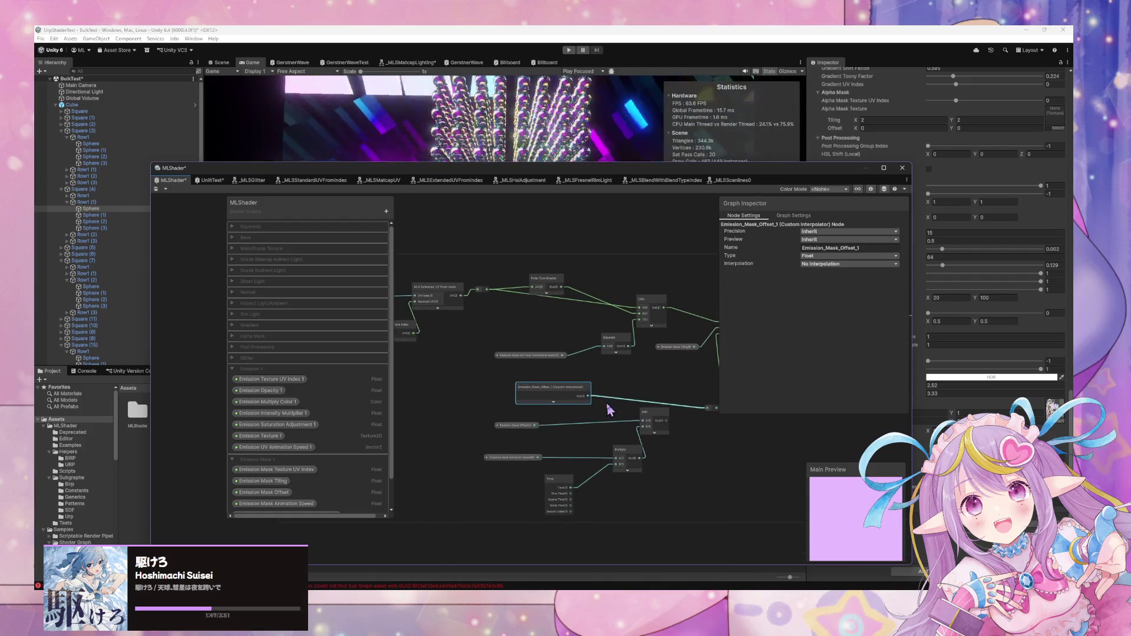
pyautogui.click(653, 498)
# Delete the old offset animation nodes and check the emission mask property nodes
pyautogui.moveTo(505, 424); pyautogui.dragTo(503, 423)
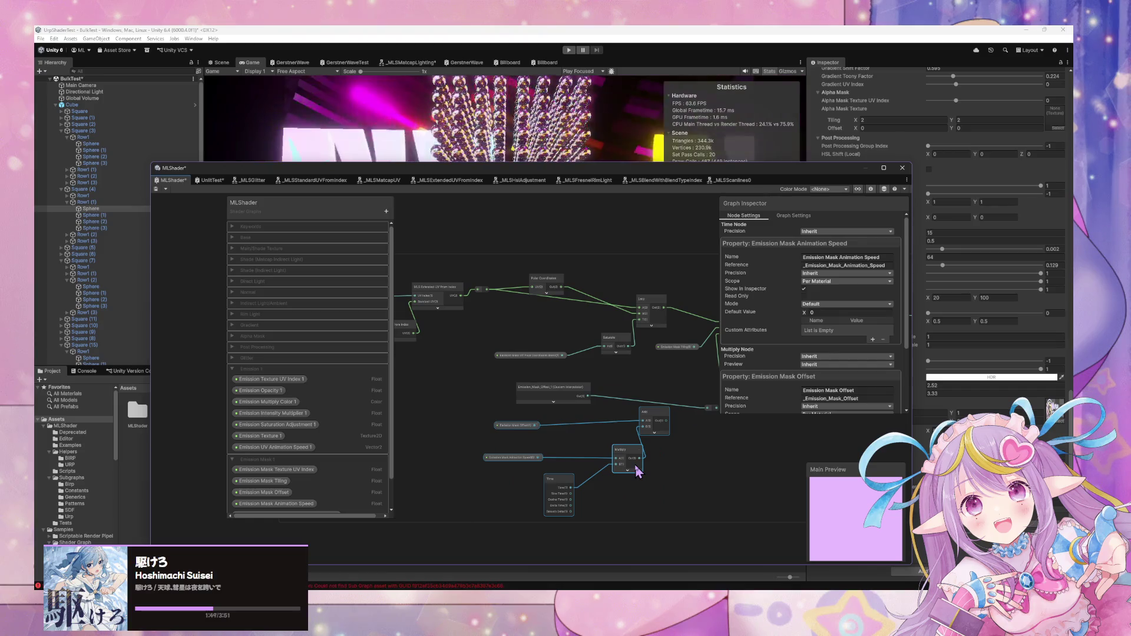
pyautogui.press('Delete')
pyautogui.moveTo(580, 406); pyautogui.dragTo(527, 449)
pyautogui.click(527, 449)
pyautogui.moveTo(641, 424)
pyautogui.mouseDown()
pyautogui.moveTo(380, 435)
pyautogui.moveTo(530, 440)
pyautogui.moveTo(524, 396)
pyautogui.moveTo(550, 424)
pyautogui.moveTo(530, 349)
pyautogui.moveTo(500, 348)
pyautogui.moveTo(505, 417)
pyautogui.moveTo(701, 406)
pyautogui.moveTo(549, 420)
pyautogui.moveTo(796, 422)
pyautogui.moveTo(732, 416)
pyautogui.moveTo(578, 433)
pyautogui.moveTo(607, 420)
pyautogui.mouseUp()
pyautogui.click(525, 437)
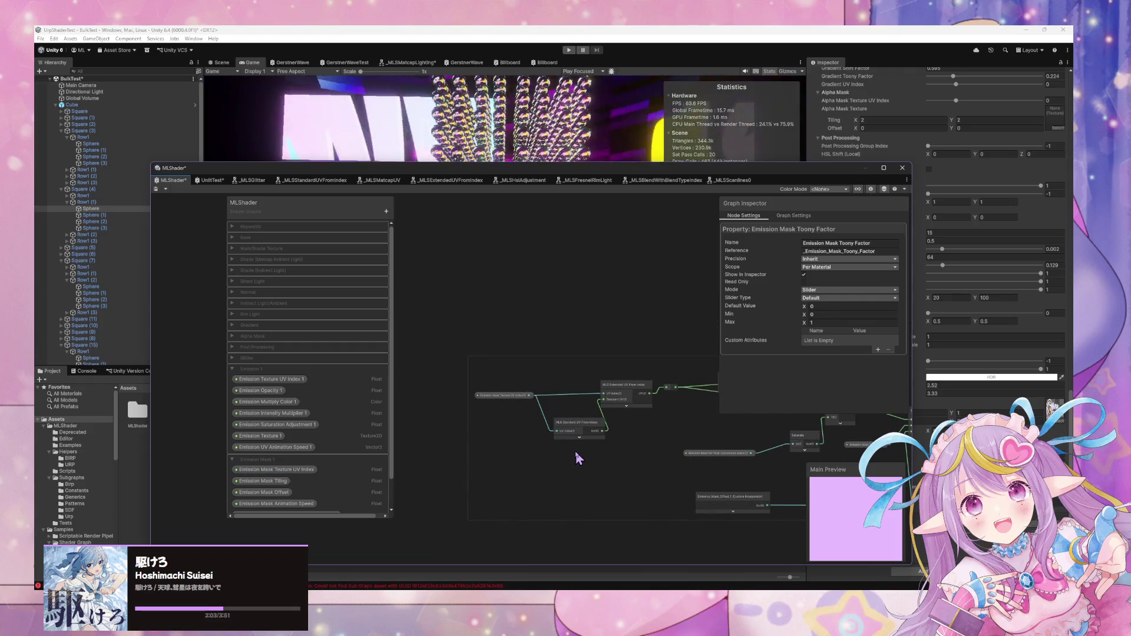
# Survey the graph across the Tiling And Offset, Ambient nodes and master stack
pyautogui.moveTo(695, 396); pyautogui.dragTo(570, 414)
pyautogui.scroll(-2, 616, 417)
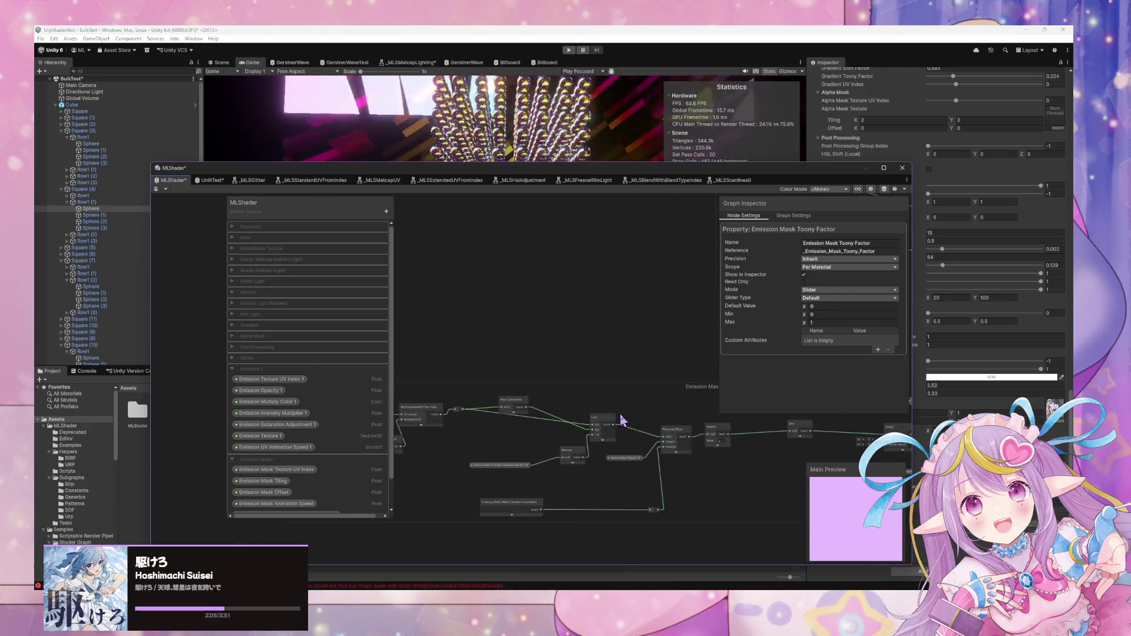
pyautogui.scroll(-2, 620, 415)
pyautogui.moveTo(621, 416)
pyautogui.mouseDown()
pyautogui.moveTo(512, 480)
pyautogui.moveTo(348, 528)
pyautogui.mouseUp()
pyautogui.scroll(-2, 648, 411)
pyautogui.moveTo(649, 412); pyautogui.dragTo(680, 431)
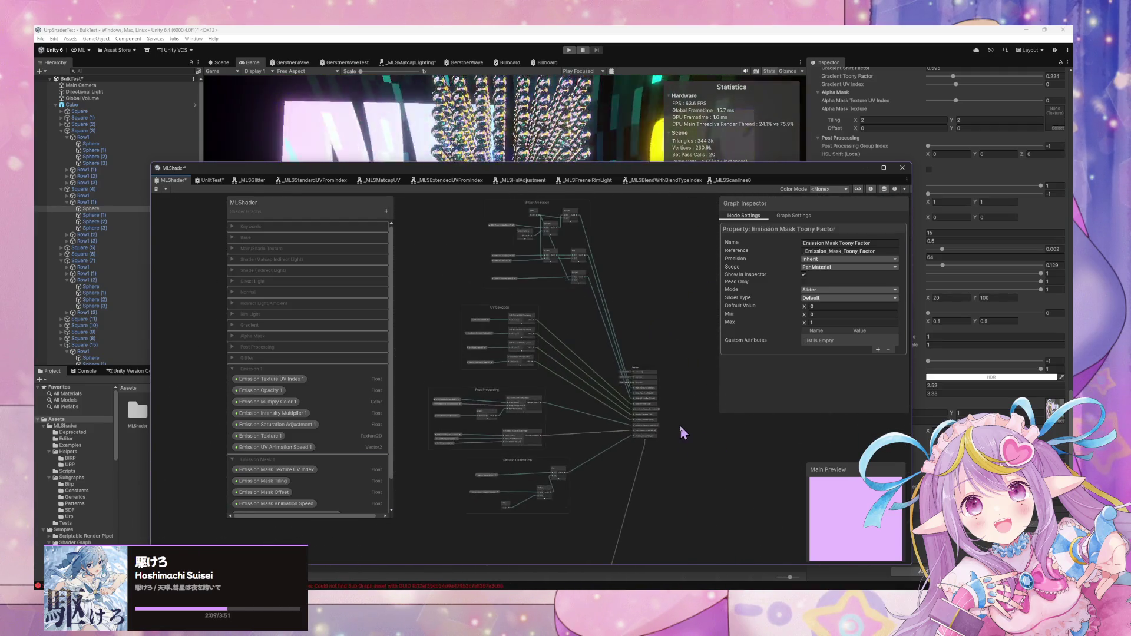
pyautogui.scroll(2, 648, 417)
pyautogui.moveTo(568, 387); pyautogui.dragTo(589, 377)
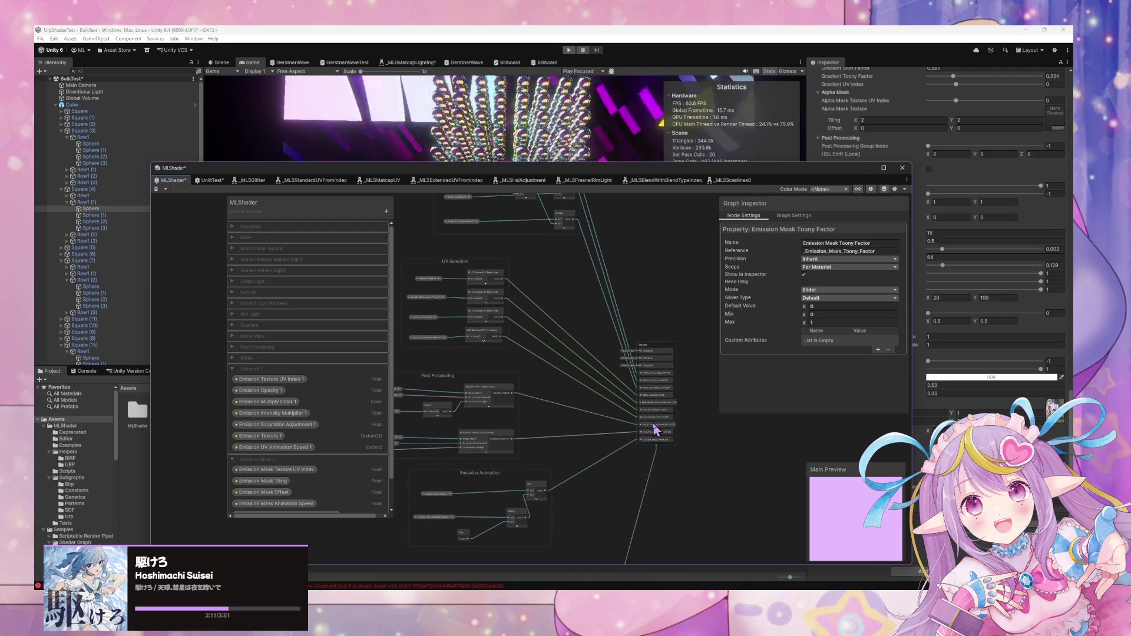
pyautogui.scroll(3, 654, 424)
# Add a Custom Interpolator to the Vertex stage and make it a Vector 2
pyautogui.press('space')
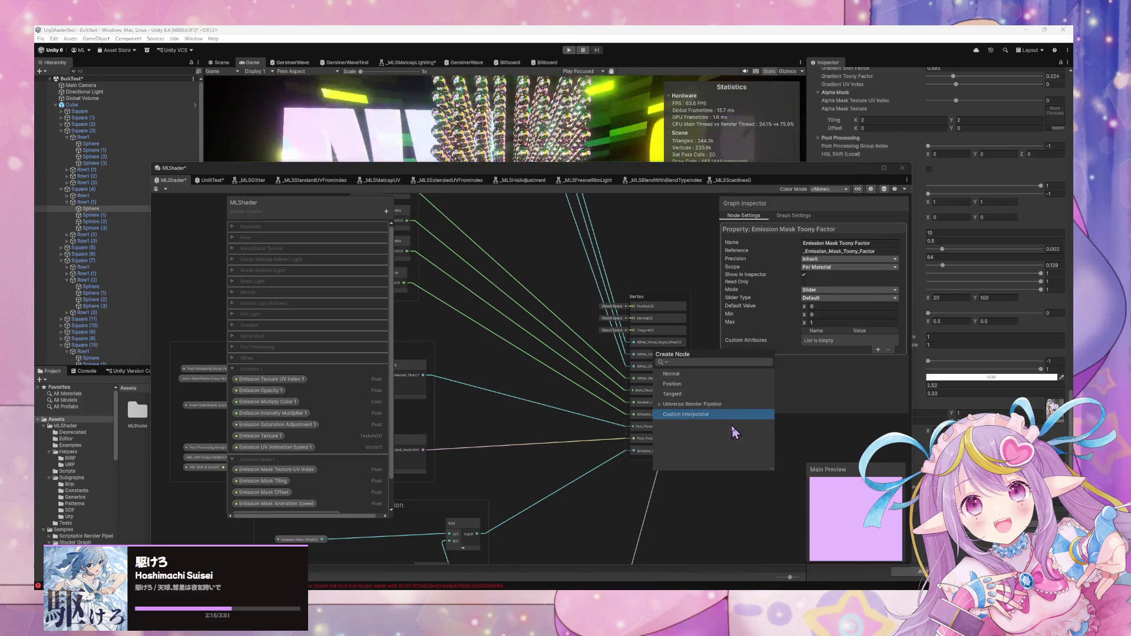
pyautogui.click(679, 416)
pyautogui.click(658, 462)
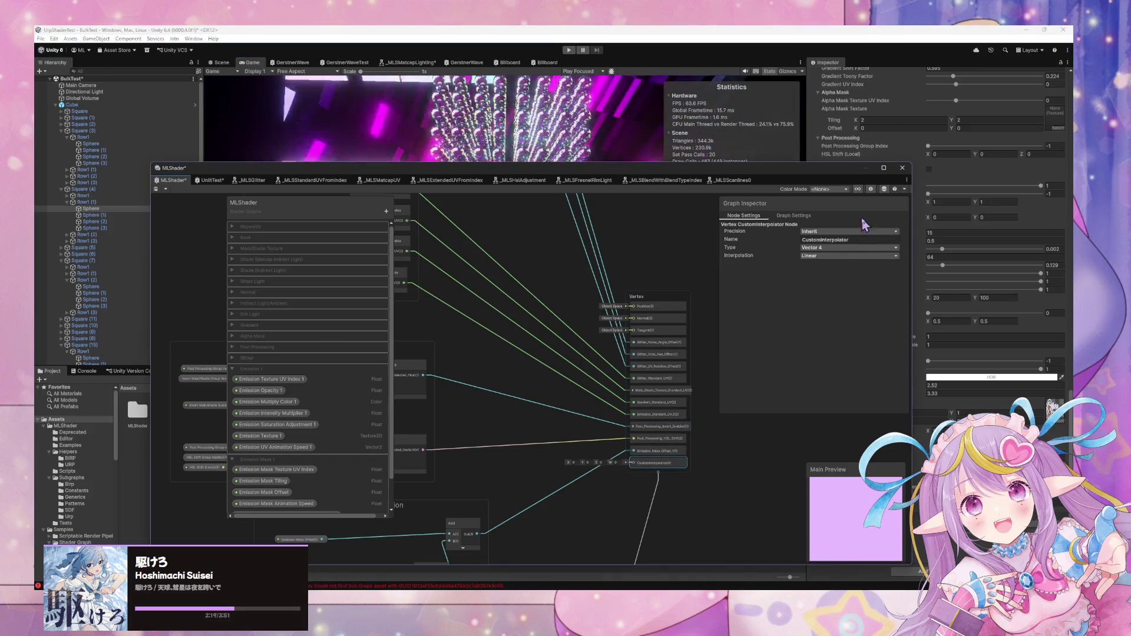
pyautogui.click(832, 249)
pyautogui.click(823, 265)
# Name the interpolator Emission_Mask_UV_1 and move it after Emission_Standard_UV
pyautogui.moveTo(593, 320)
pyautogui.mouseDown()
pyautogui.moveTo(677, 374)
pyautogui.moveTo(699, 372)
pyautogui.mouseUp()
pyautogui.moveTo(554, 352); pyautogui.dragTo(470, 313)
pyautogui.click(683, 392)
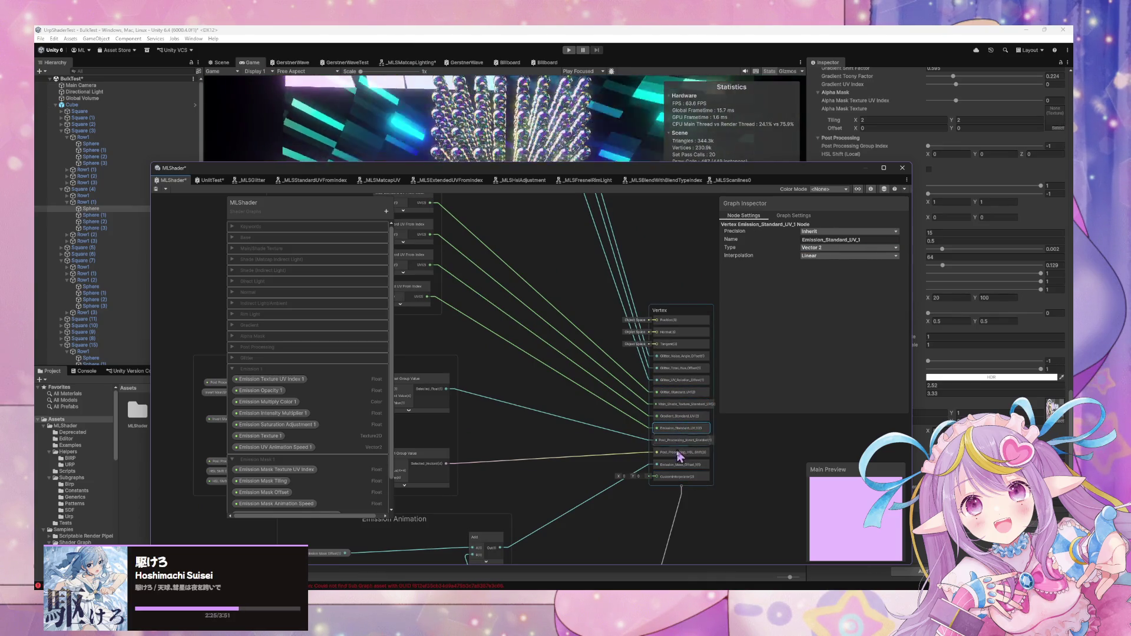
pyautogui.click(673, 477)
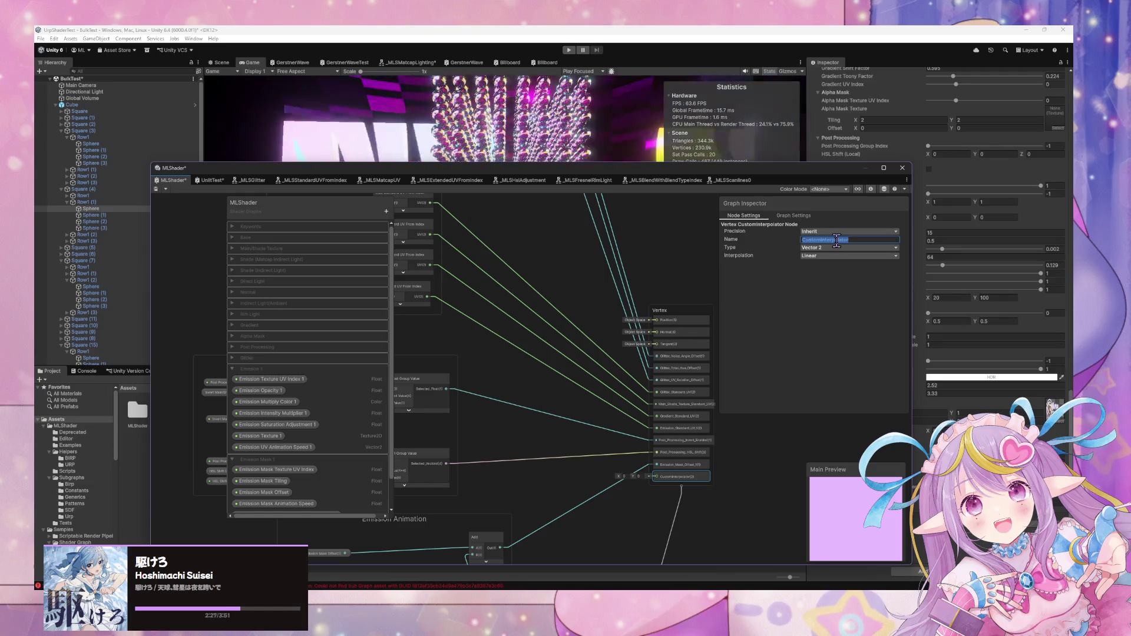
pyautogui.write('ask')
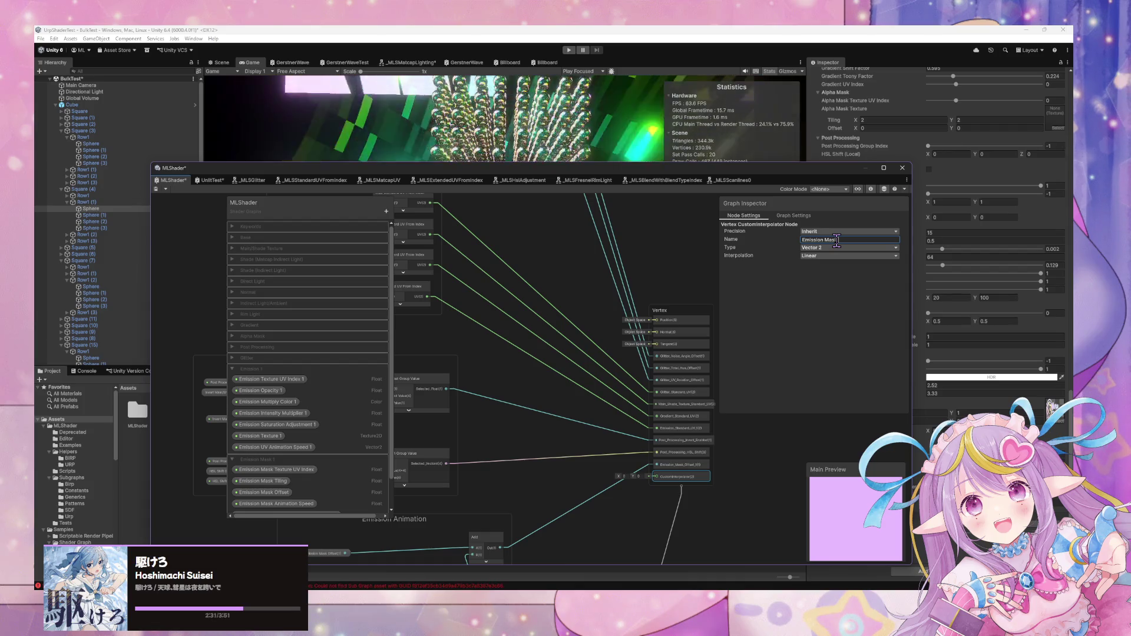
pyautogui.write(' UV 1')
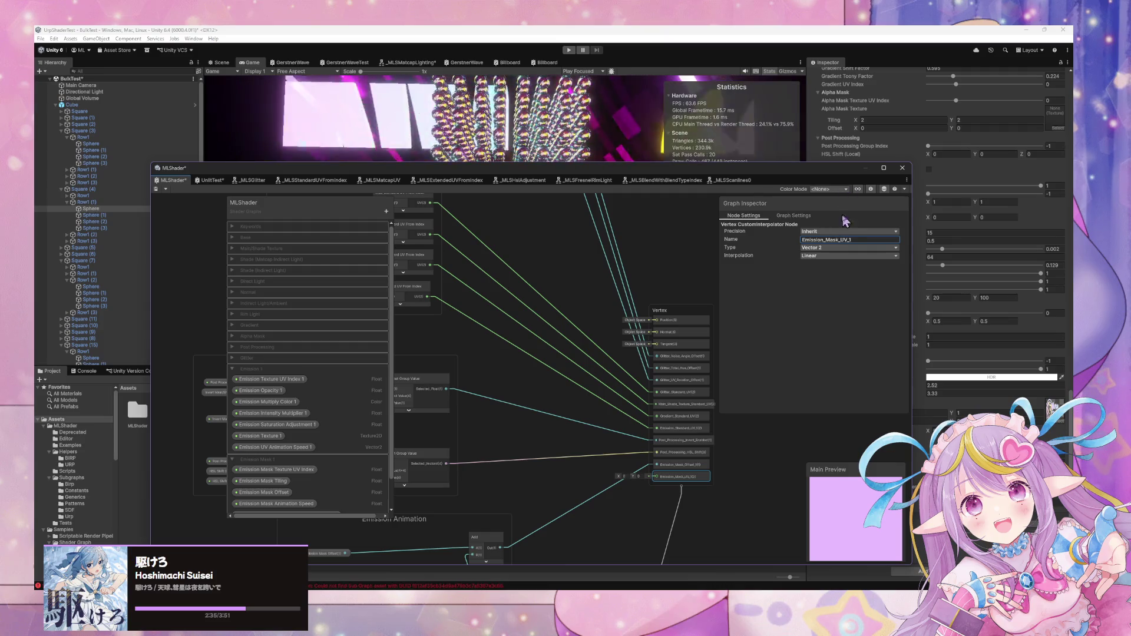
pyautogui.moveTo(681, 476); pyautogui.dragTo(682, 442)
pyautogui.moveTo(522, 396); pyautogui.dragTo(642, 424)
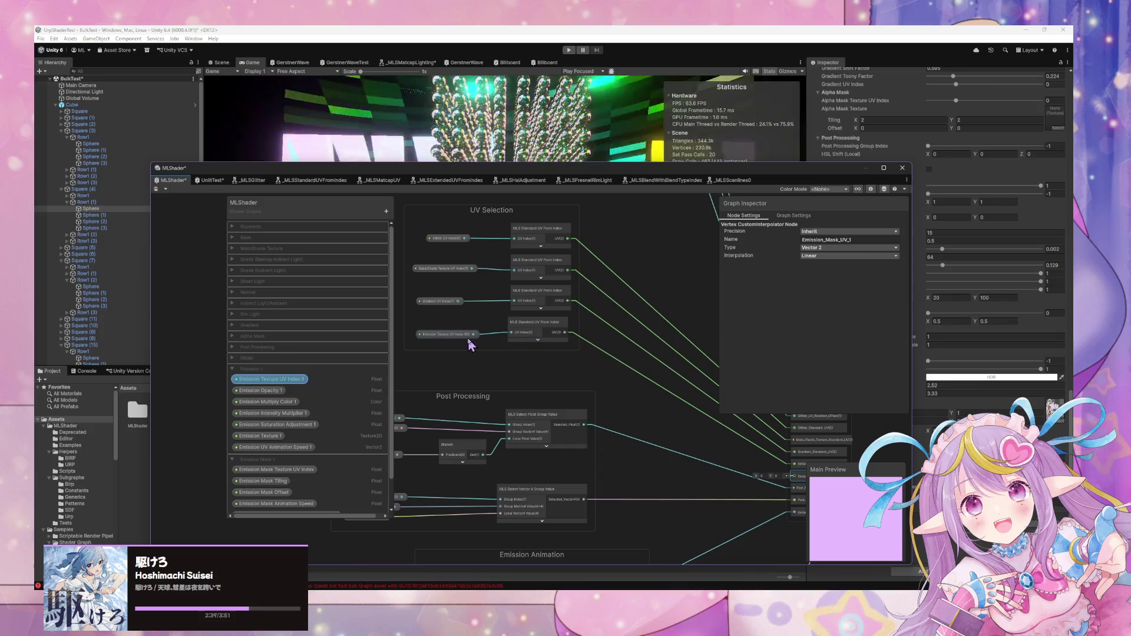
# Duplicate the last UV From Index node into UV Selection, wiring its UV to Emission_Mask_UV_1
pyautogui.click(540, 326)
pyautogui.hotkey('ctrl', 'd')
pyautogui.moveTo(575, 357)
pyautogui.mouseDown()
pyautogui.moveTo(538, 341)
pyautogui.moveTo(725, 437)
pyautogui.mouseUp()
pyautogui.moveTo(394, 314); pyautogui.dragTo(542, 354)
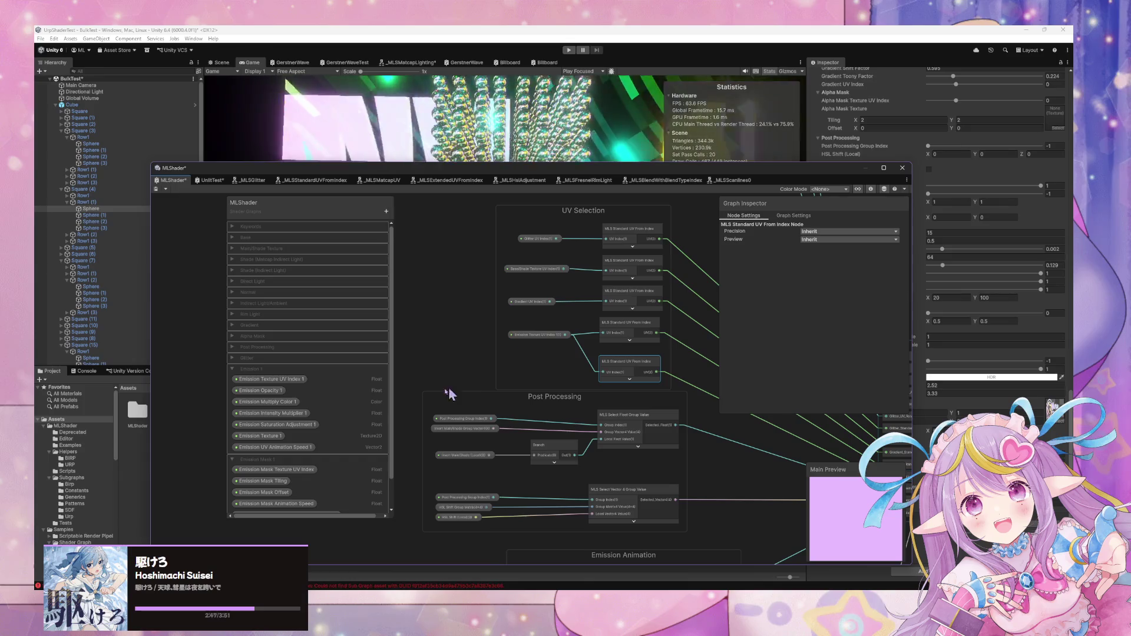
pyautogui.scroll(-3, 348, 406)
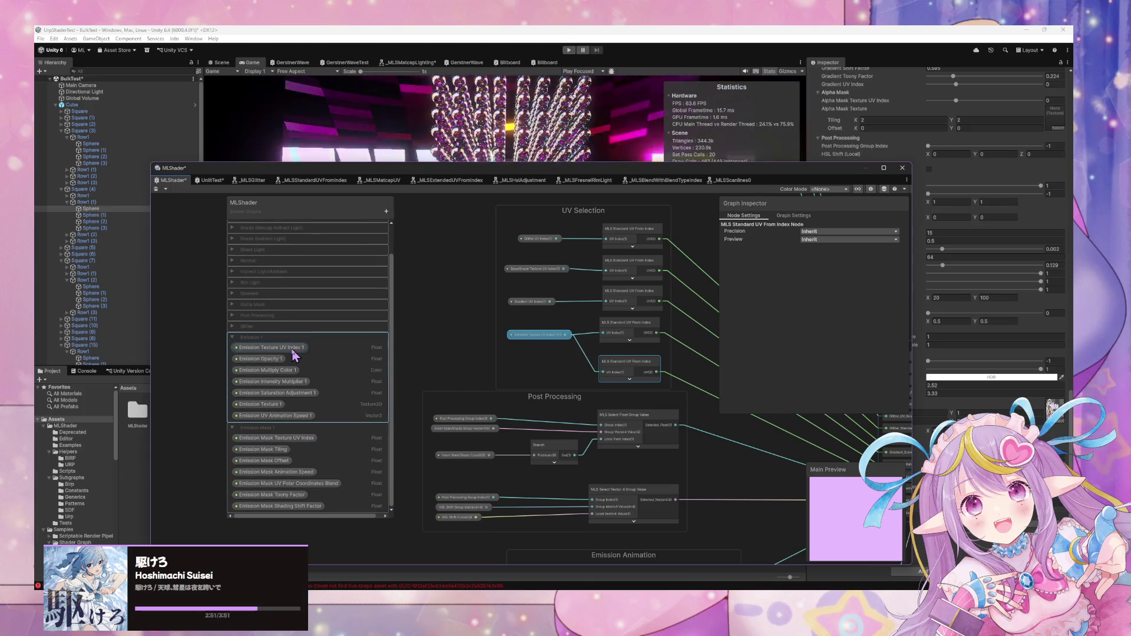
# Rename the property to Emission Mask Texture UV Index 1 and feed it into the copy
pyautogui.doubleClick(304, 440)
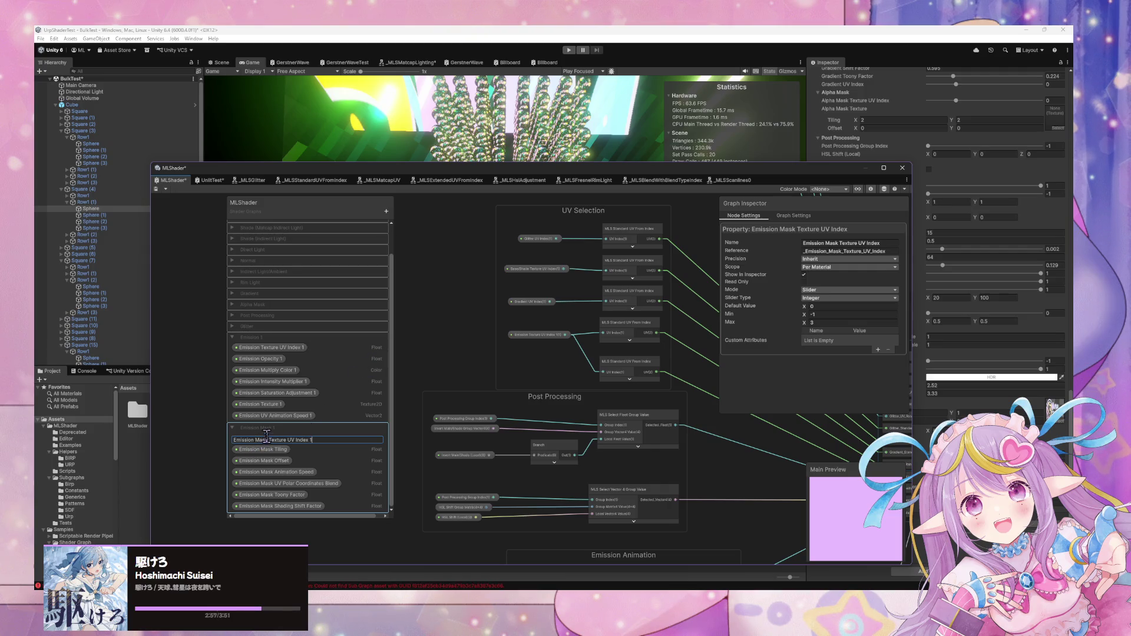
pyautogui.press('Return')
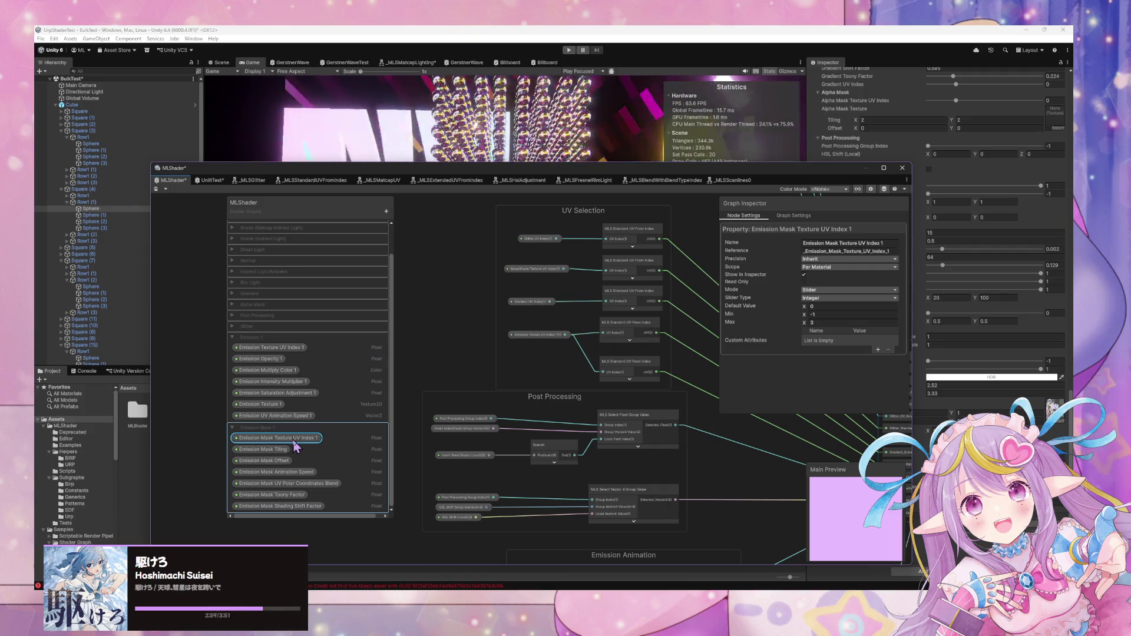
pyautogui.moveTo(524, 350); pyautogui.dragTo(586, 381)
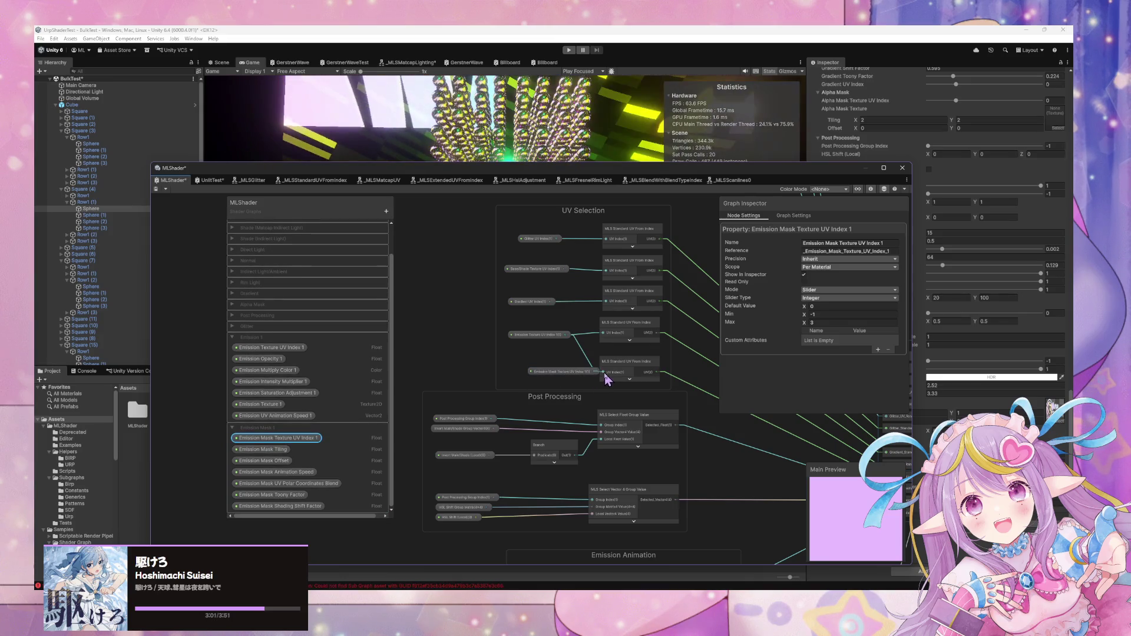
# Move the Emission Animation and Post Processing groups further down
pyautogui.click(610, 384)
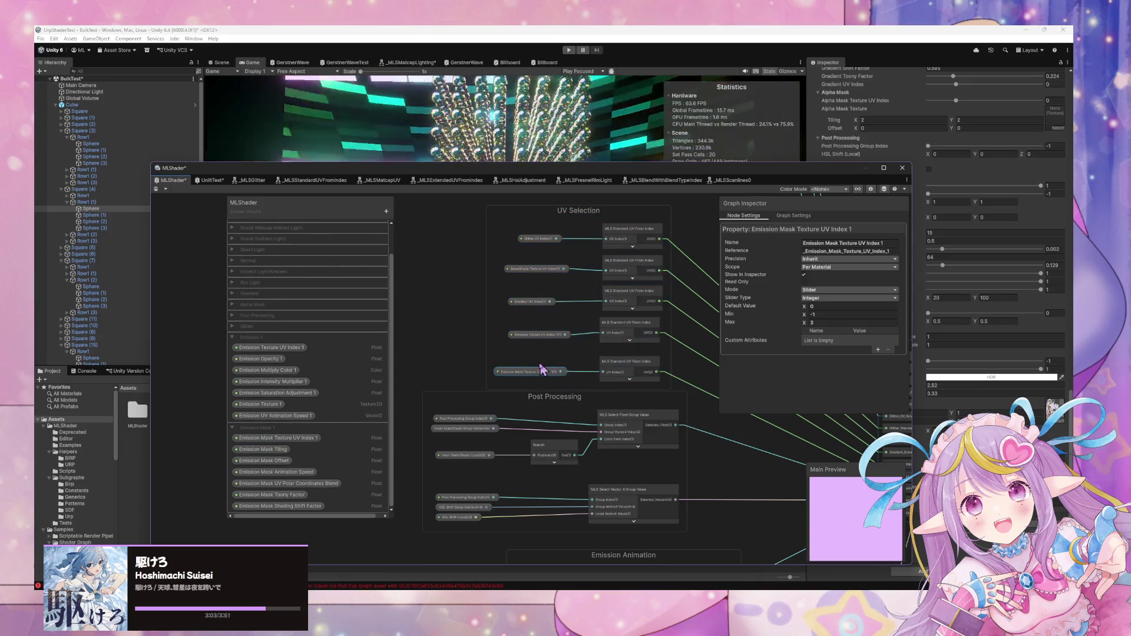
pyautogui.moveTo(683, 383); pyautogui.dragTo(564, 331)
pyautogui.click(462, 351)
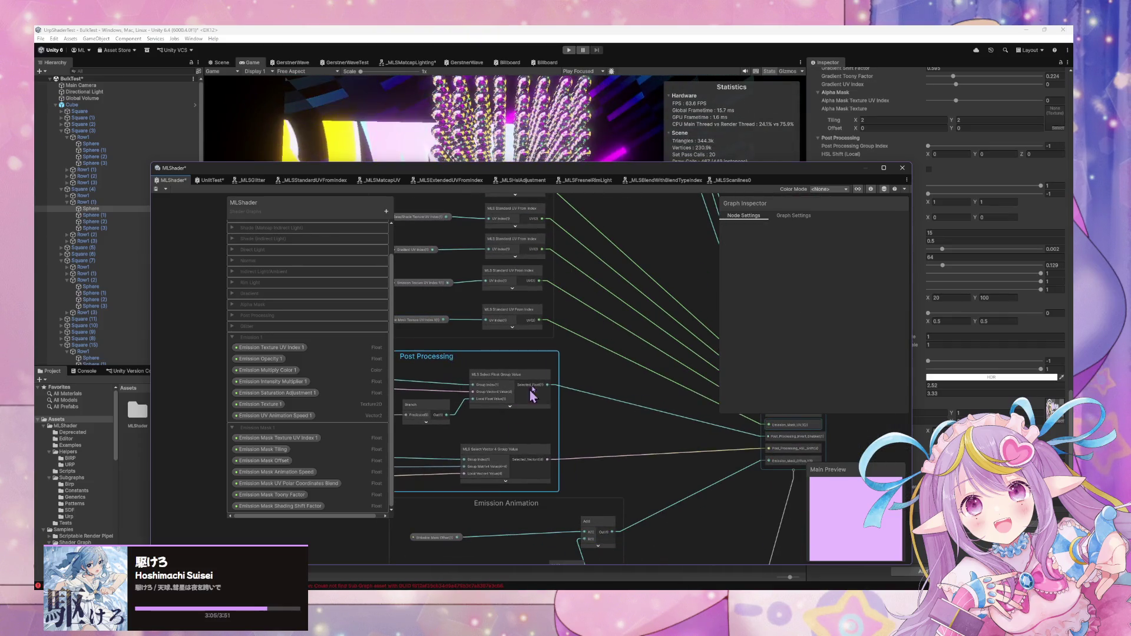
pyautogui.press('f')
pyautogui.moveTo(638, 402); pyautogui.dragTo(652, 483)
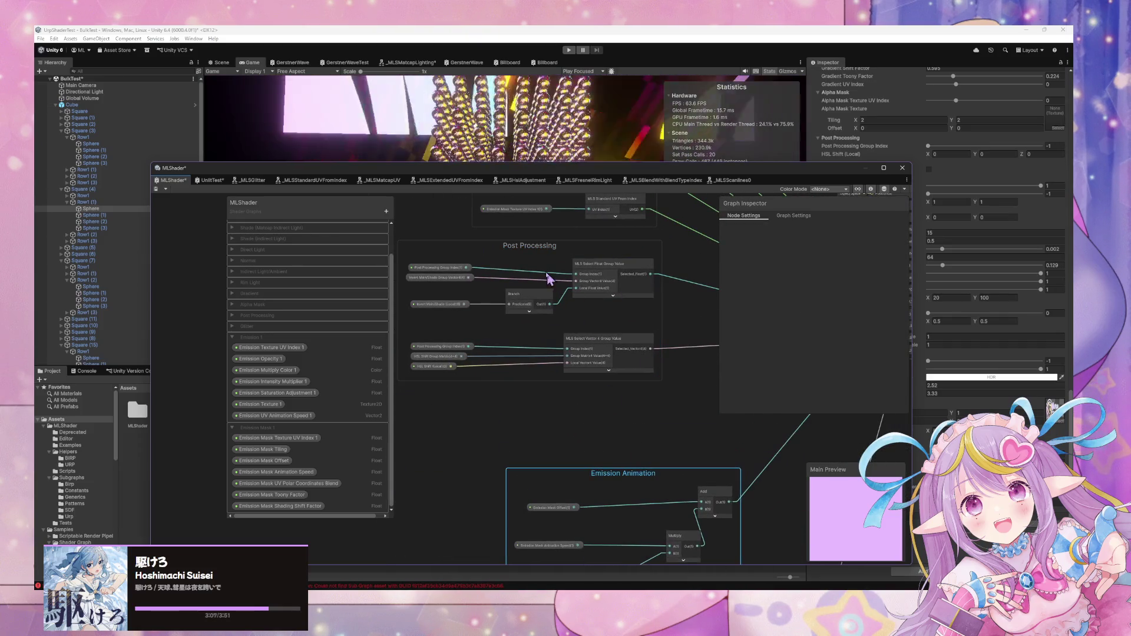
pyautogui.moveTo(546, 251)
pyautogui.mouseDown()
pyautogui.moveTo(533, 305)
pyautogui.moveTo(593, 298)
pyautogui.moveTo(619, 392)
pyautogui.mouseUp()
# Move the Time node further left inside the Emission Animation group
pyautogui.scroll(-3, 645, 380)
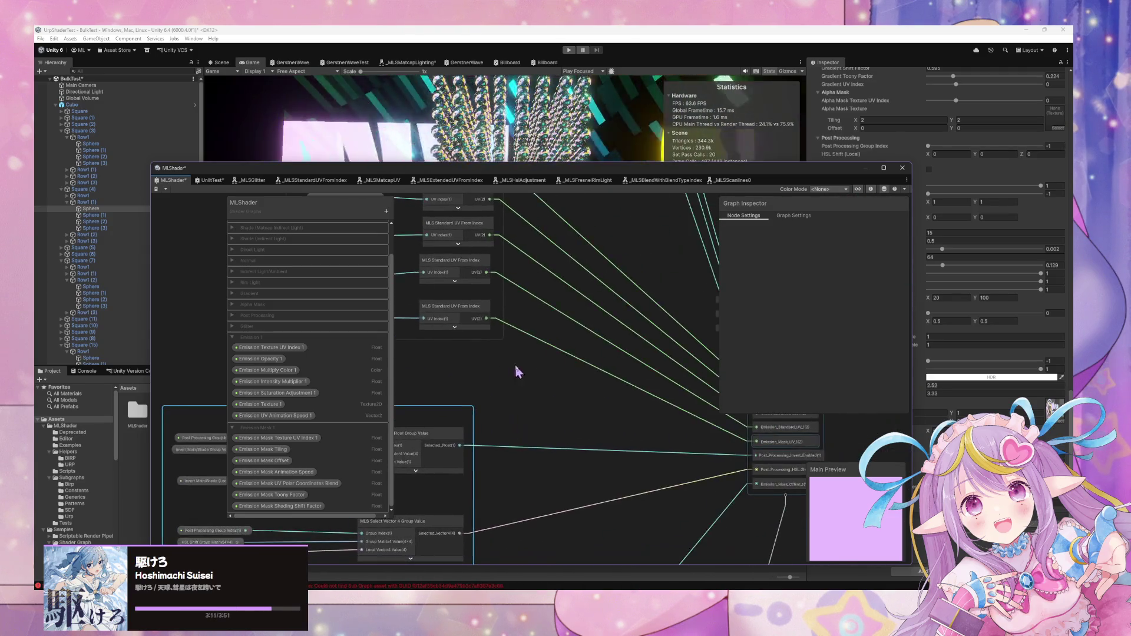
pyautogui.scroll(5, 530, 368)
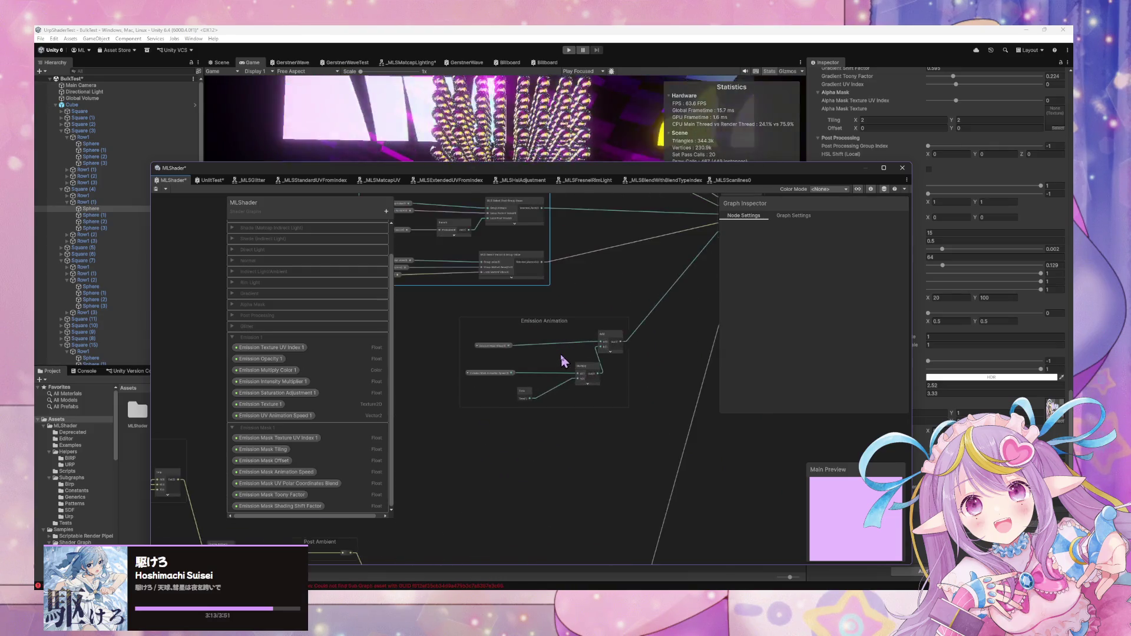
pyautogui.moveTo(500, 415); pyautogui.dragTo(461, 405)
# Pan and zoom the canvas to bring the emission mask UV nodes into view
pyautogui.scroll(-4, 538, 336)
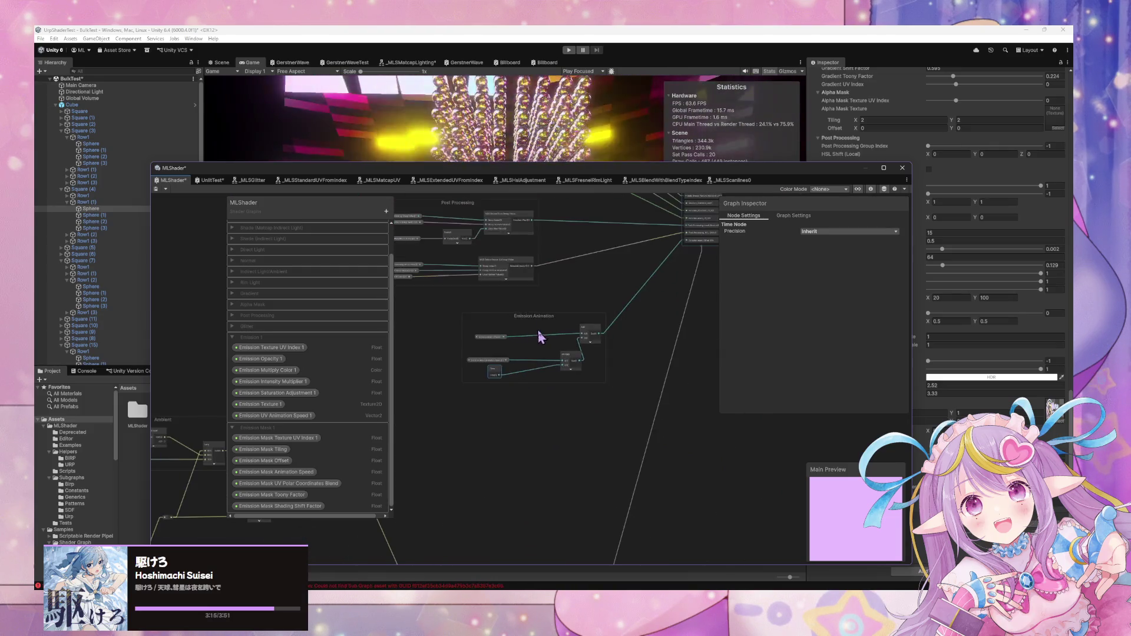
pyautogui.moveTo(500, 482)
pyautogui.mouseDown()
pyautogui.moveTo(532, 578)
pyautogui.moveTo(561, 336)
pyautogui.moveTo(536, 364)
pyautogui.mouseUp()
pyautogui.scroll(-3, 601, 333)
pyautogui.moveTo(601, 333)
pyautogui.mouseDown()
pyautogui.moveTo(487, 442)
pyautogui.moveTo(624, 434)
pyautogui.moveTo(552, 457)
pyautogui.moveTo(538, 391)
pyautogui.moveTo(476, 405)
pyautogui.mouseUp()
pyautogui.scroll(5, 537, 387)
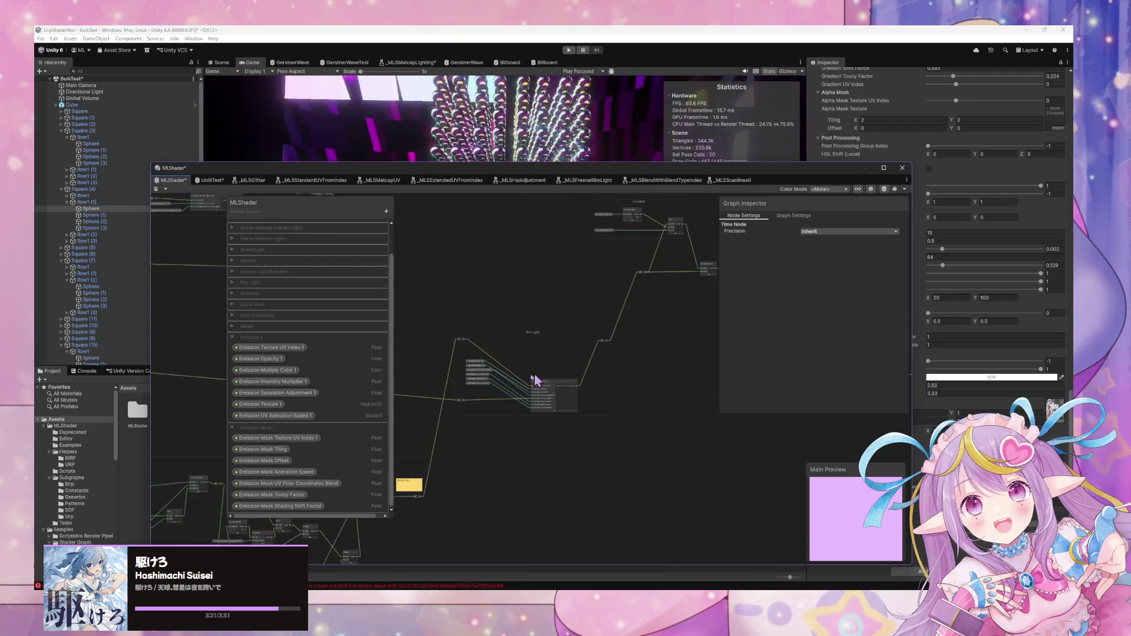
pyautogui.scroll(6, 535, 429)
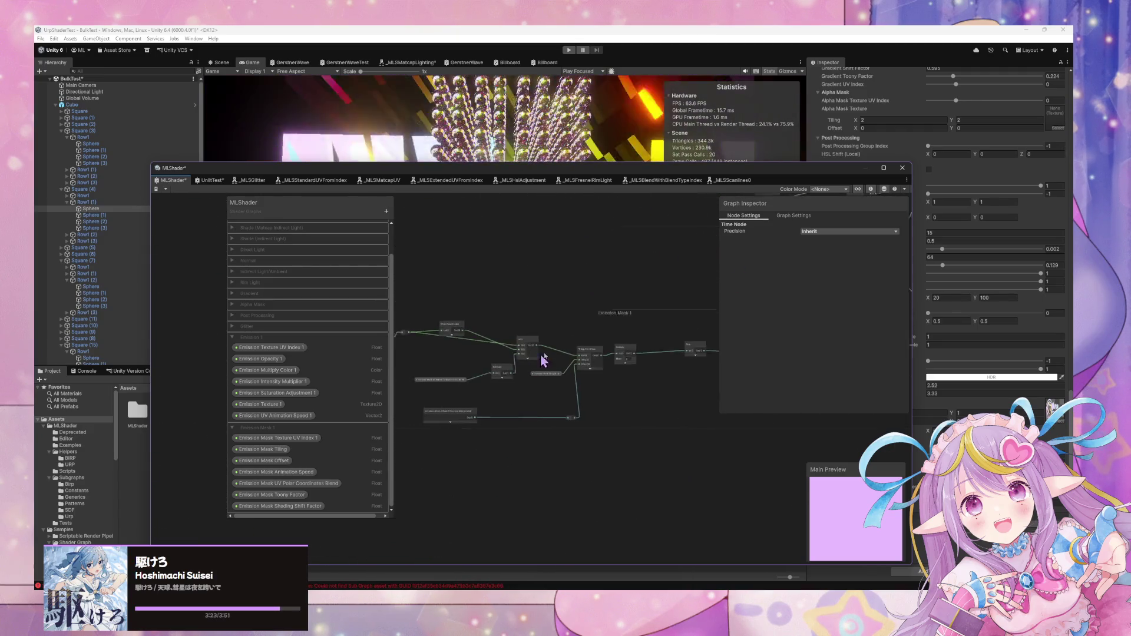
pyautogui.moveTo(477, 347); pyautogui.dragTo(651, 382)
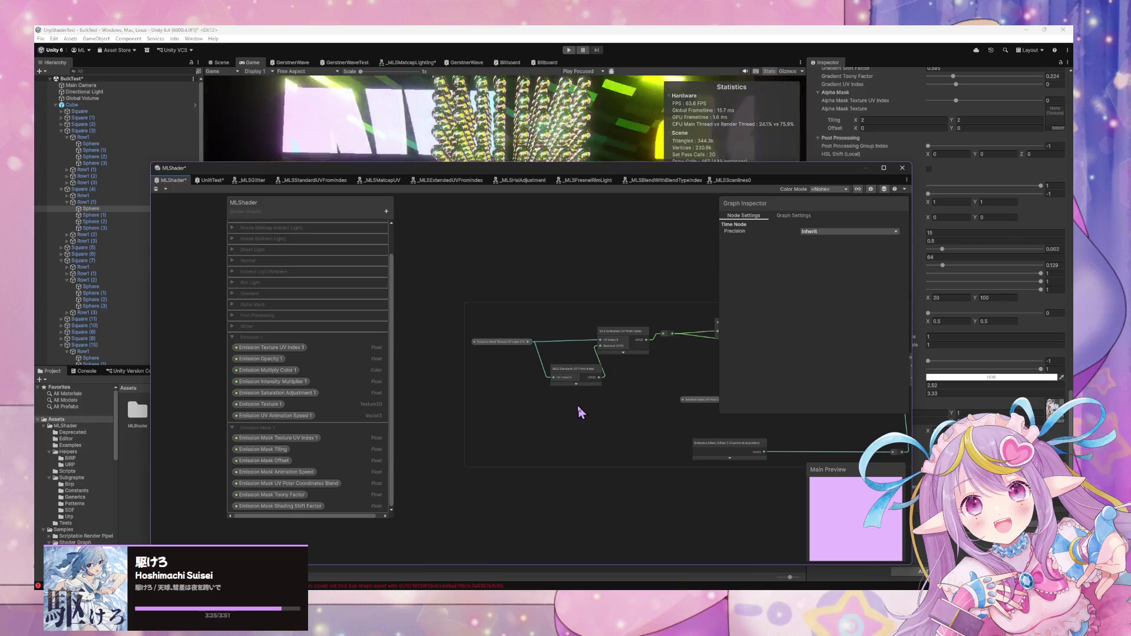
pyautogui.click(549, 397)
pyautogui.press('space')
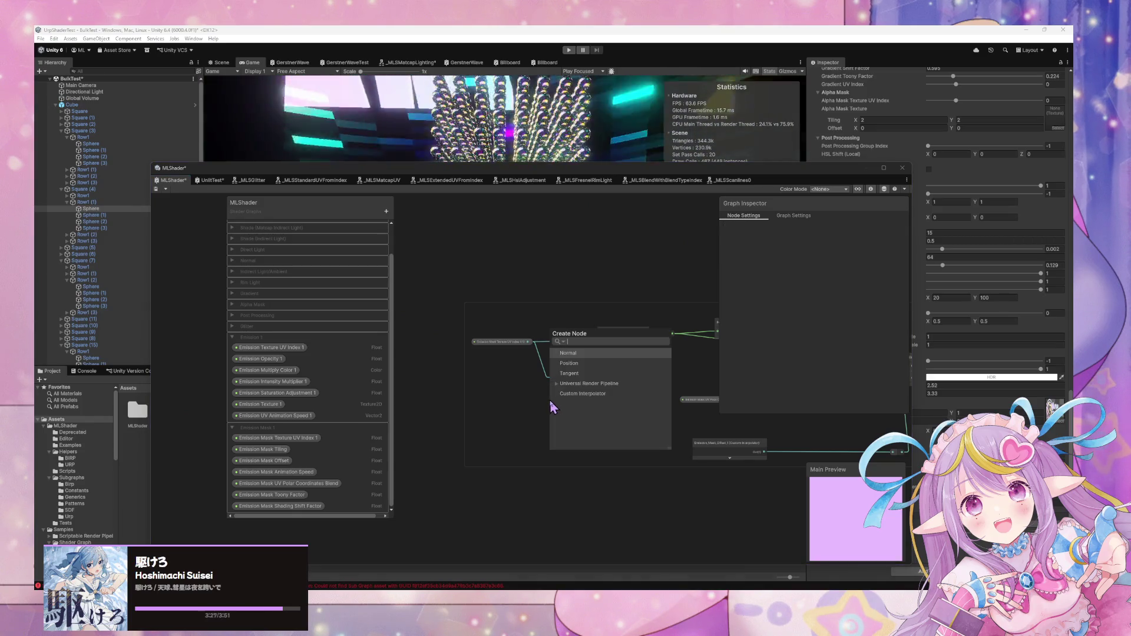
pyautogui.write('stan')
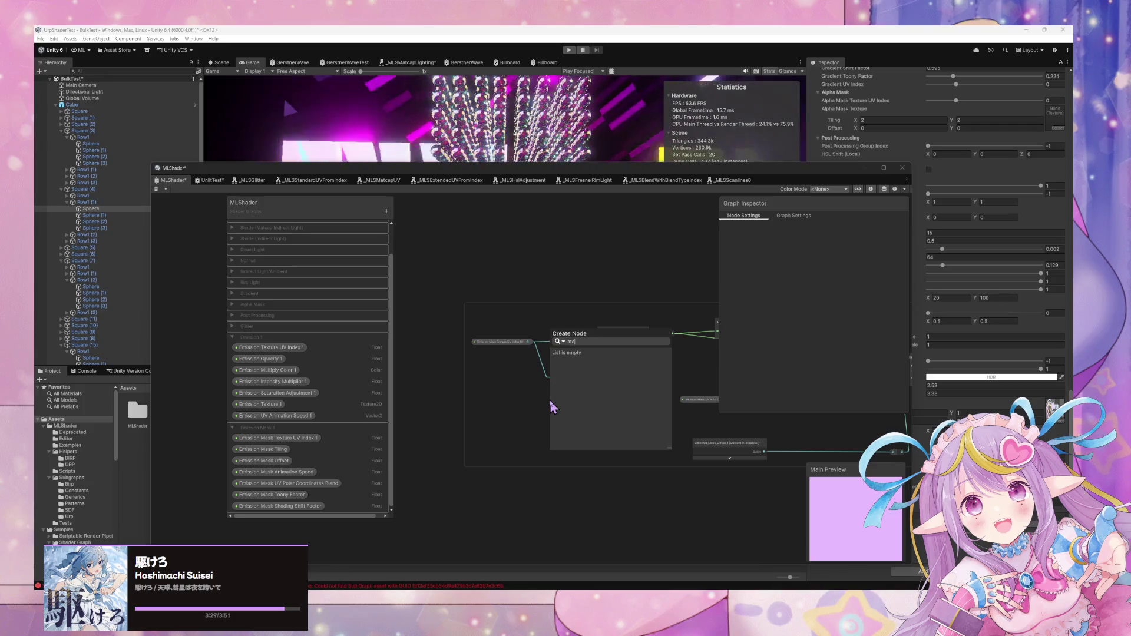
pyautogui.press('BackSpace')
pyautogui.press('BackSpace')
pyautogui.press('BackSpace')
pyautogui.write('emission')
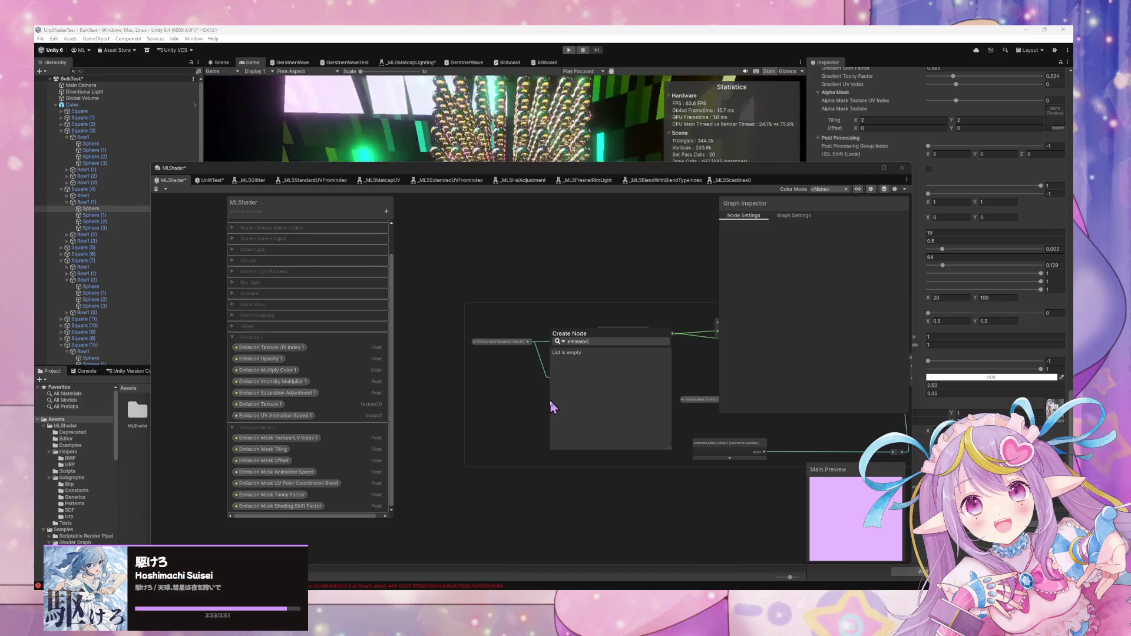
pyautogui.write(' te')
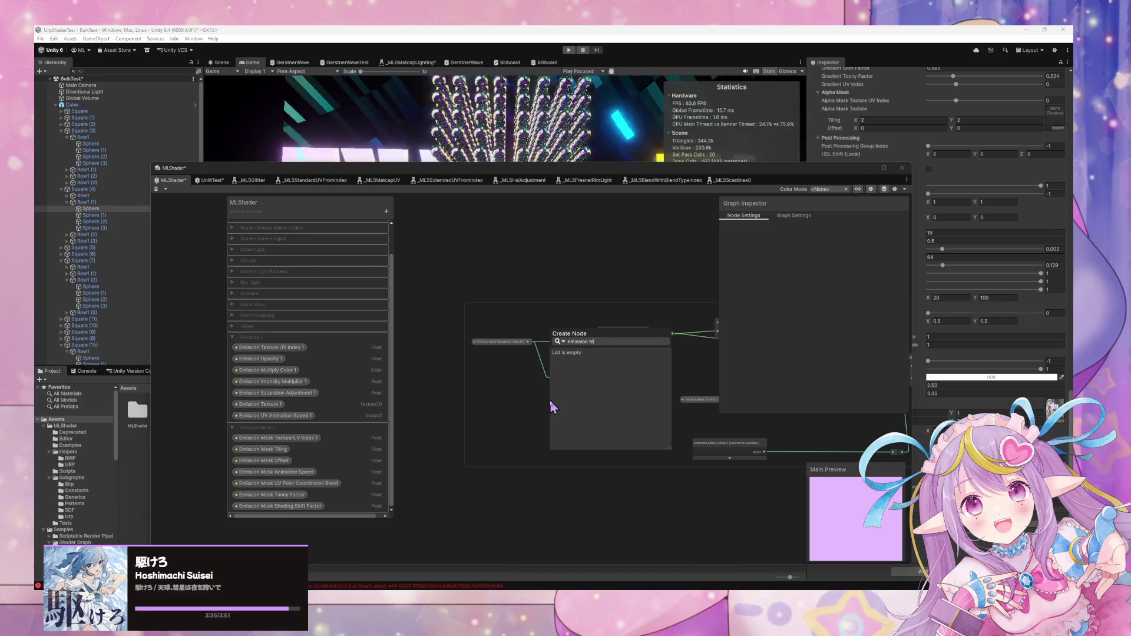
pyautogui.write(' mask')
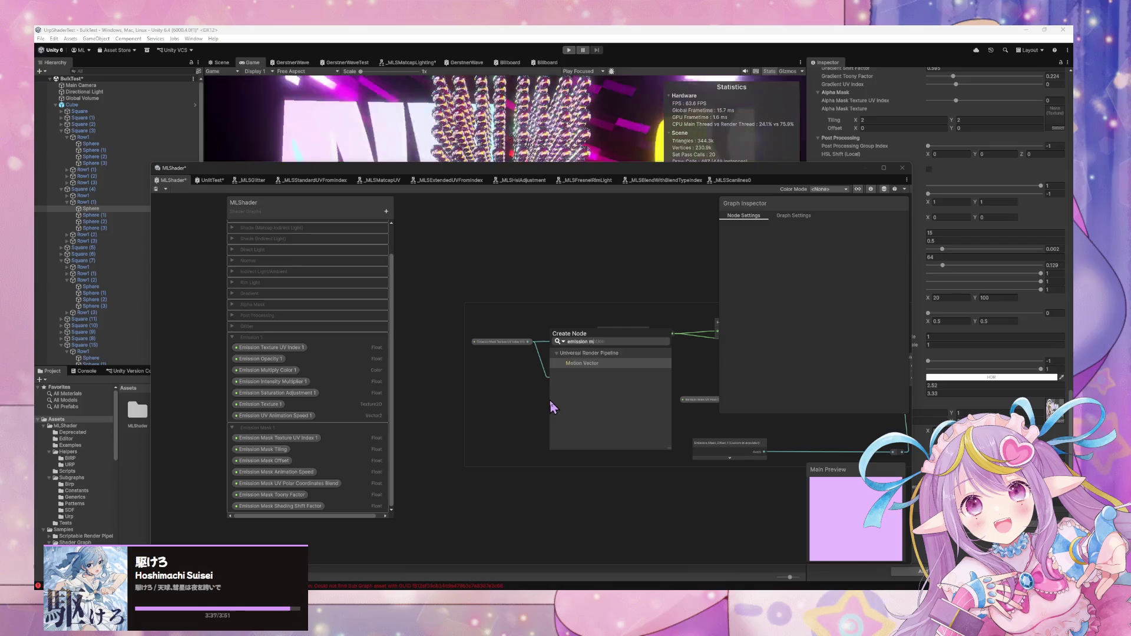
pyautogui.press('BackSpace')
pyautogui.press('BackSpace')
pyautogui.press('BackSpace')
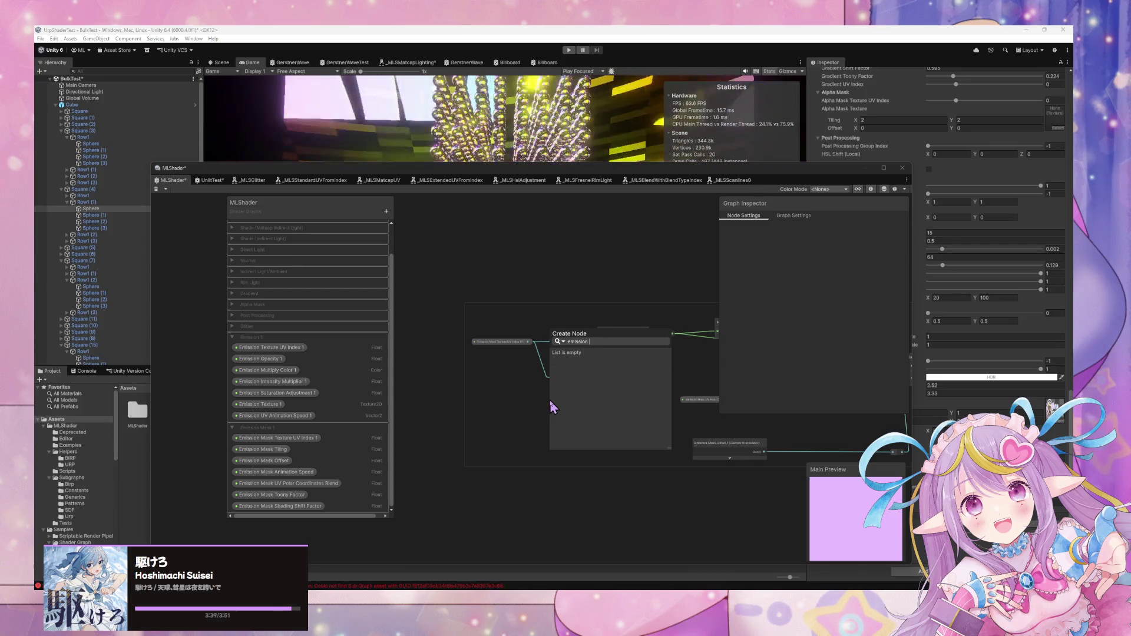
pyautogui.press('BackSpace')
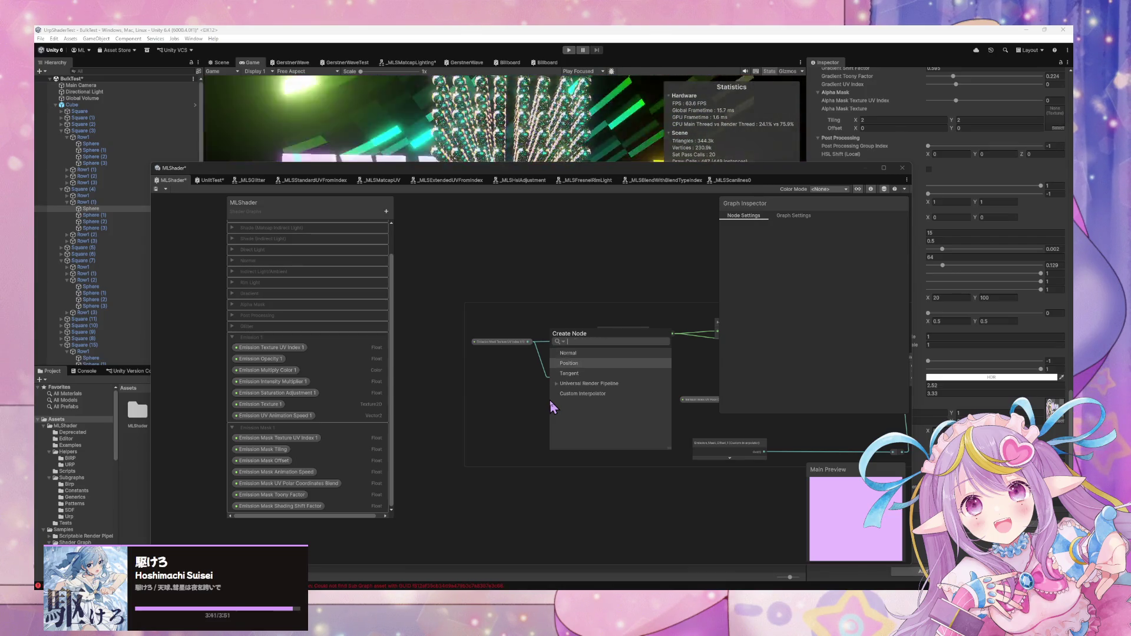
pyautogui.press('Escape')
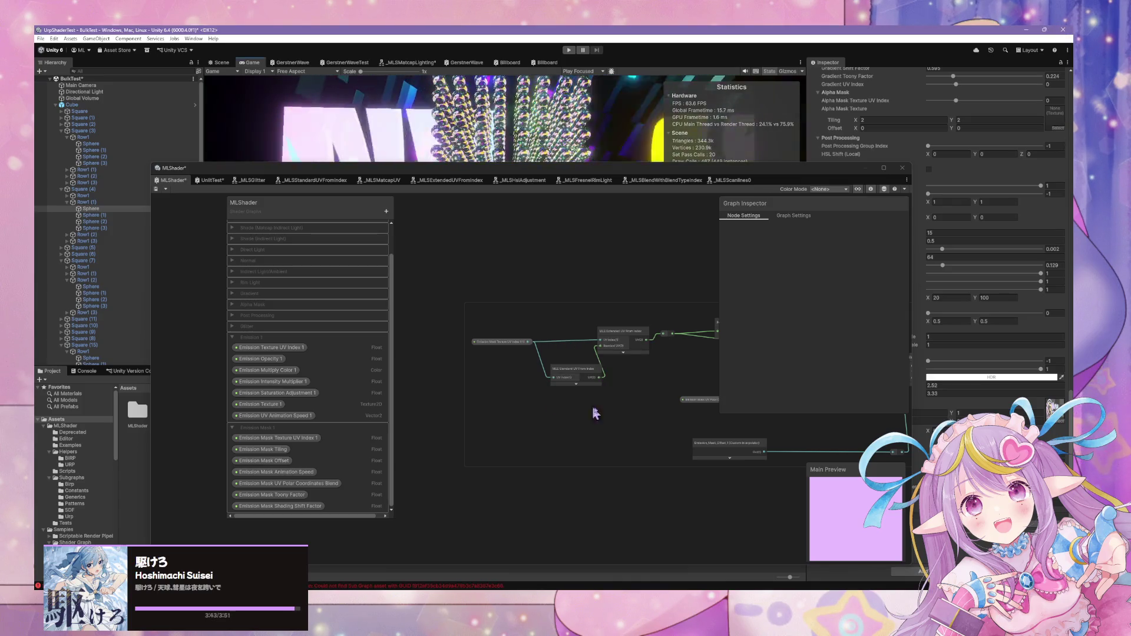
pyautogui.moveTo(595, 409); pyautogui.dragTo(476, 401)
pyautogui.scroll(-3, 604, 406)
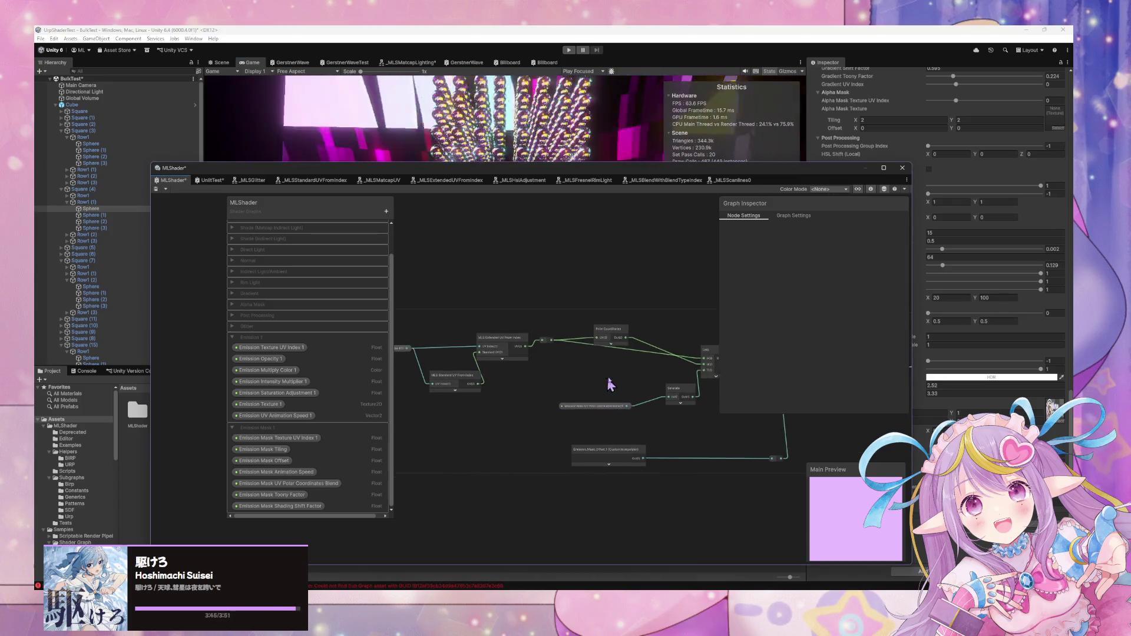
pyautogui.scroll(3, 652, 348)
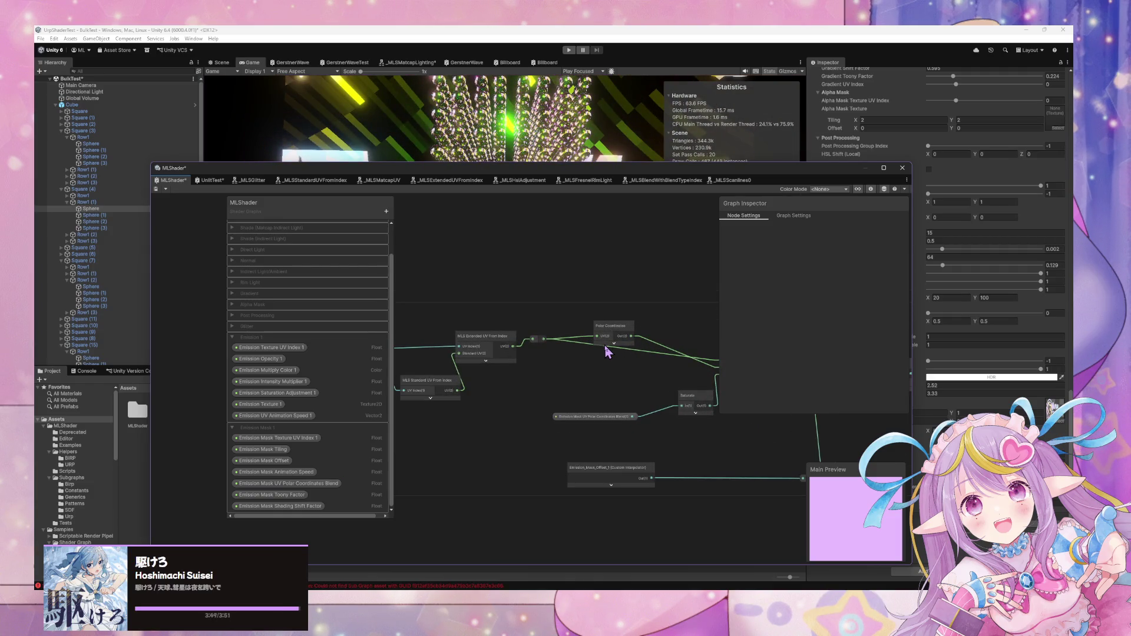
pyautogui.scroll(-2, 478, 343)
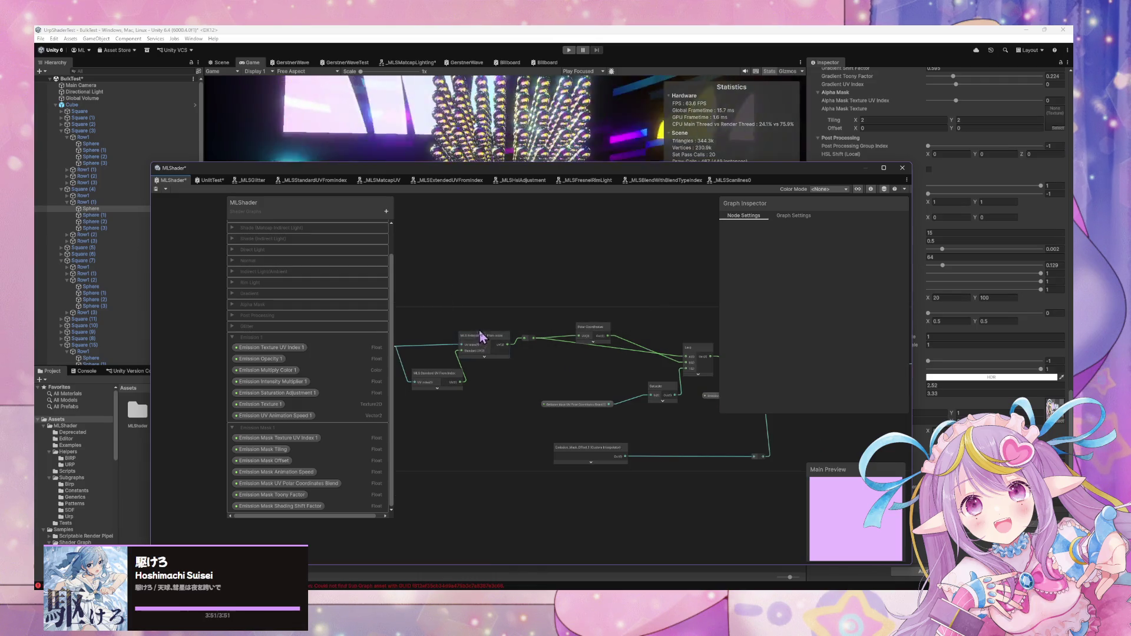
pyautogui.press('space')
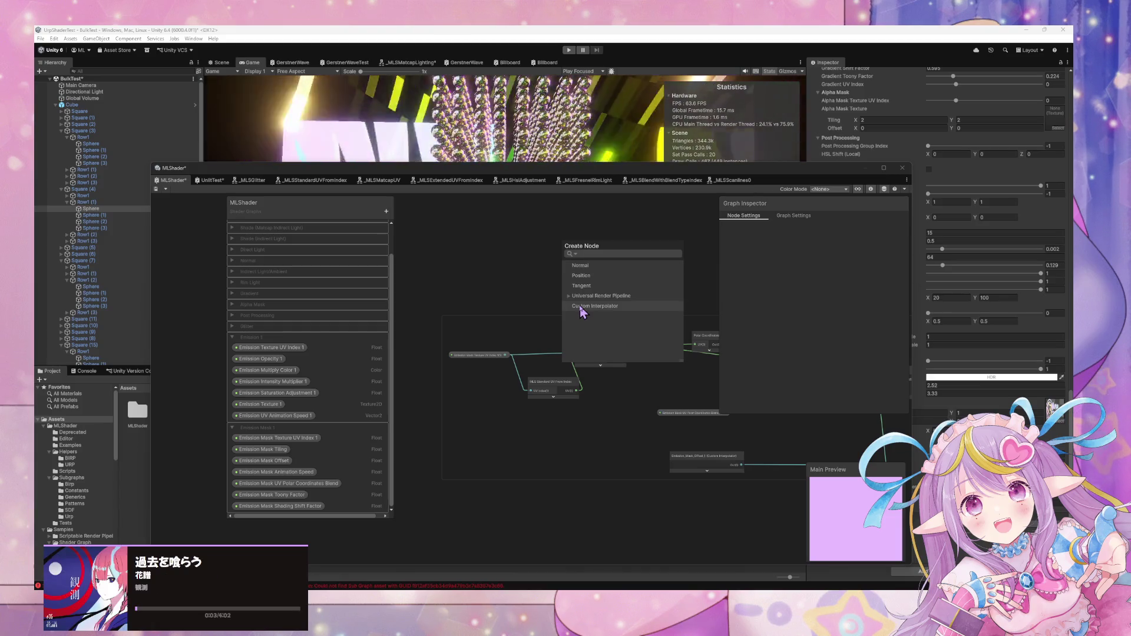
pyautogui.press('Escape')
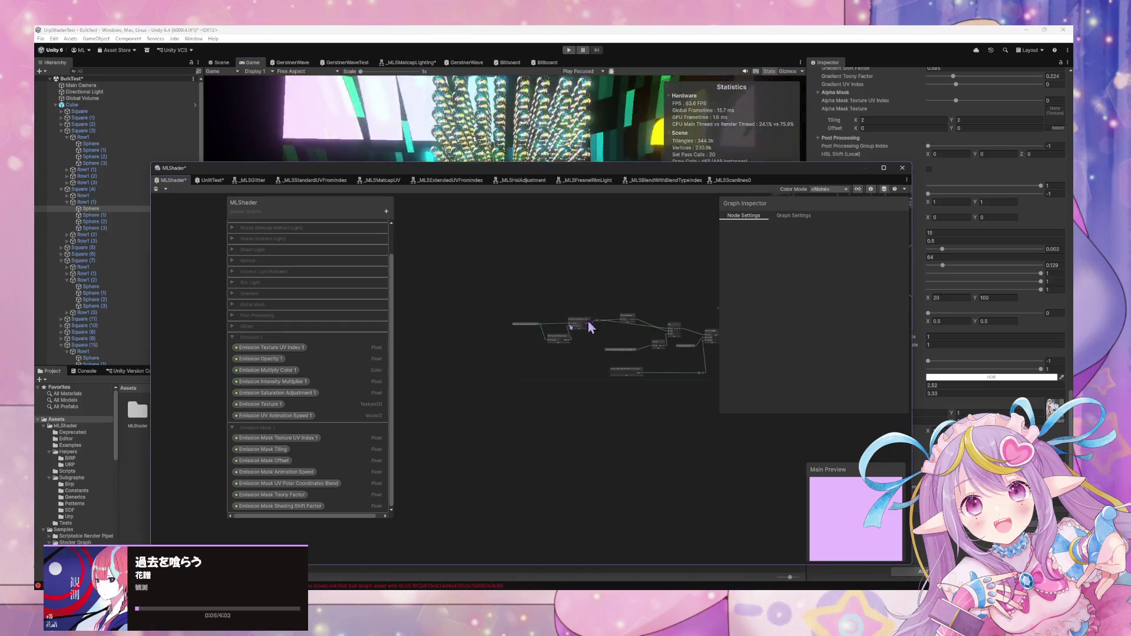
pyautogui.scroll(-3, 587, 320)
pyautogui.scroll(3, 530, 379)
pyautogui.scroll(5, 530, 380)
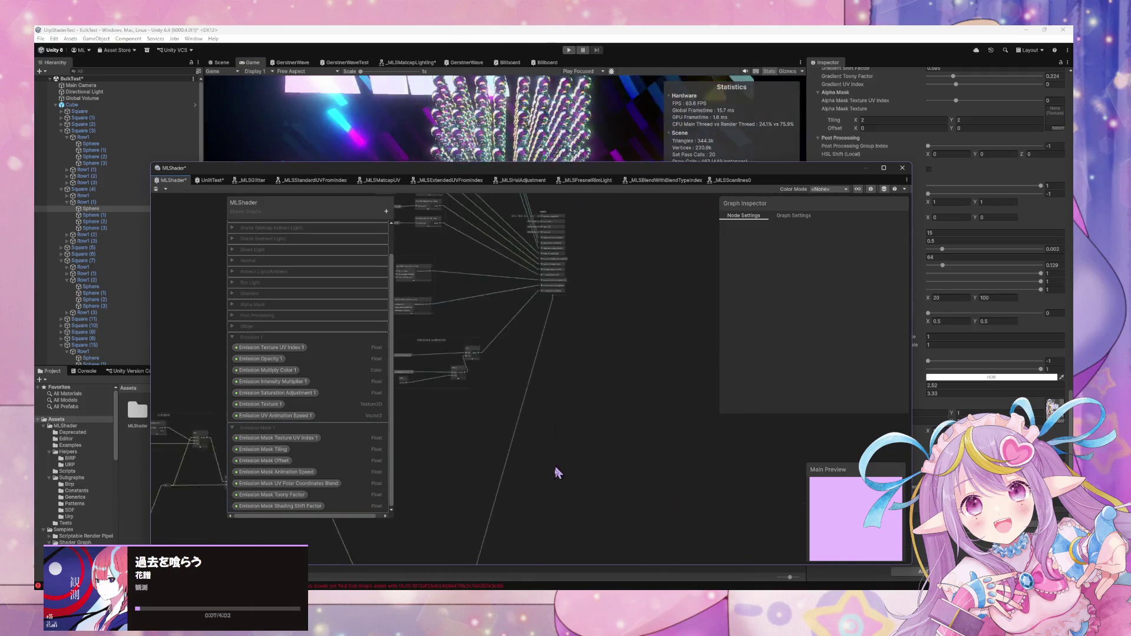
pyautogui.scroll(2, 592, 298)
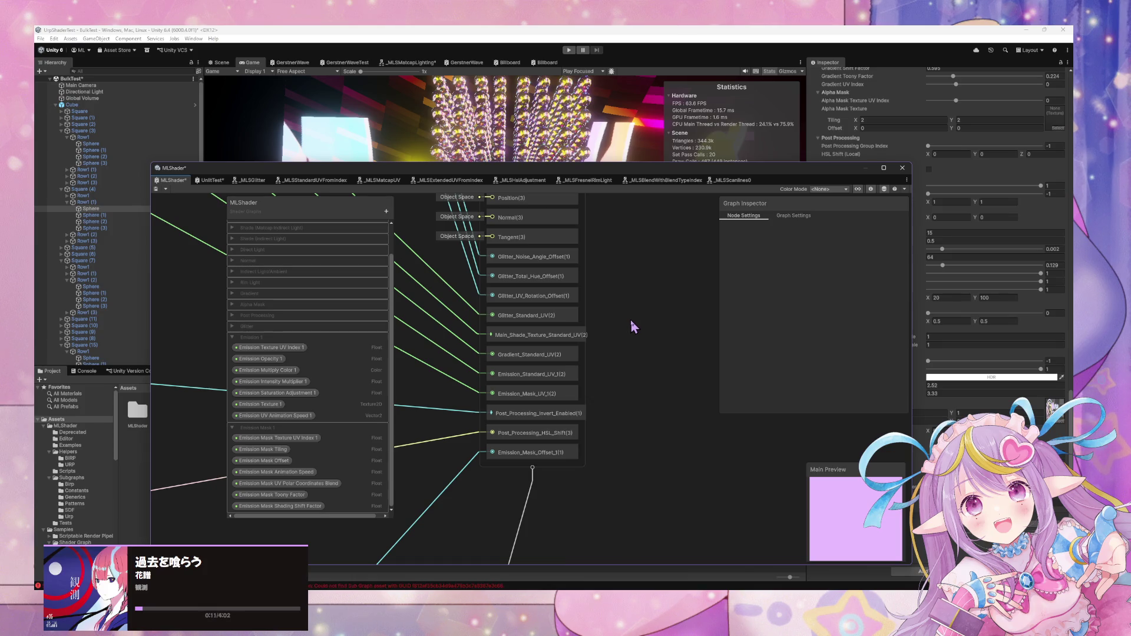
pyautogui.scroll(-1, 625, 329)
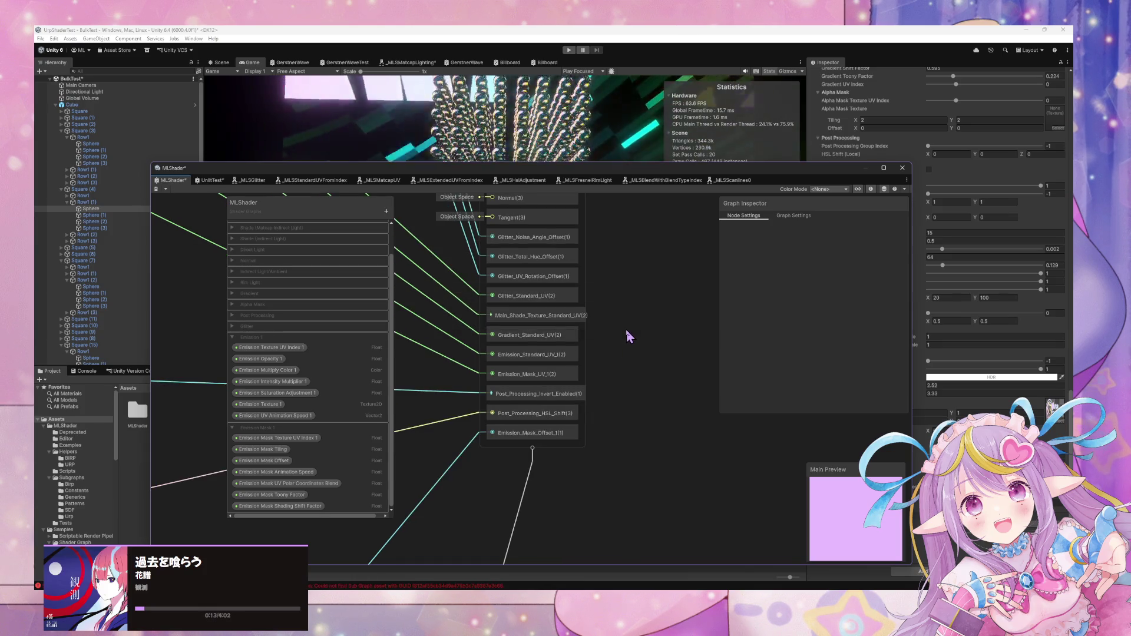
pyautogui.scroll(-6, 504, 488)
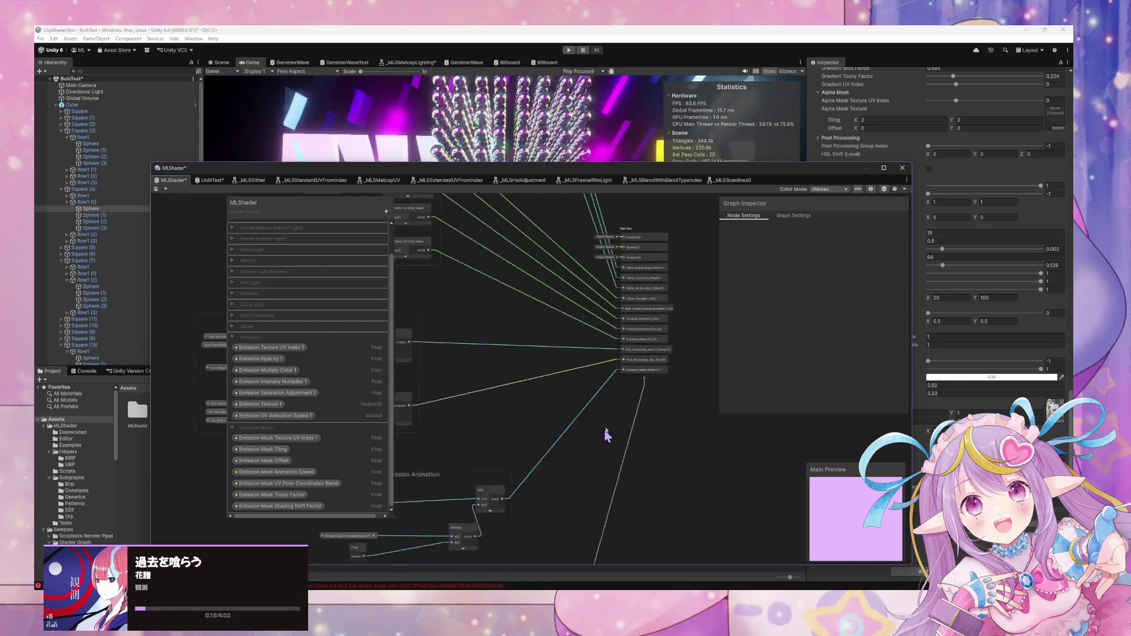
pyautogui.scroll(-3, 588, 371)
pyautogui.scroll(5, 682, 353)
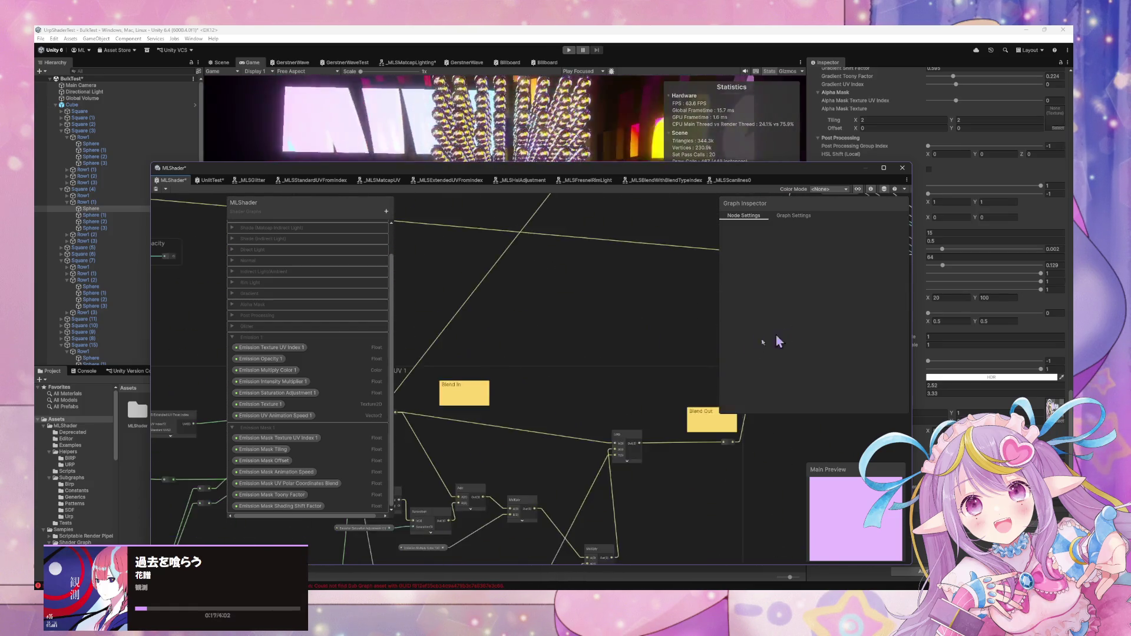
pyautogui.scroll(-3, 719, 331)
pyautogui.scroll(3, 596, 328)
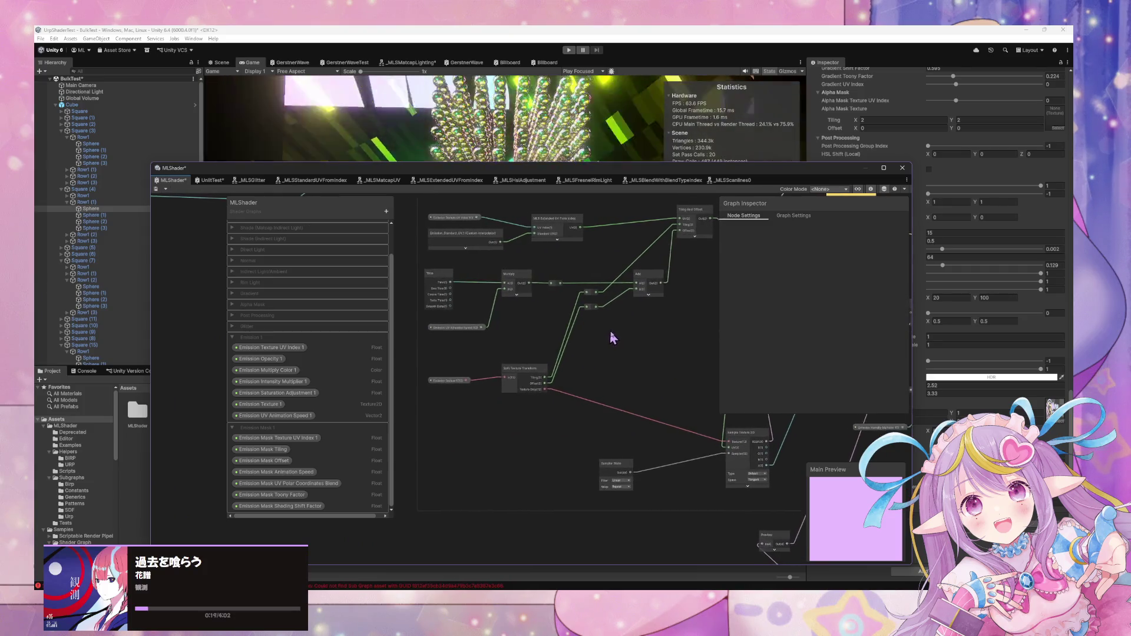
pyautogui.scroll(-3, 598, 323)
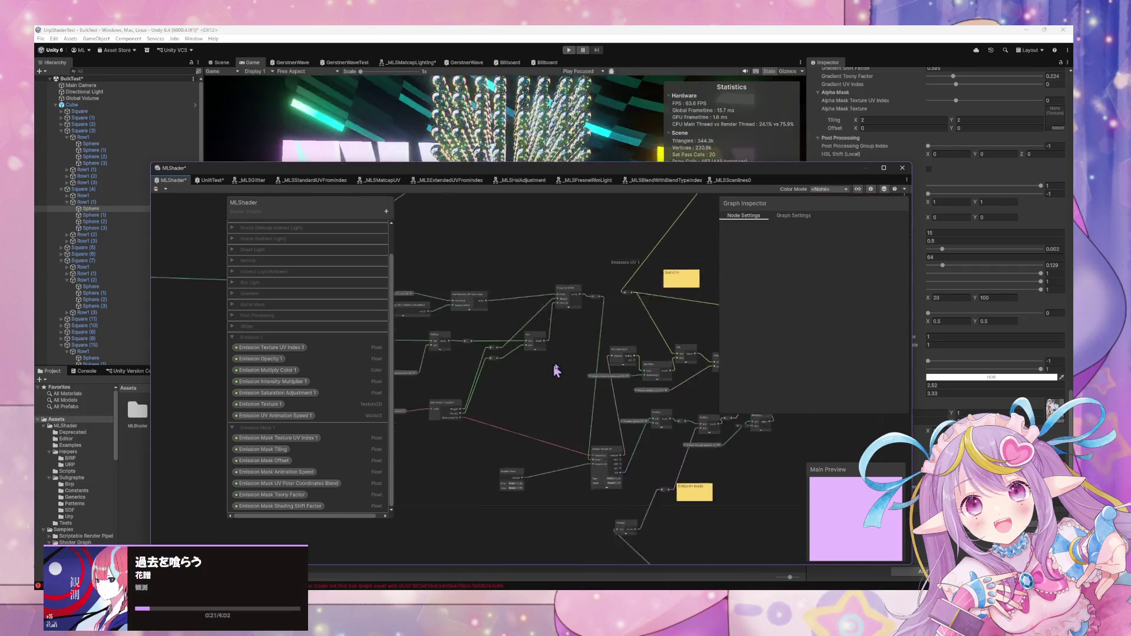
pyautogui.scroll(4, 555, 371)
pyautogui.scroll(-3, 644, 375)
pyautogui.scroll(3, 612, 407)
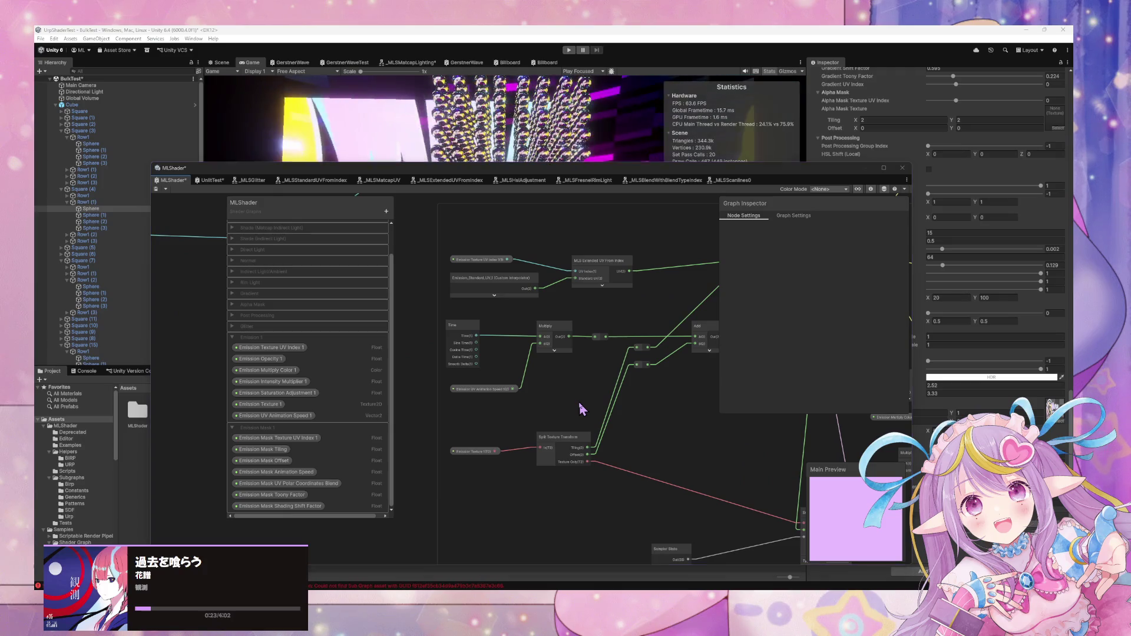
# Add an Emission_Standard_UV_1 interpolator node via 'emission st', collapsed, above Split Texture Transform
pyautogui.press('space')
pyautogui.write('emission st')
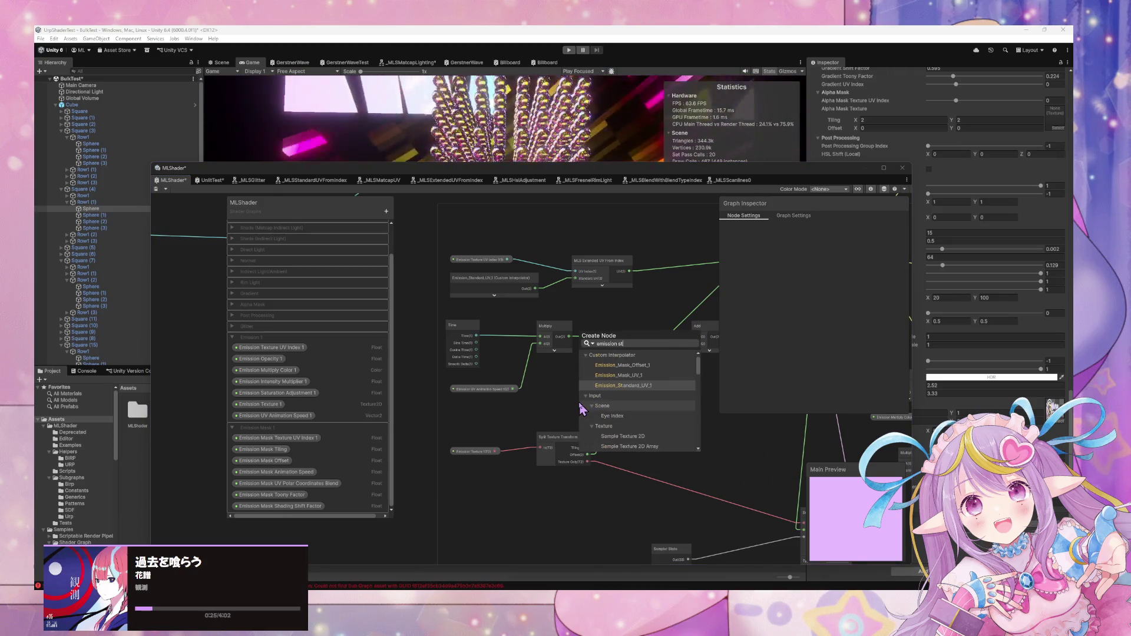
pyautogui.press('Return')
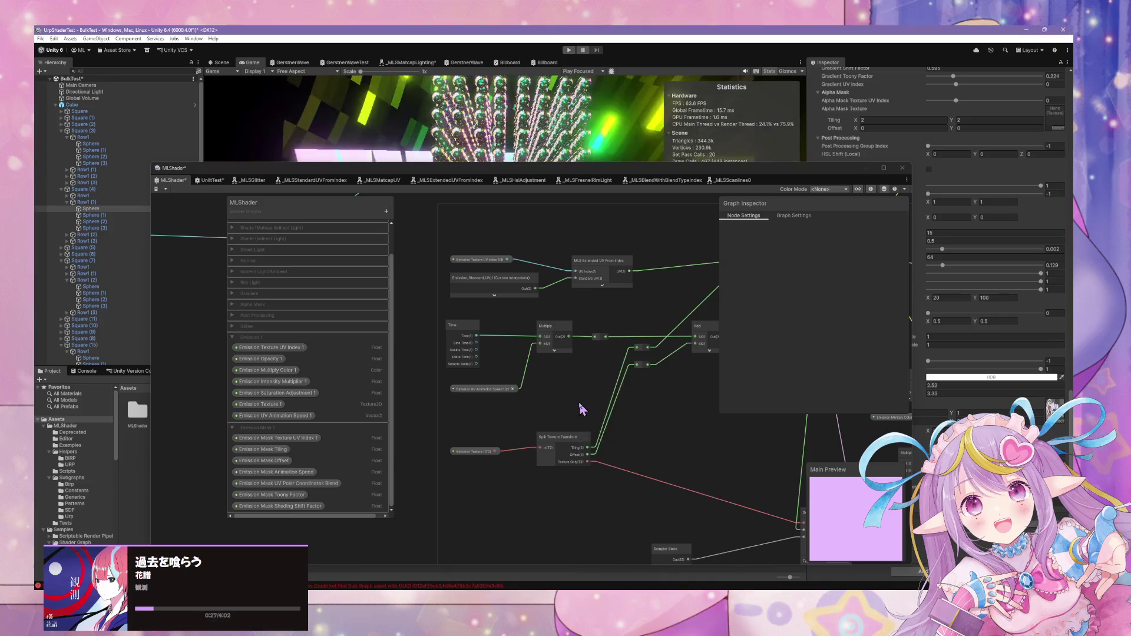
pyautogui.click(609, 440)
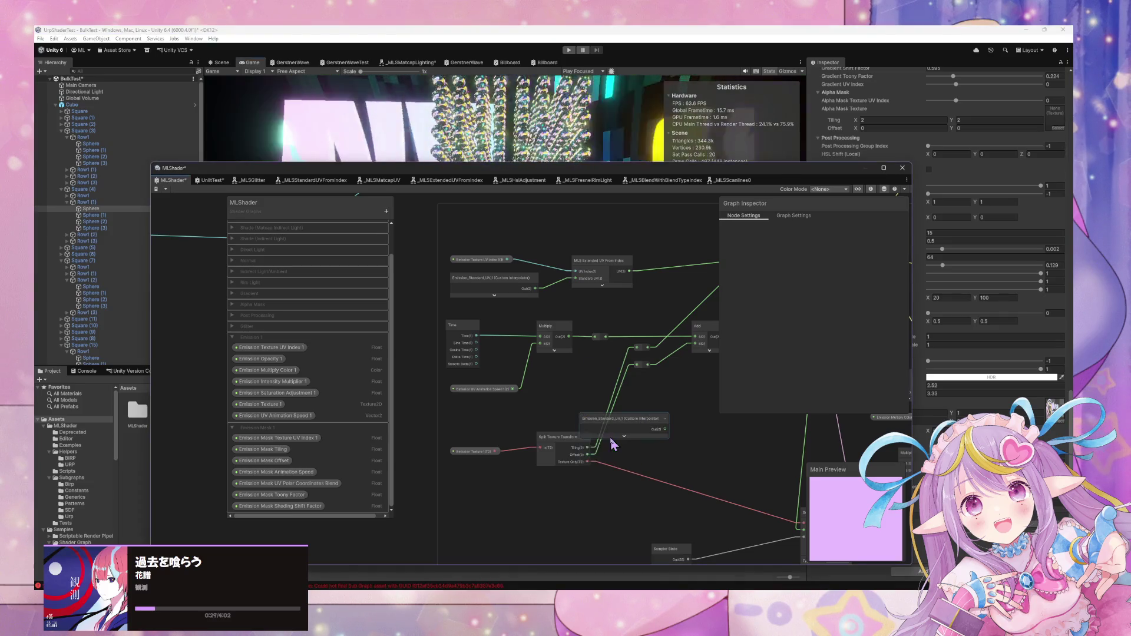
pyautogui.moveTo(634, 432)
pyautogui.mouseDown()
pyautogui.moveTo(510, 306)
pyautogui.moveTo(518, 343)
pyautogui.moveTo(574, 407)
pyautogui.moveTo(568, 417)
pyautogui.mouseUp()
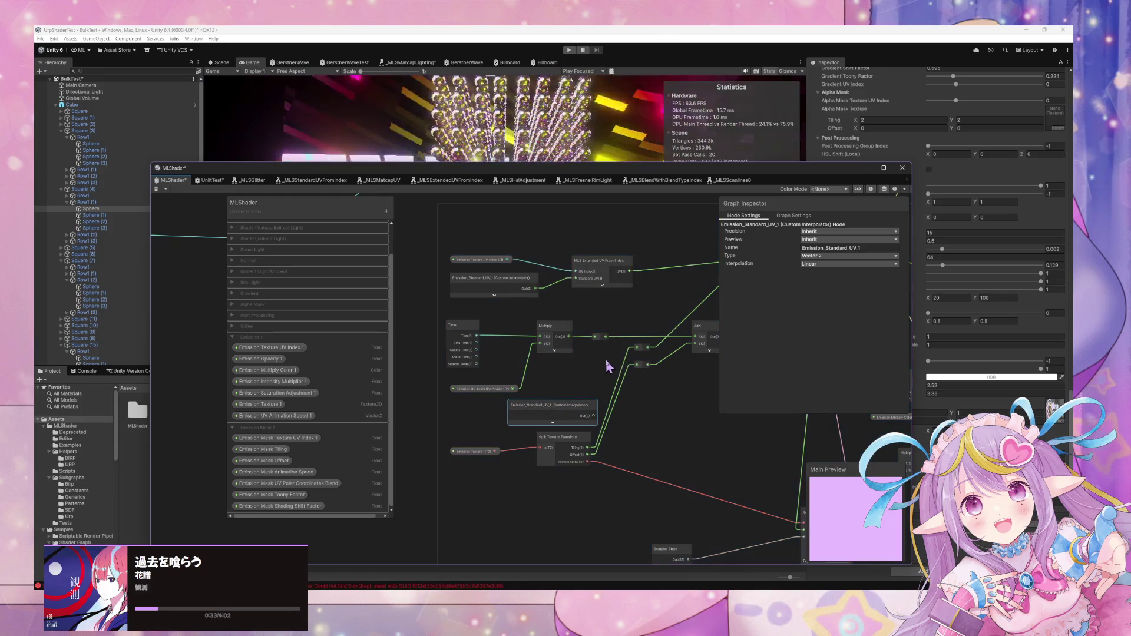
pyautogui.click(607, 360)
pyautogui.scroll(2, 598, 351)
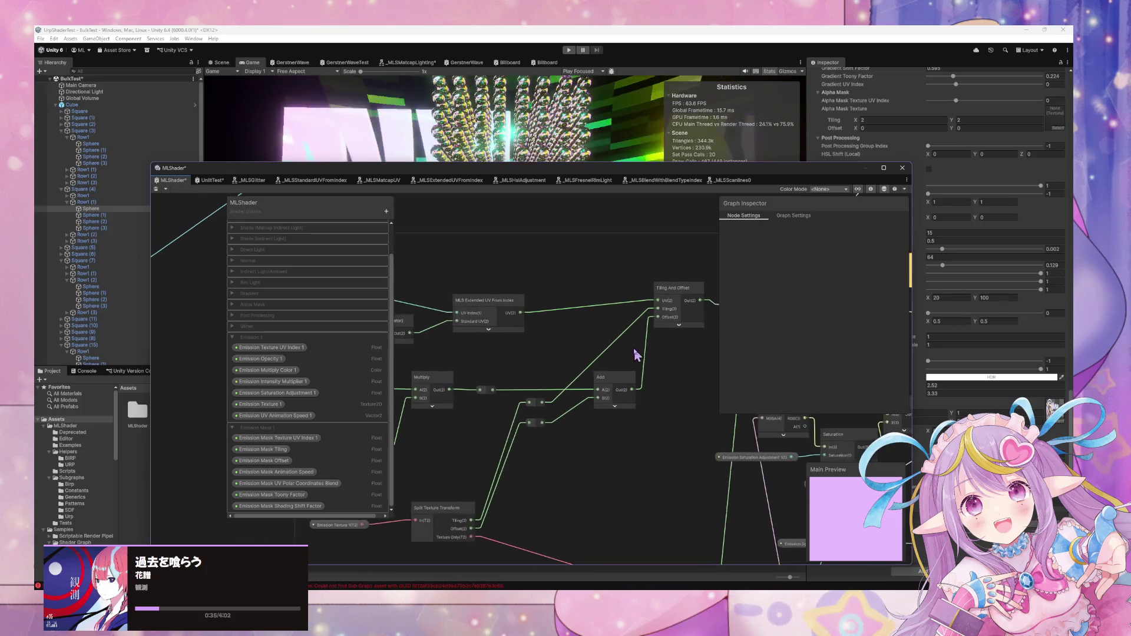
# Append 1 to the Emission Mask Tiling, Offset and Animation Speed property names
pyautogui.doubleClick(287, 449)
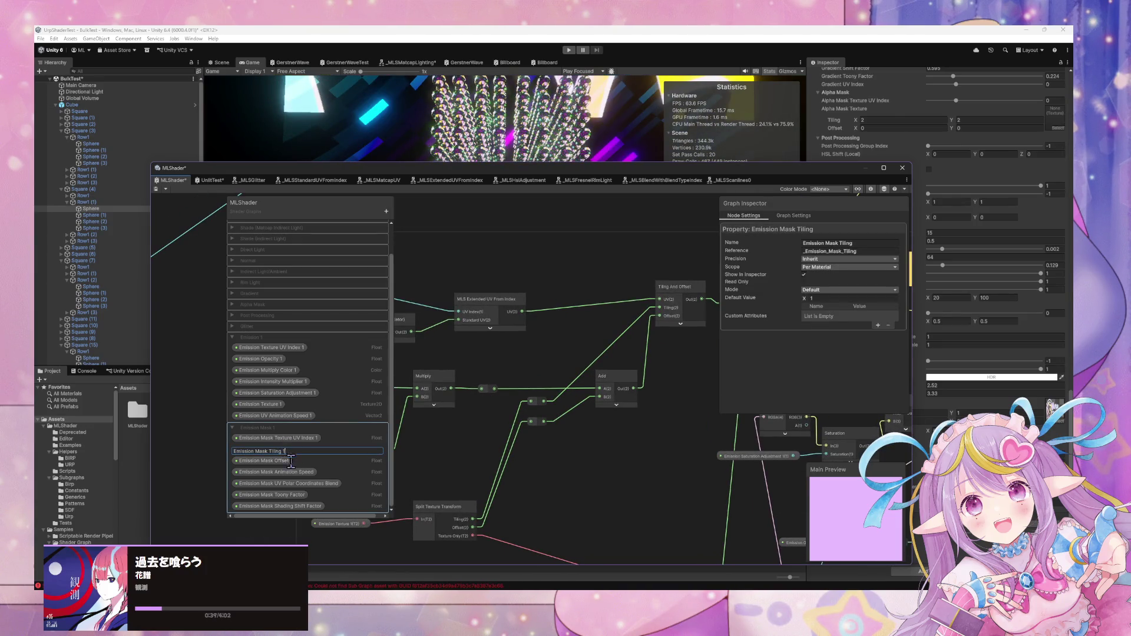
pyautogui.press('Return')
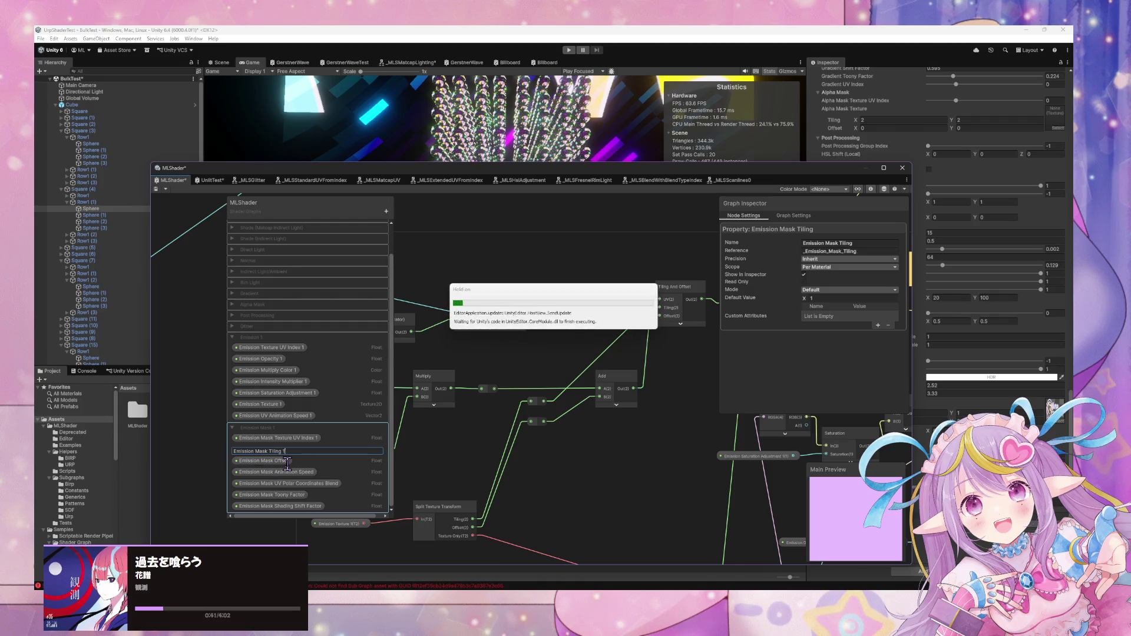
pyautogui.doubleClick(287, 462)
pyautogui.write('1')
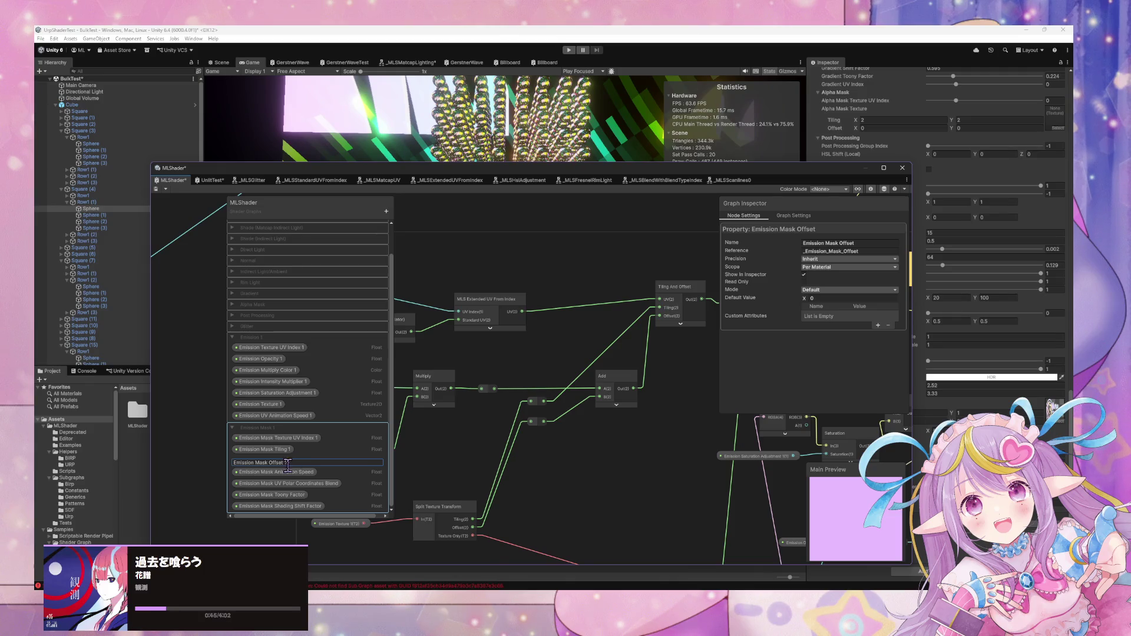
pyautogui.doubleClick(307, 473)
pyautogui.write('1')
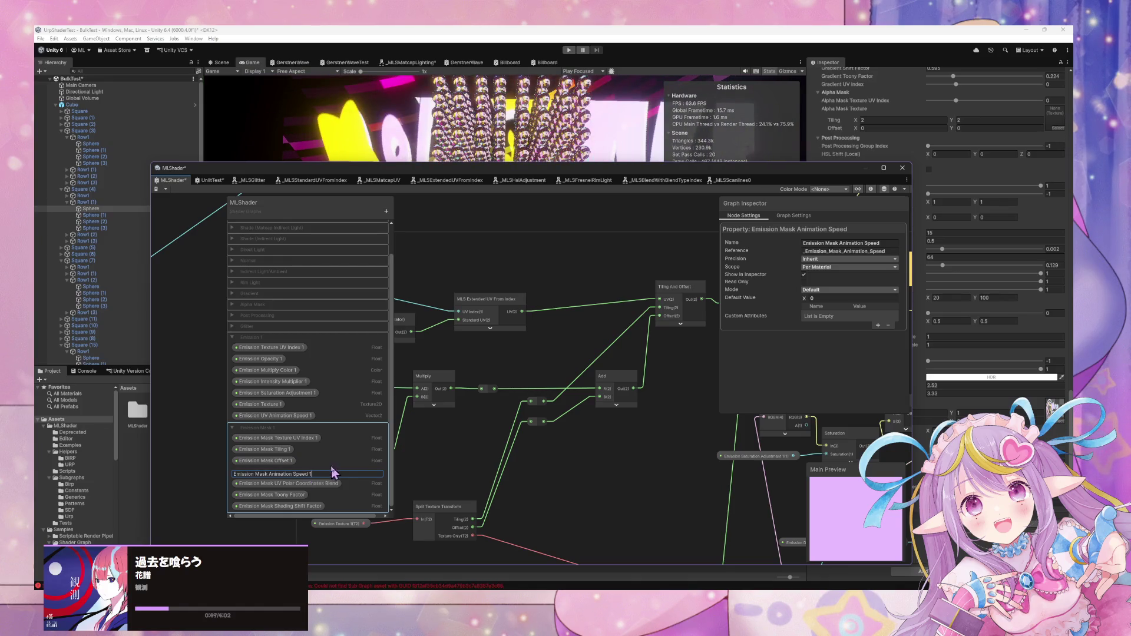
# Append 1 to the UV Polar Coordinates Blend, Toony Factor and Shading Shift Factor names
pyautogui.doubleClick(307, 482)
pyautogui.write('1')
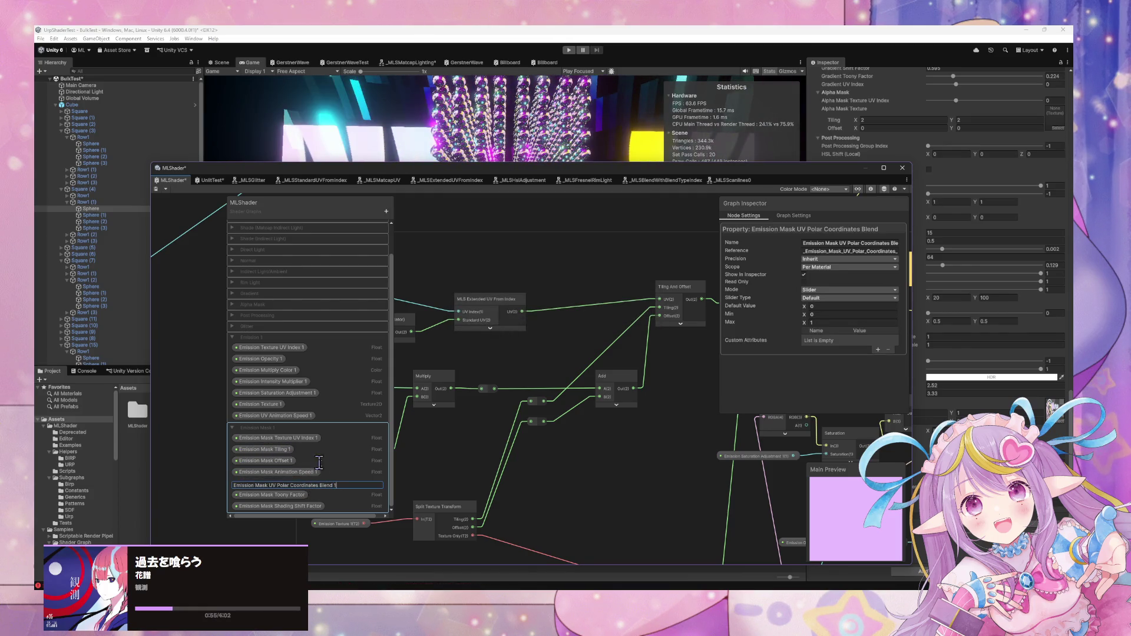
pyautogui.doubleClick(298, 493)
pyautogui.write('1')
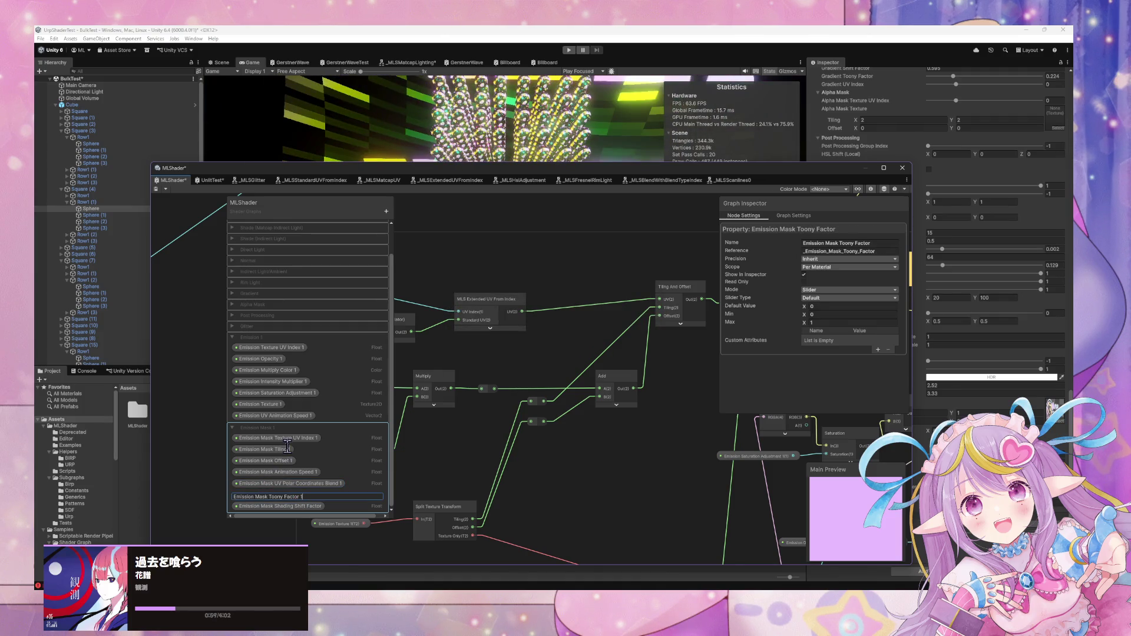
pyautogui.doubleClick(315, 507)
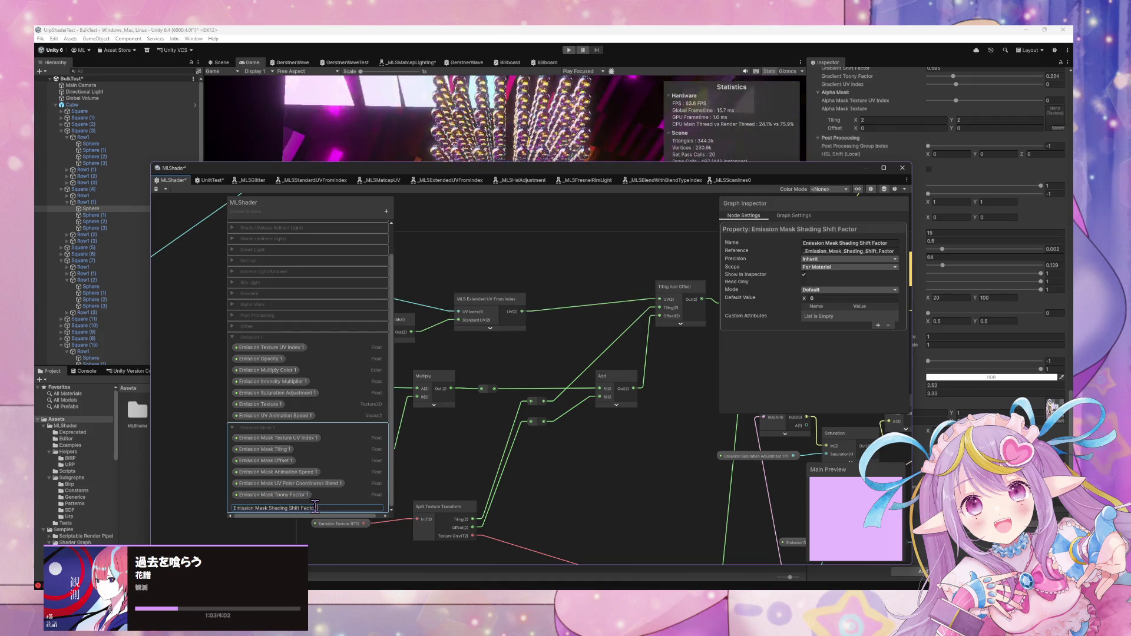
pyautogui.write(' 1')
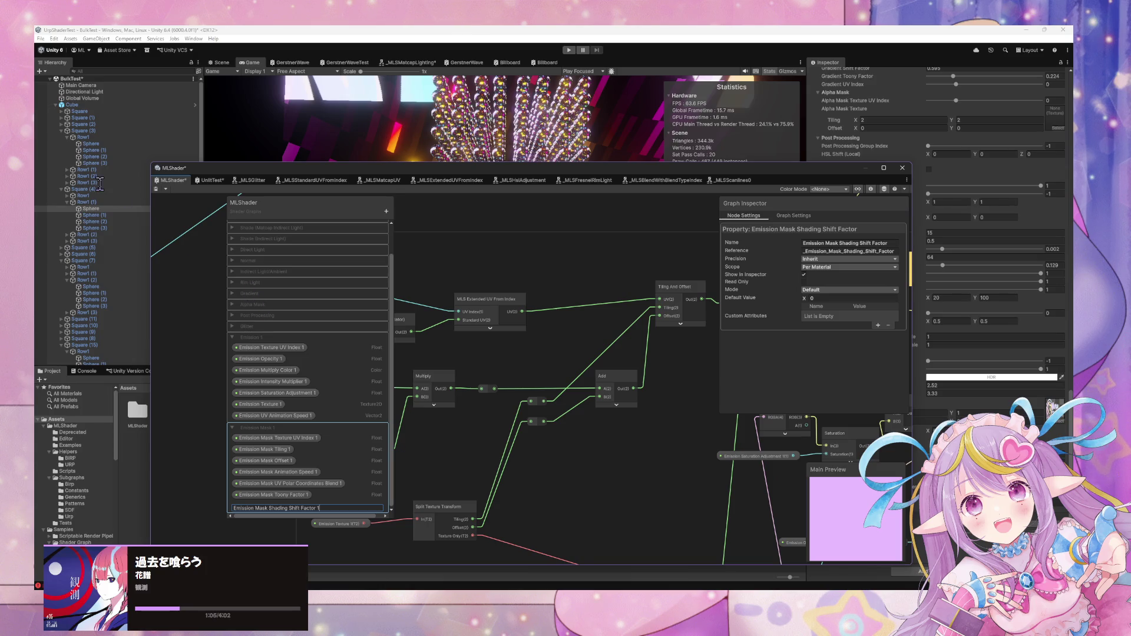
pyautogui.press('Return')
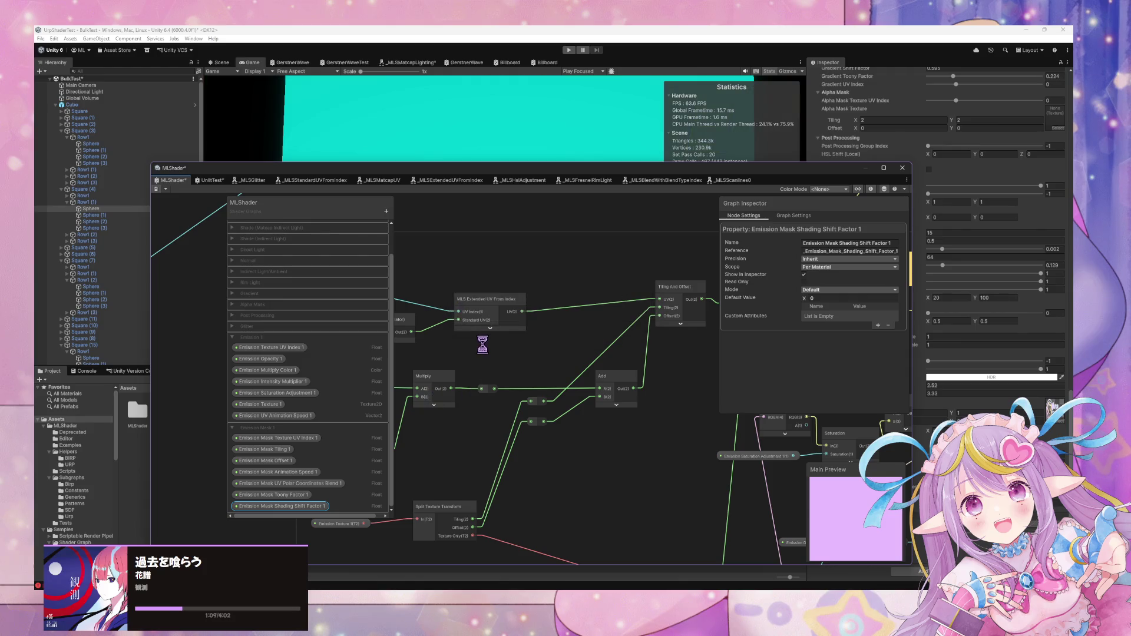
pyautogui.scroll(-5, 543, 357)
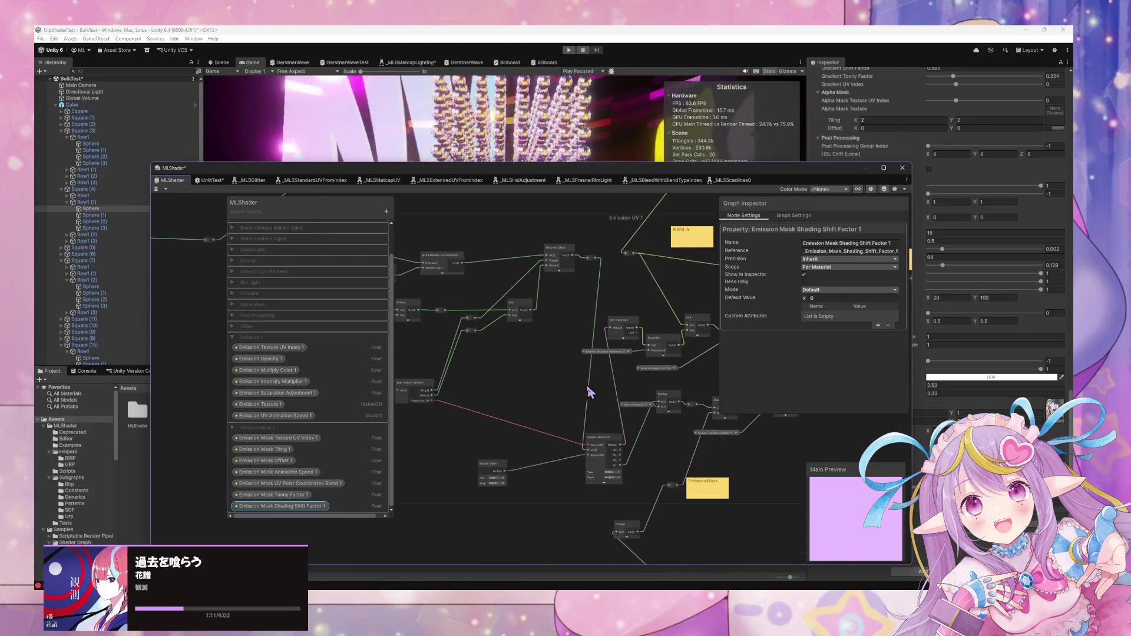
# Select all nodes in the bottom Emission Mask group and convert them into a sub graph
pyautogui.moveTo(520, 333)
pyautogui.mouseDown()
pyautogui.moveTo(626, 450)
pyautogui.moveTo(707, 247)
pyautogui.moveTo(833, 285)
pyautogui.moveTo(786, 288)
pyautogui.mouseUp()
pyautogui.scroll(-4, 663, 391)
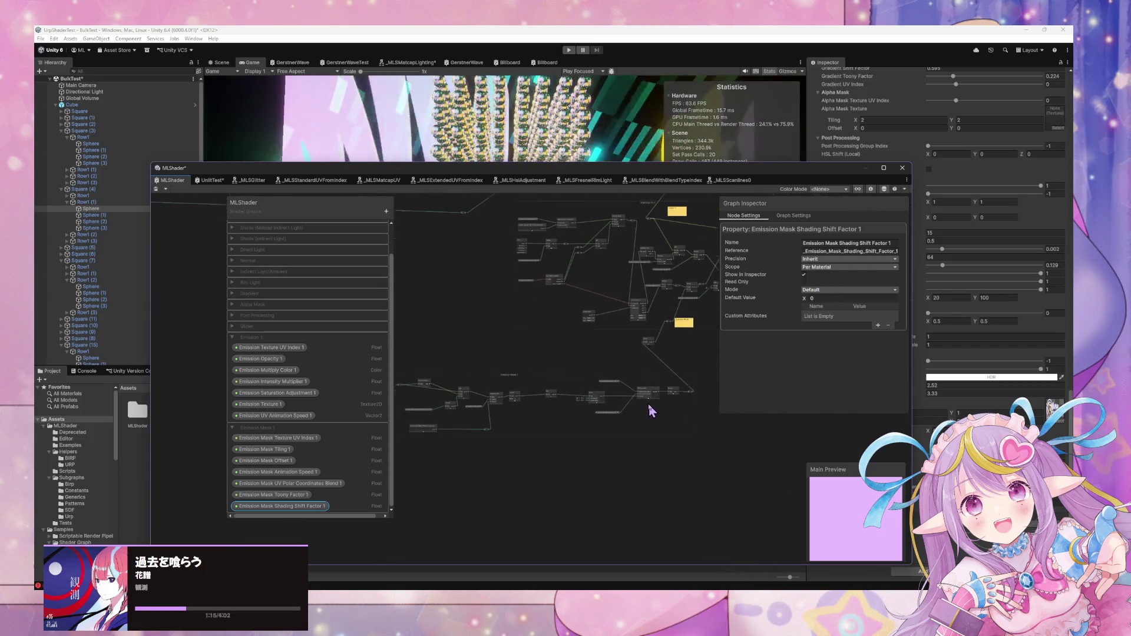
pyautogui.moveTo(646, 457)
pyautogui.mouseDown()
pyautogui.moveTo(677, 445)
pyautogui.moveTo(681, 466)
pyautogui.mouseUp()
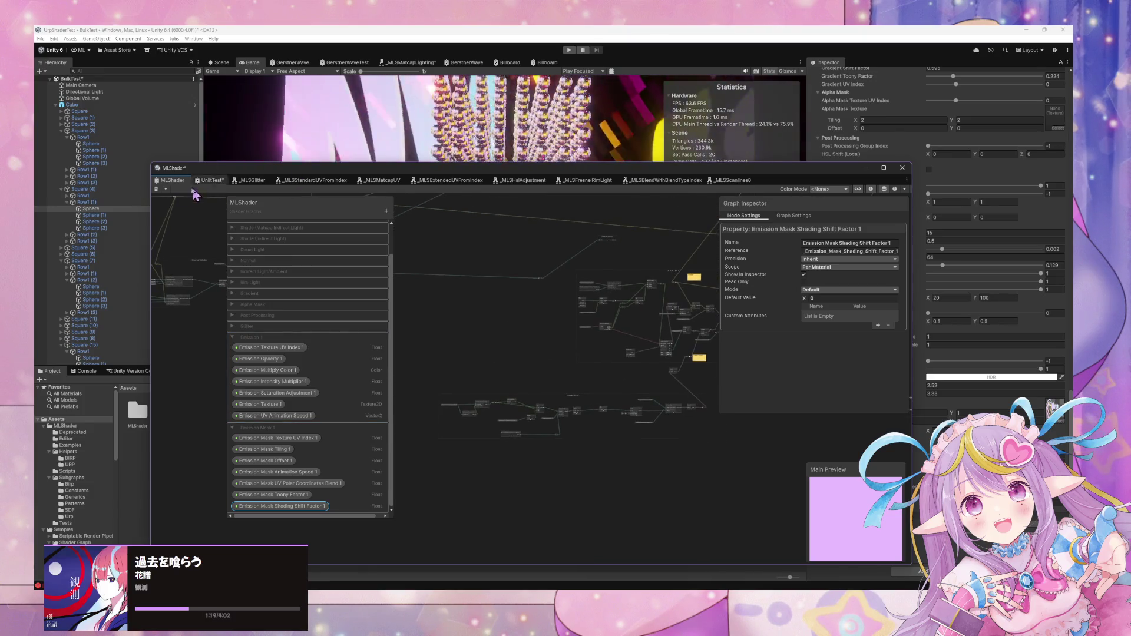
pyautogui.scroll(2, 660, 495)
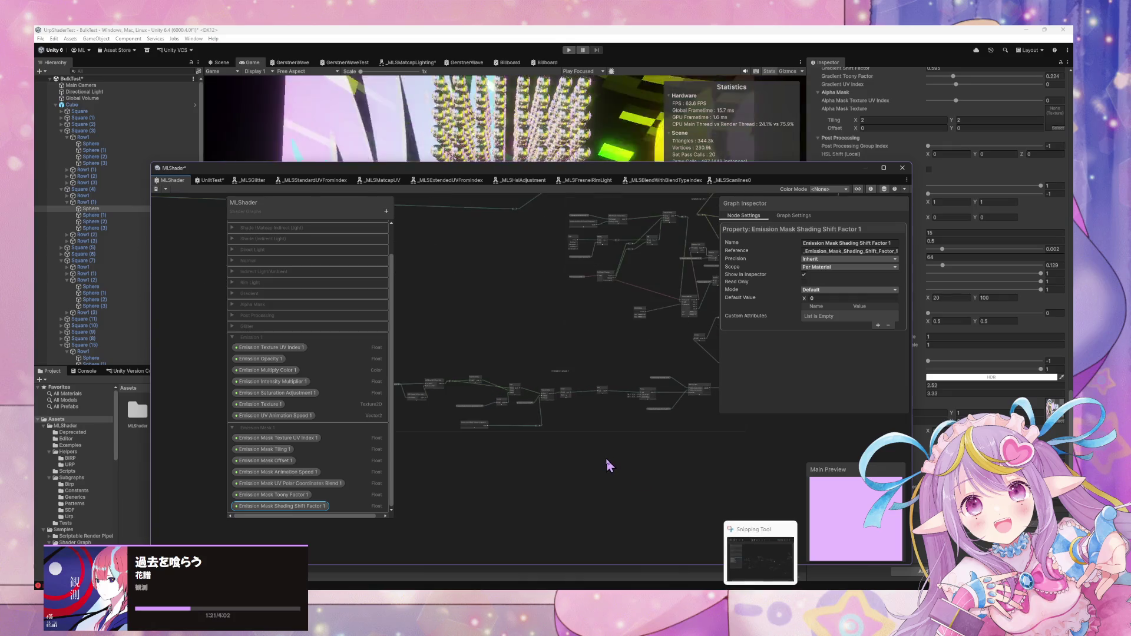
pyautogui.scroll(-1, 608, 465)
pyautogui.moveTo(636, 465); pyautogui.dragTo(406, 380)
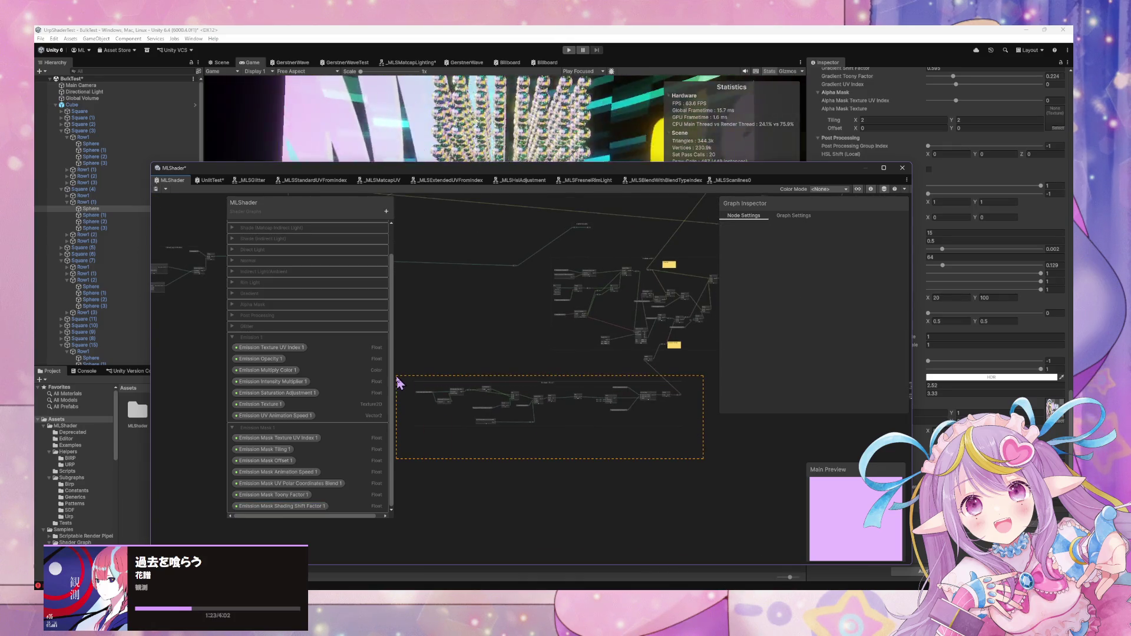
pyautogui.rightClick(516, 398)
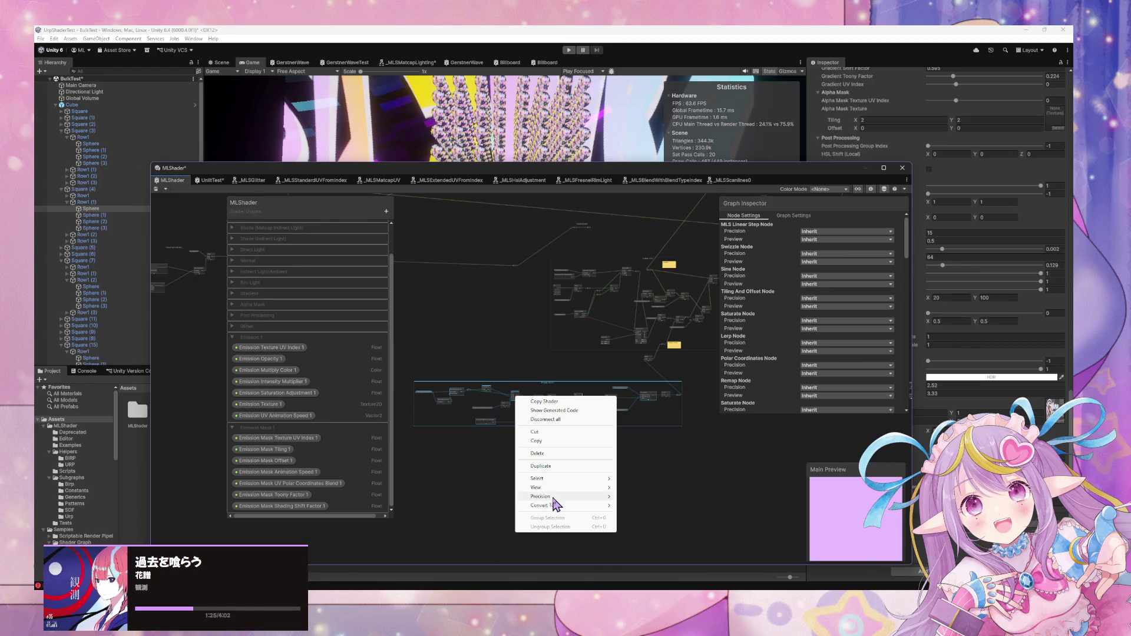
pyautogui.moveTo(568, 505)
pyautogui.click(642, 506)
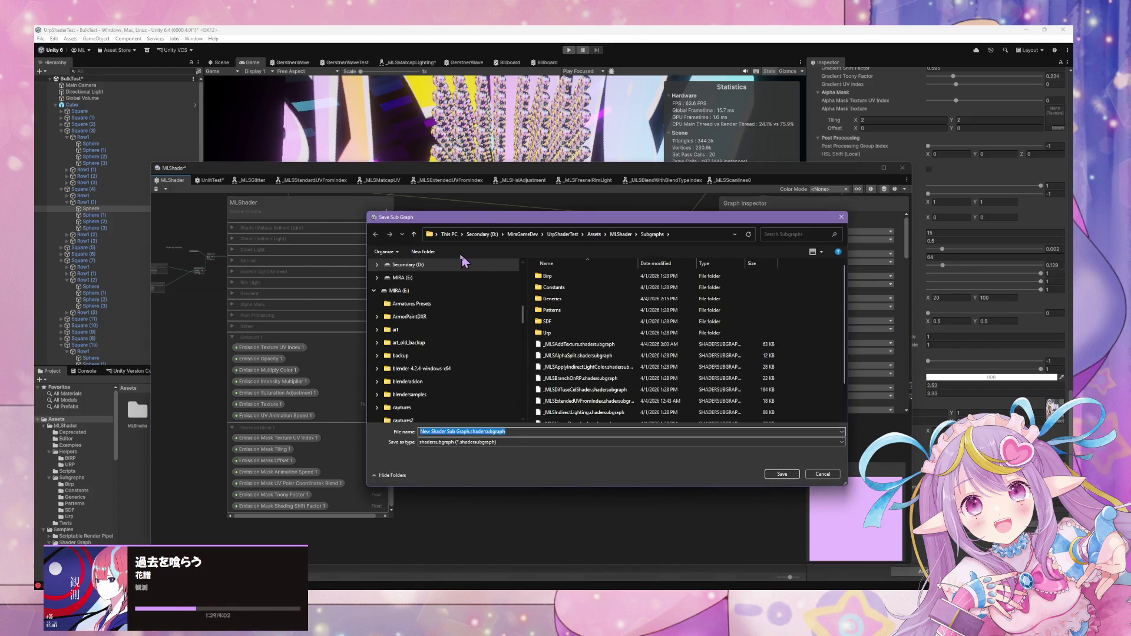
# Create an Emission folder under Subgraphs and save the sub graph there as _MLSEmissionMask
pyautogui.click(439, 254)
pyautogui.write('Emission')
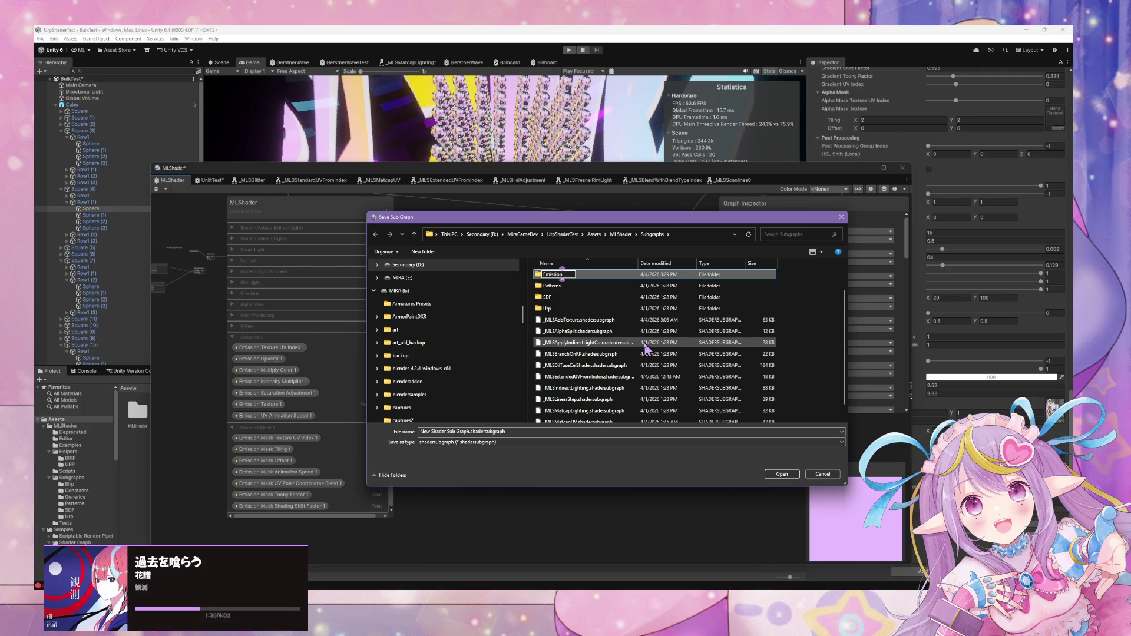
pyautogui.press('Return')
pyautogui.doubleClick(569, 274)
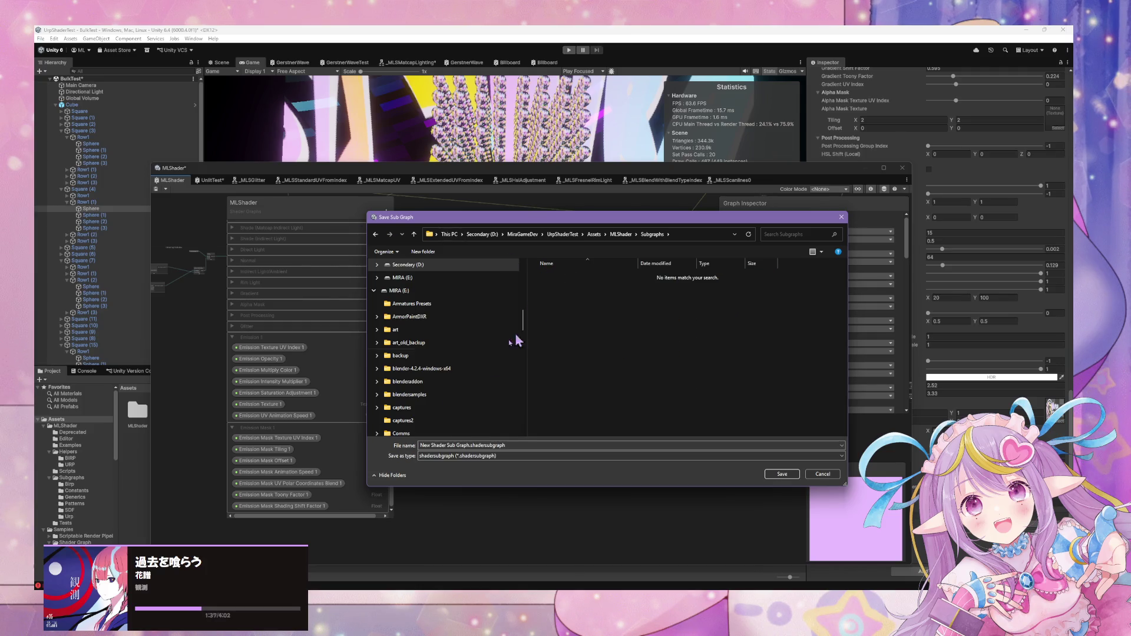
pyautogui.click(456, 446)
pyautogui.write('_MLSEmissionMask')
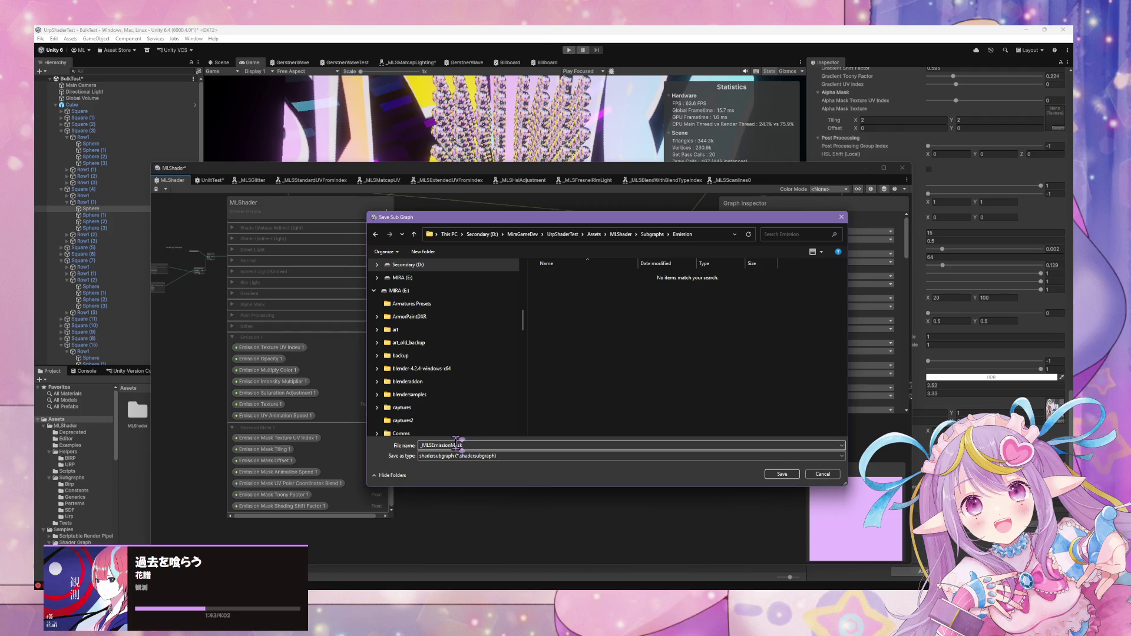
pyautogui.click(782, 474)
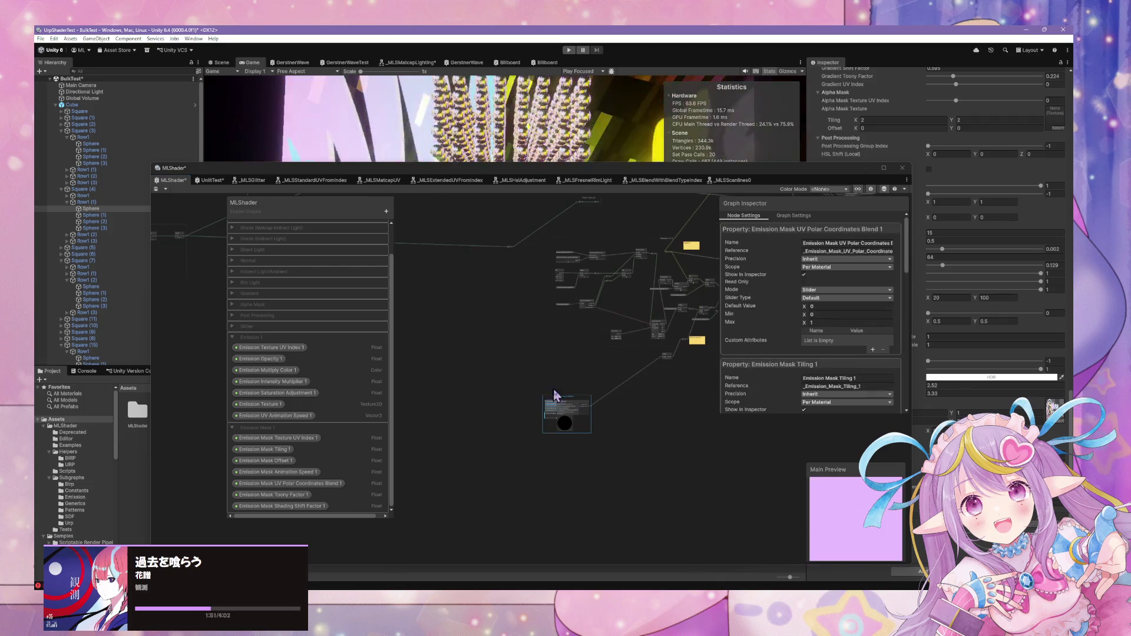
# Shift the MLS Emission Mask node right, check Emission_Mask_Offset_1, and open the _MLSEmissionMask sub graph
pyautogui.scroll(5, 594, 427)
pyautogui.moveTo(537, 335); pyautogui.dragTo(685, 335)
pyautogui.moveTo(562, 411); pyautogui.dragTo(607, 409)
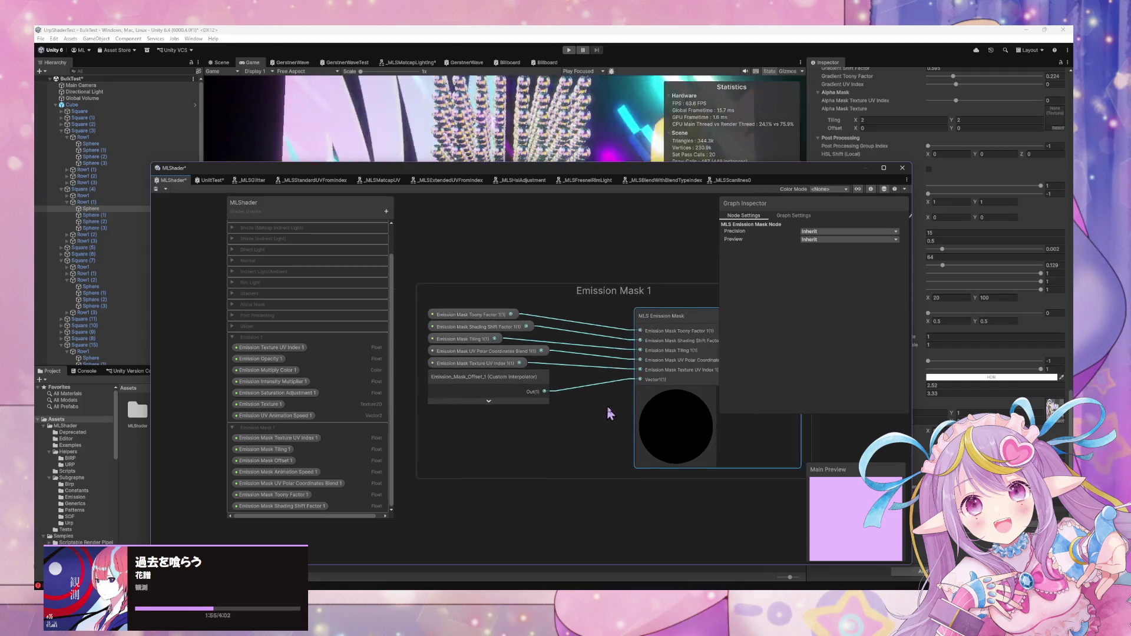
pyautogui.click(502, 377)
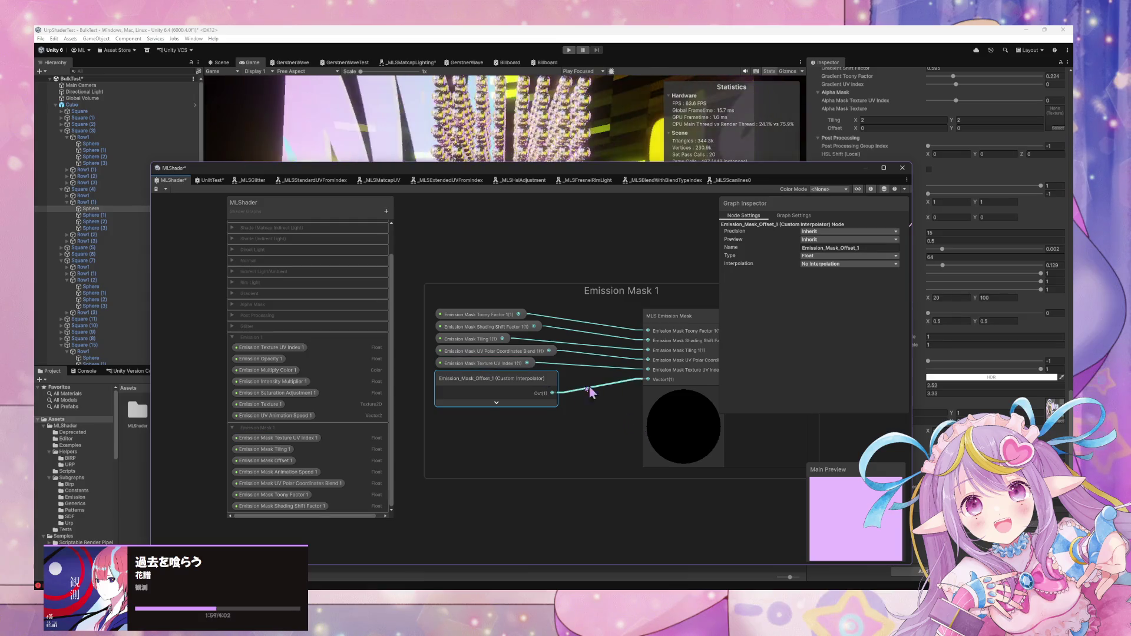
pyautogui.doubleClick(572, 356)
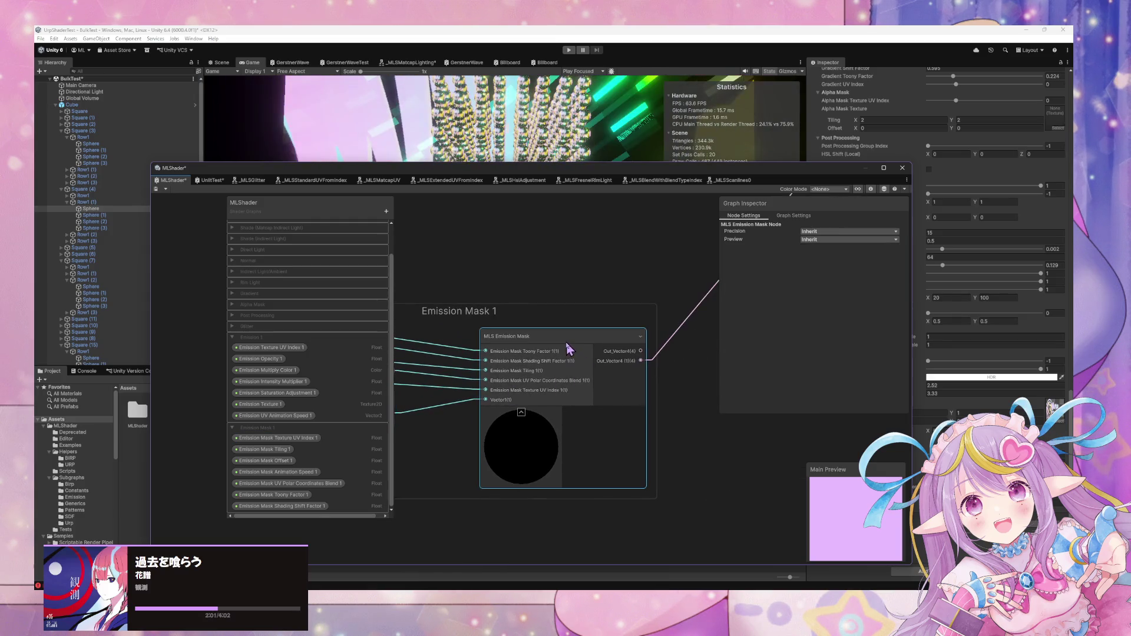
pyautogui.scroll(3, 469, 425)
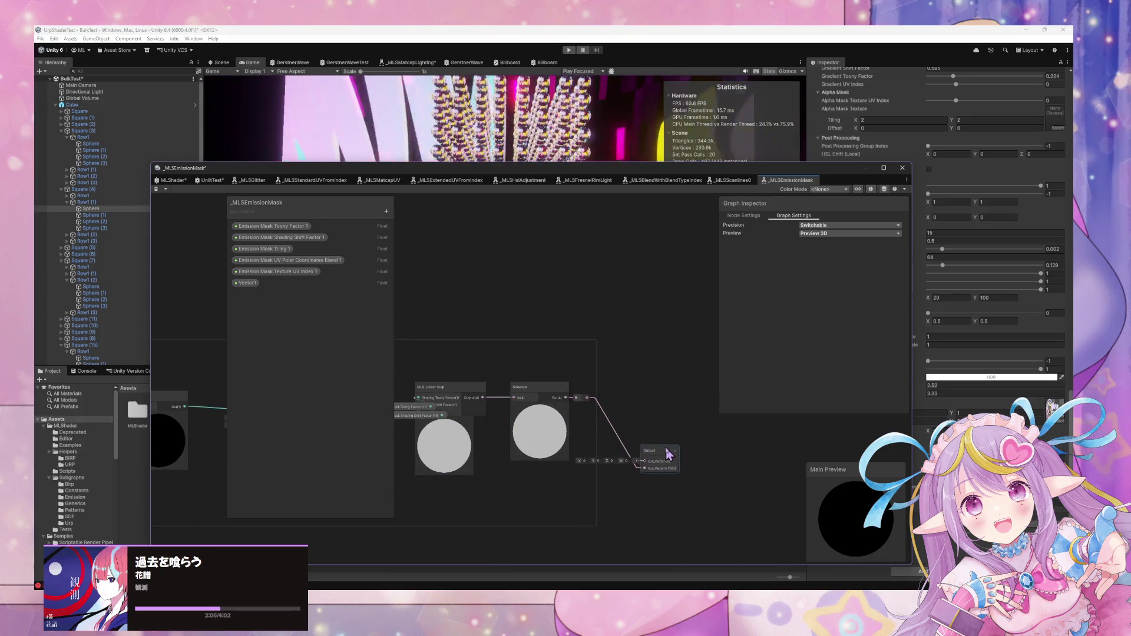
# Move the Output node, the two property nodes and the Vector1 node up and left
pyautogui.click(668, 453)
pyautogui.moveTo(668, 452)
pyautogui.mouseDown()
pyautogui.moveTo(589, 454)
pyautogui.moveTo(652, 412)
pyautogui.mouseUp()
pyautogui.moveTo(576, 408)
pyautogui.mouseDown()
pyautogui.moveTo(525, 354)
pyautogui.moveTo(526, 380)
pyautogui.moveTo(492, 369)
pyautogui.mouseUp()
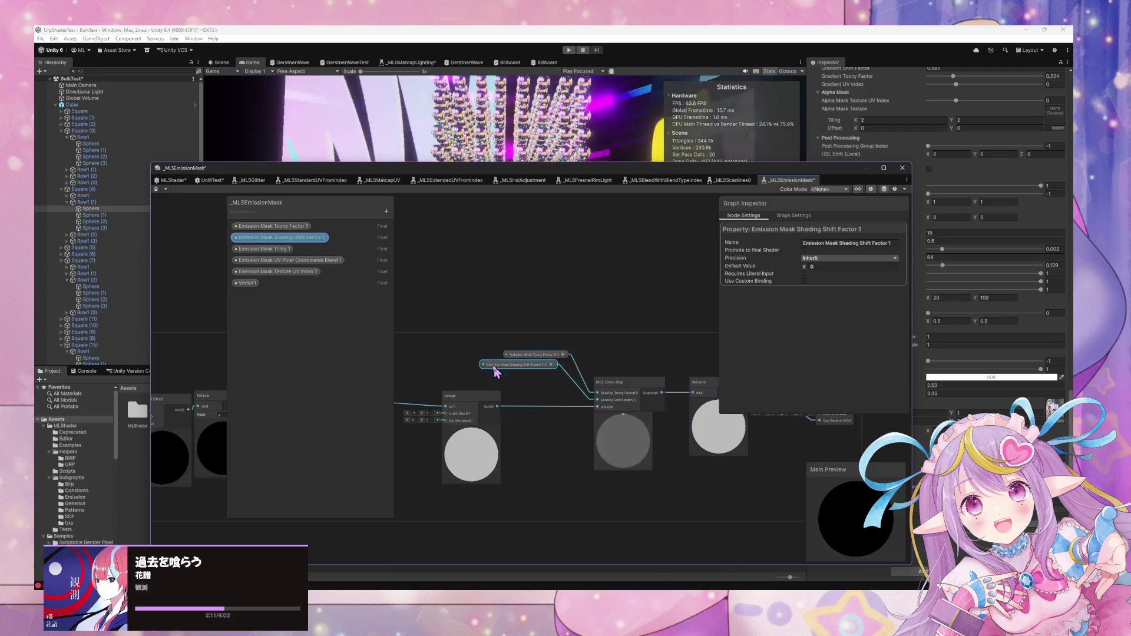
pyautogui.click(248, 282)
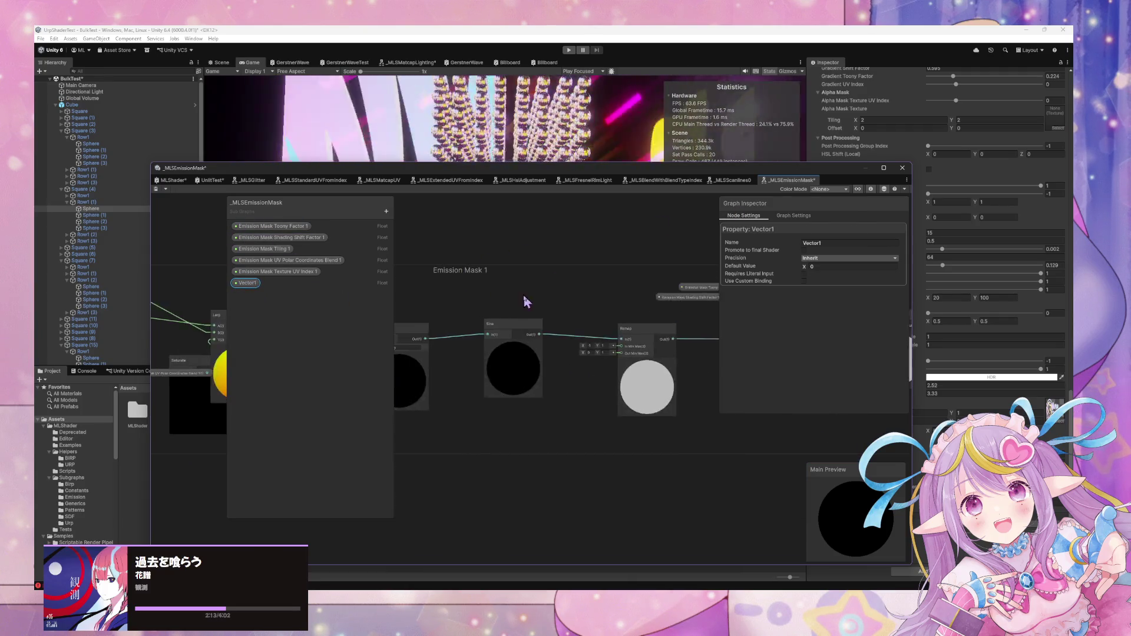
pyautogui.scroll(-2, 526, 303)
pyautogui.scroll(3, 526, 302)
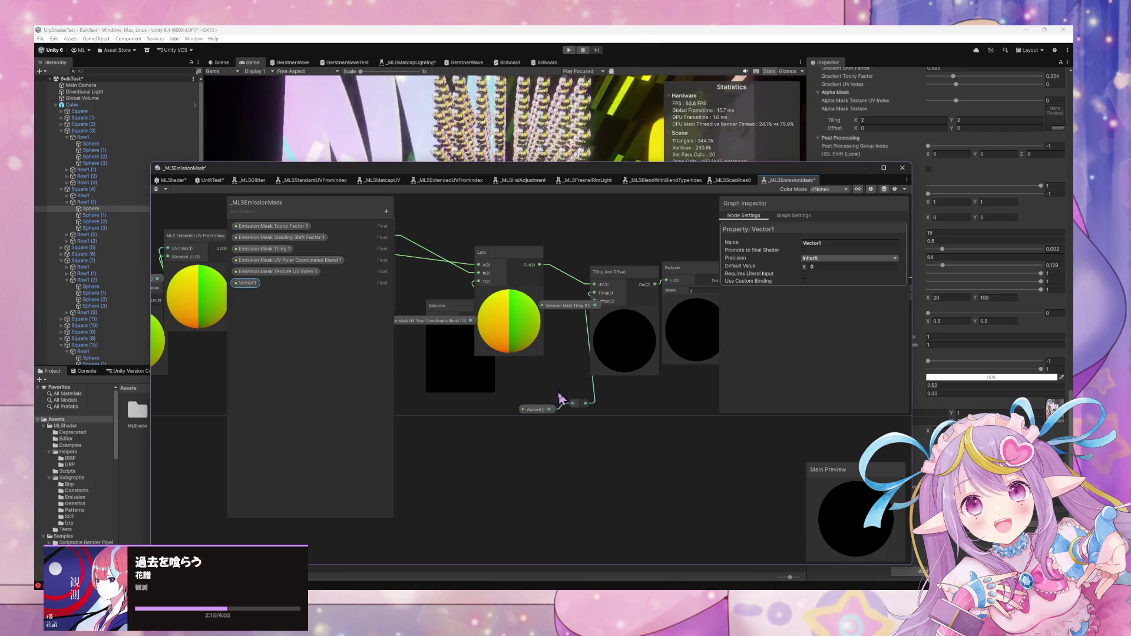
pyautogui.moveTo(532, 412); pyautogui.dragTo(479, 407)
pyautogui.moveTo(576, 404); pyautogui.dragTo(546, 412)
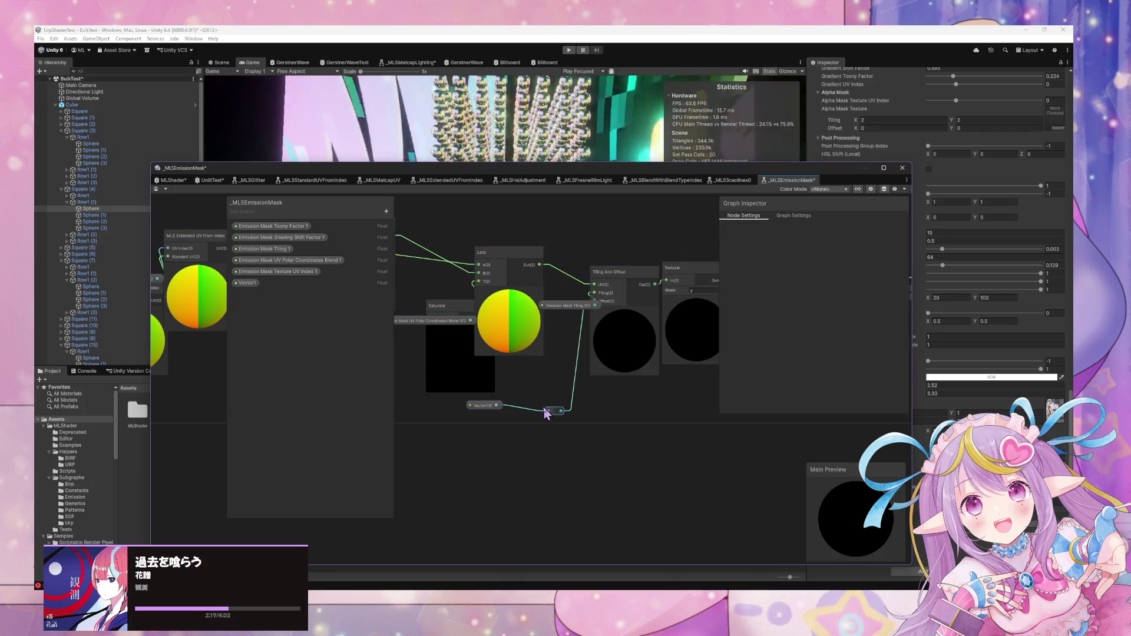
# Reposition the Lerp, Saturate, Polar Coordinates Blend and Tiling nodes, collapsing the Lerp preview
pyautogui.moveTo(517, 271); pyautogui.dragTo(528, 224)
pyautogui.click(520, 246)
pyautogui.moveTo(512, 285); pyautogui.dragTo(571, 281)
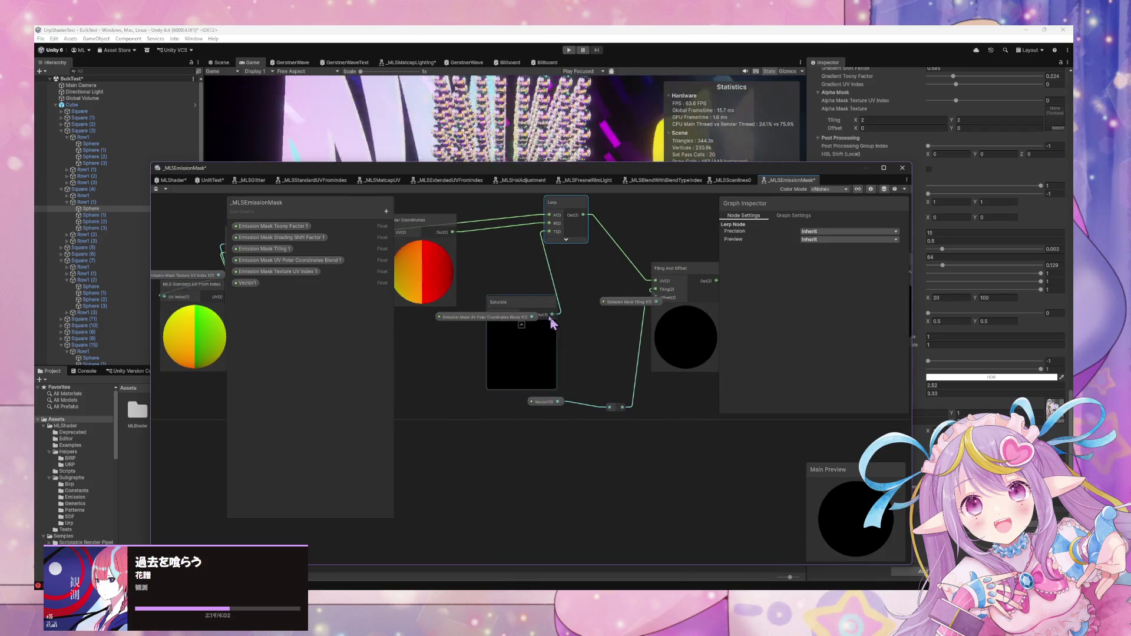
pyautogui.click(517, 304)
pyautogui.moveTo(516, 305); pyautogui.dragTo(372, 333)
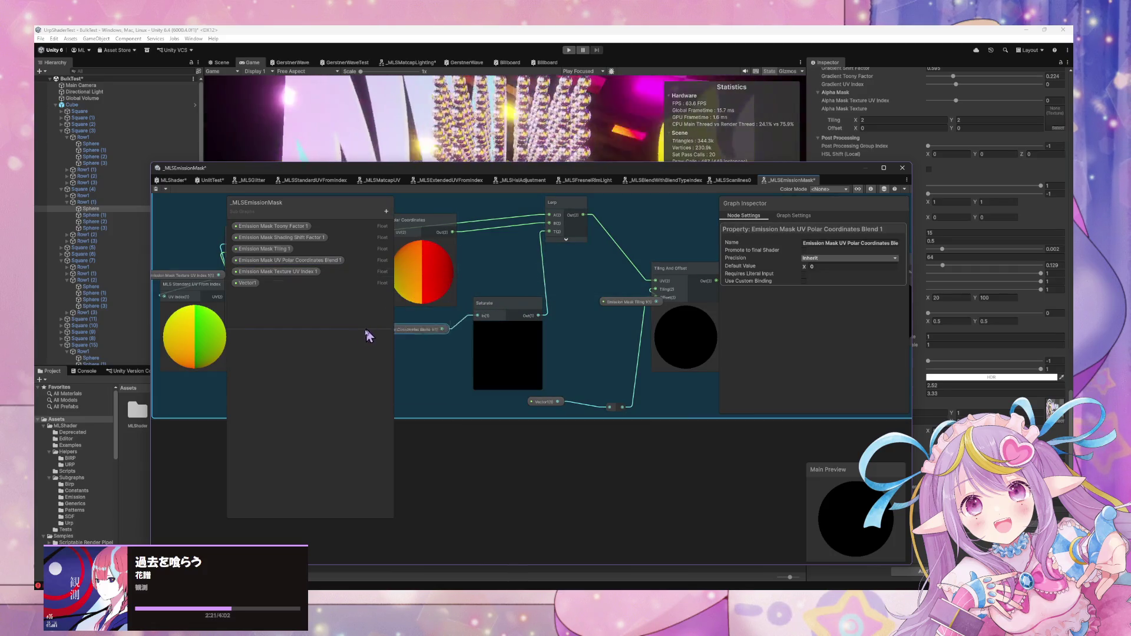
pyautogui.moveTo(626, 302); pyautogui.dragTo(581, 302)
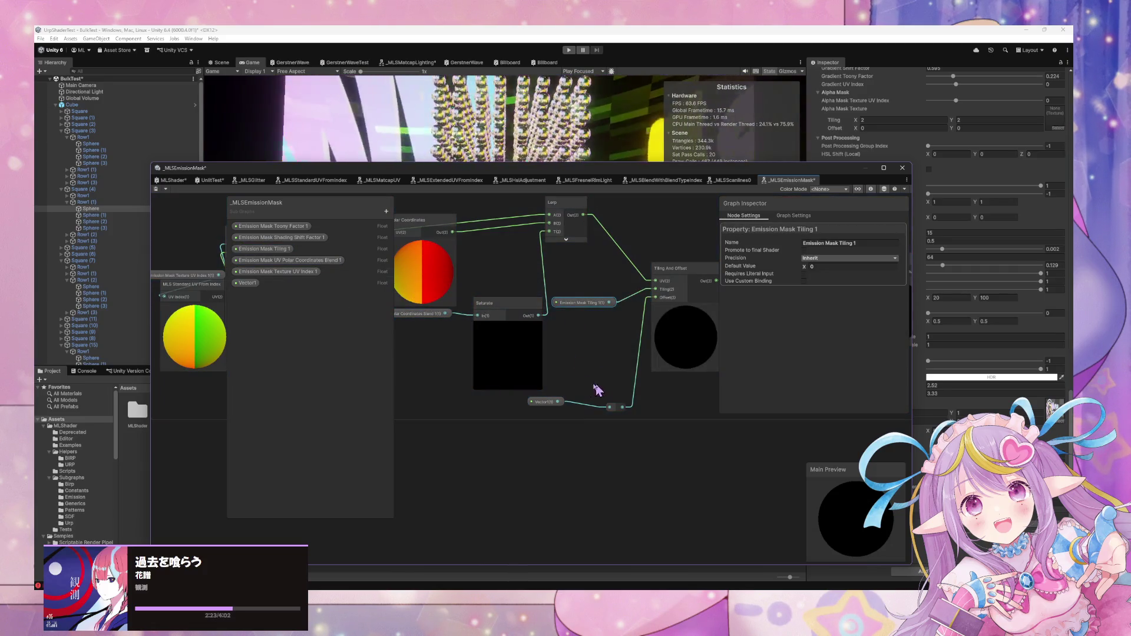
pyautogui.moveTo(423, 317); pyautogui.dragTo(409, 327)
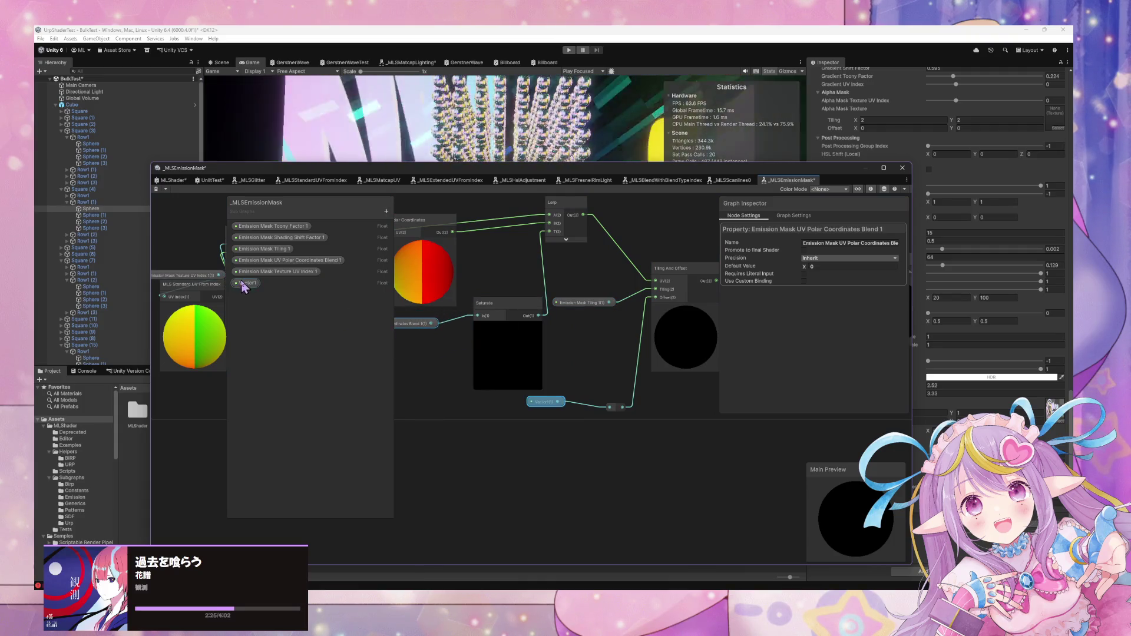
# Drop the trailing ' 1' from the Toony Factor, Shading Shift Factor and Tiling property names
pyautogui.doubleClick(299, 227)
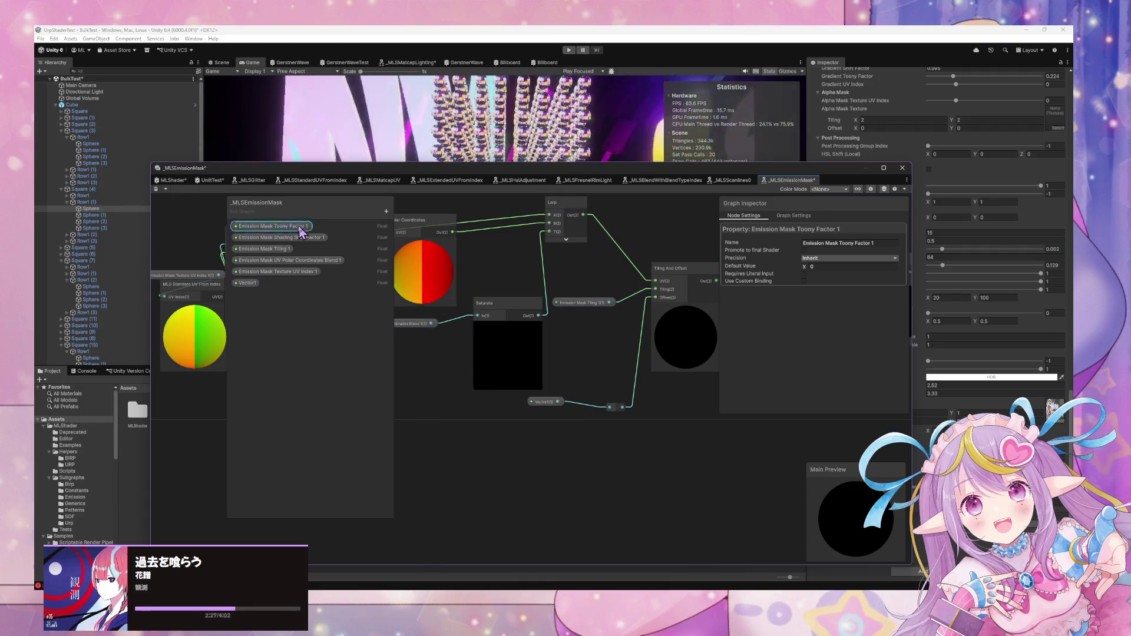
pyautogui.press('BackSpace')
pyautogui.press('BackSpace')
pyautogui.press('Return')
pyautogui.doubleClick(307, 239)
pyautogui.press('Return')
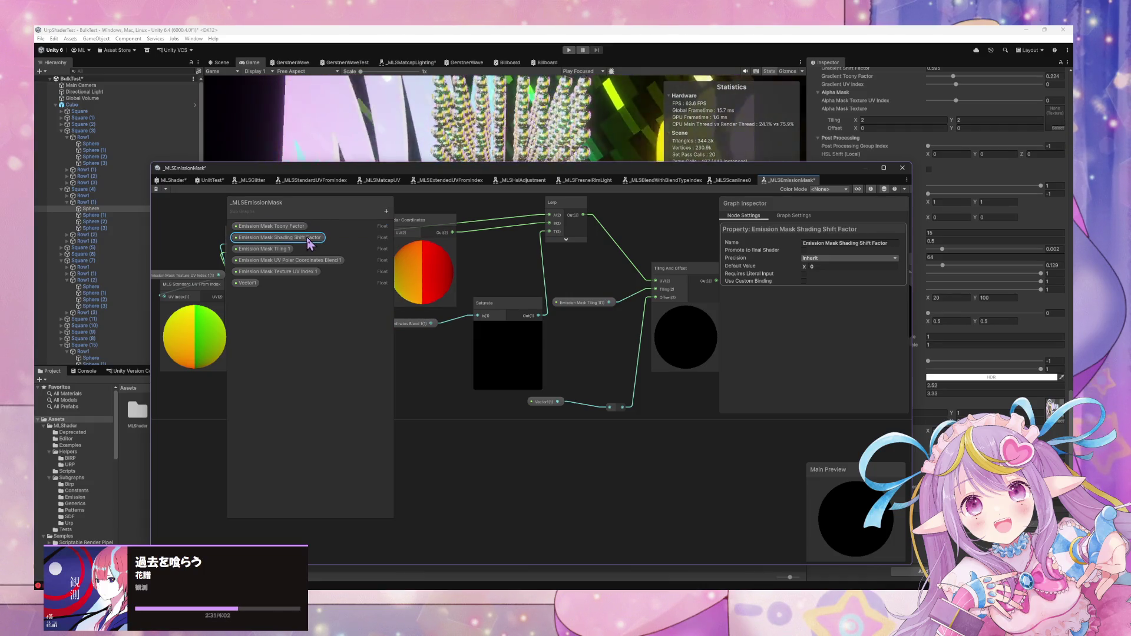
pyautogui.doubleClick(286, 250)
pyautogui.press('Return')
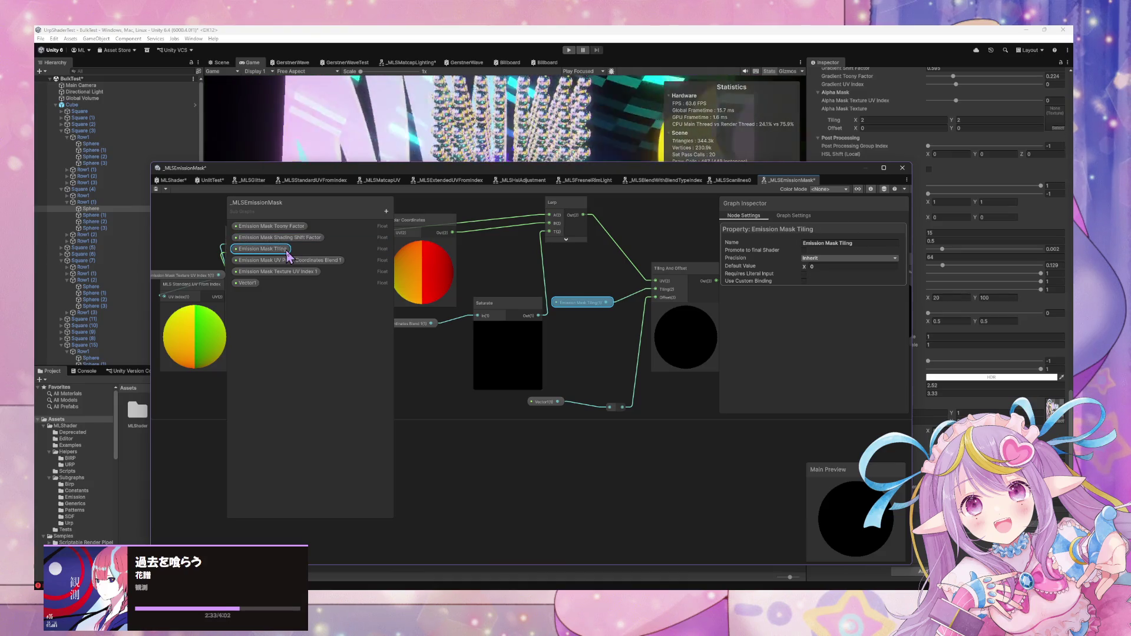
# Drop ' 1' from UV Polar Coordinates Blend and Texture UV Index, keep Vector1, and save
pyautogui.doubleClick(293, 261)
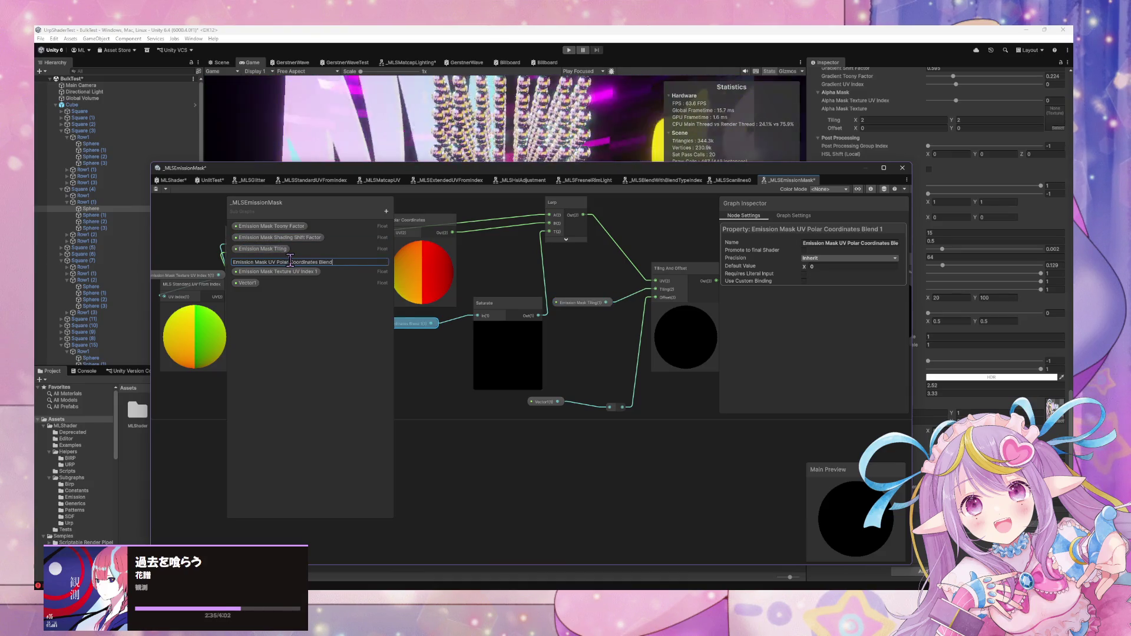
pyautogui.press('Return')
pyautogui.doubleClick(301, 271)
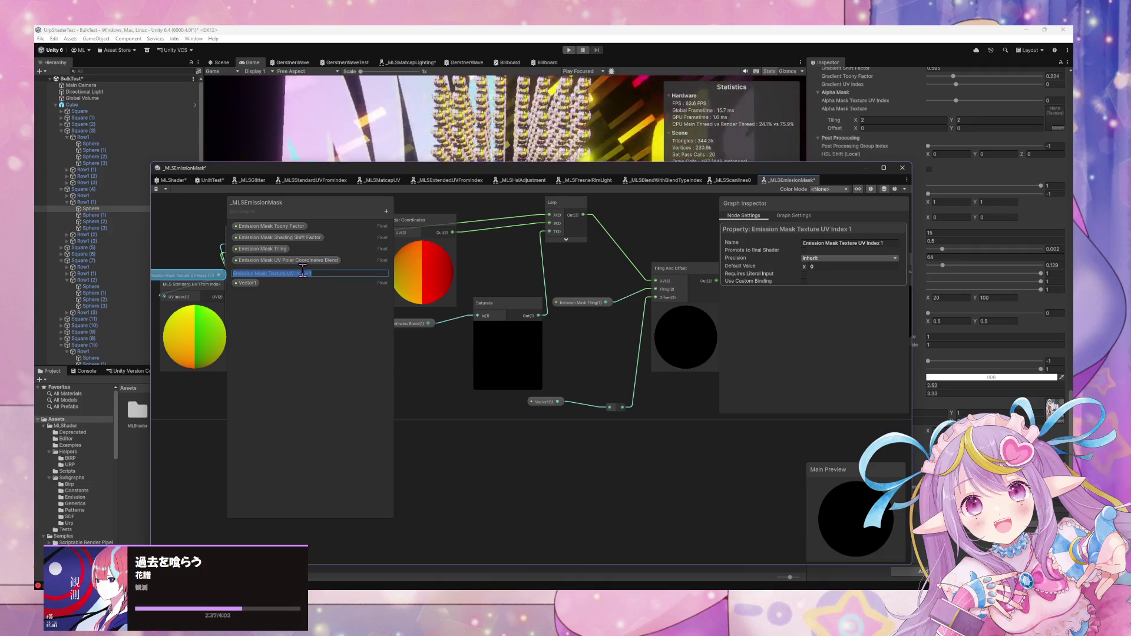
pyautogui.press('Return')
pyautogui.doubleClick(254, 284)
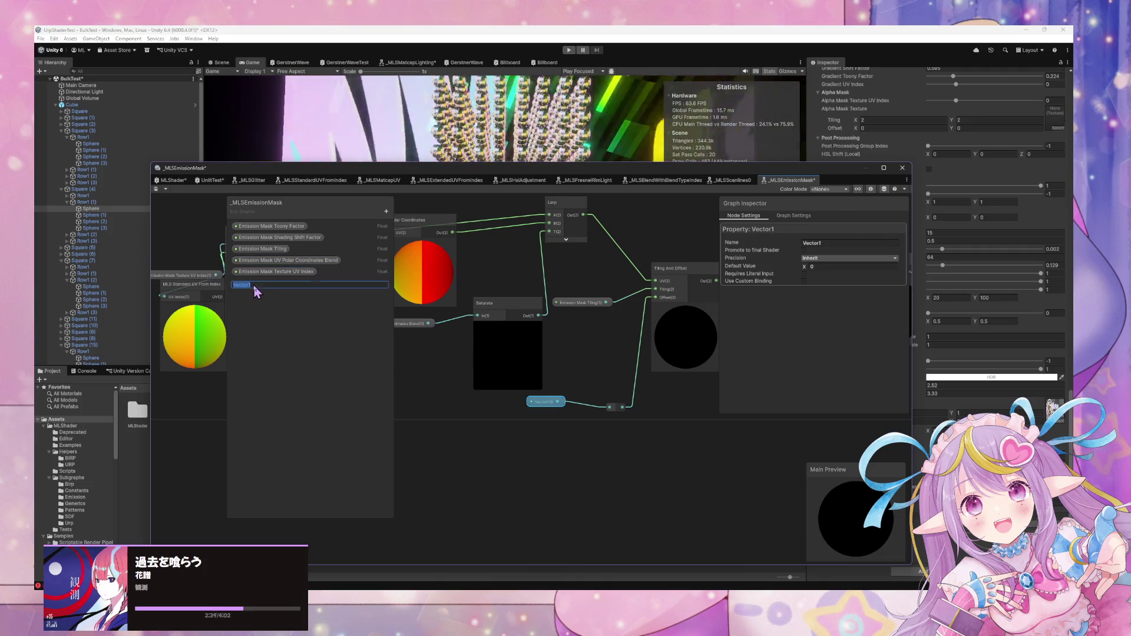
pyautogui.press('Return')
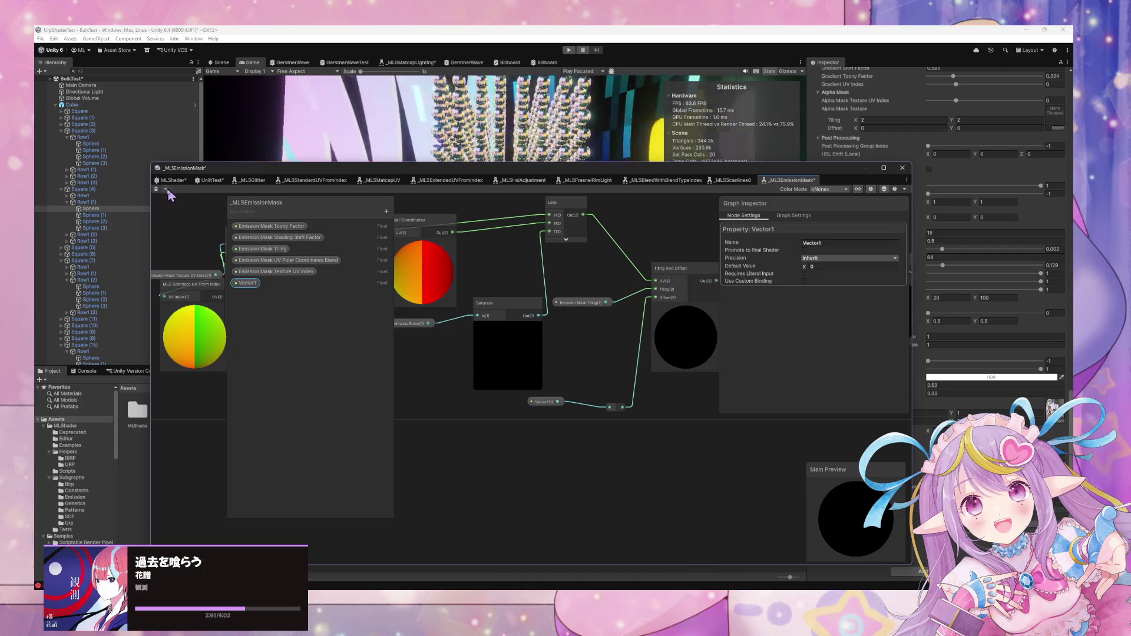
pyautogui.click(157, 189)
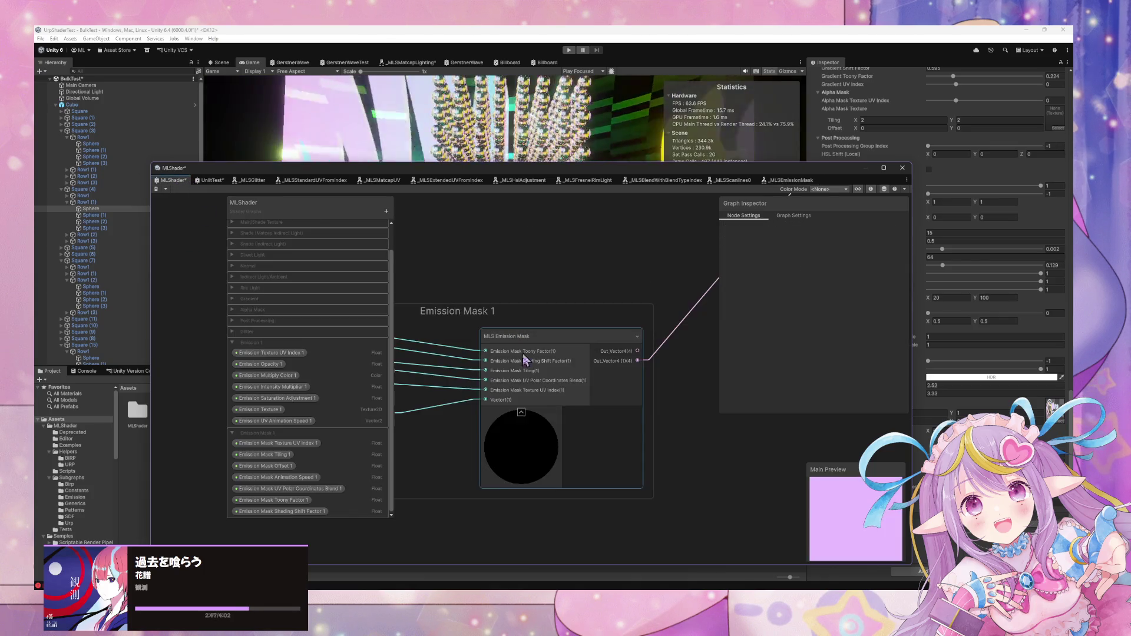
# Check the Emission_Mask_Offset_1 interpolator and reopen the _MLSEmissionMask sub graph
pyautogui.click(499, 362)
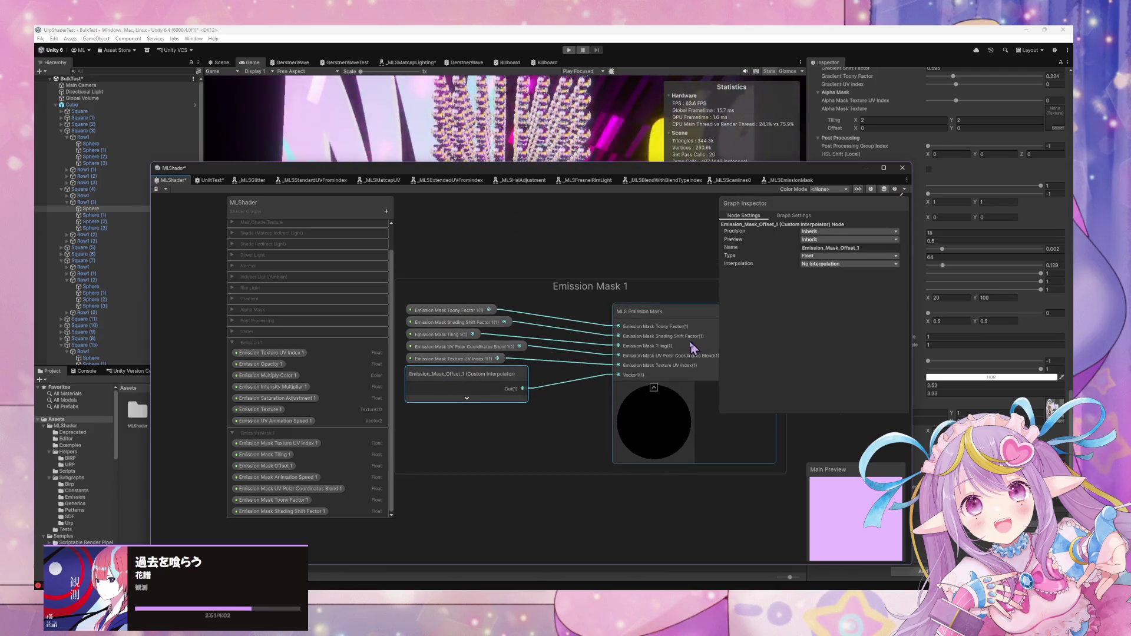
pyautogui.doubleClick(642, 309)
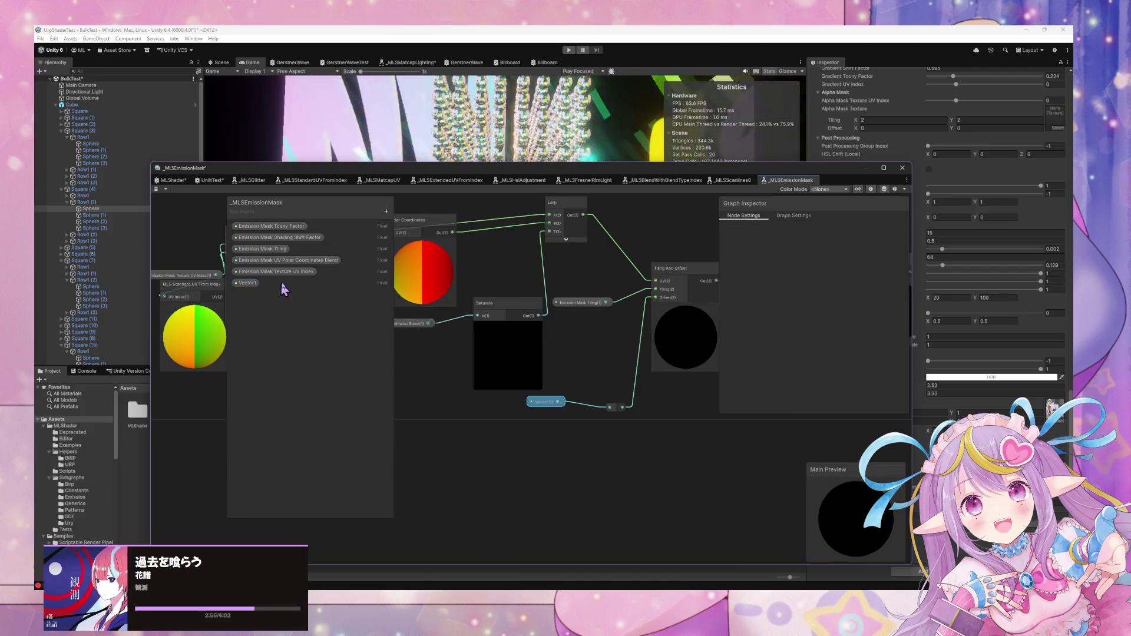
pyautogui.moveTo(172, 275)
pyautogui.mouseDown()
pyautogui.moveTo(507, 367)
pyautogui.moveTo(498, 375)
pyautogui.moveTo(477, 356)
pyautogui.moveTo(378, 352)
pyautogui.mouseUp()
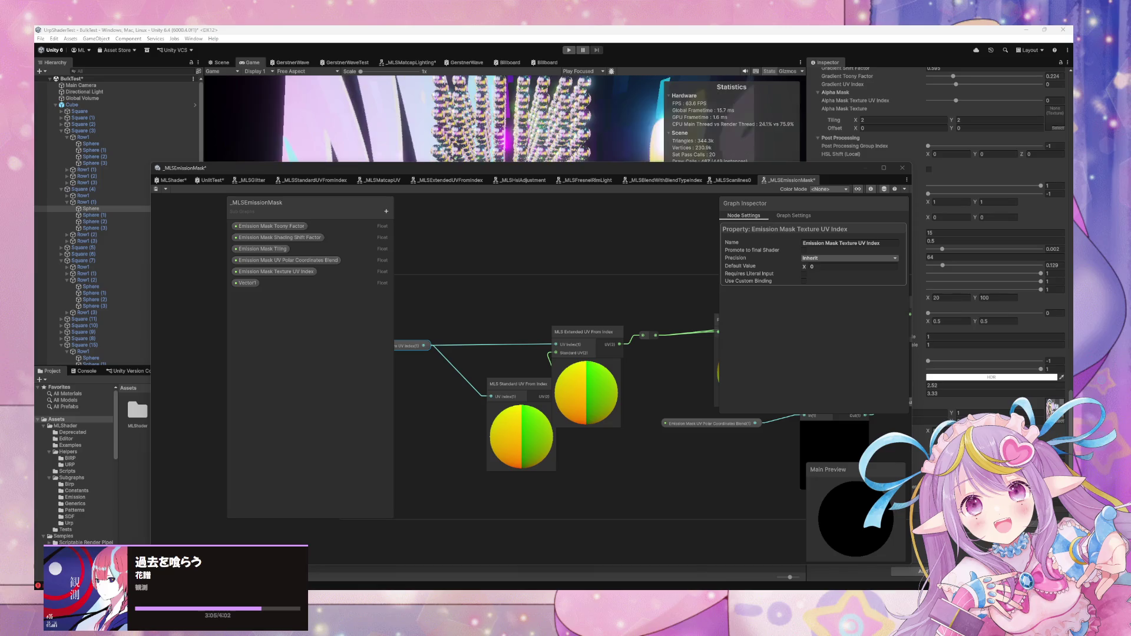
# Collapse all node previews in the sub graph, including both UV From Index nodes
pyautogui.moveTo(542, 383); pyautogui.dragTo(522, 383)
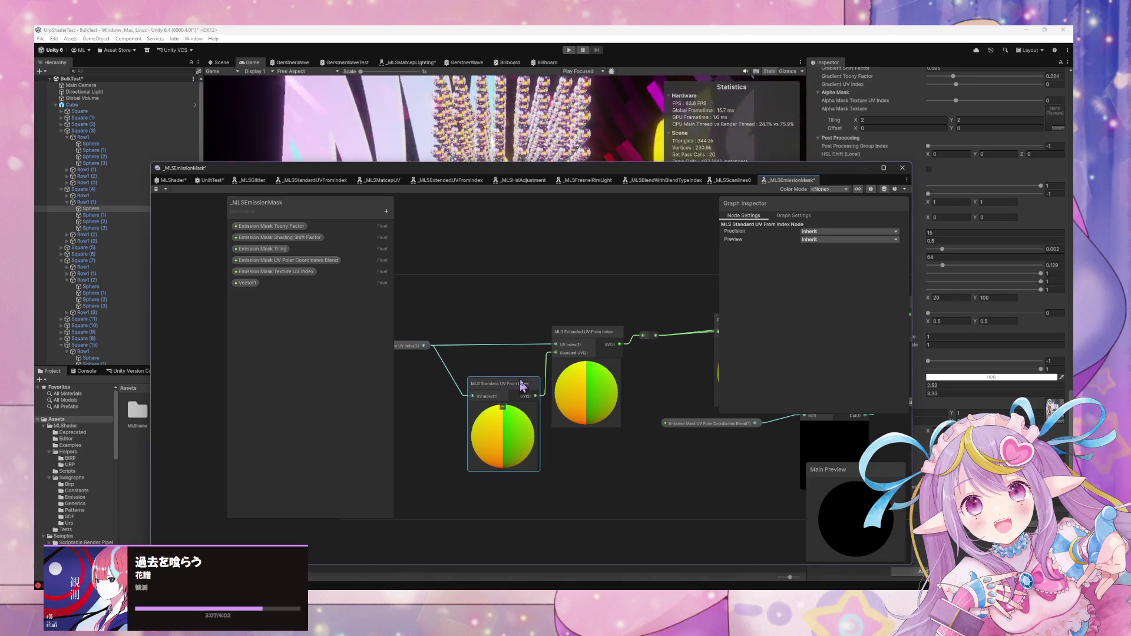
pyautogui.rightClick(513, 404)
pyautogui.rightClick(522, 294)
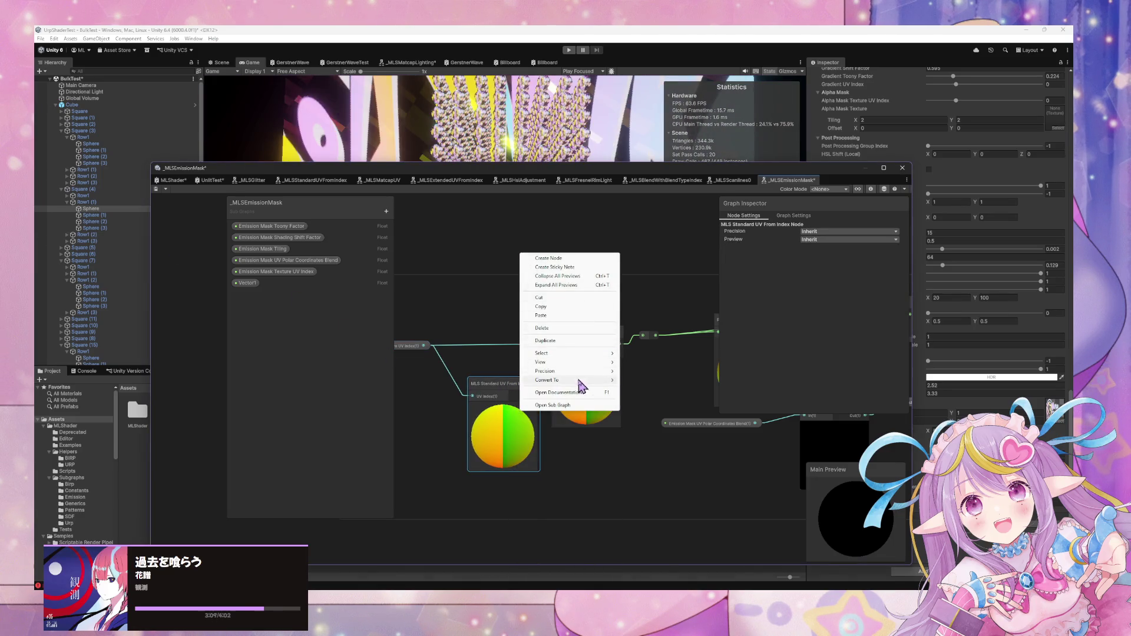
pyautogui.click(580, 276)
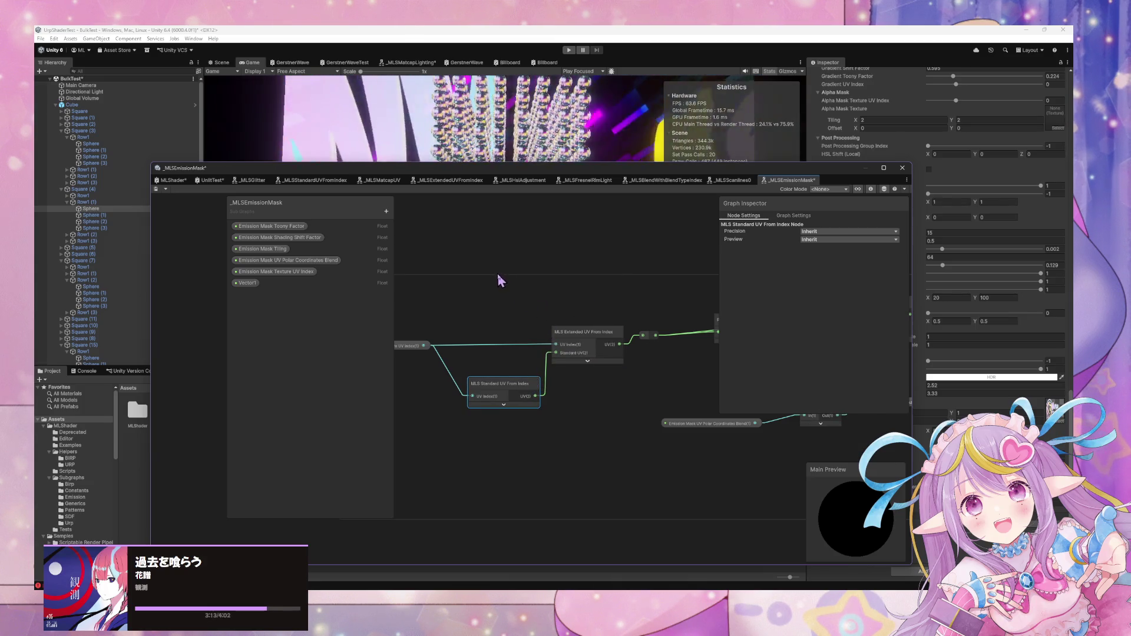
pyautogui.moveTo(513, 396)
pyautogui.mouseDown()
pyautogui.moveTo(496, 394)
pyautogui.moveTo(506, 390)
pyautogui.mouseUp()
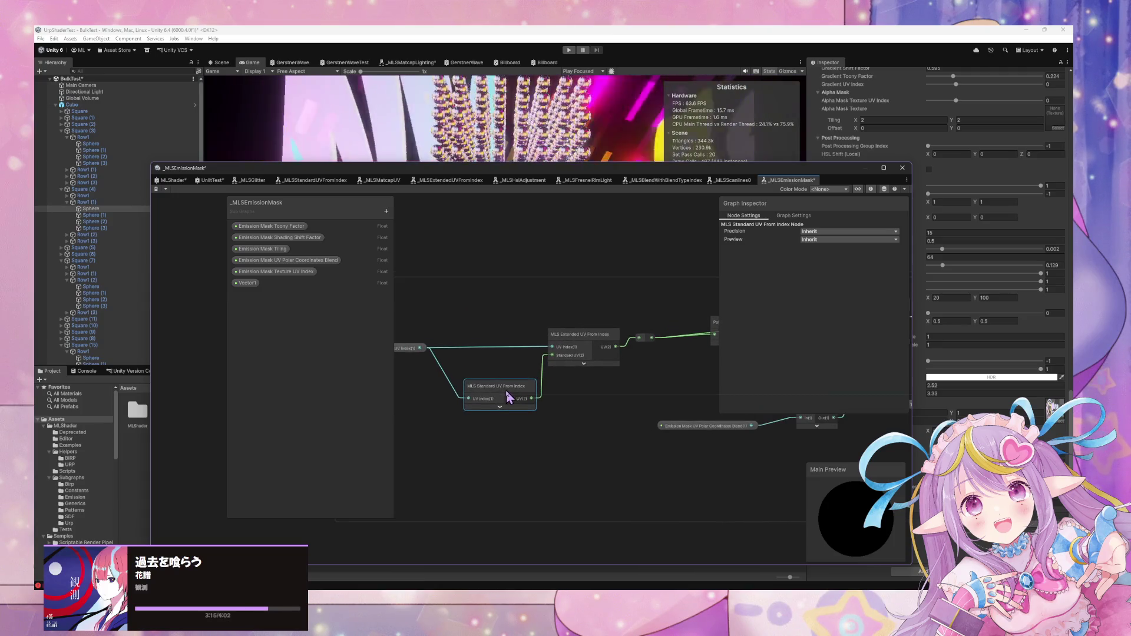
pyautogui.click(548, 257)
pyautogui.press('a')
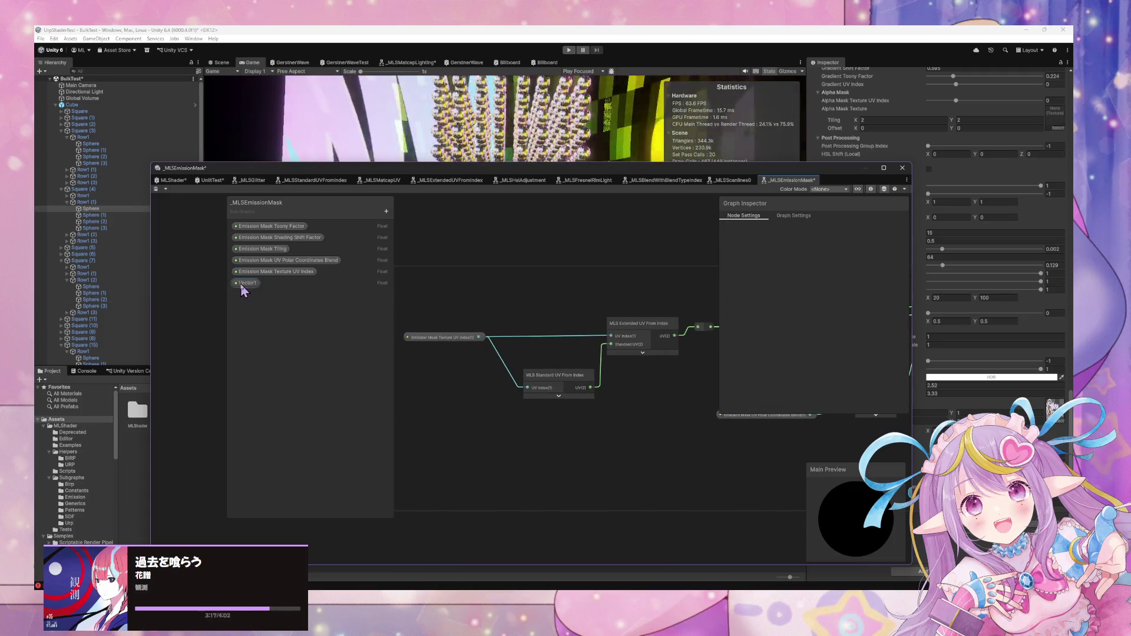
pyautogui.click(248, 284)
# Move the Vector1 property above Texture UV Index in the Blackboard
pyautogui.moveTo(248, 283)
pyautogui.mouseDown()
pyautogui.moveTo(254, 274)
pyautogui.moveTo(252, 285)
pyautogui.mouseUp()
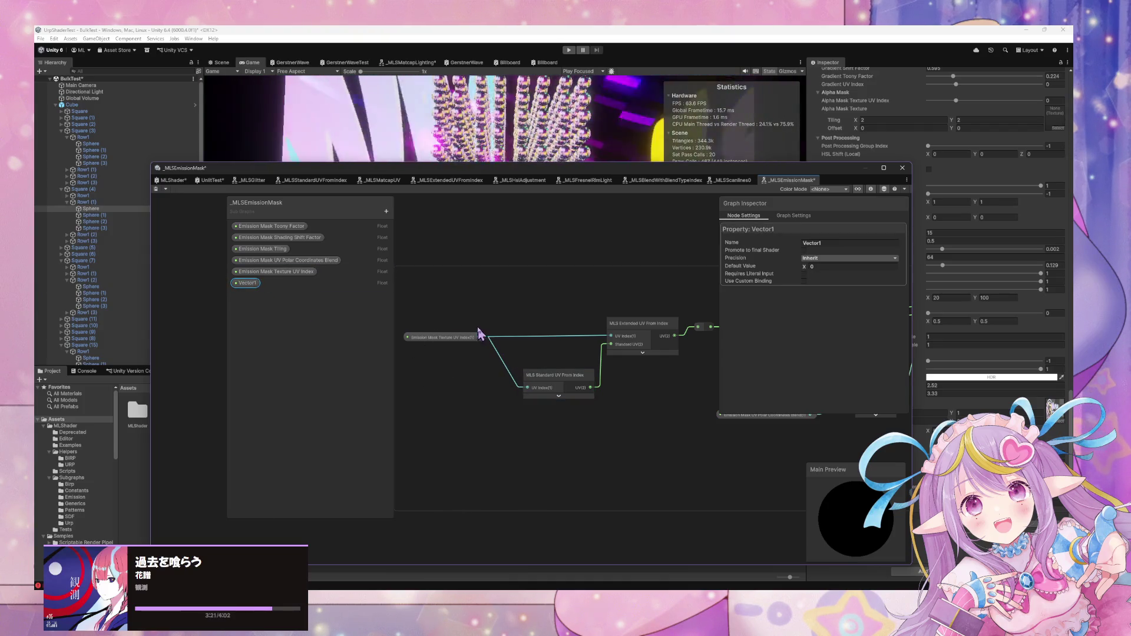
pyautogui.hscroll(5, 591, 389)
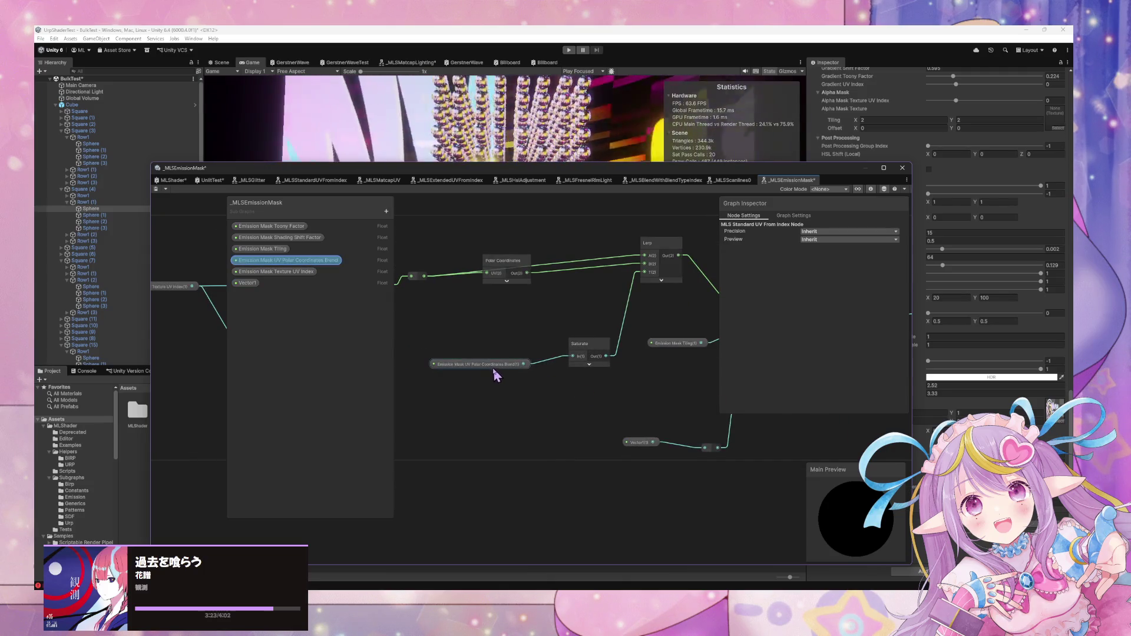
pyautogui.click(494, 358)
pyautogui.hscroll(2, 563, 384)
# Rename Vector1 to Emission Mask Offset and shift its node slightly left
pyautogui.click(247, 282)
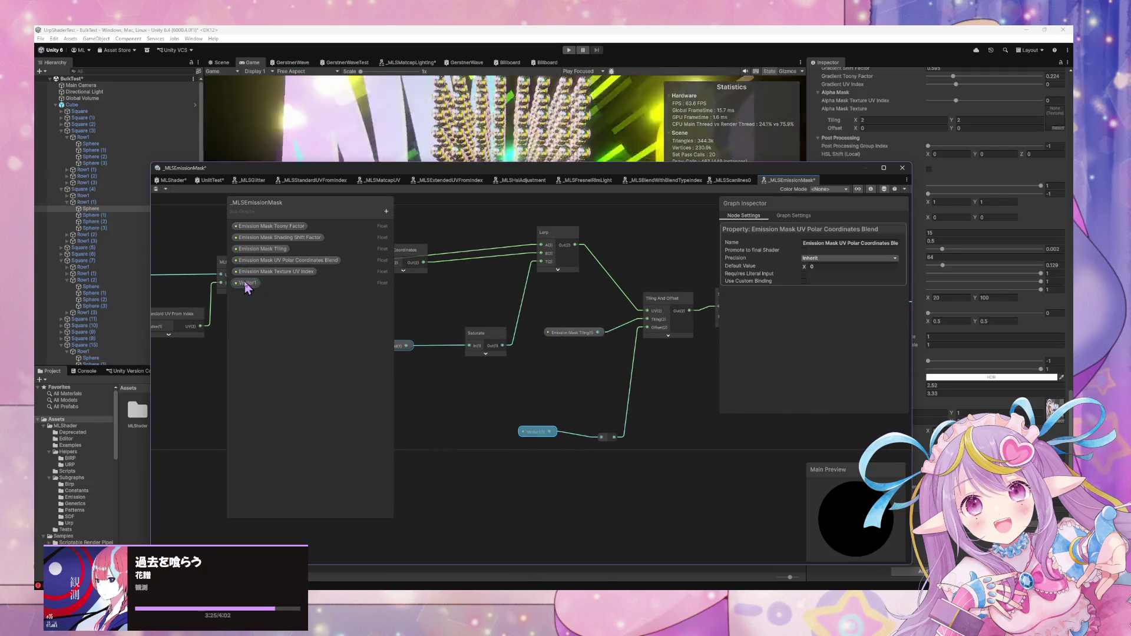
pyautogui.click(848, 243)
pyautogui.hotkey('ctrl', 'v')
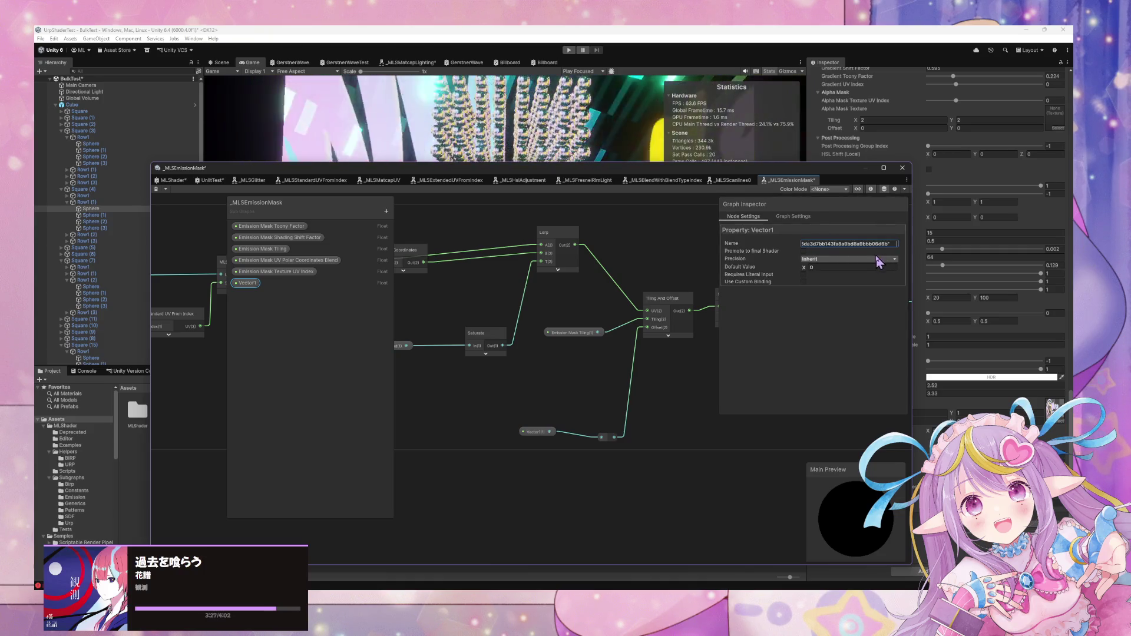
pyautogui.click(434, 328)
pyautogui.click(292, 282)
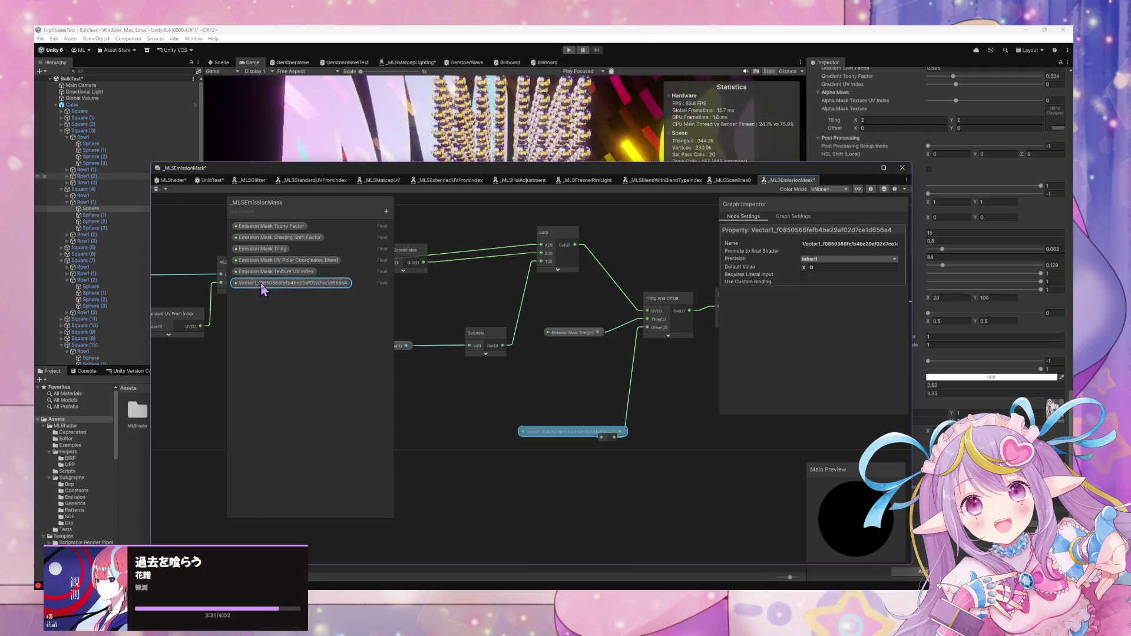
pyautogui.write('Emo')
pyautogui.write('is')
pyautogui.write('Mask Offset')
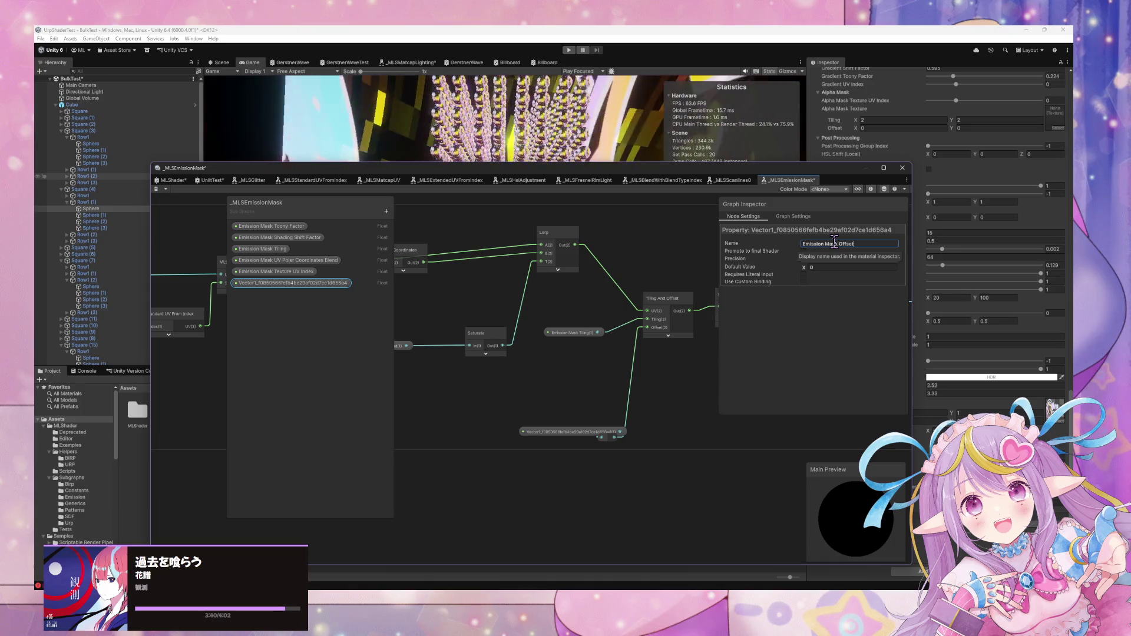
pyautogui.press('Return')
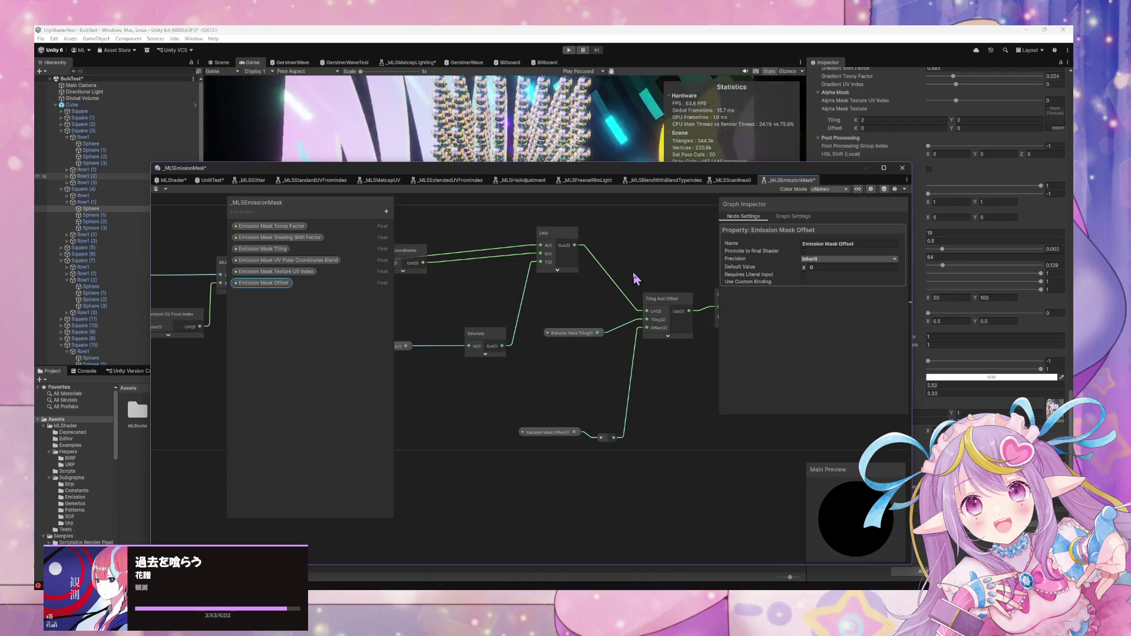
pyautogui.moveTo(540, 436); pyautogui.dragTo(510, 437)
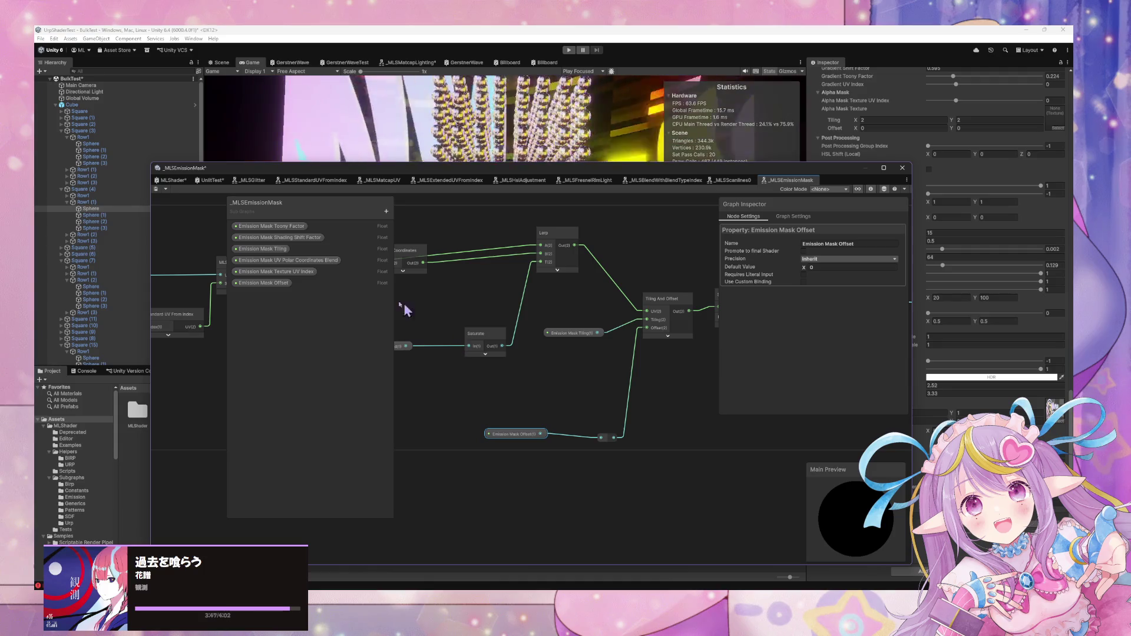
pyautogui.moveTo(343, 280); pyautogui.dragTo(651, 316)
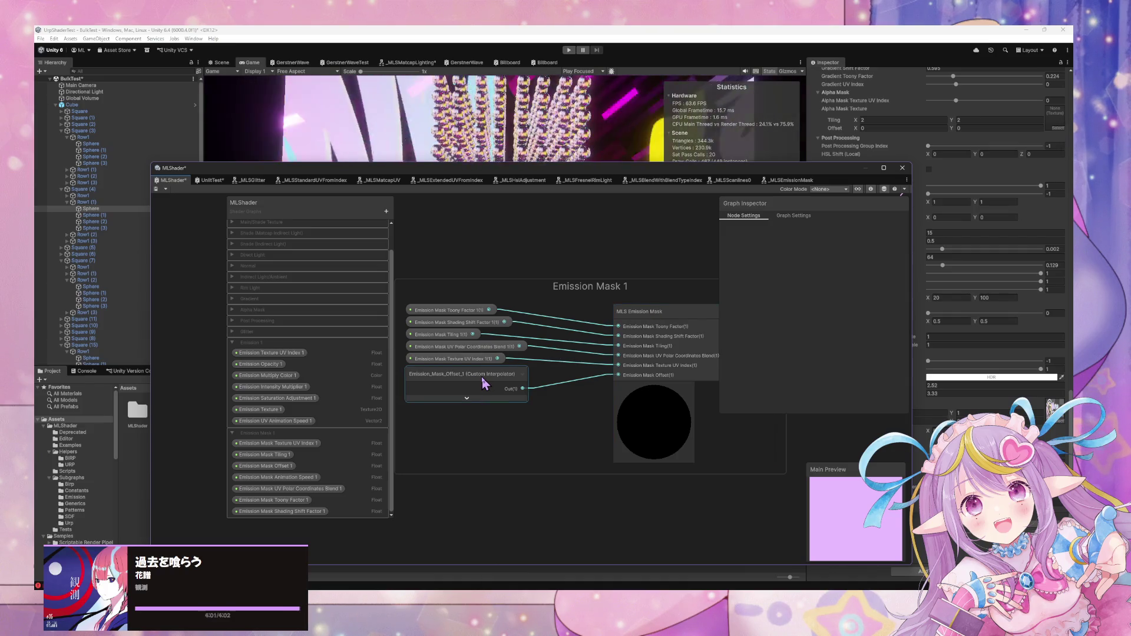
pyautogui.click(565, 413)
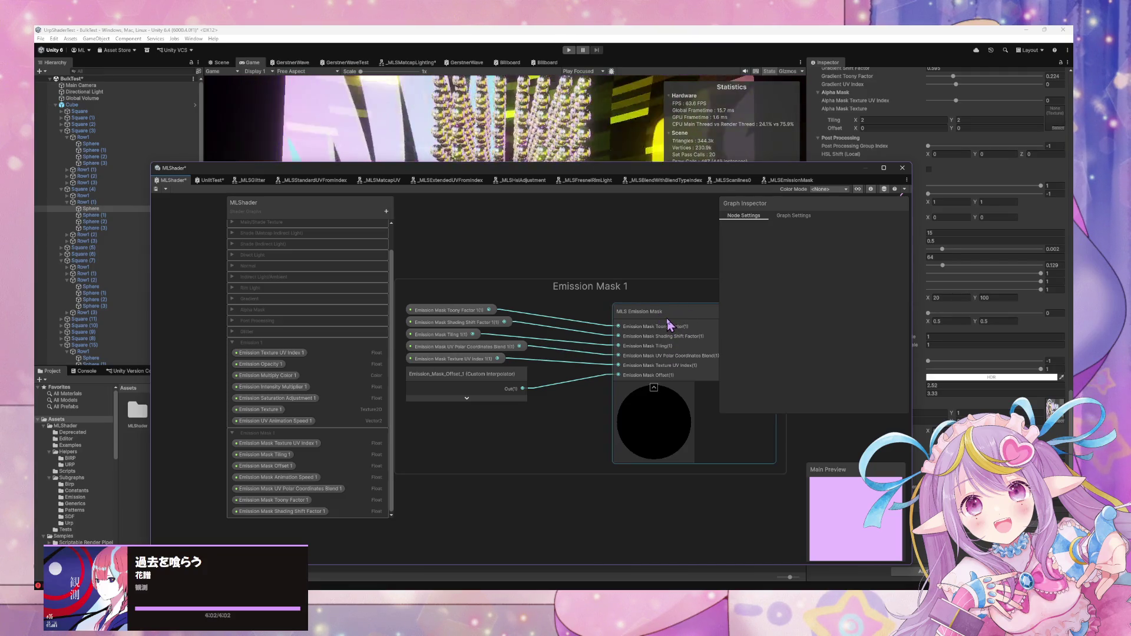
pyautogui.doubleClick(668, 324)
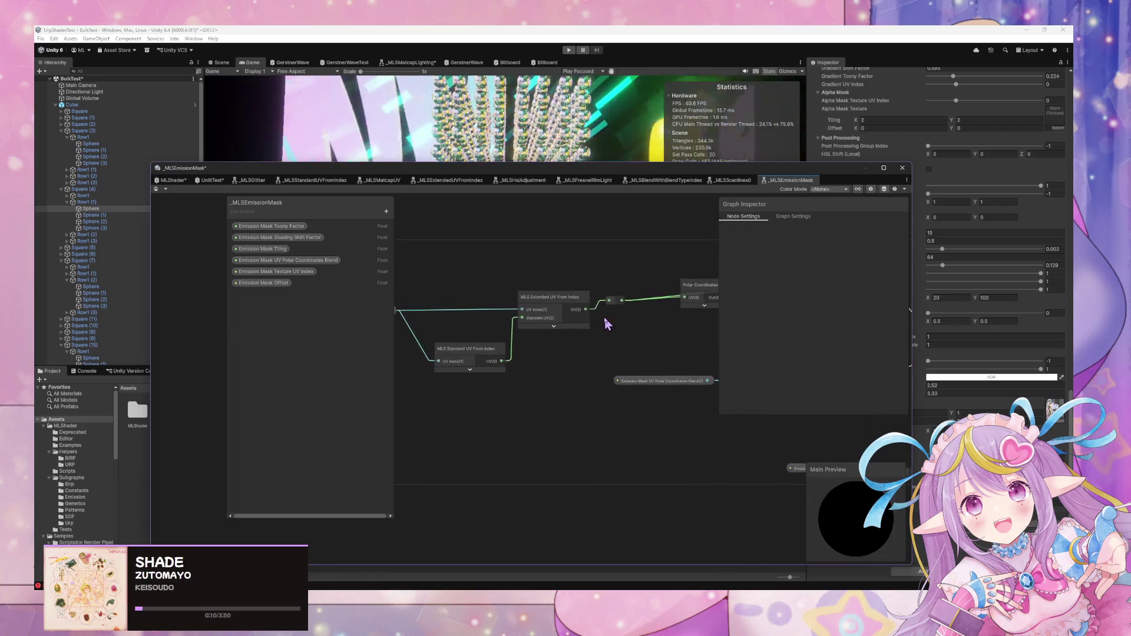
pyautogui.click(177, 181)
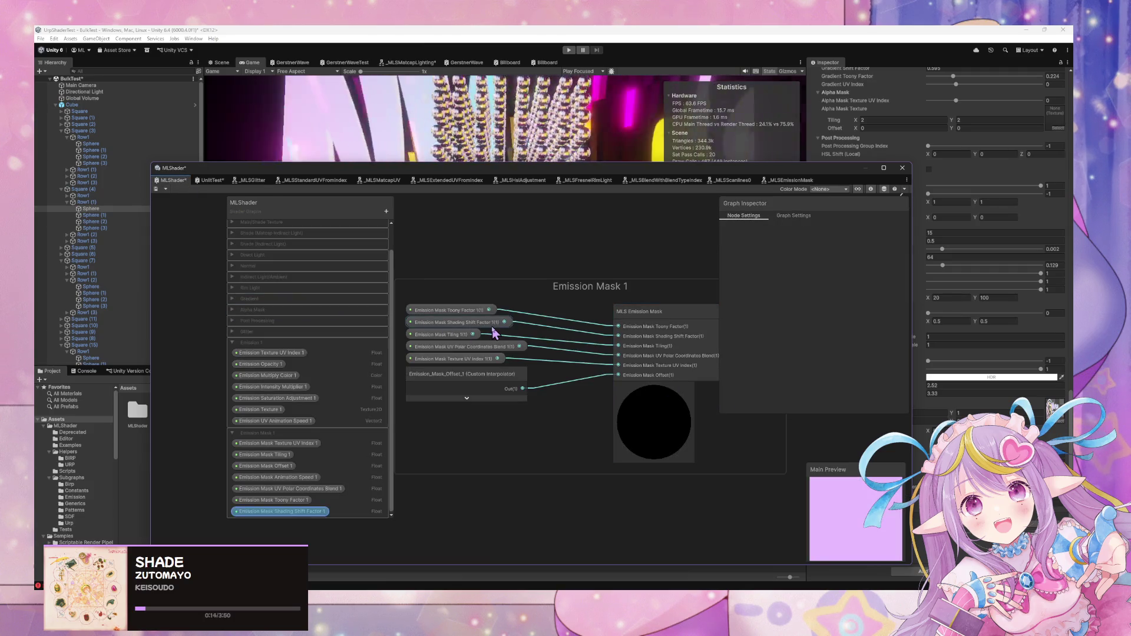
# Rearrange the Emission Mask 1 property nodes around the MLS Emission Mask node in MLShader
pyautogui.moveTo(484, 381); pyautogui.dragTo(493, 438)
pyautogui.moveTo(466, 361); pyautogui.dragTo(478, 420)
pyautogui.moveTo(484, 347); pyautogui.dragTo(488, 403)
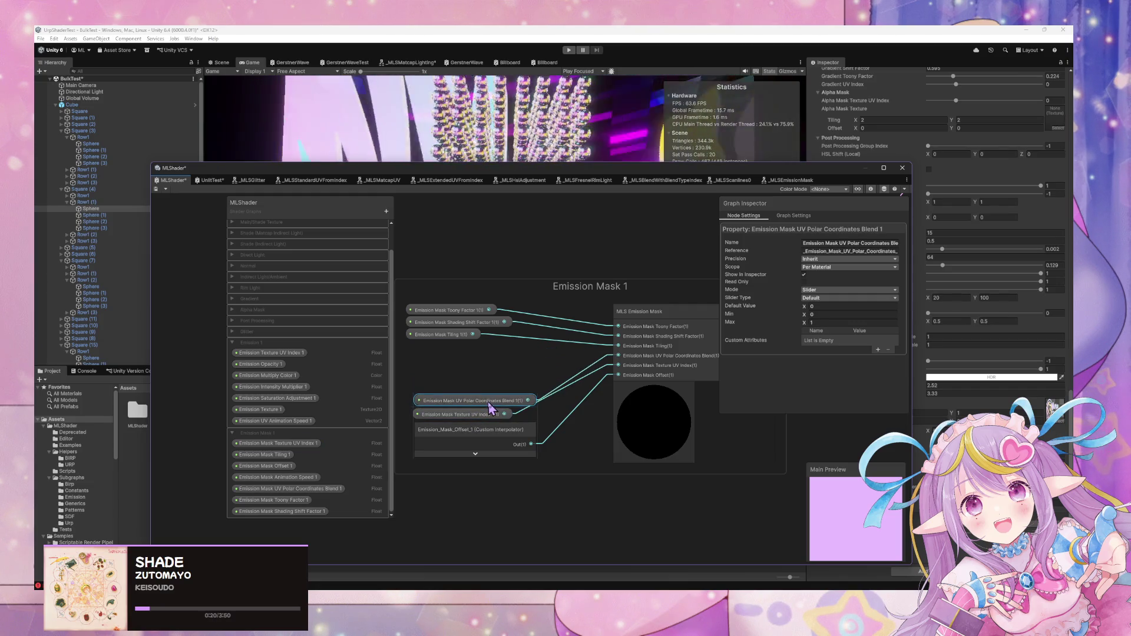
pyautogui.moveTo(461, 333)
pyautogui.mouseDown()
pyautogui.moveTo(454, 361)
pyautogui.moveTo(467, 387)
pyautogui.mouseUp()
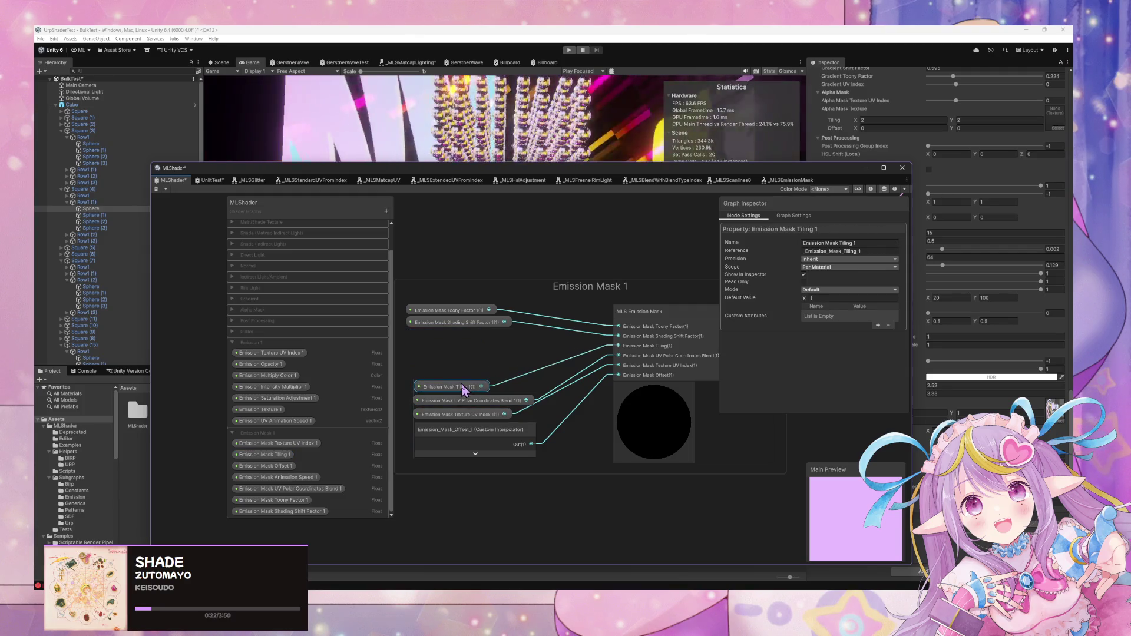
pyautogui.moveTo(462, 328)
pyautogui.mouseDown()
pyautogui.moveTo(472, 384)
pyautogui.moveTo(454, 328)
pyautogui.mouseUp()
pyautogui.moveTo(450, 384); pyautogui.dragTo(444, 340)
pyautogui.moveTo(464, 401); pyautogui.dragTo(465, 352)
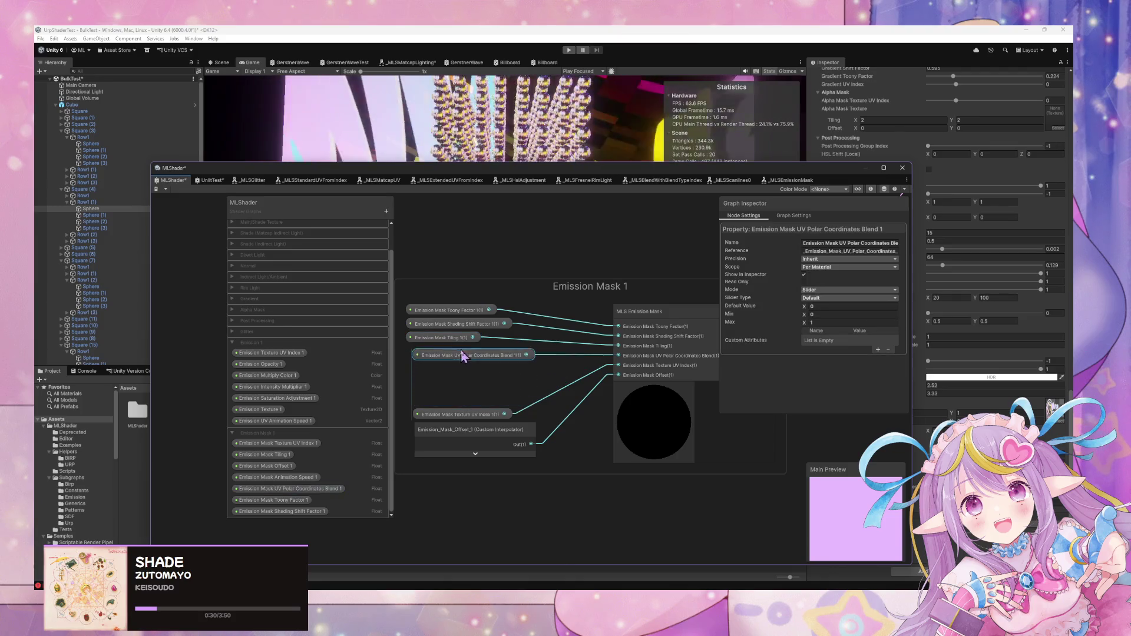
pyautogui.click(460, 379)
# Search the node menu for 'emission mask standar', then close it without adding anything
pyautogui.press('space')
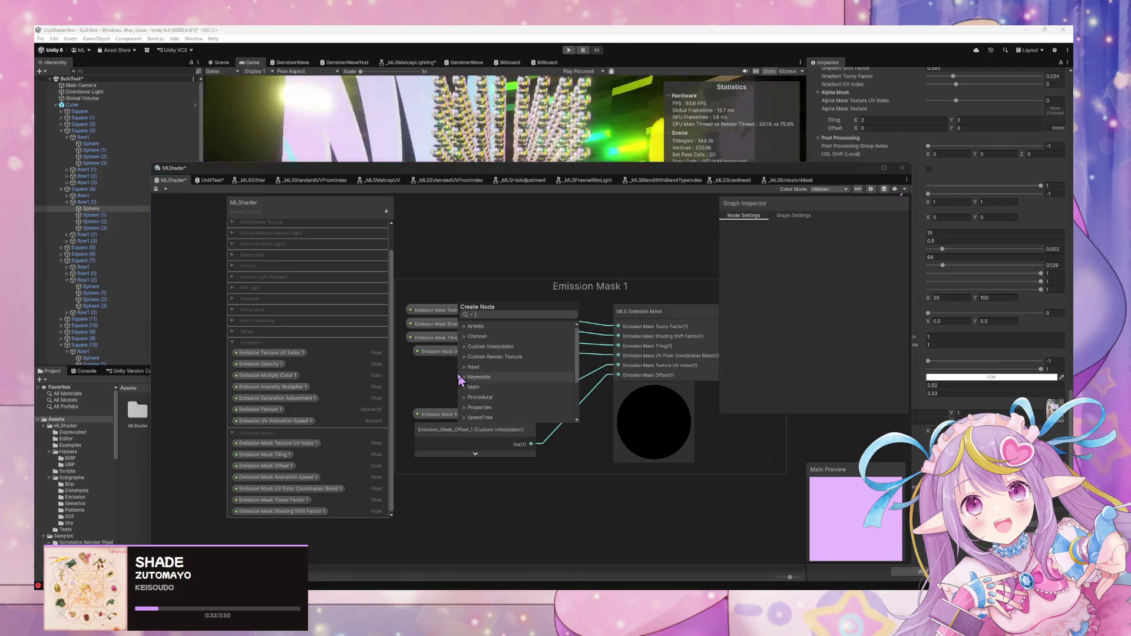
pyautogui.write('em')
pyautogui.press('BackSpace')
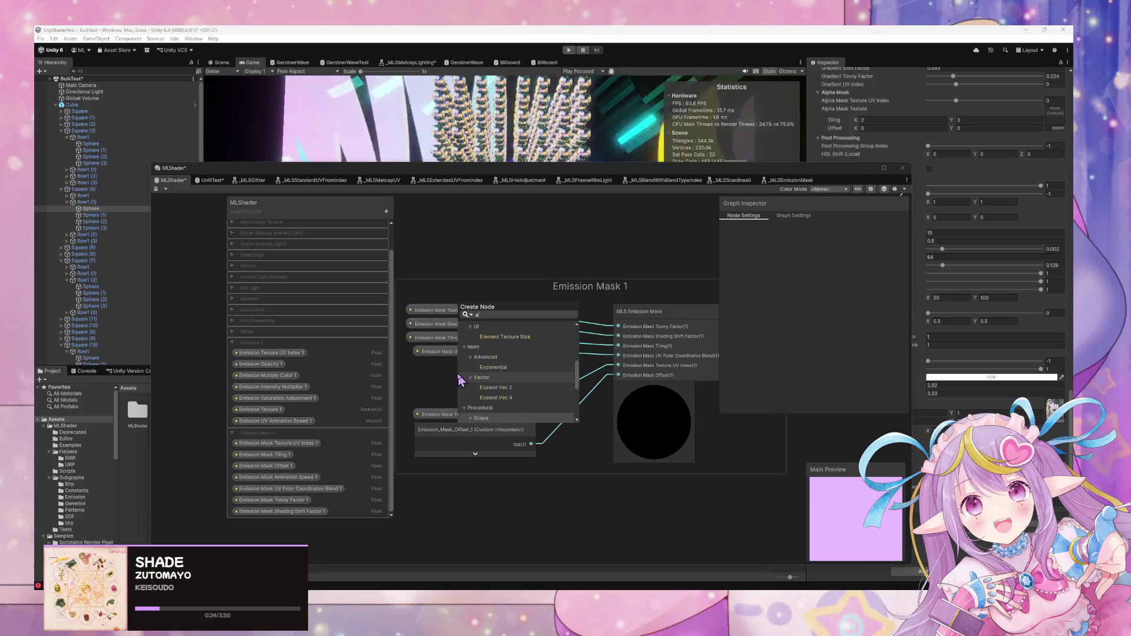
pyautogui.write('mission')
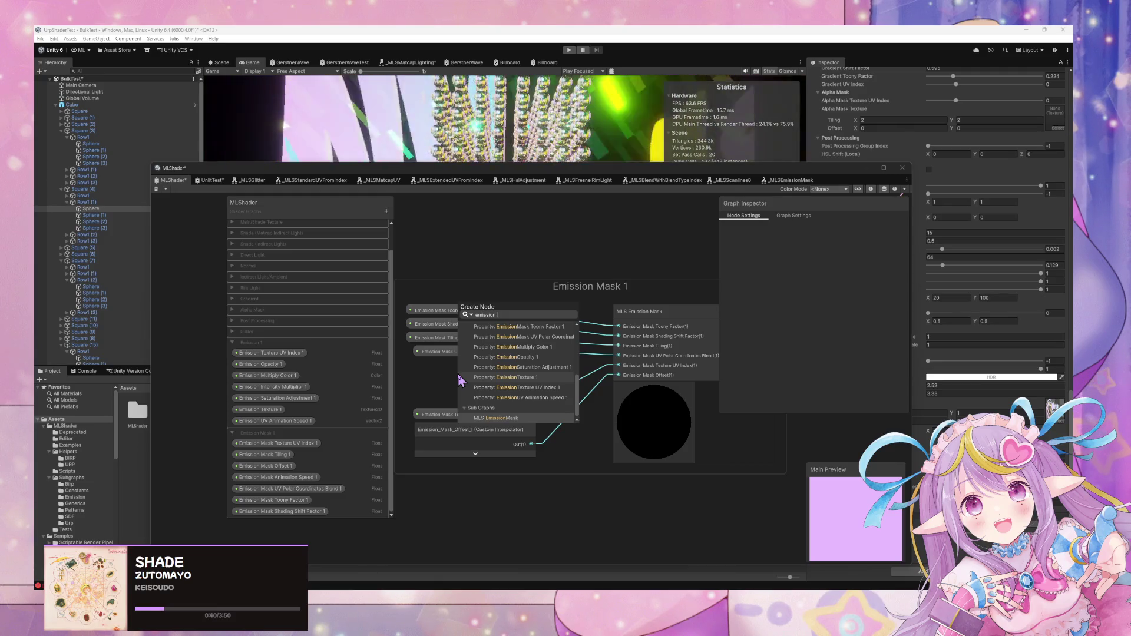
pyautogui.write('mask')
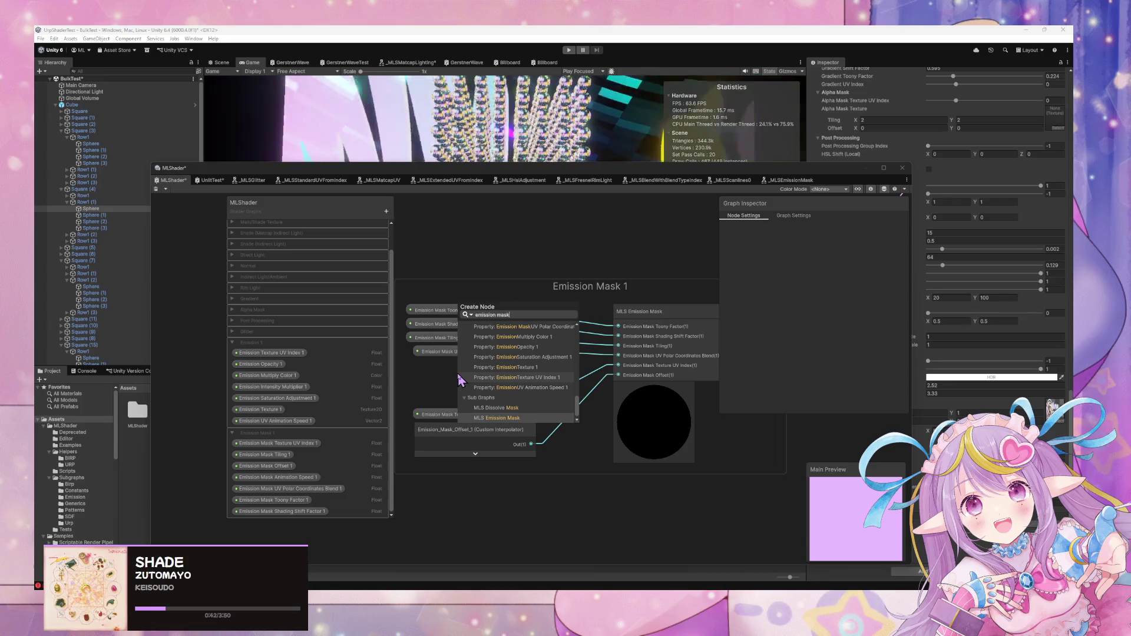
pyautogui.write(' sta')
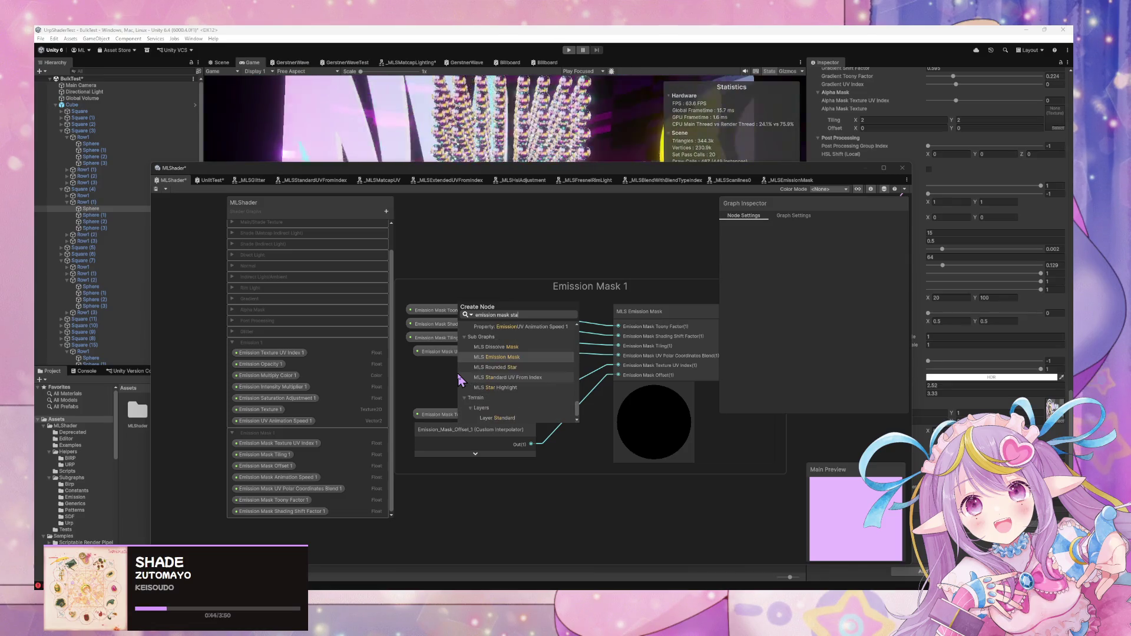
pyautogui.write('ndard')
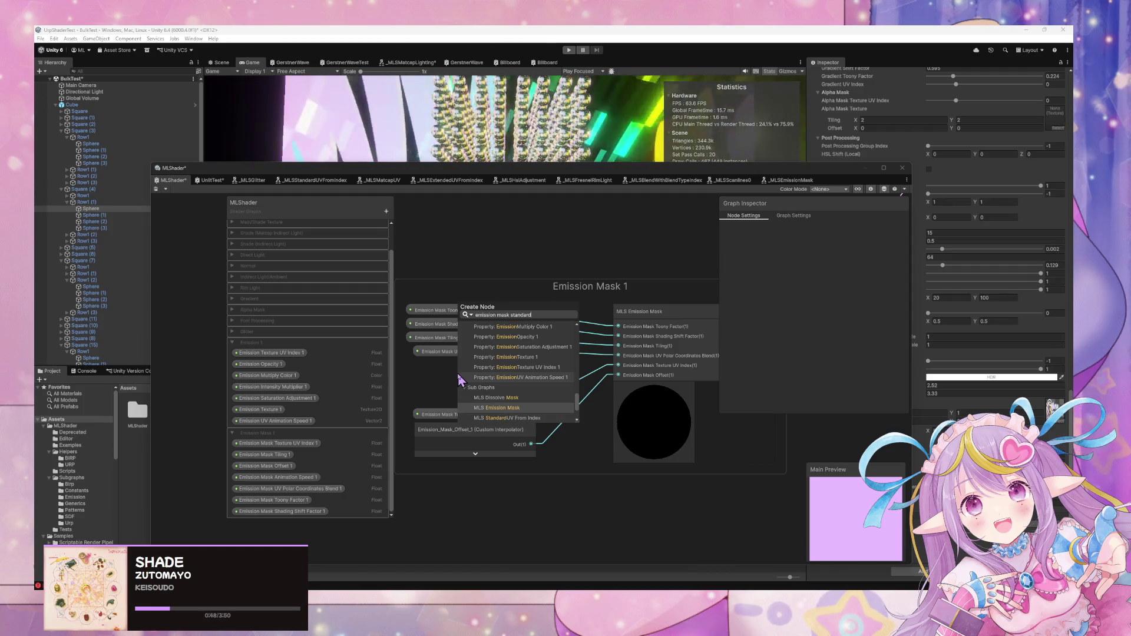
pyautogui.scroll(3, 533, 371)
pyautogui.scroll(3, 533, 370)
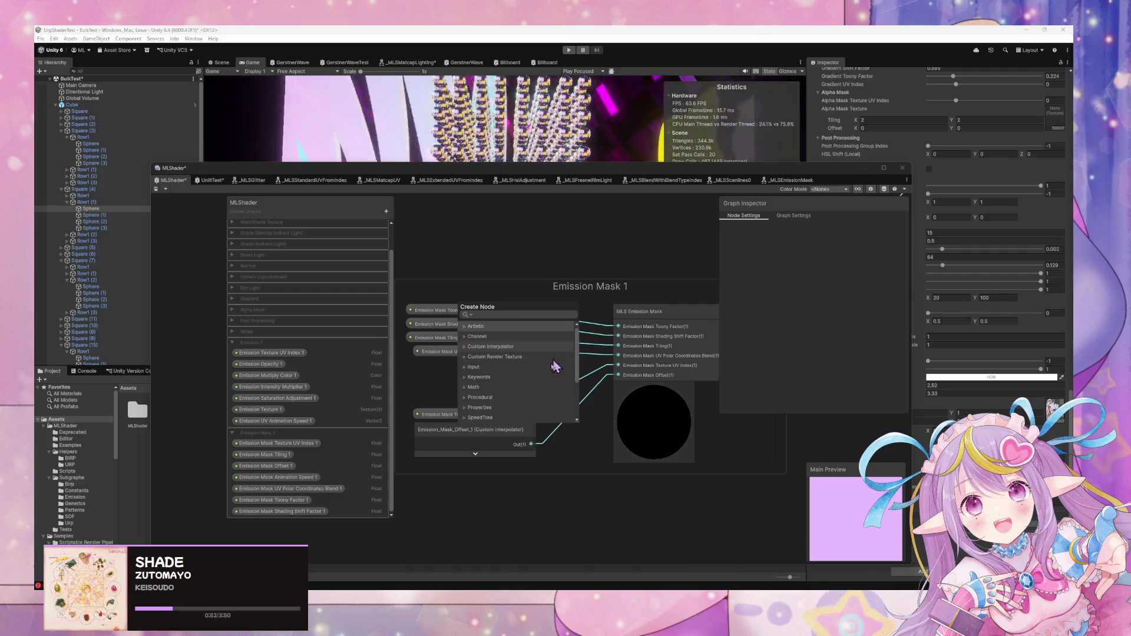
pyautogui.click(550, 374)
pyautogui.click(492, 439)
pyautogui.scroll(-5, 489, 434)
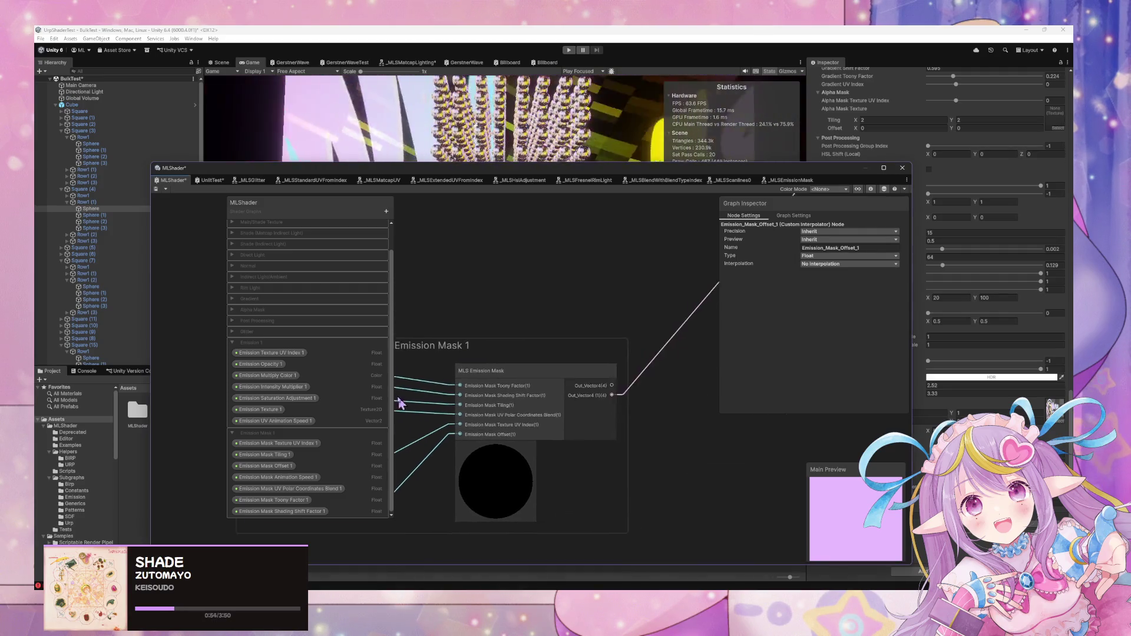
# Move the Emission Mask Animation Speed node up-left and select the last Standard UV From Index node
pyautogui.moveTo(533, 376)
pyautogui.mouseDown()
pyautogui.moveTo(576, 316)
pyautogui.moveTo(637, 349)
pyautogui.moveTo(669, 296)
pyautogui.moveTo(511, 358)
pyautogui.moveTo(503, 416)
pyautogui.moveTo(560, 397)
pyautogui.mouseUp()
pyautogui.scroll(3, 594, 416)
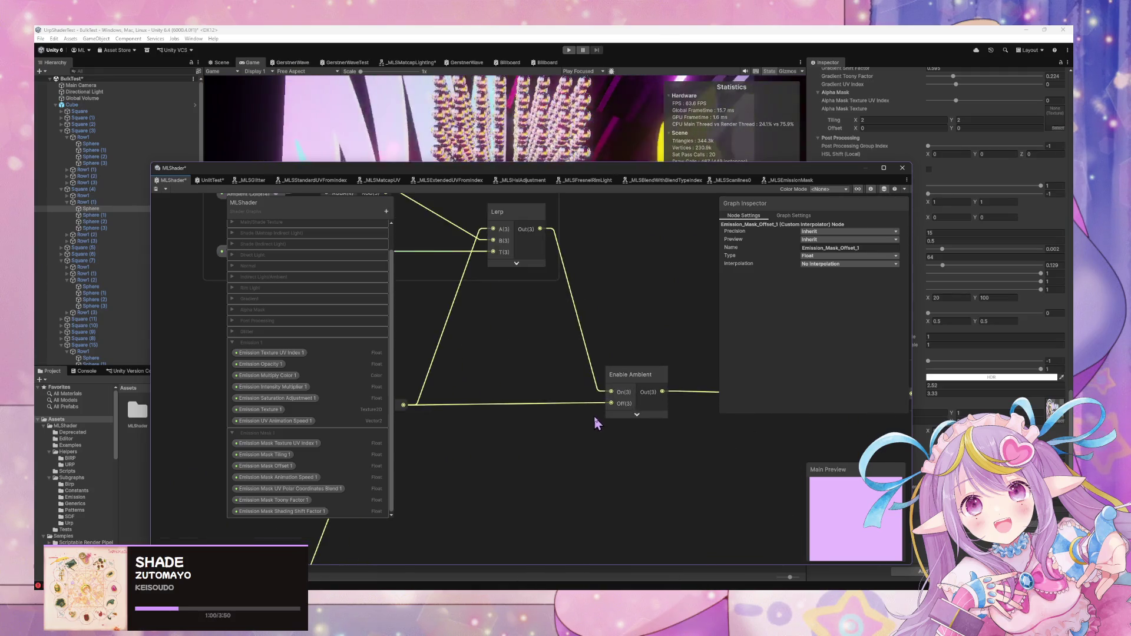
pyautogui.scroll(-5, 602, 414)
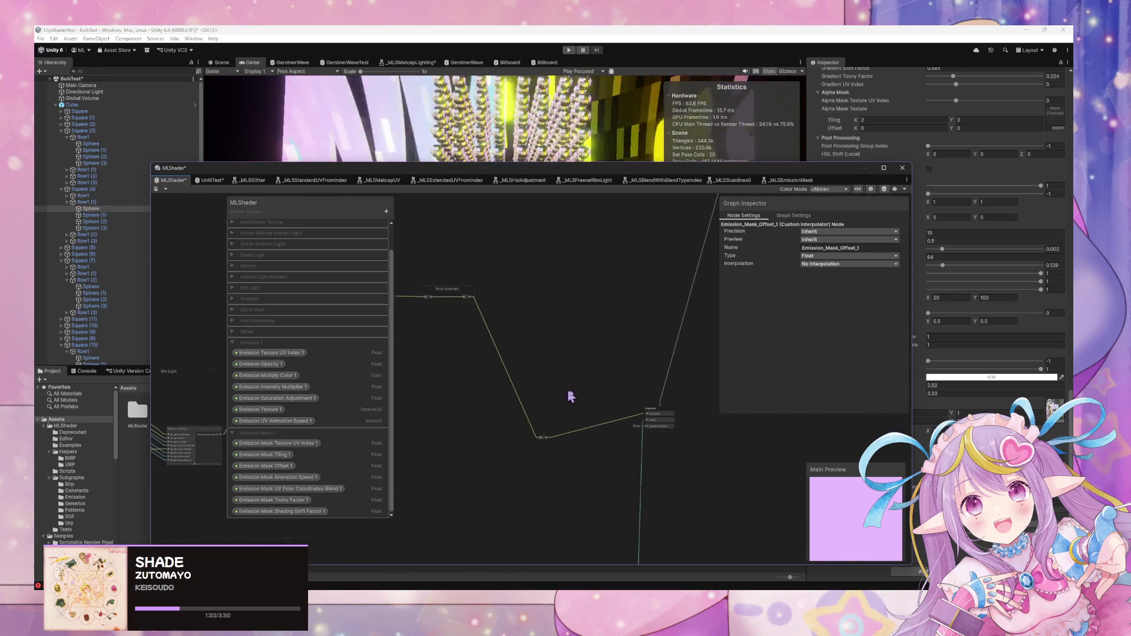
pyautogui.scroll(3, 589, 409)
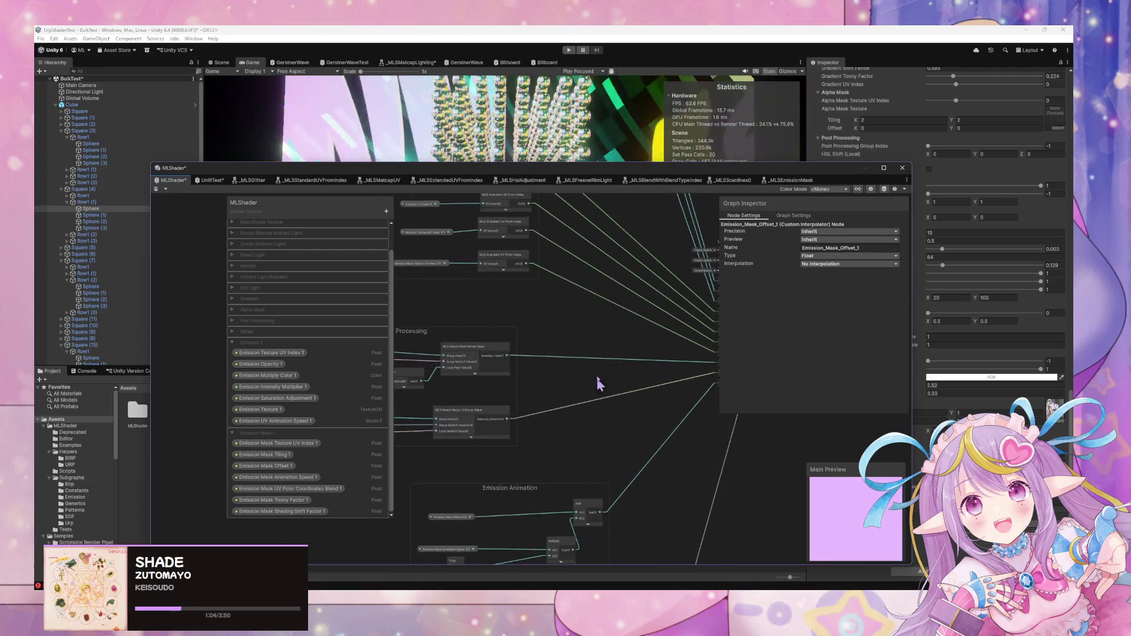
pyautogui.scroll(2, 580, 371)
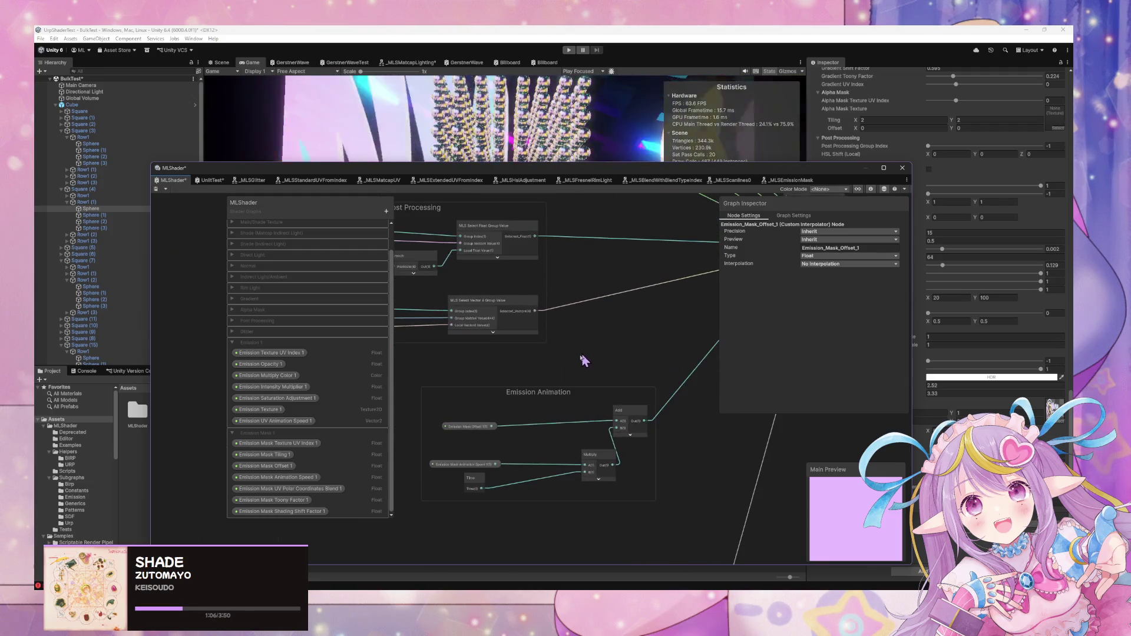
pyautogui.moveTo(461, 465); pyautogui.dragTo(451, 454)
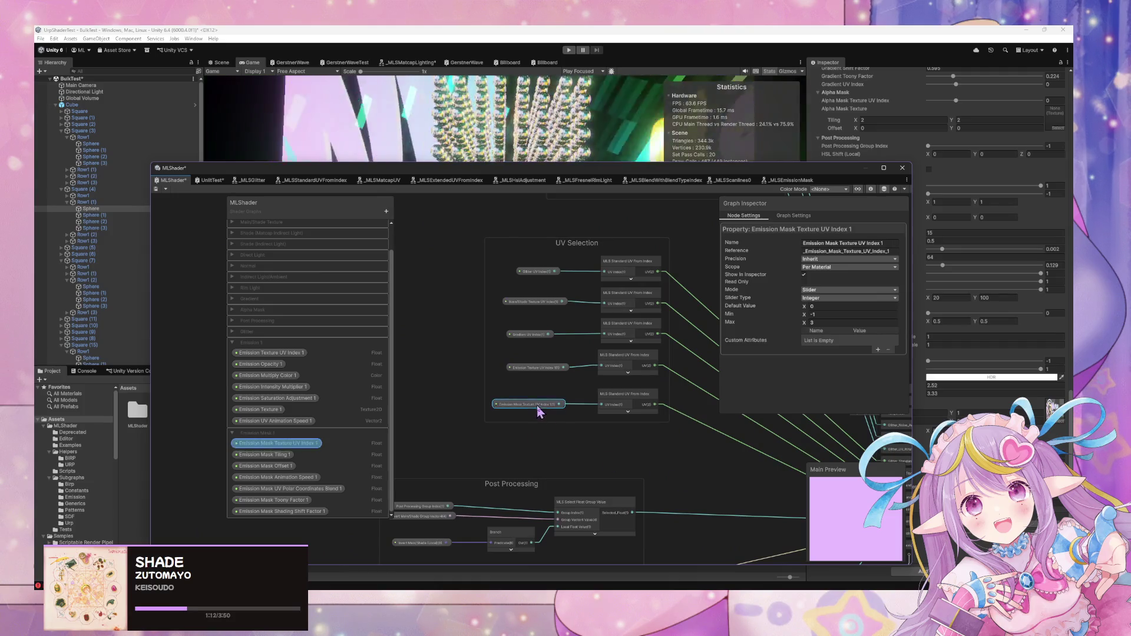
pyautogui.click(631, 395)
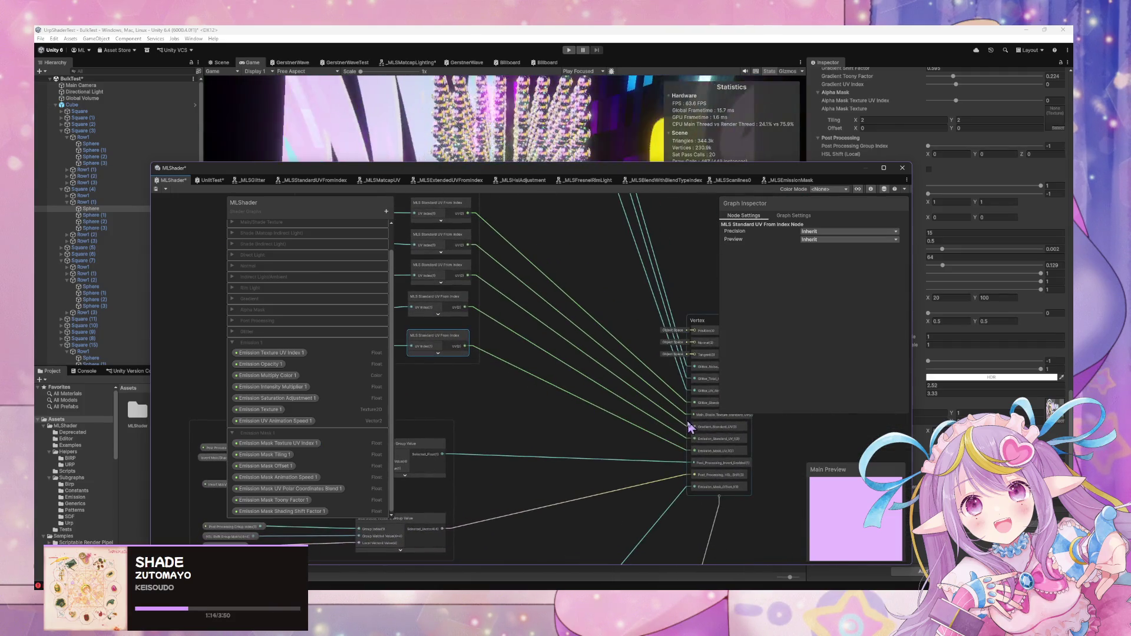
# Rename the vertex interpolator Emission_Mask_UV_1 to Emission_Mask_Standard_UV_1
pyautogui.click(555, 447)
pyautogui.press('space')
pyautogui.write('e')
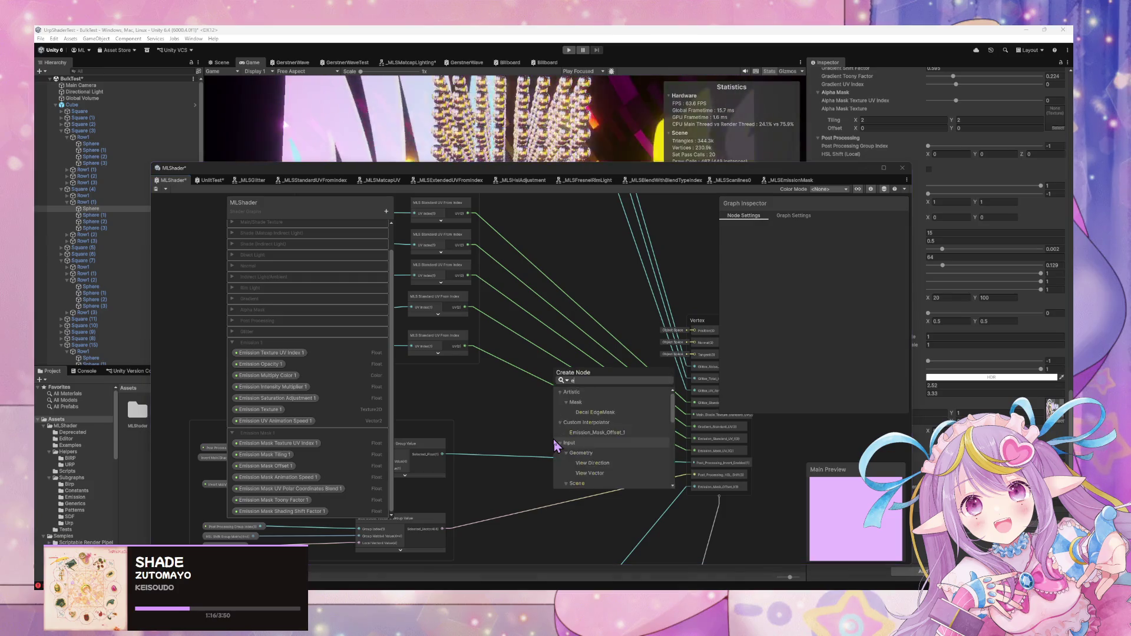
pyautogui.write('mission mask uv 1')
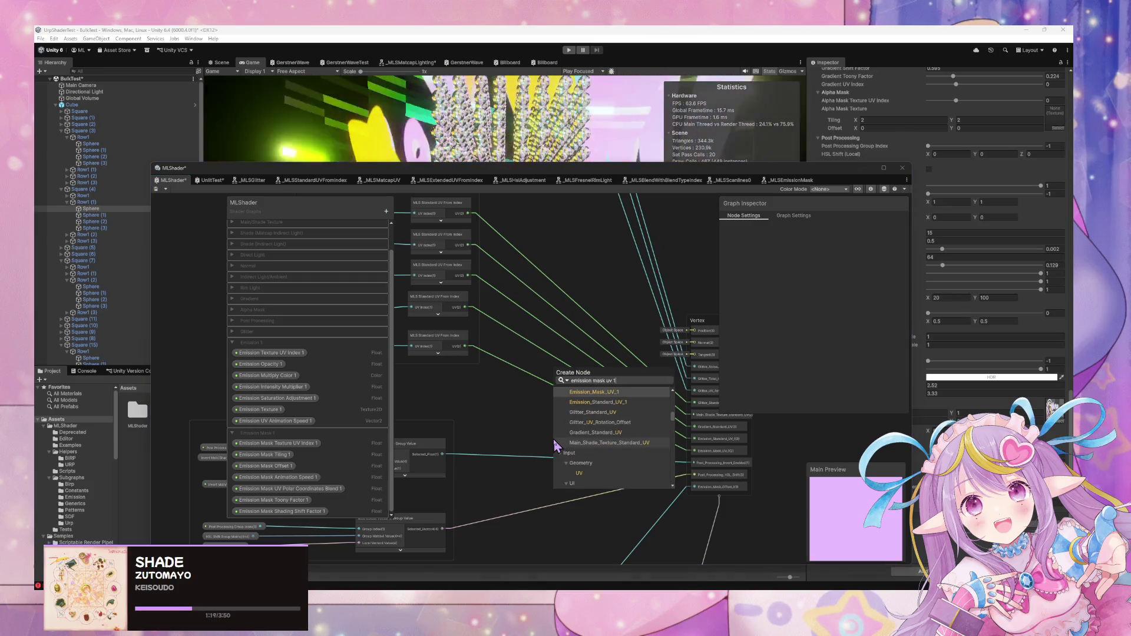
pyautogui.press('Down')
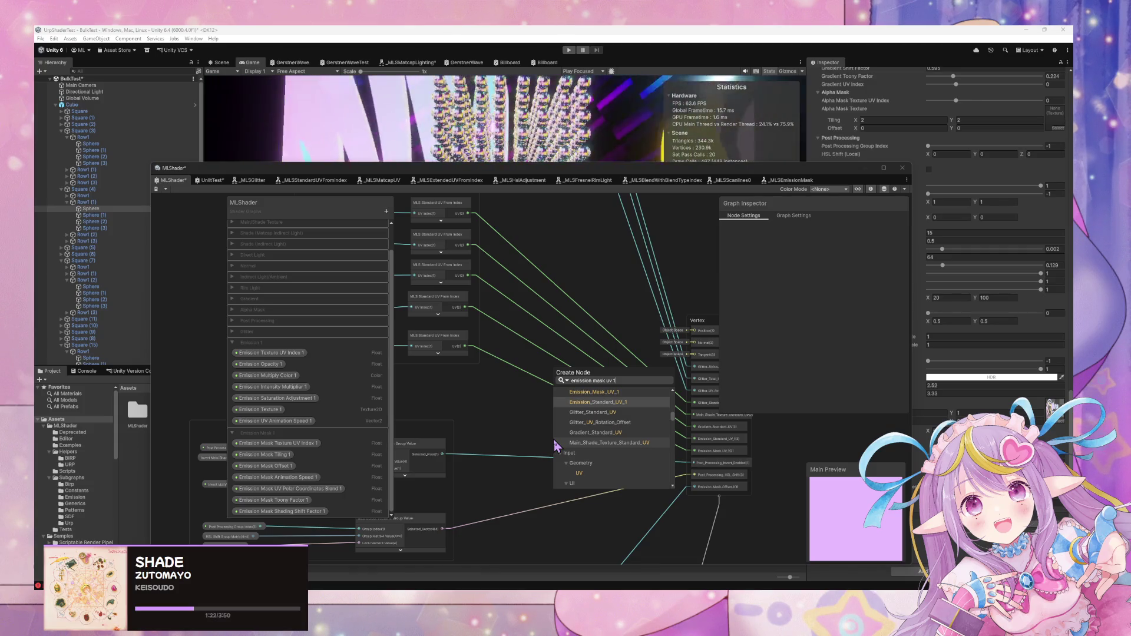
pyautogui.hotkey('ctrl', 'a')
pyautogui.press('BackSpace')
pyautogui.click(736, 449)
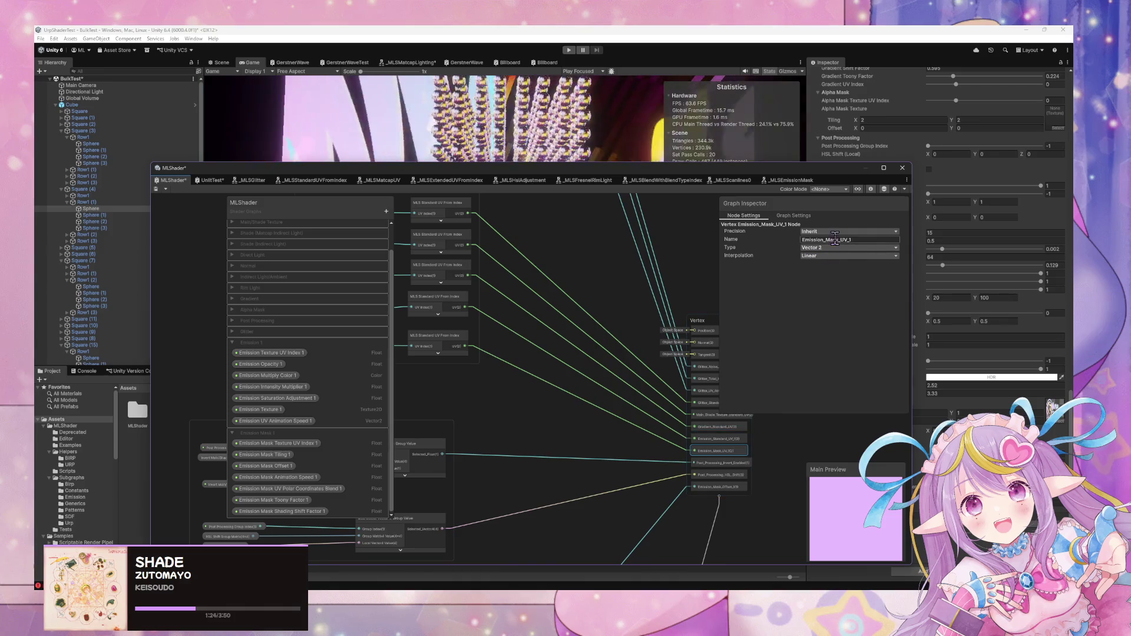
pyautogui.press('Right')
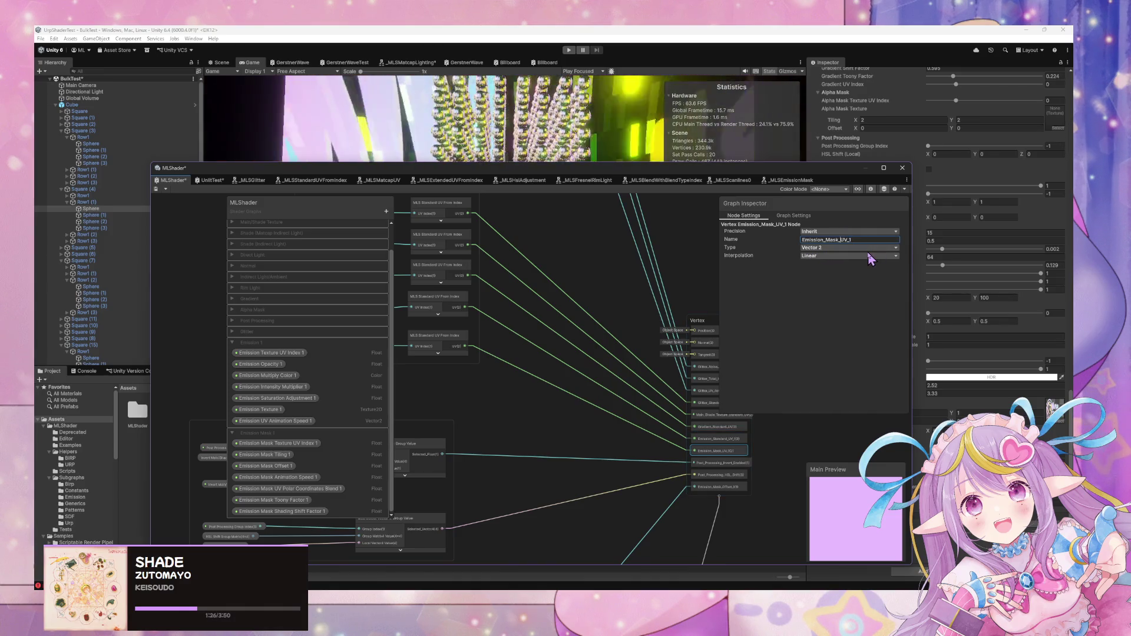
pyautogui.write('Standard_')
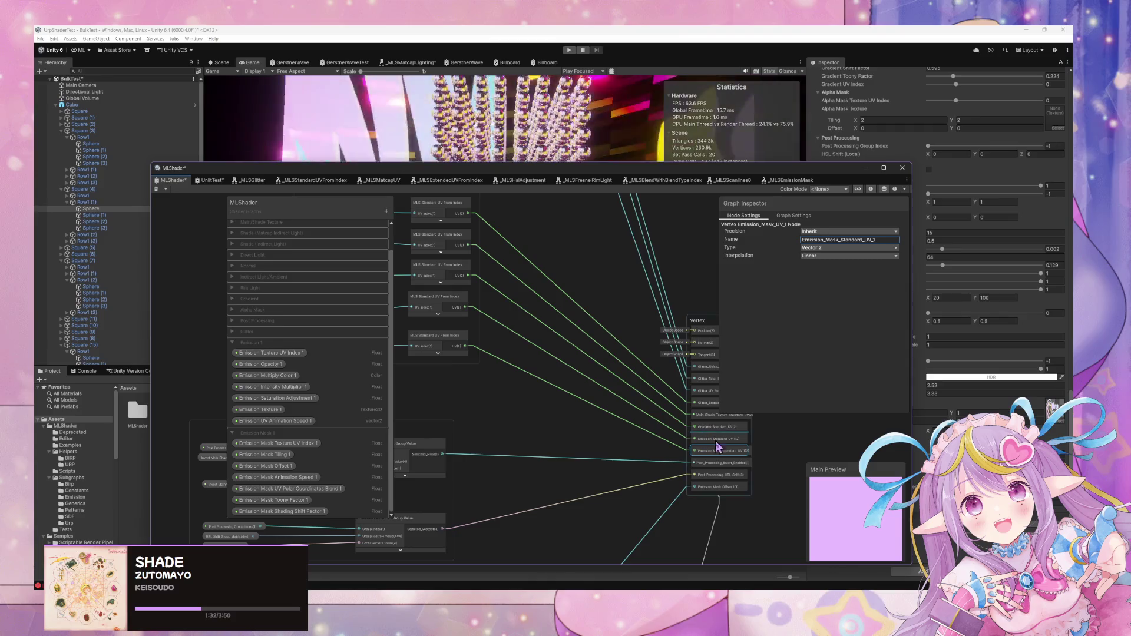
pyautogui.press('Return')
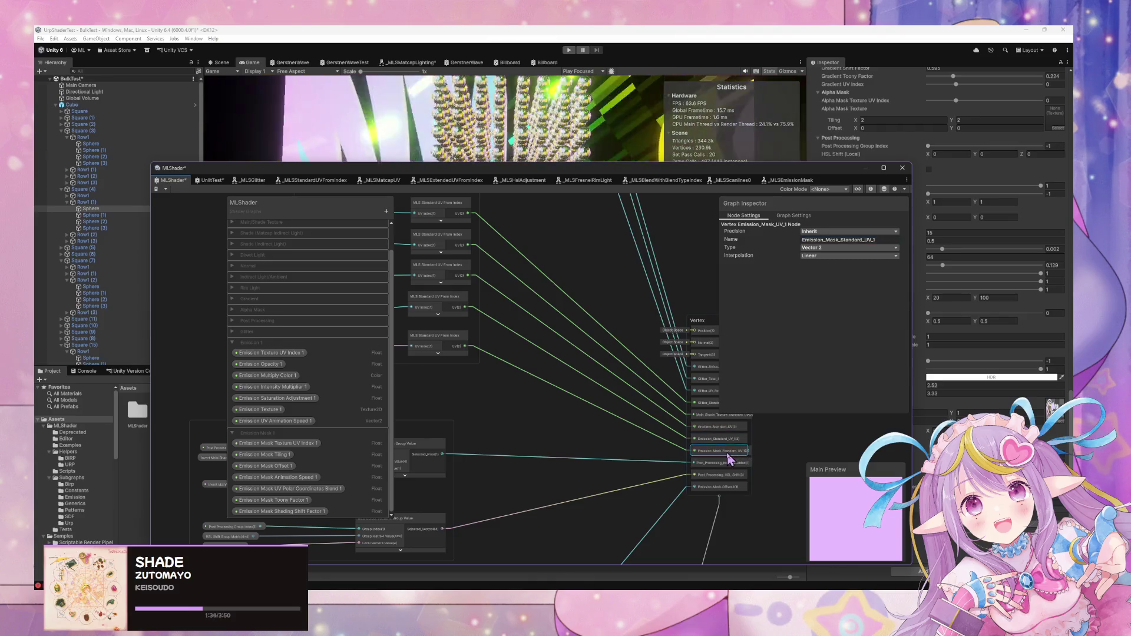
# Add an Emission_Mask_Standard_UV_1 interpolator node found by searching 'standard uv'
pyautogui.press('space')
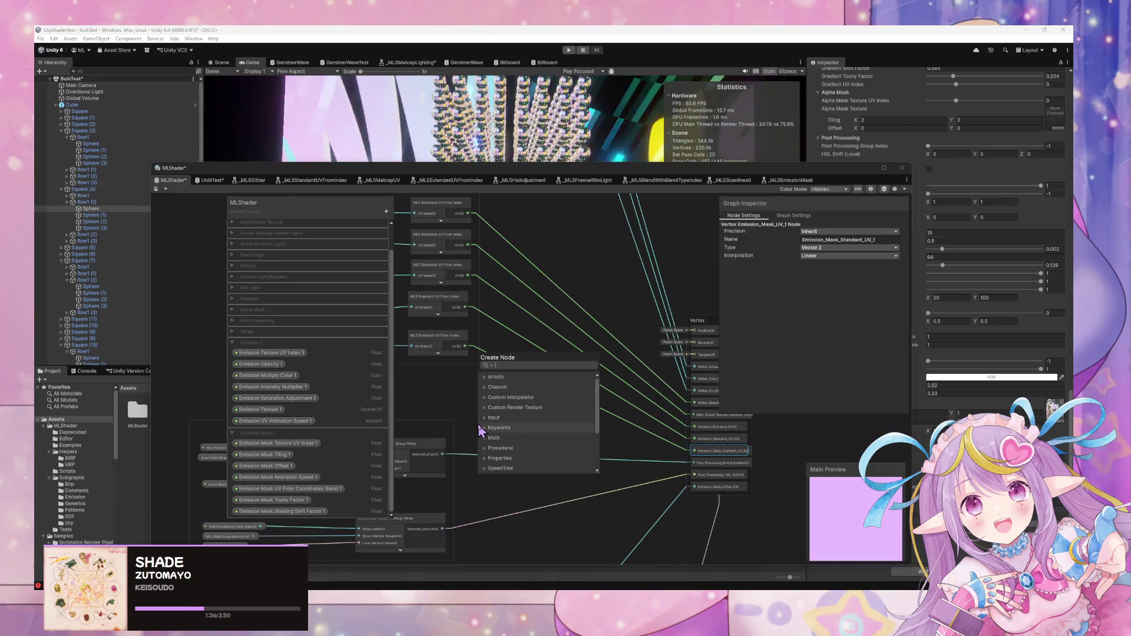
pyautogui.write('standard uv')
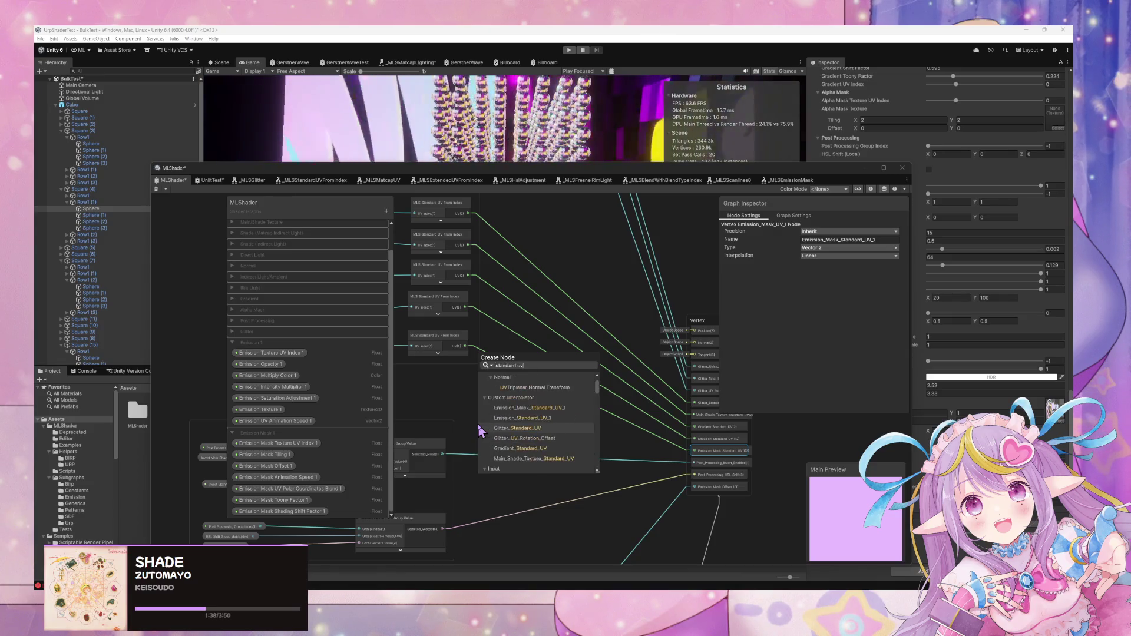
pyautogui.press('Up')
pyautogui.press('Up')
pyautogui.press('Return')
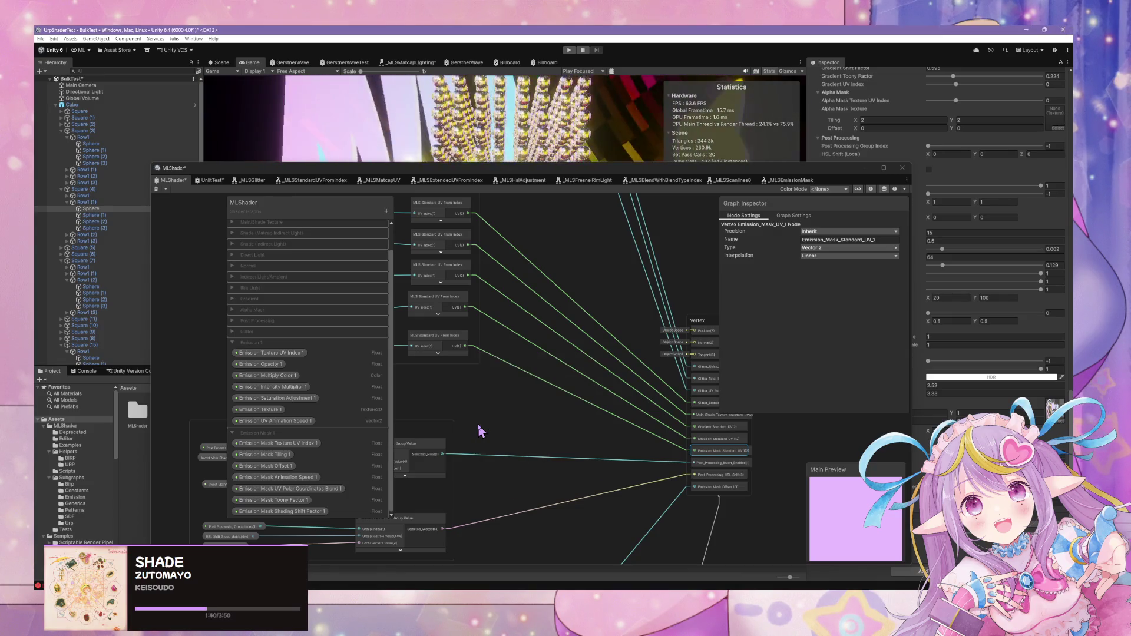
# Place the Emission_Mask_Standard_UV_1 interpolator node inside the Emission Mask 1 group
pyautogui.moveTo(505, 437)
pyautogui.mouseDown()
pyautogui.moveTo(483, 505)
pyautogui.moveTo(552, 432)
pyautogui.mouseUp()
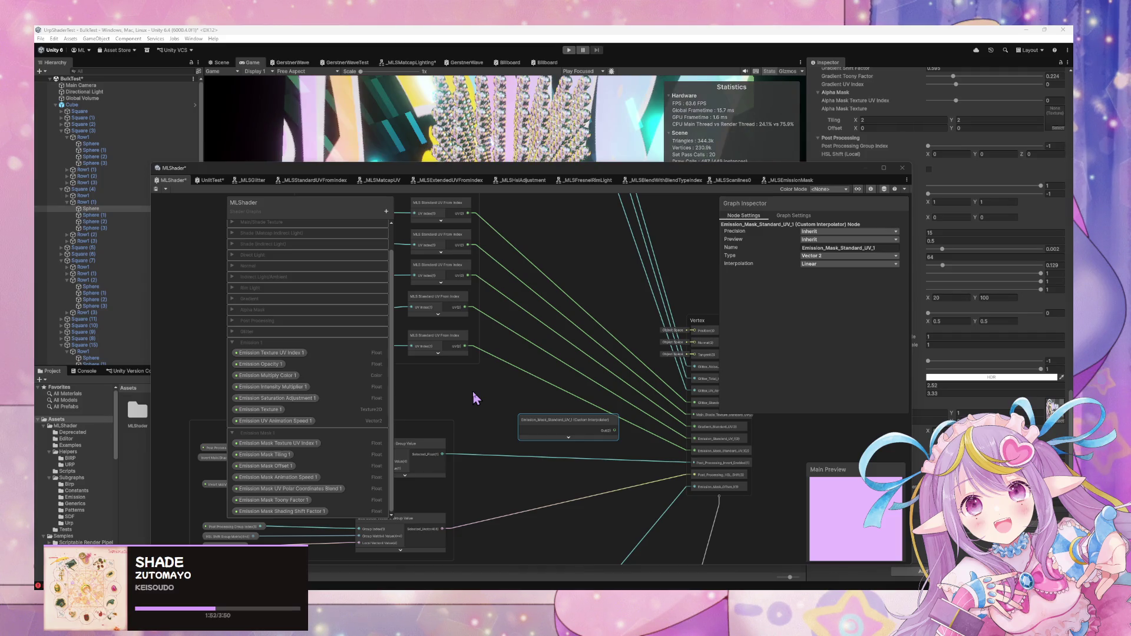
pyautogui.moveTo(592, 423); pyautogui.dragTo(465, 539)
pyautogui.scroll(-3, 465, 539)
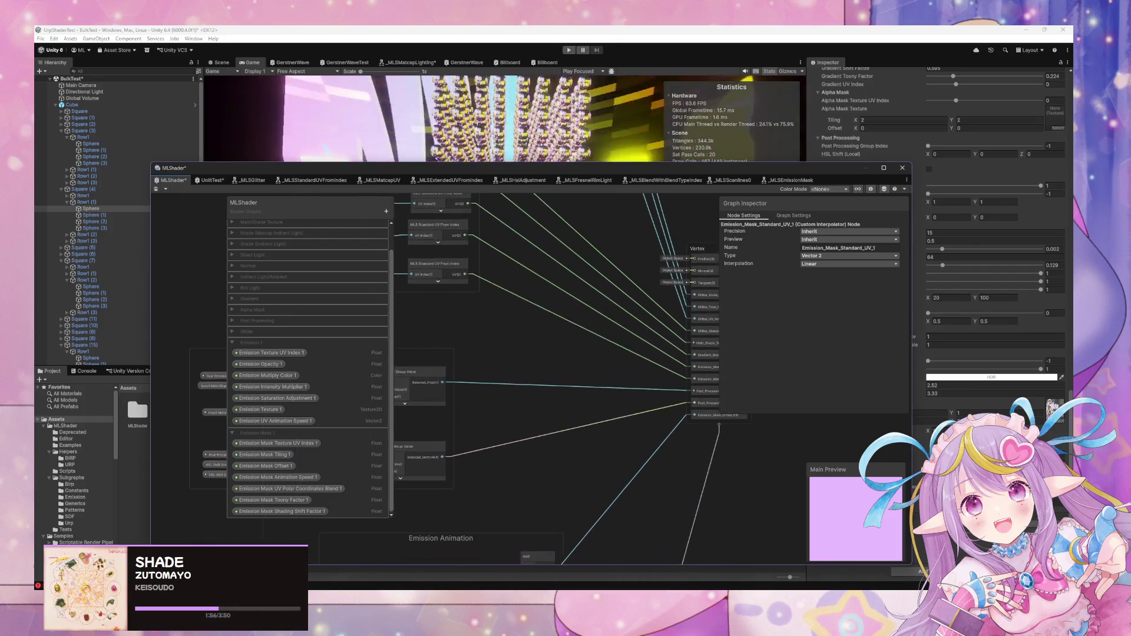
pyautogui.moveTo(458, 488); pyautogui.dragTo(656, 353)
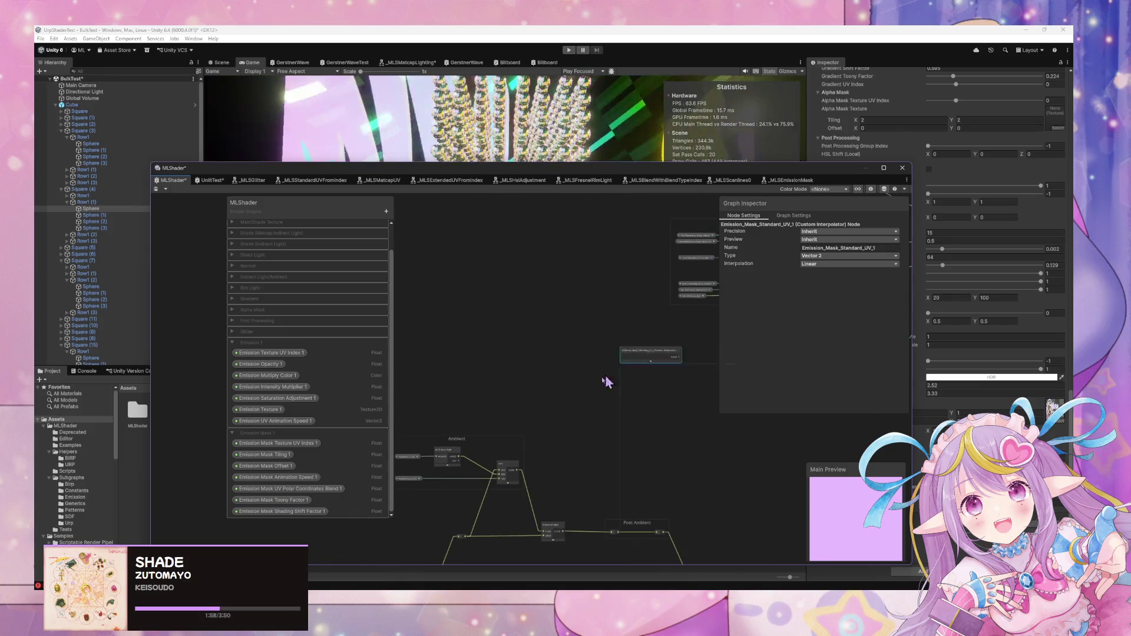
pyautogui.moveTo(392, 537)
pyautogui.mouseDown()
pyautogui.moveTo(658, 259)
pyautogui.moveTo(462, 517)
pyautogui.mouseUp()
pyautogui.moveTo(501, 467)
pyautogui.mouseDown()
pyautogui.moveTo(669, 295)
pyautogui.moveTo(619, 454)
pyautogui.moveTo(658, 508)
pyautogui.mouseUp()
pyautogui.moveTo(638, 358); pyautogui.dragTo(611, 209)
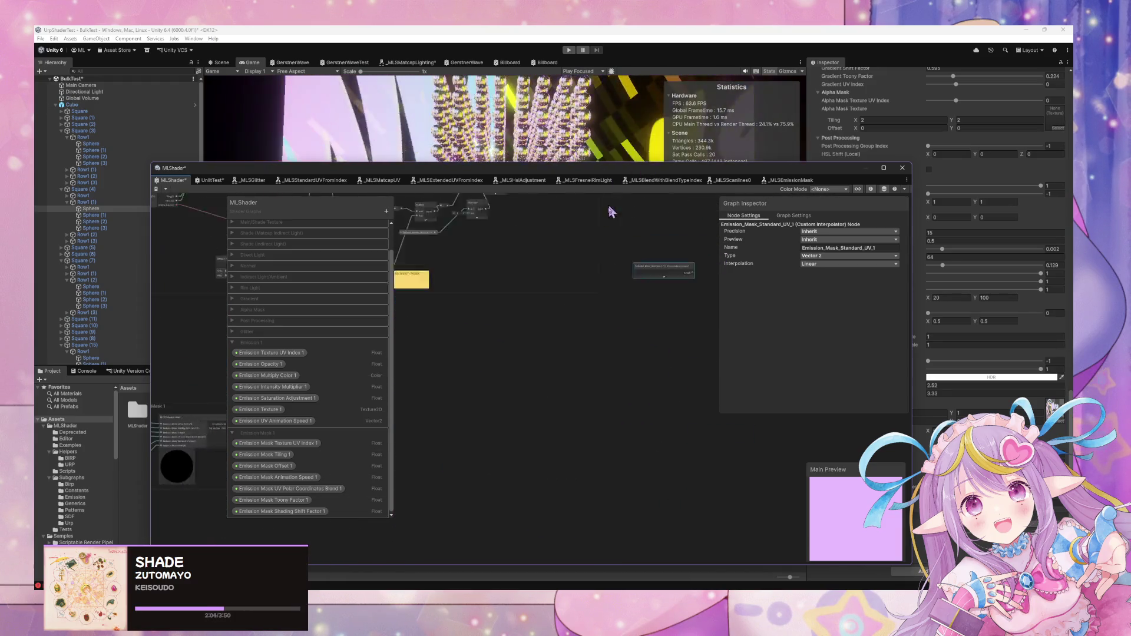
# Open the _MLSEmissionMask sub graph from the MLS Emission Mask node
pyautogui.moveTo(671, 315)
pyautogui.mouseDown()
pyautogui.moveTo(429, 404)
pyautogui.moveTo(669, 353)
pyautogui.moveTo(474, 355)
pyautogui.moveTo(676, 323)
pyautogui.mouseUp()
pyautogui.scroll(5, 610, 323)
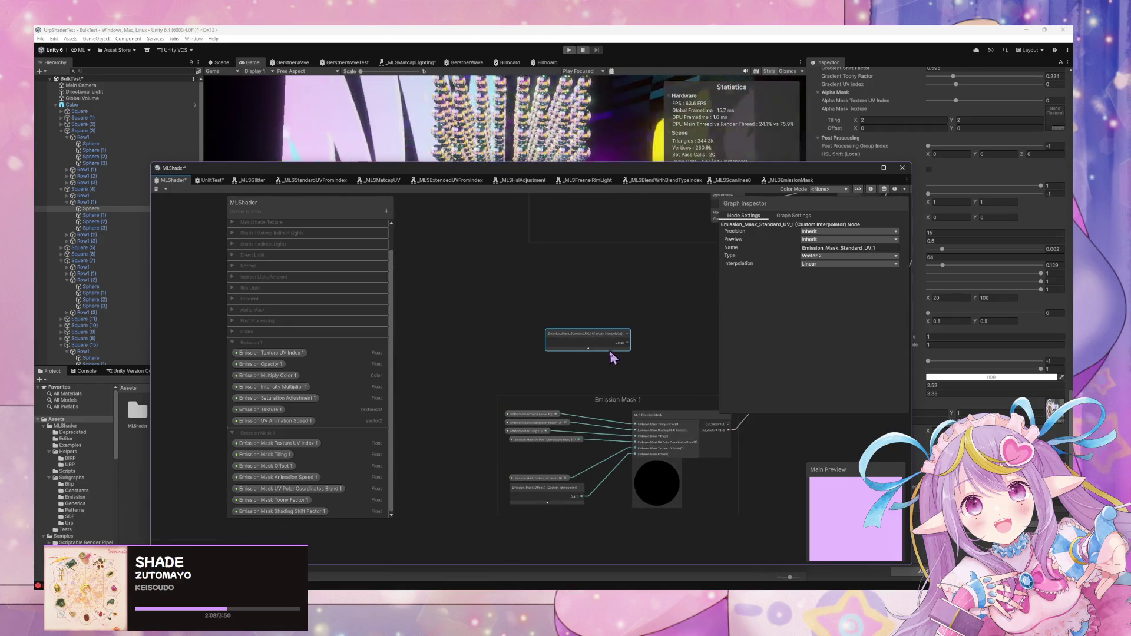
pyautogui.doubleClick(677, 449)
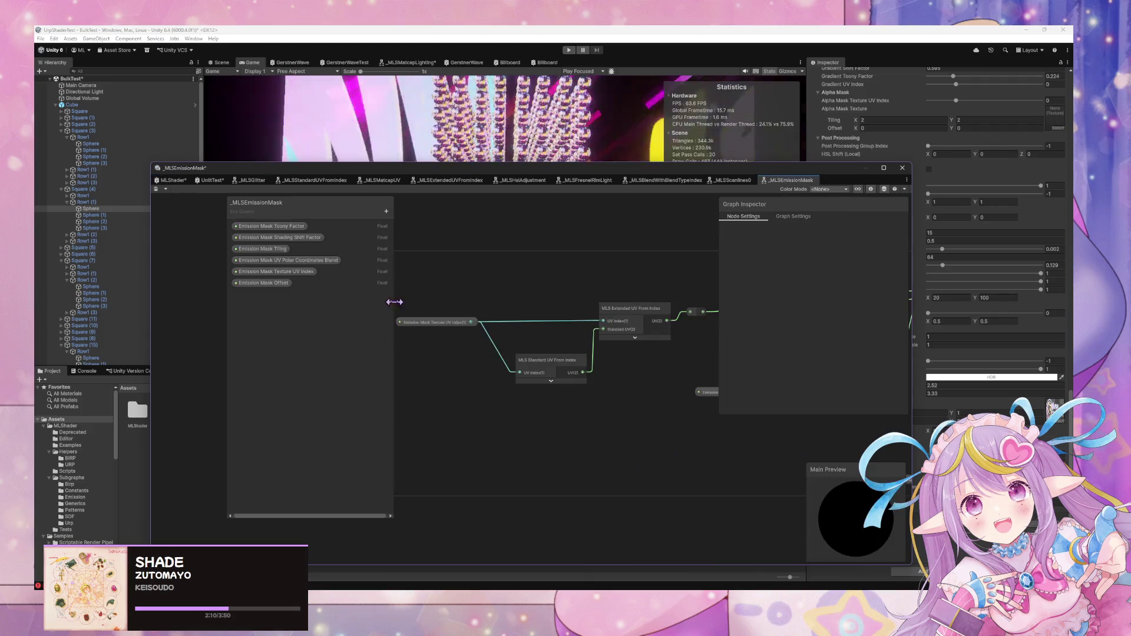
# Add a Vector2 property Emission Mask Standard UV above Emission Mask Offset and place it on the graph
pyautogui.moveTo(508, 368); pyautogui.dragTo(509, 367)
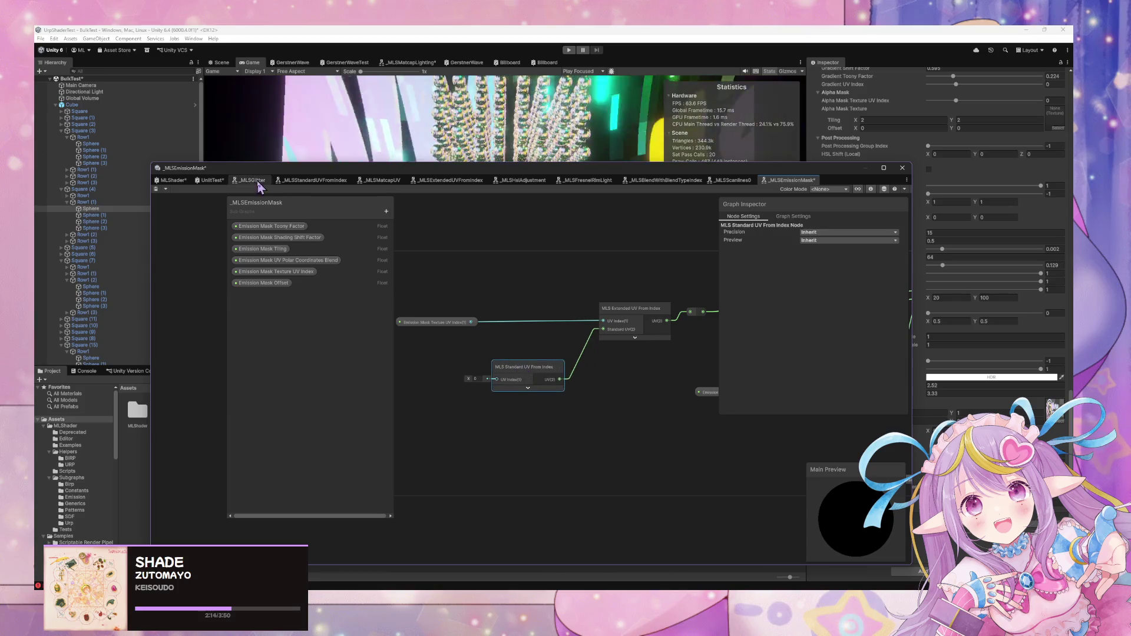
pyautogui.click(386, 211)
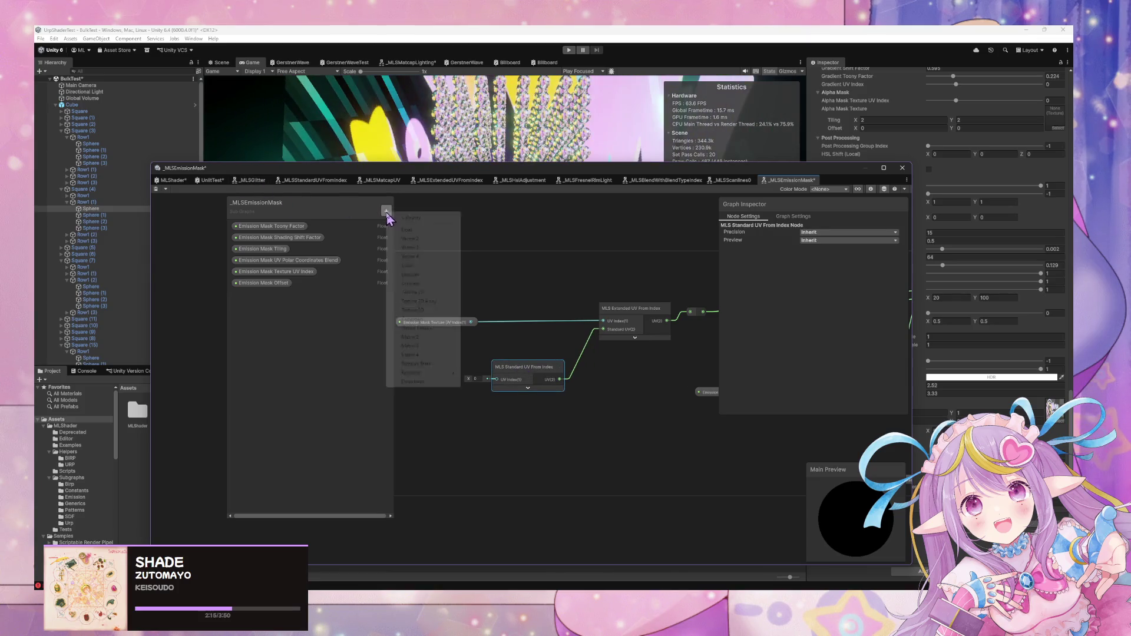
pyautogui.click(432, 241)
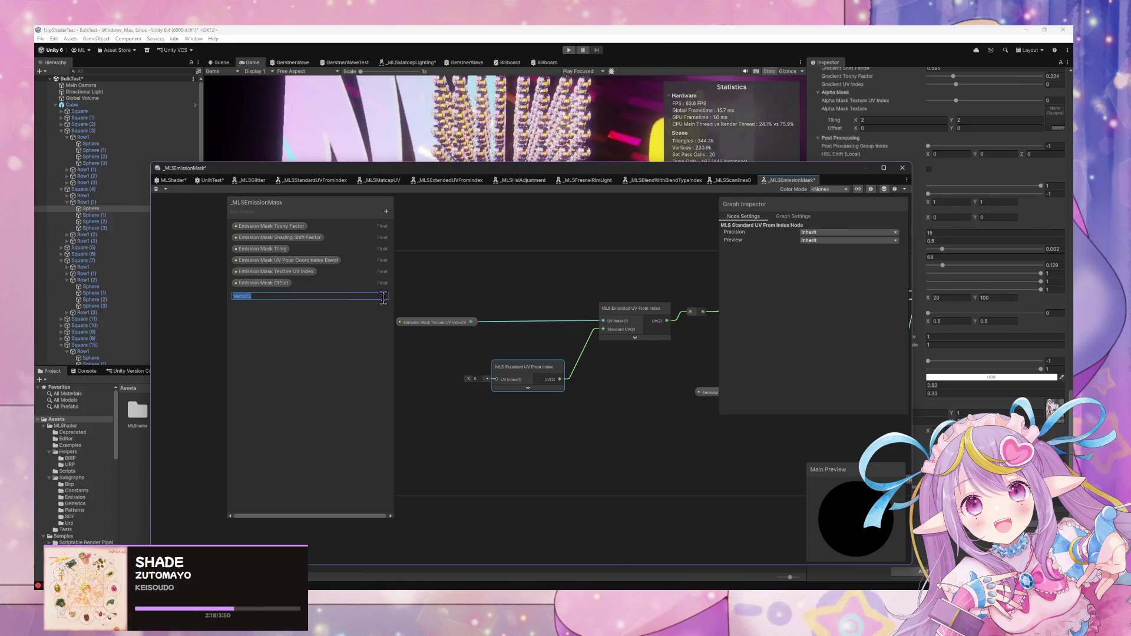
pyautogui.write('Emission ')
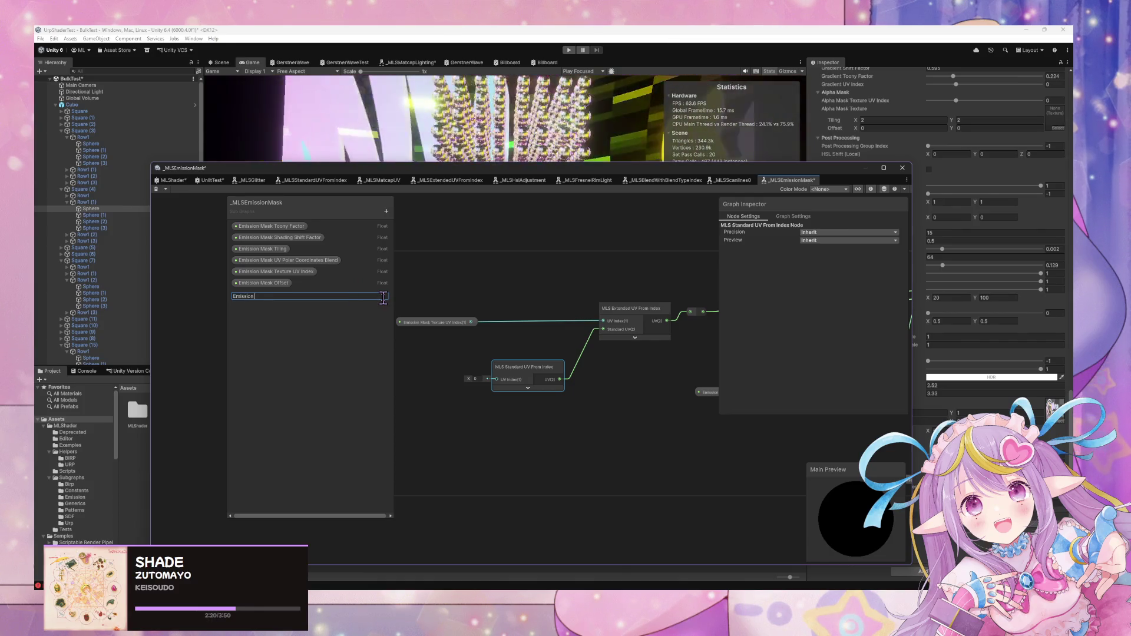
pyautogui.write(' Fa')
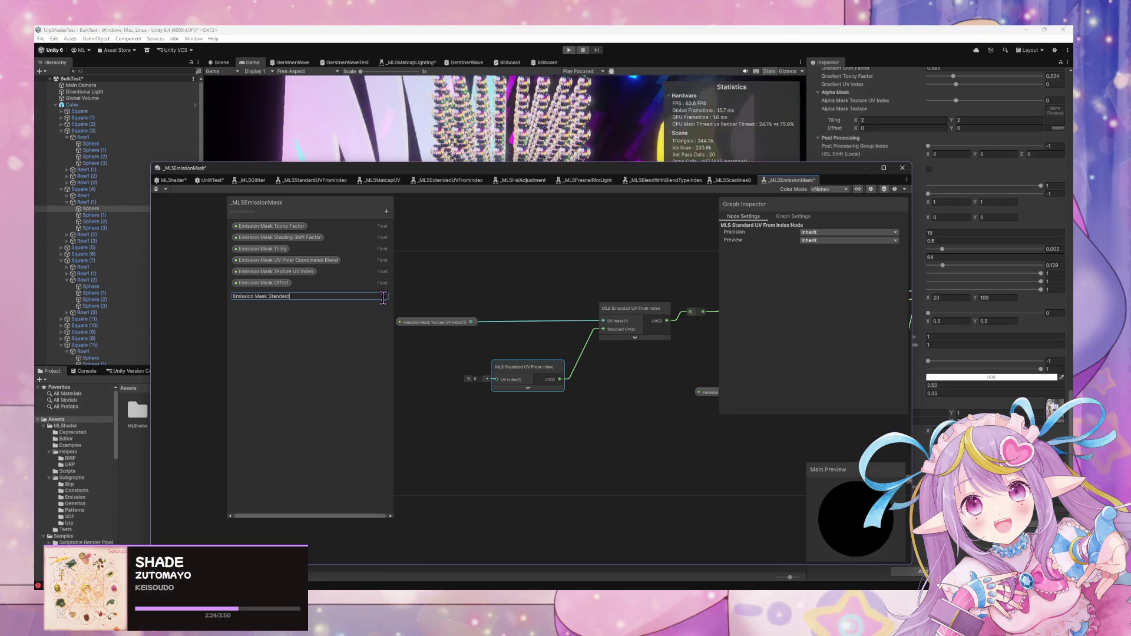
pyautogui.write('V')
pyautogui.press('Return')
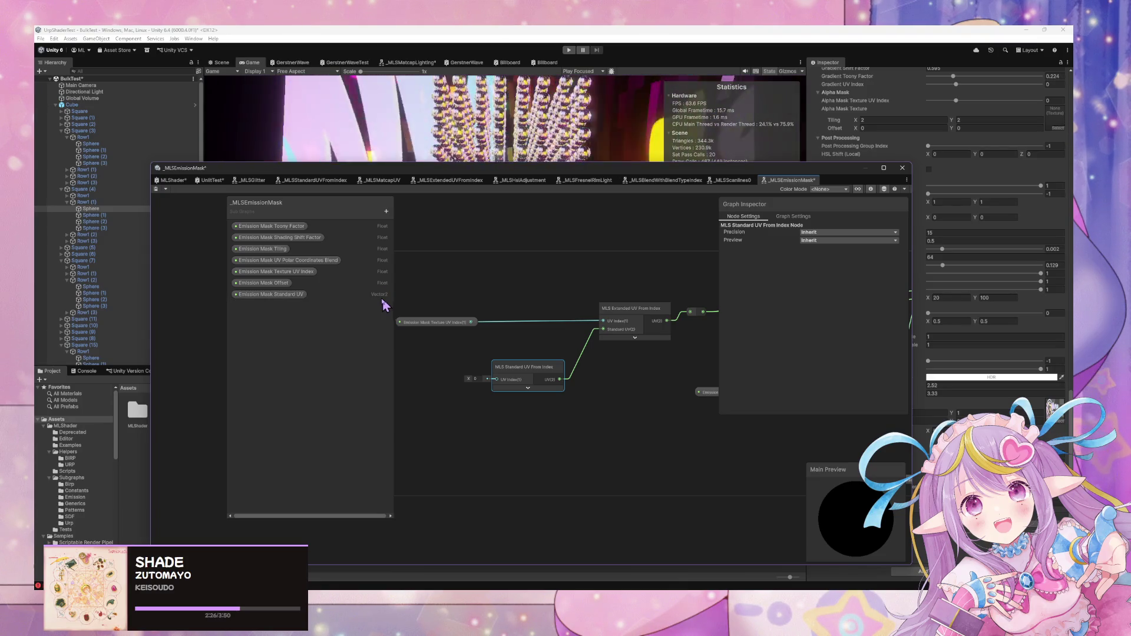
pyautogui.moveTo(285, 294); pyautogui.dragTo(287, 279)
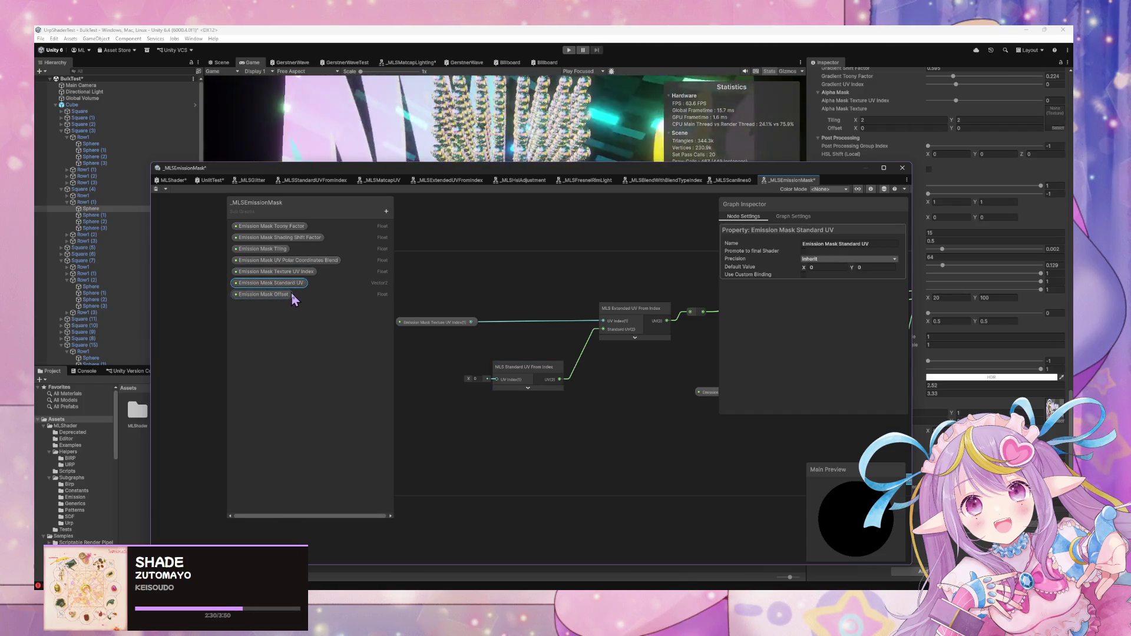
pyautogui.moveTo(286, 291)
pyautogui.mouseDown()
pyautogui.moveTo(470, 332)
pyautogui.moveTo(449, 346)
pyautogui.moveTo(602, 331)
pyautogui.mouseUp()
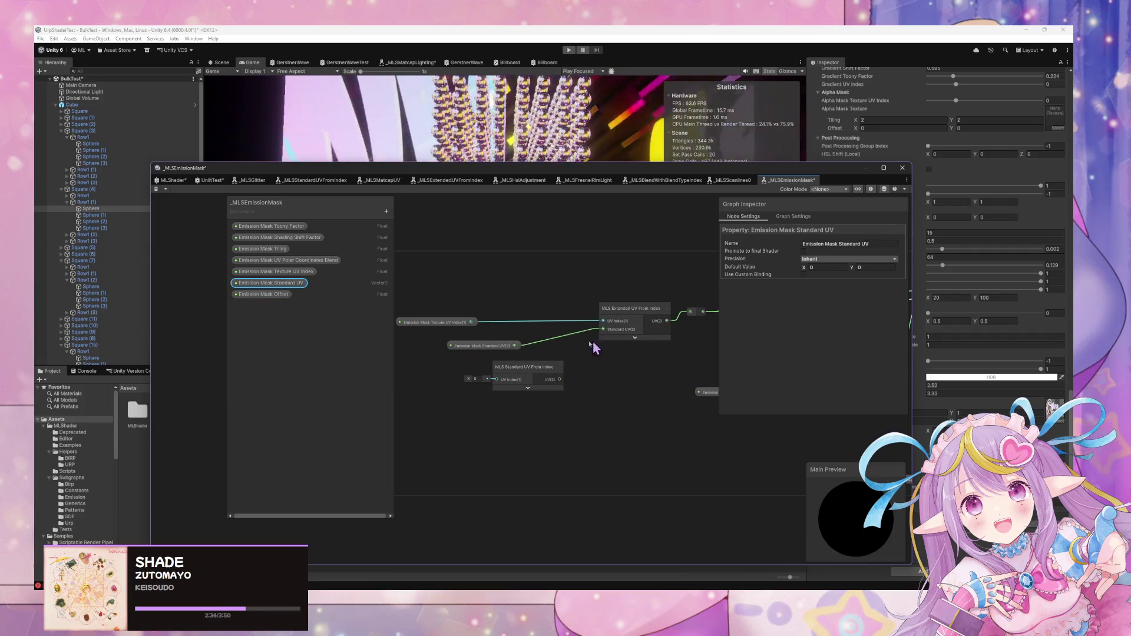
# Delete MLS Standard UV From Index, rename the index property Emission Mask UV Index, and save
pyautogui.click(541, 374)
pyautogui.press('Delete')
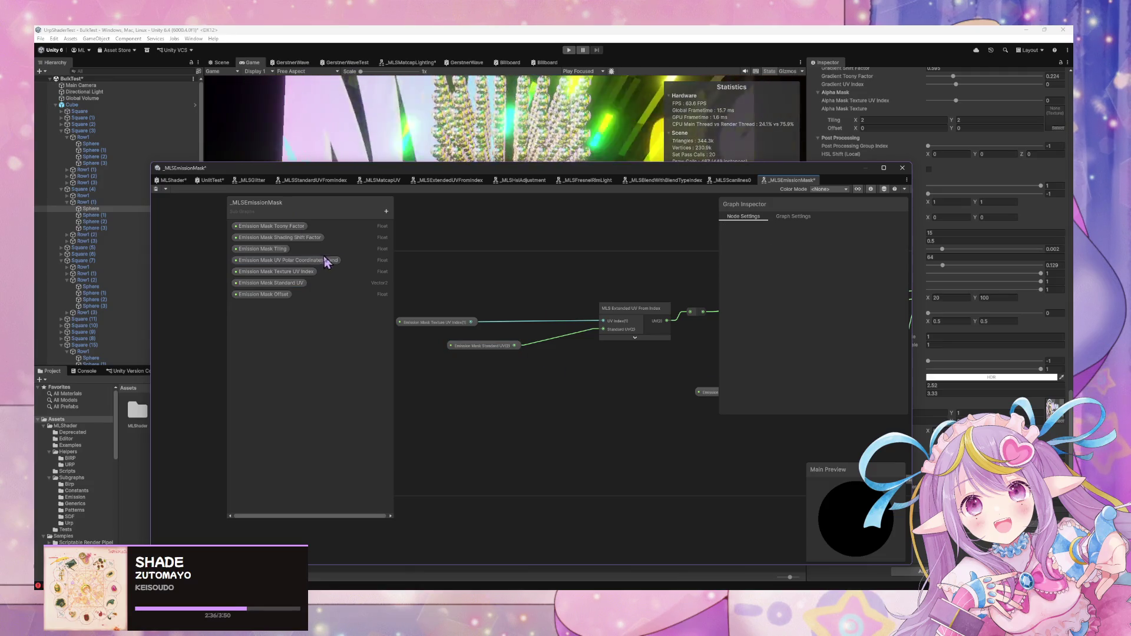
pyautogui.doubleClick(278, 273)
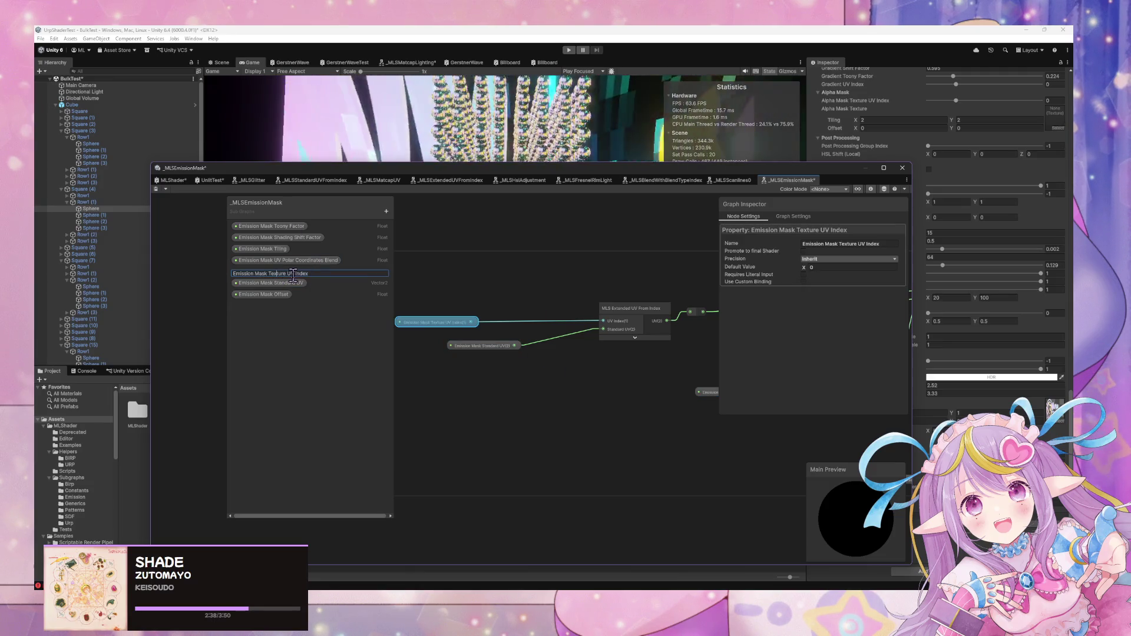
pyautogui.press('Return')
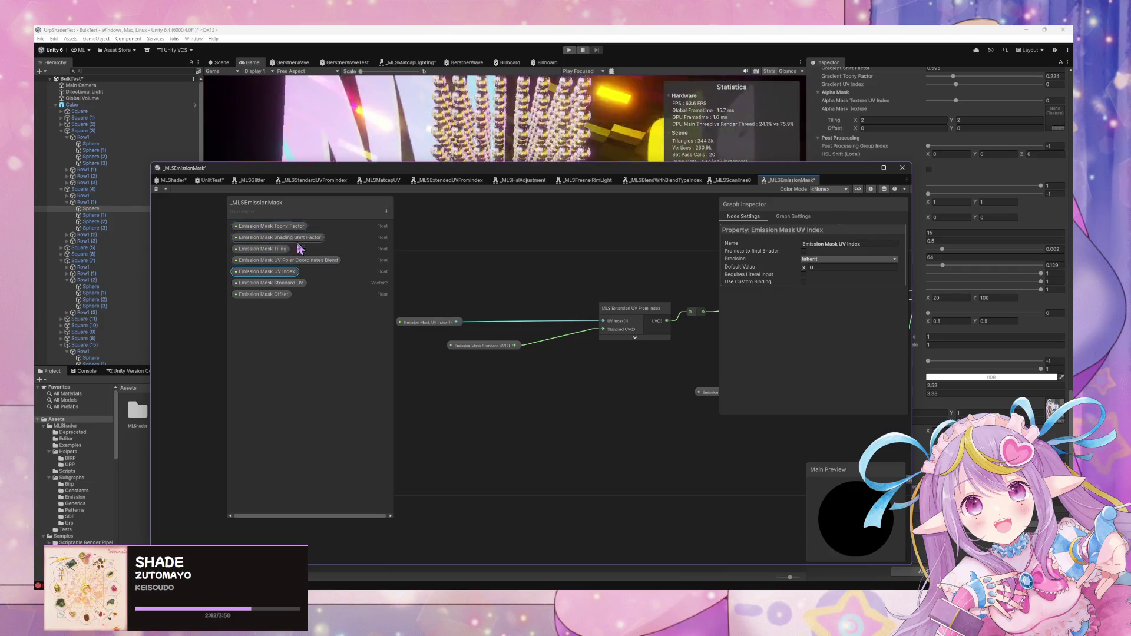
pyautogui.doubleClick(268, 273)
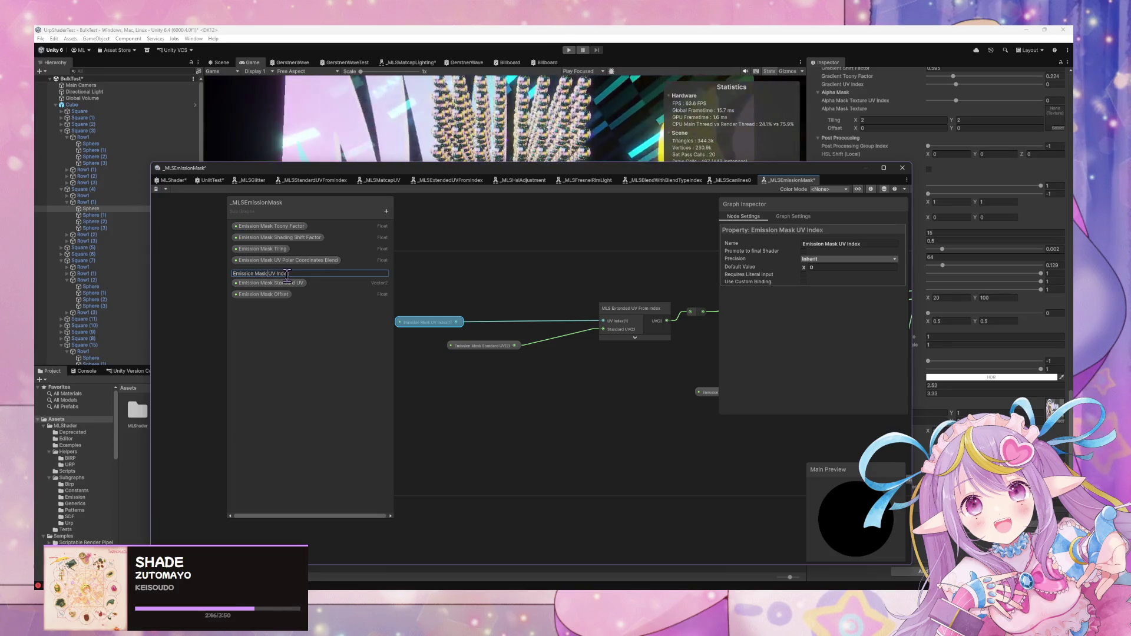
pyautogui.click(465, 366)
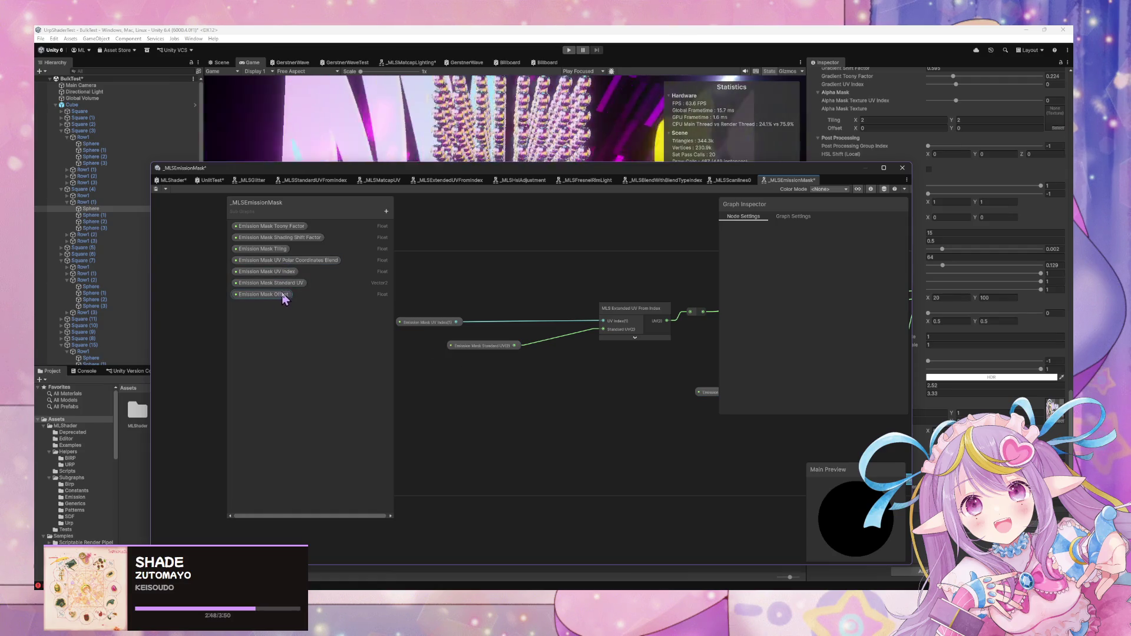
pyautogui.click(155, 189)
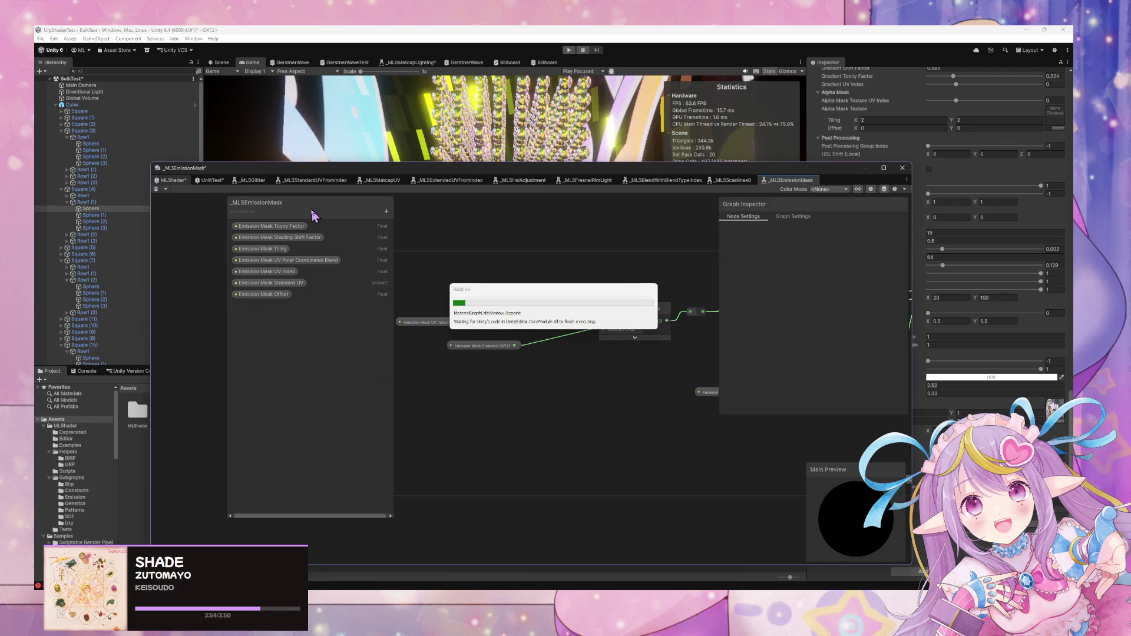
pyautogui.click(294, 444)
pyautogui.doubleClick(295, 443)
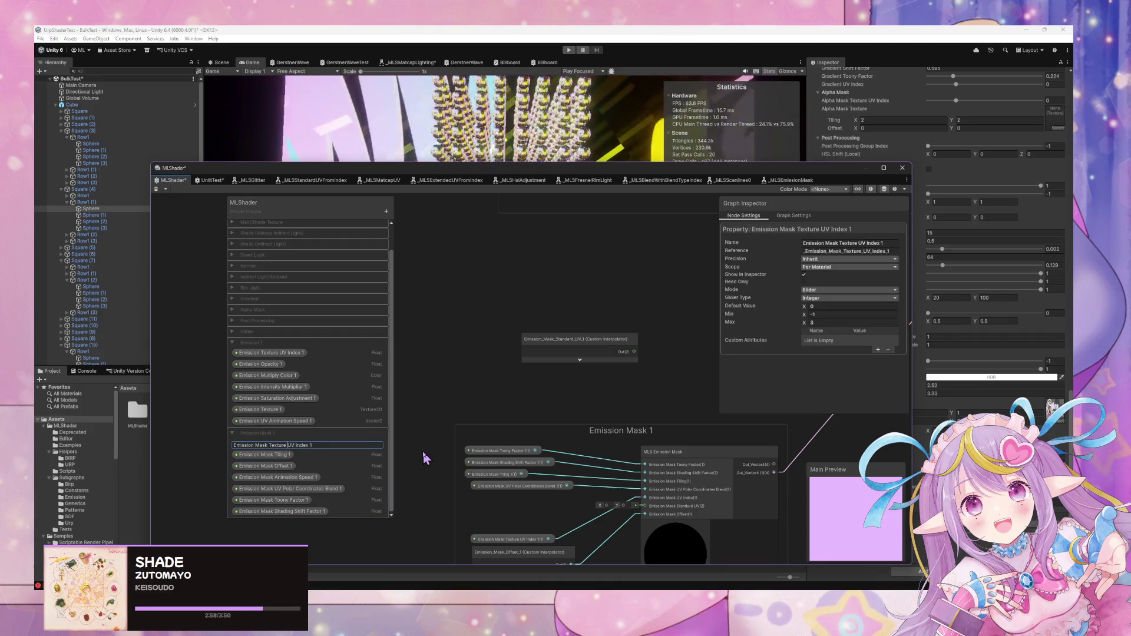
# Rename the MLShader property to 'Emission Mask UV Index 1', then view the Emission Mask sticky note area
pyautogui.press('BackSpace')
pyautogui.press('BackSpace')
pyautogui.press('BackSpace')
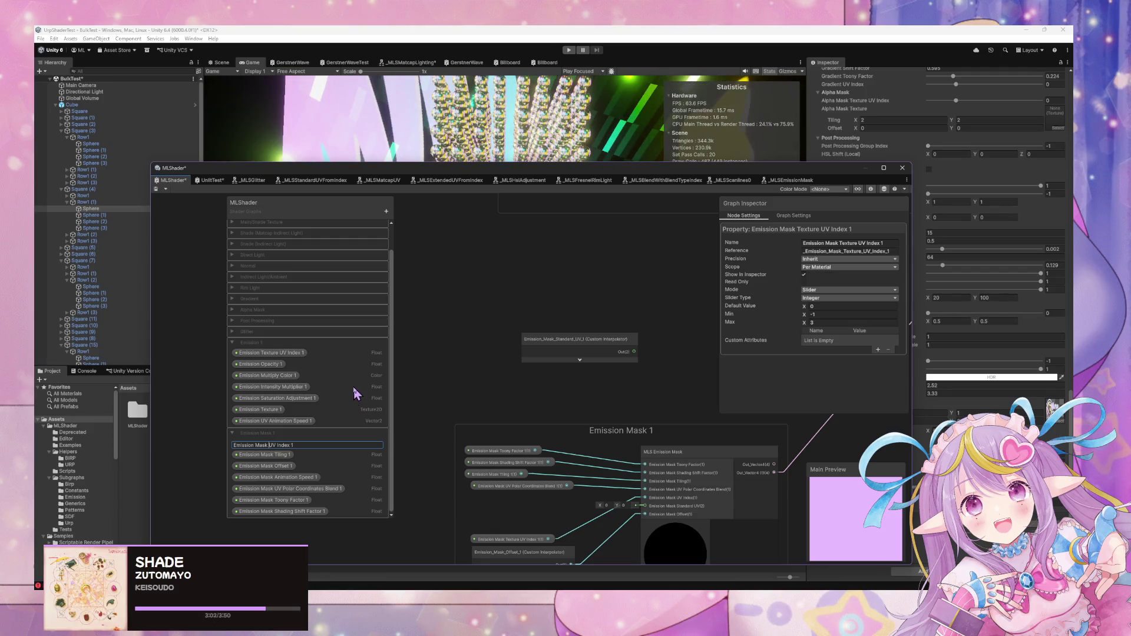
pyautogui.press('Return')
pyautogui.moveTo(594, 417)
pyautogui.mouseDown()
pyautogui.moveTo(493, 331)
pyautogui.moveTo(432, 258)
pyautogui.mouseUp()
pyautogui.moveTo(501, 290)
pyautogui.mouseDown()
pyautogui.moveTo(552, 391)
pyautogui.moveTo(518, 472)
pyautogui.moveTo(557, 384)
pyautogui.moveTo(503, 370)
pyautogui.mouseUp()
pyautogui.scroll(-3, 521, 345)
pyautogui.scroll(3, 623, 388)
pyautogui.moveTo(623, 392)
pyautogui.mouseDown()
pyautogui.moveTo(530, 386)
pyautogui.moveTo(510, 412)
pyautogui.mouseUp()
pyautogui.scroll(-2, 510, 412)
pyautogui.scroll(2, 510, 407)
pyautogui.scroll(-2, 510, 407)
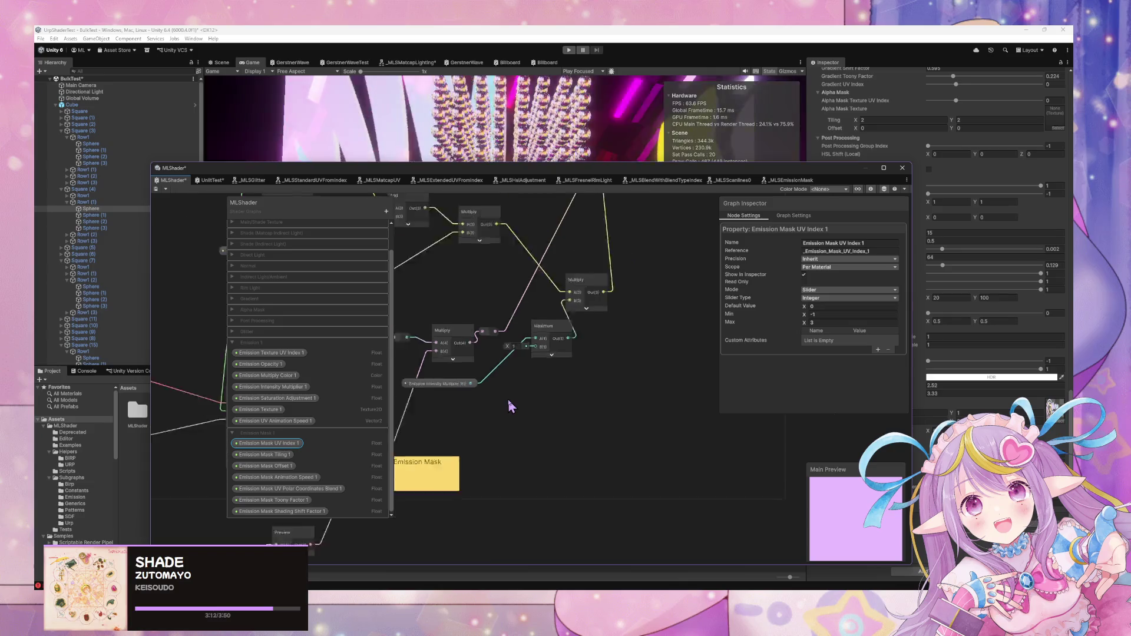
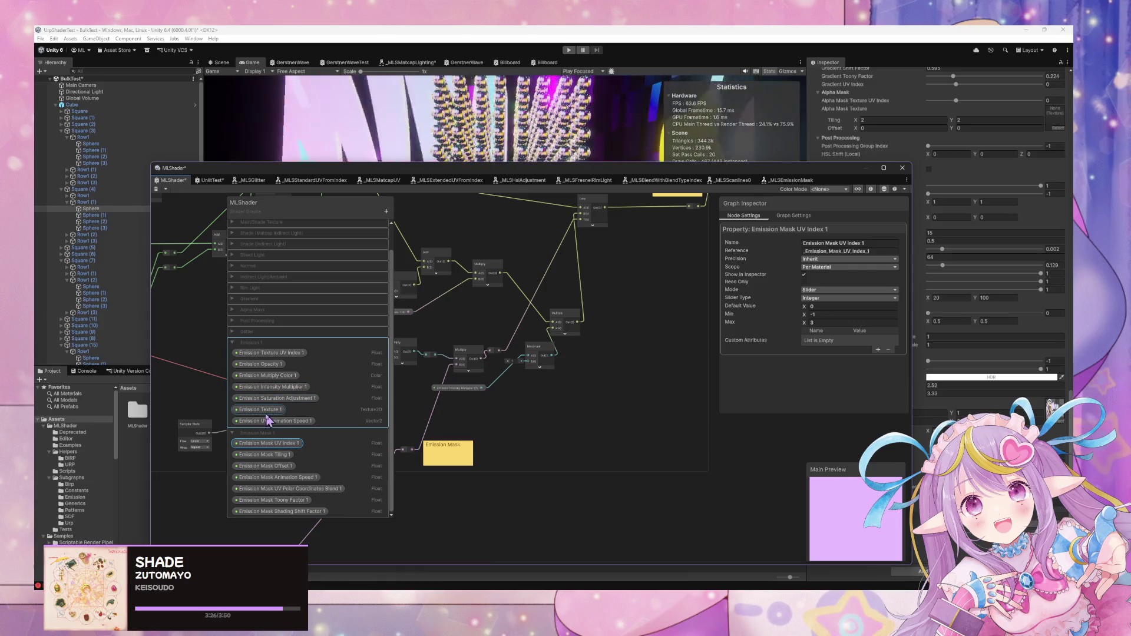
# Move Emission Texture 1 to the top of the Emission properties, then open and save the MLS Emission Mask sub-graph
pyautogui.moveTo(264, 410); pyautogui.dragTo(276, 368)
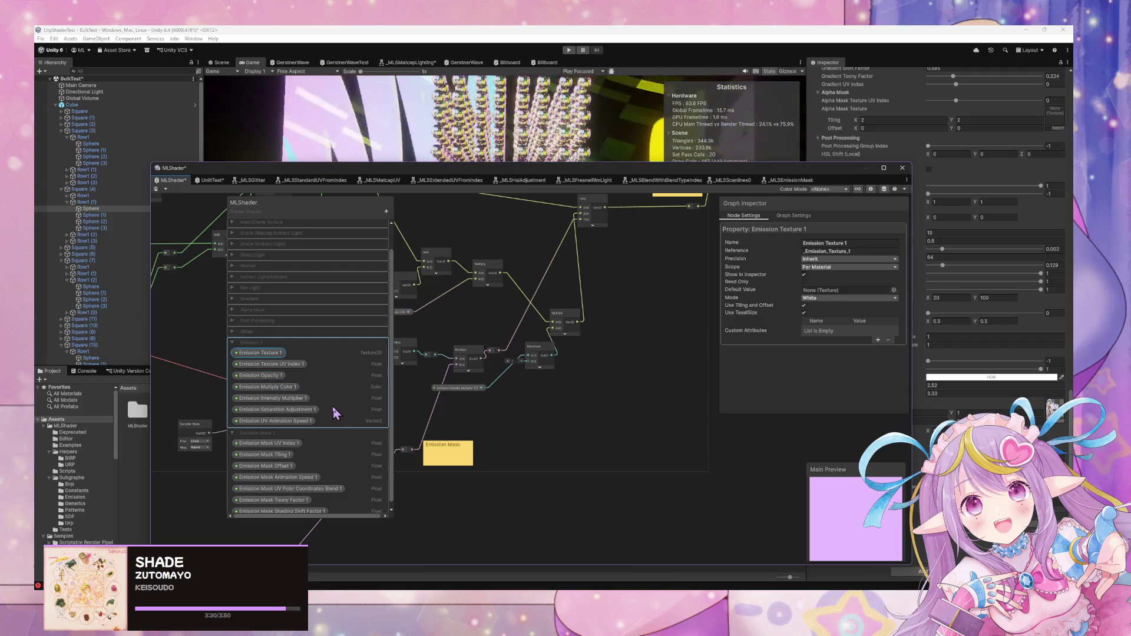
pyautogui.moveTo(302, 436)
pyautogui.mouseDown()
pyautogui.moveTo(561, 444)
pyautogui.moveTo(505, 411)
pyautogui.moveTo(602, 364)
pyautogui.moveTo(640, 325)
pyautogui.mouseUp()
pyautogui.scroll(3, 523, 397)
pyautogui.click(470, 429)
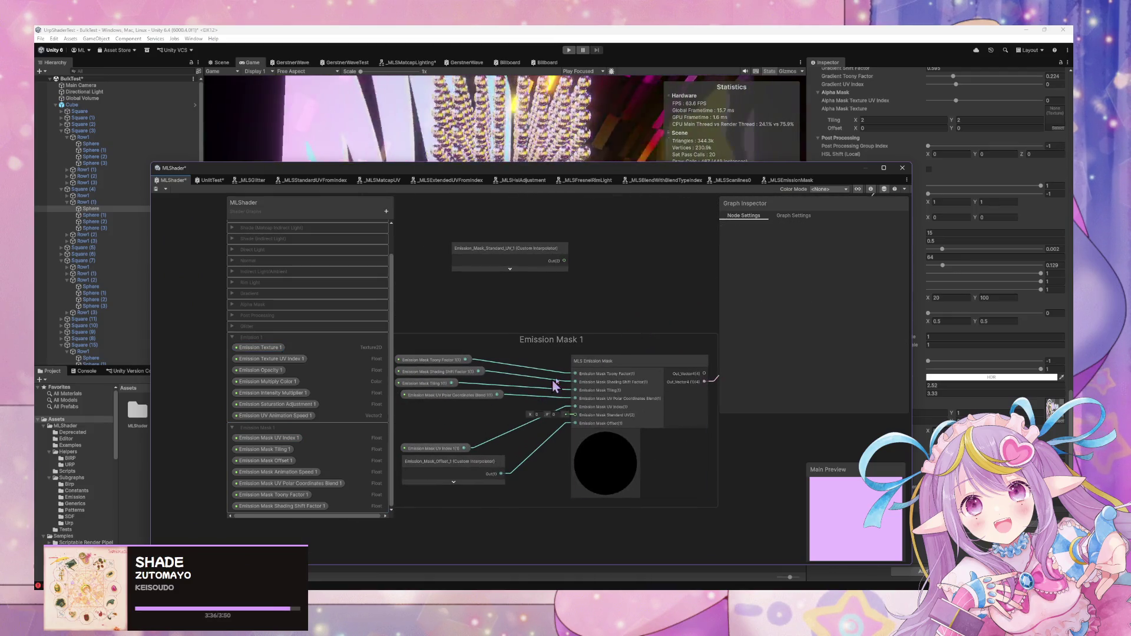
pyautogui.click(599, 378)
pyautogui.doubleClick(602, 366)
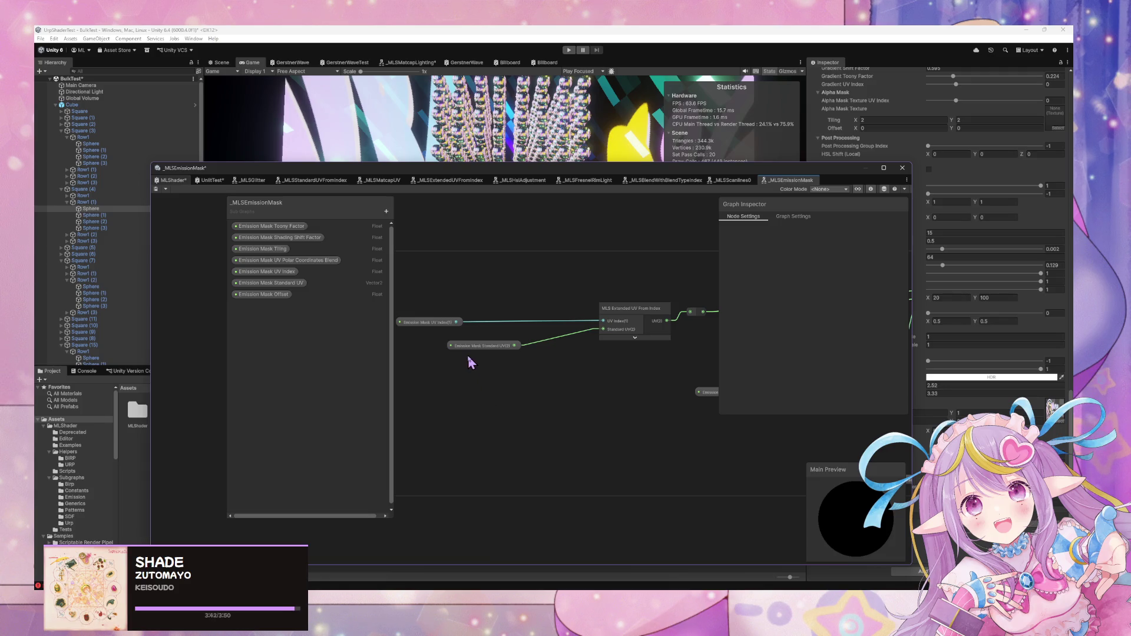
pyautogui.hotkey('ctrl', 's')
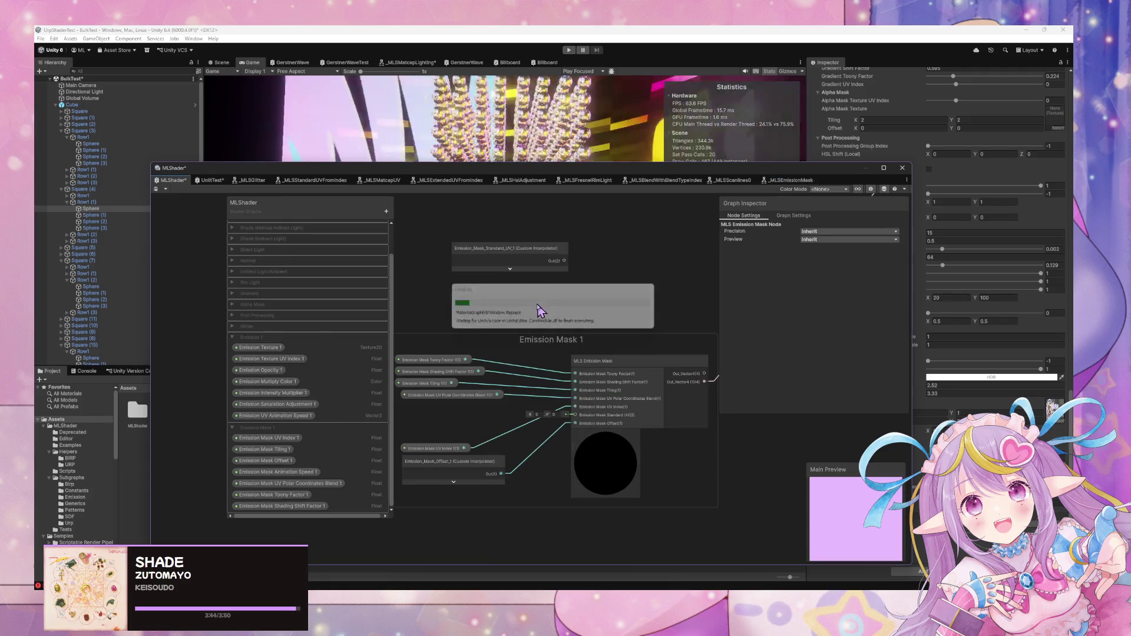
# Add an Emission_Mask_Standard_UV_1 interpolator node inside Emission Mask 1 and raise the UV Index node
pyautogui.press('space')
pyautogui.write('emission')
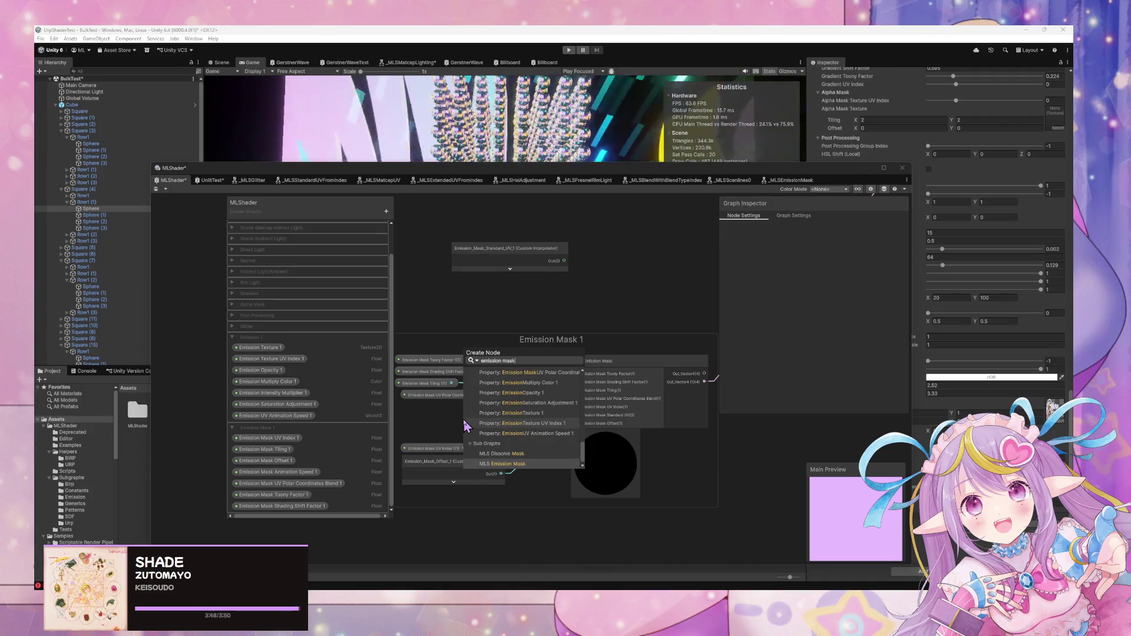
pyautogui.write(' mask')
pyautogui.press('Up')
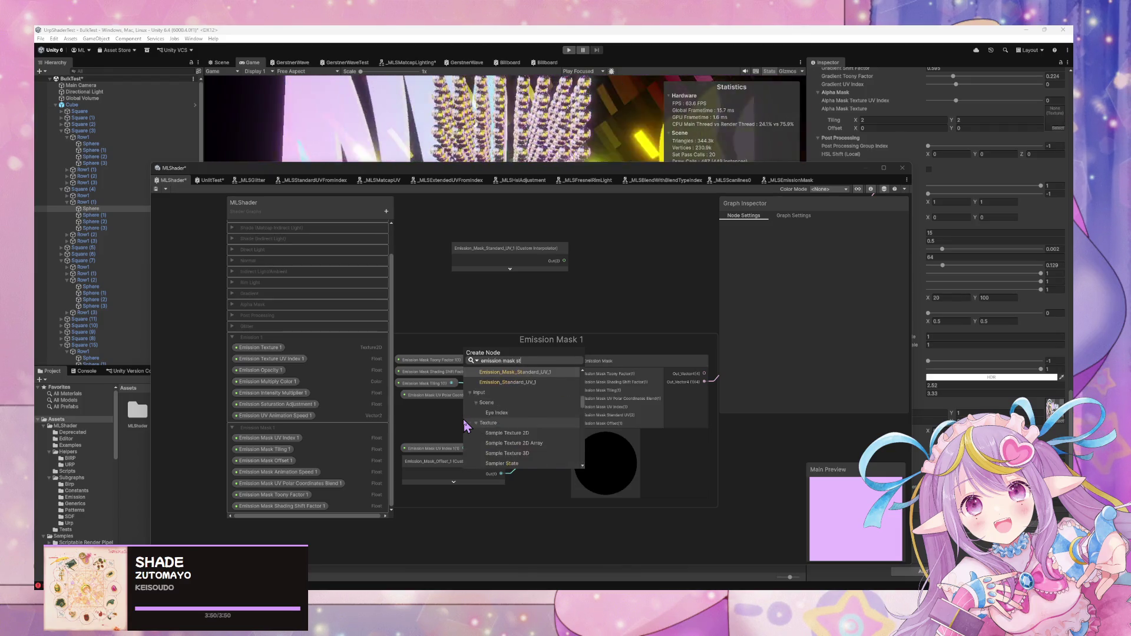
pyautogui.press('Escape')
pyautogui.hotkey('ctrl', 'v')
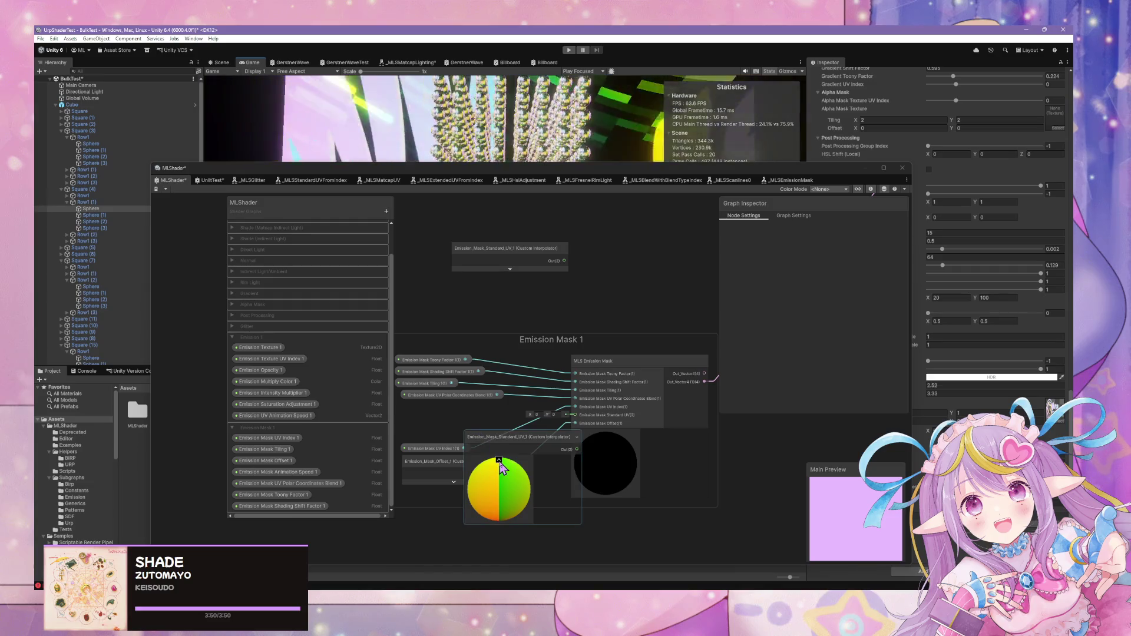
pyautogui.moveTo(512, 441)
pyautogui.mouseDown()
pyautogui.moveTo(443, 414)
pyautogui.moveTo(577, 415)
pyautogui.mouseUp()
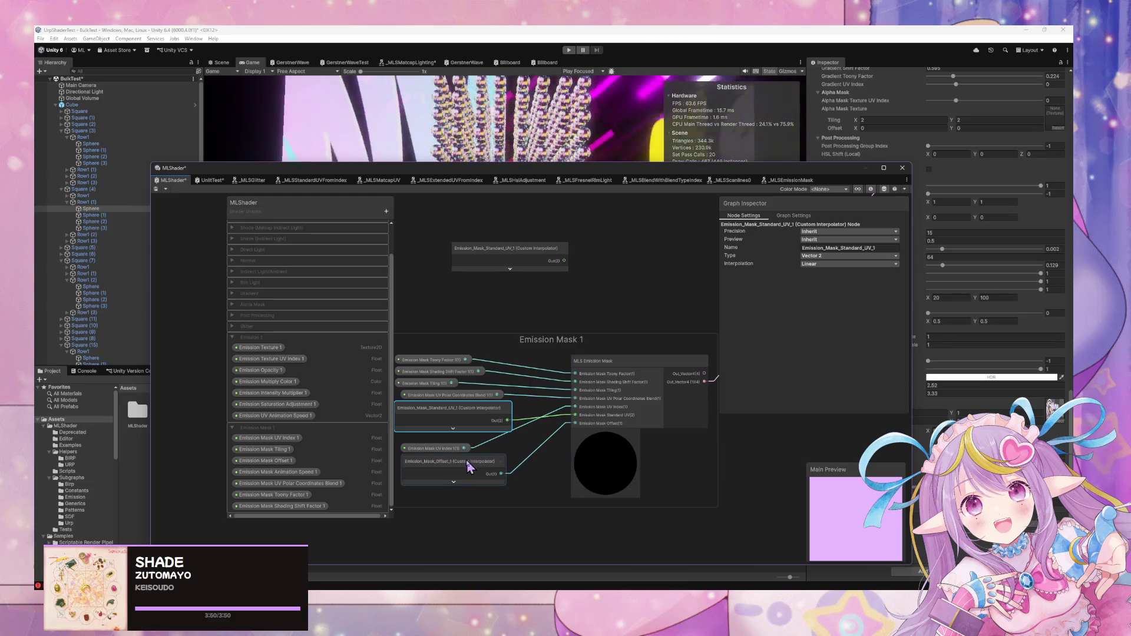
pyautogui.moveTo(453, 451)
pyautogui.mouseDown()
pyautogui.moveTo(461, 403)
pyautogui.moveTo(469, 433)
pyautogui.mouseUp()
pyautogui.click(442, 411)
# Frame the whole graph and move the preview node lower
pyautogui.press('a')
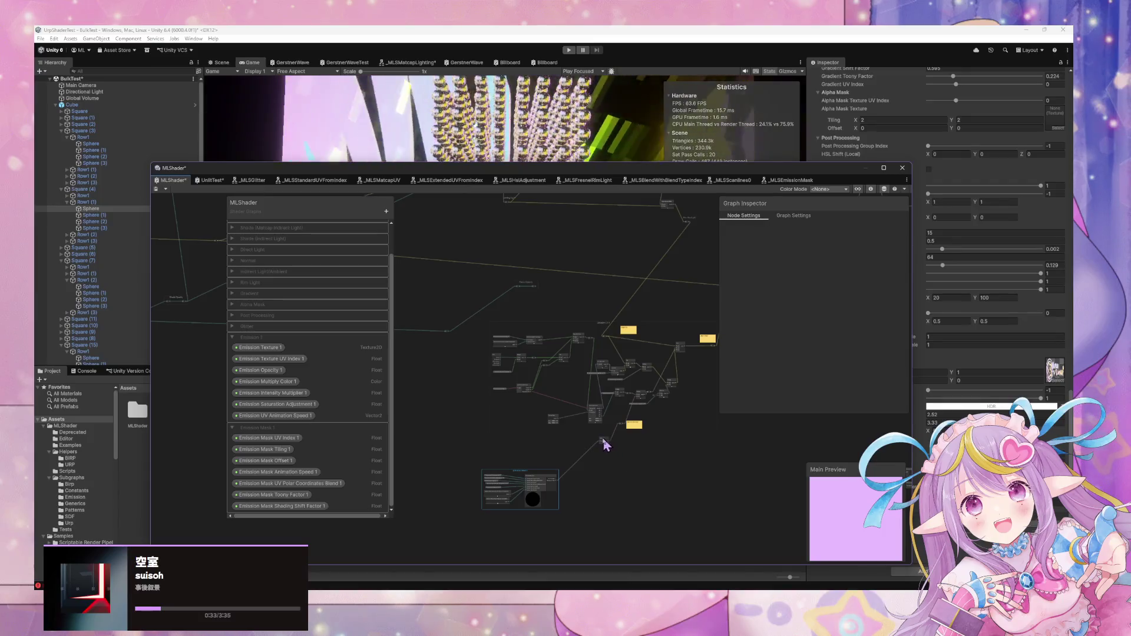
pyautogui.scroll(3, 637, 448)
pyautogui.moveTo(530, 424); pyautogui.dragTo(521, 501)
pyautogui.scroll(-5, 562, 465)
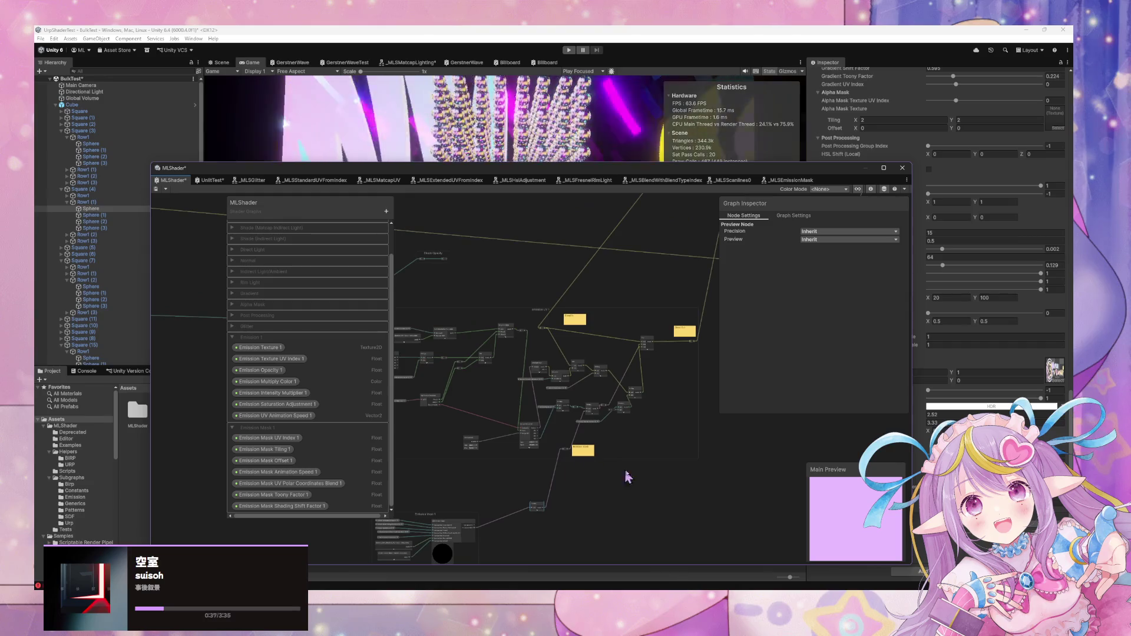
pyautogui.moveTo(703, 488); pyautogui.dragTo(454, 348)
pyautogui.click(700, 472)
# Bring the Emission UV 1 and Emission Mask groups into view
pyautogui.scroll(5, 587, 386)
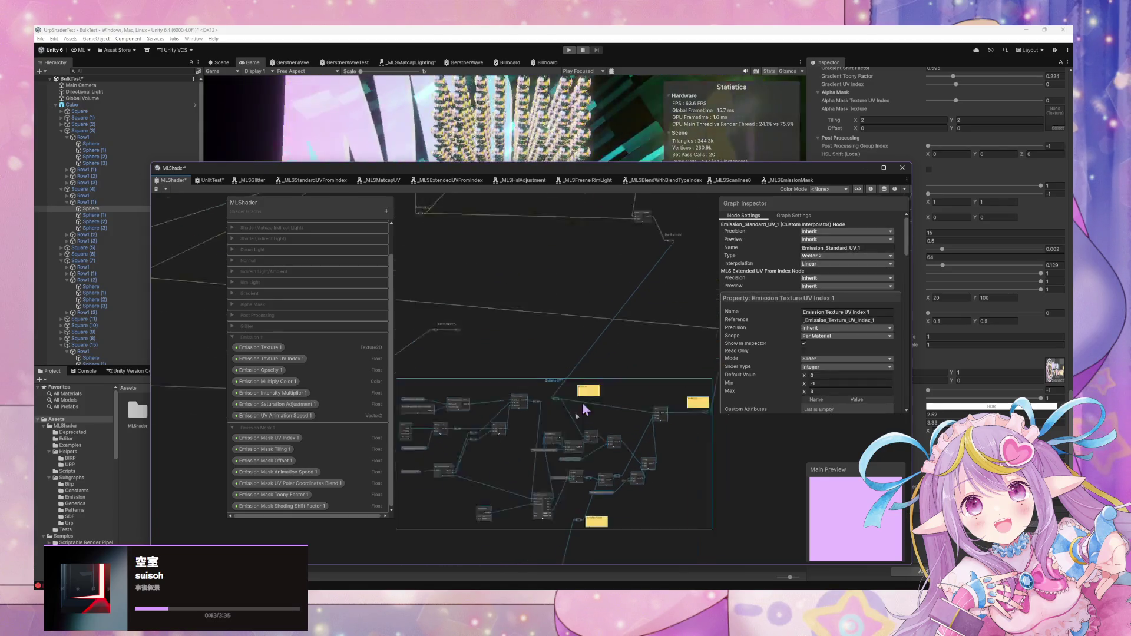
pyautogui.scroll(-5, 645, 510)
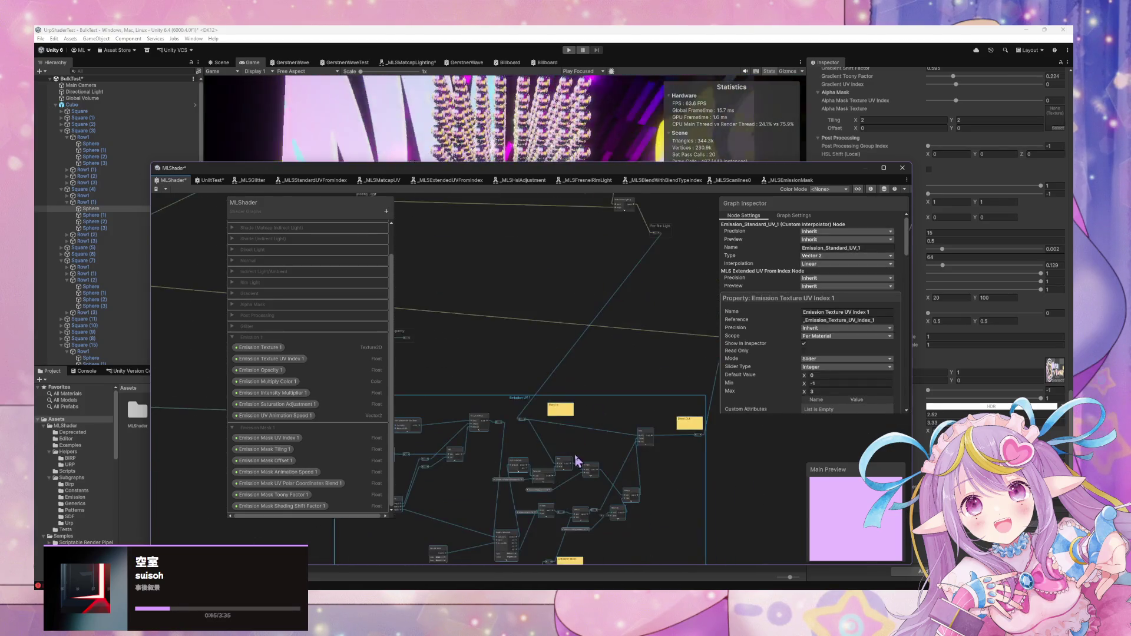
pyautogui.moveTo(551, 408)
pyautogui.mouseDown()
pyautogui.moveTo(636, 353)
pyautogui.moveTo(606, 502)
pyautogui.mouseUp()
pyautogui.scroll(5, 568, 374)
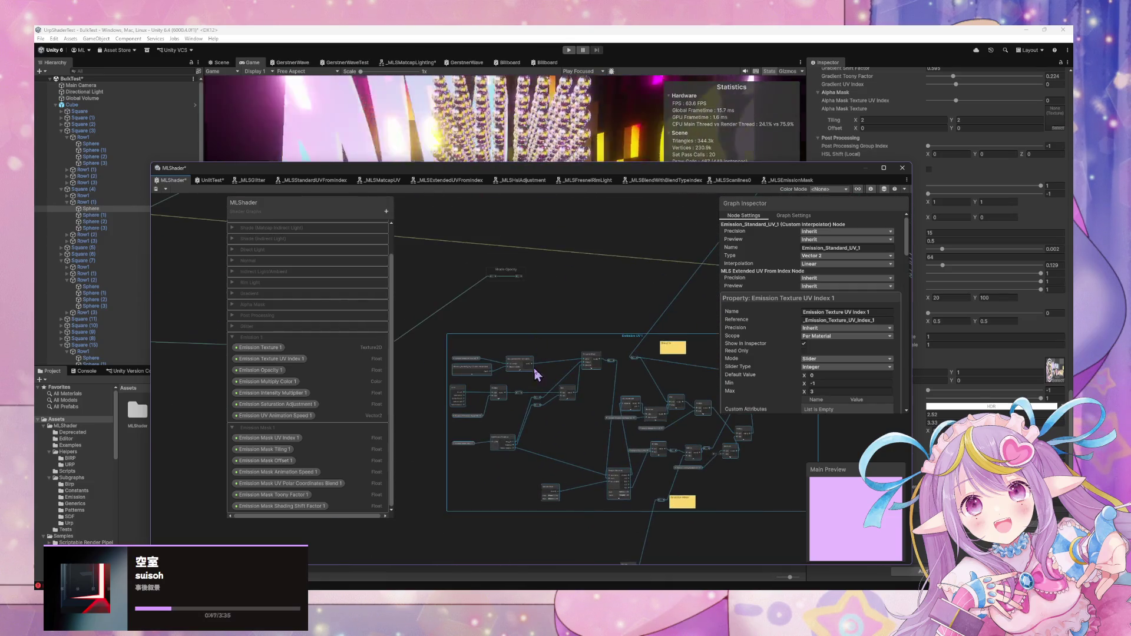
pyautogui.rightClick(566, 338)
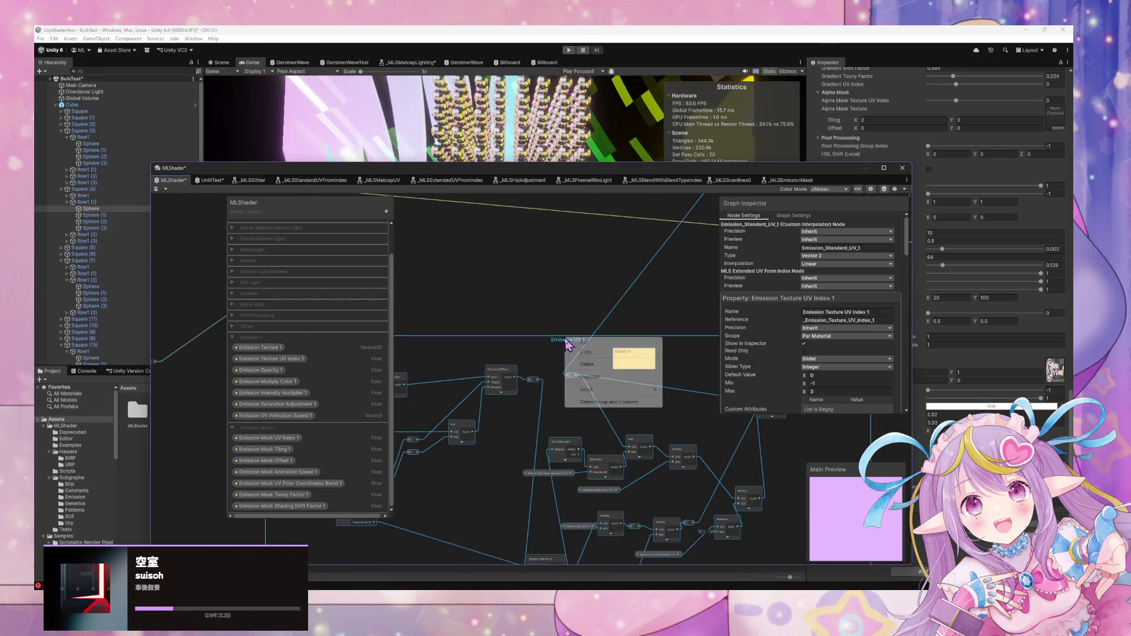
pyautogui.click(529, 310)
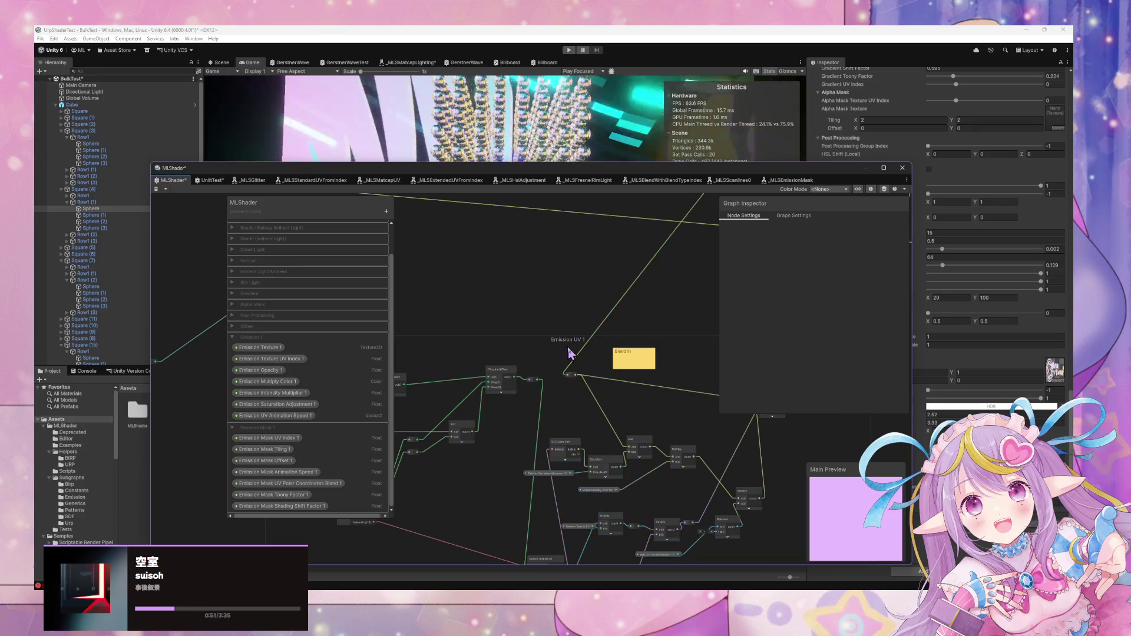
pyautogui.scroll(-4, 571, 344)
pyautogui.scroll(-2, 585, 329)
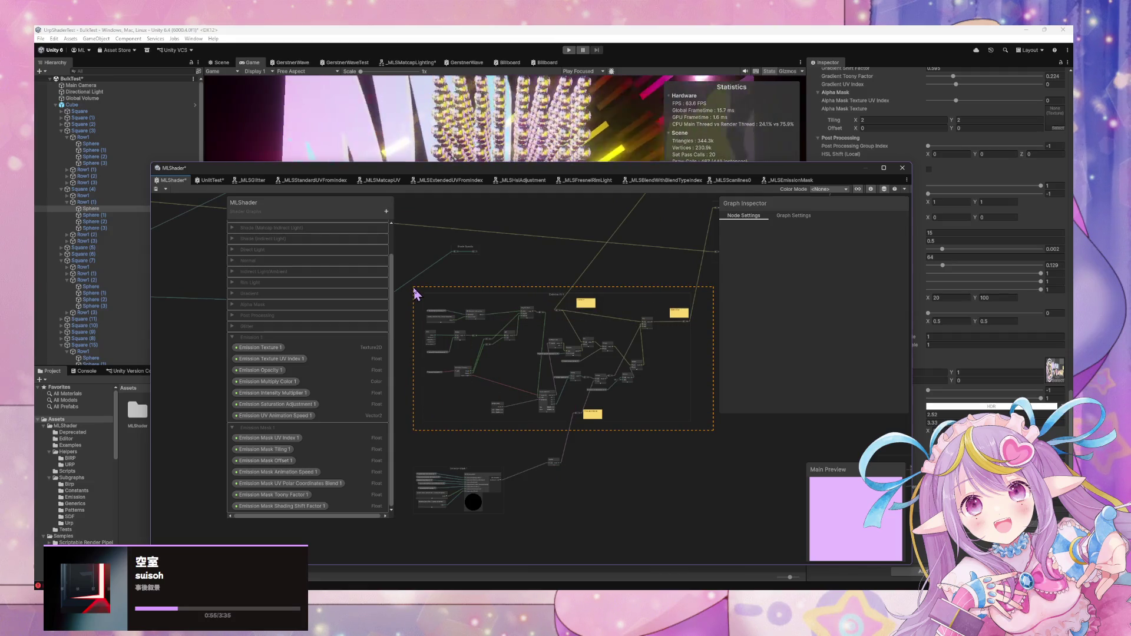
# Convert the Emission UV nodes into a sub-graph saved in the Subgraphs/Emission folder
pyautogui.moveTo(413, 294); pyautogui.dragTo(463, 318)
pyautogui.rightClick(475, 315)
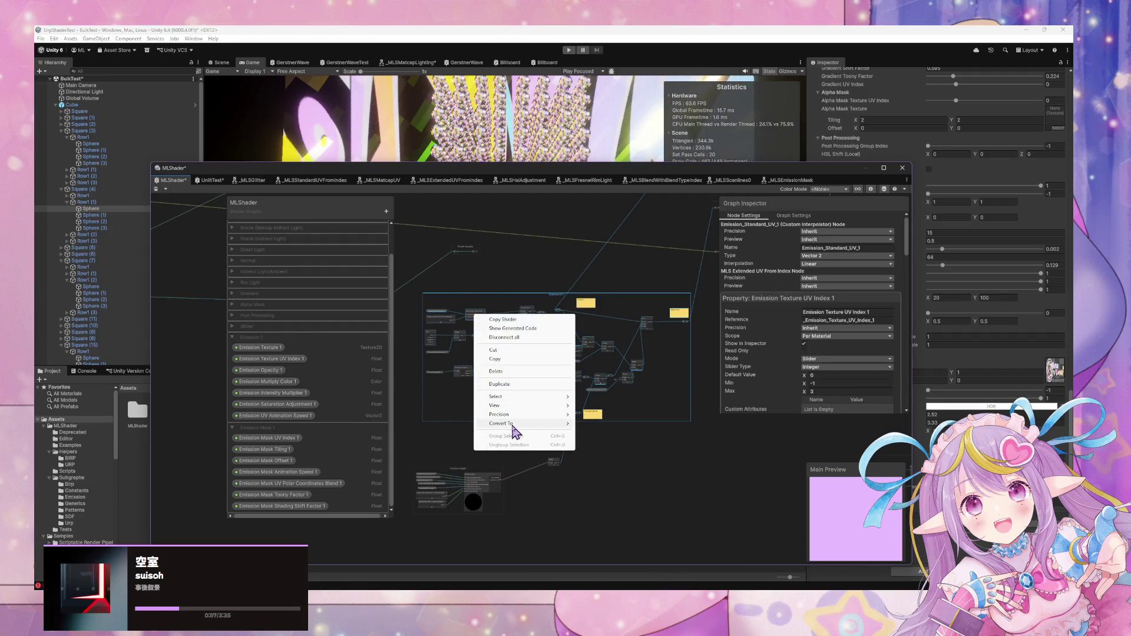
pyautogui.moveTo(513, 424)
pyautogui.click(606, 424)
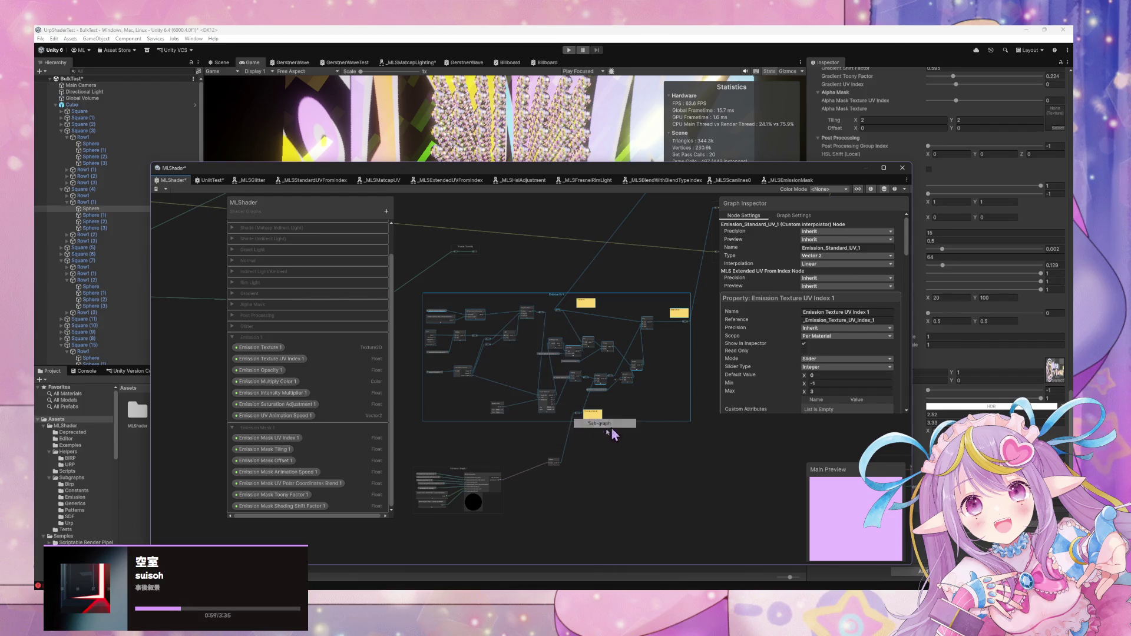
pyautogui.click(601, 276)
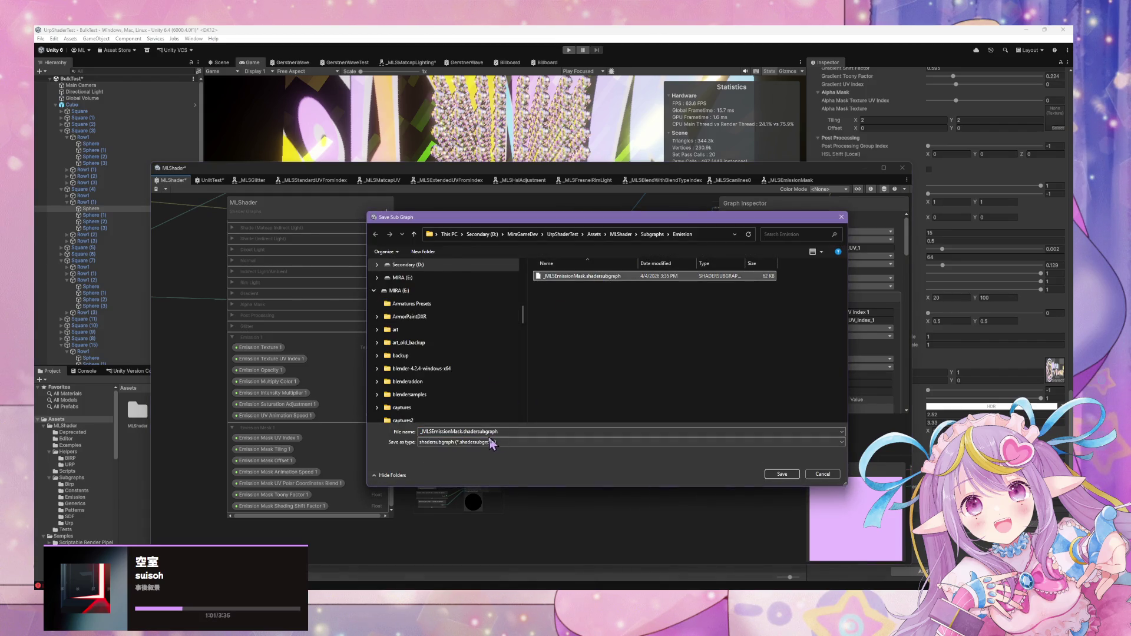
pyautogui.doubleClick(461, 431)
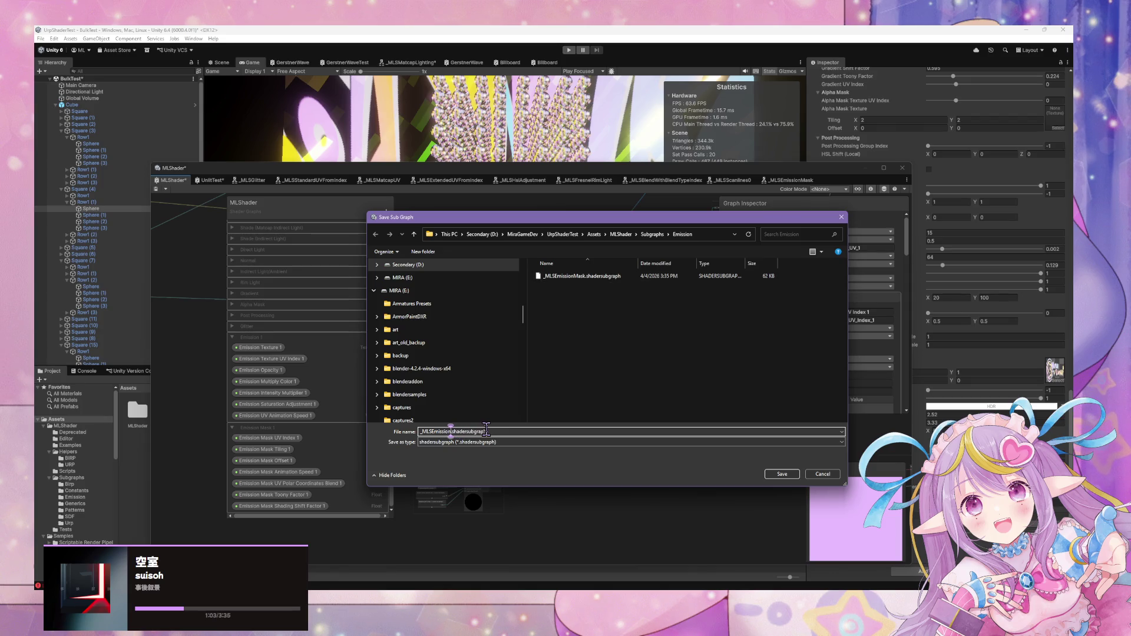
pyautogui.click(778, 475)
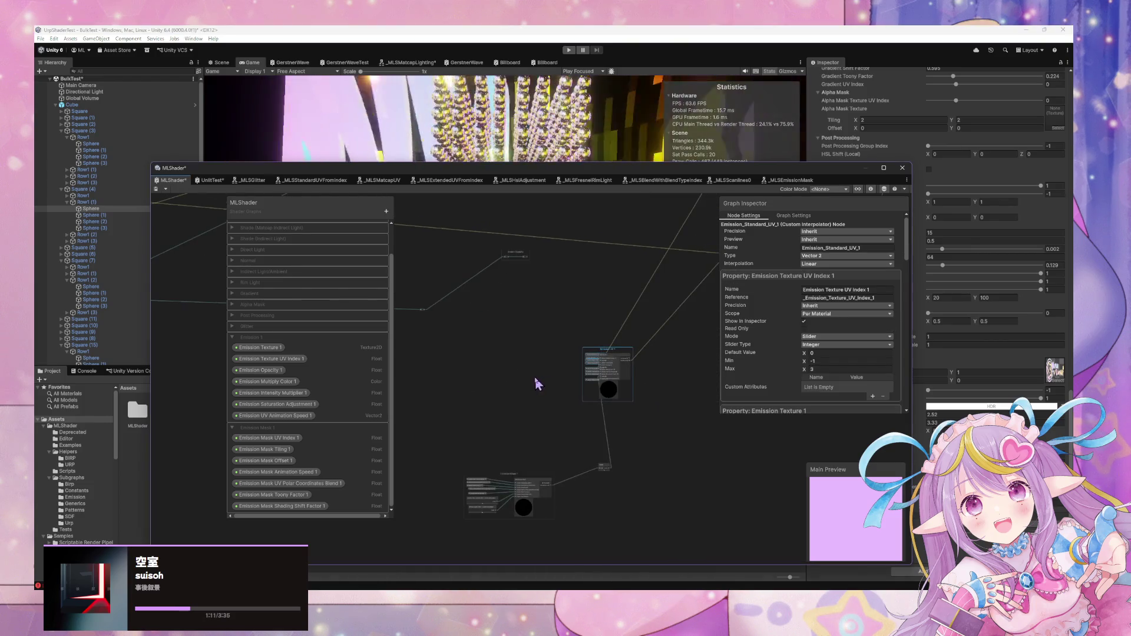
# Shift the Emission UV 1 property nodes and Emission_Standard_UV_1 interpolator to the left
pyautogui.scroll(10, 608, 386)
pyautogui.scroll(2, 556, 388)
pyautogui.moveTo(562, 402); pyautogui.dragTo(415, 393)
pyautogui.click(449, 449)
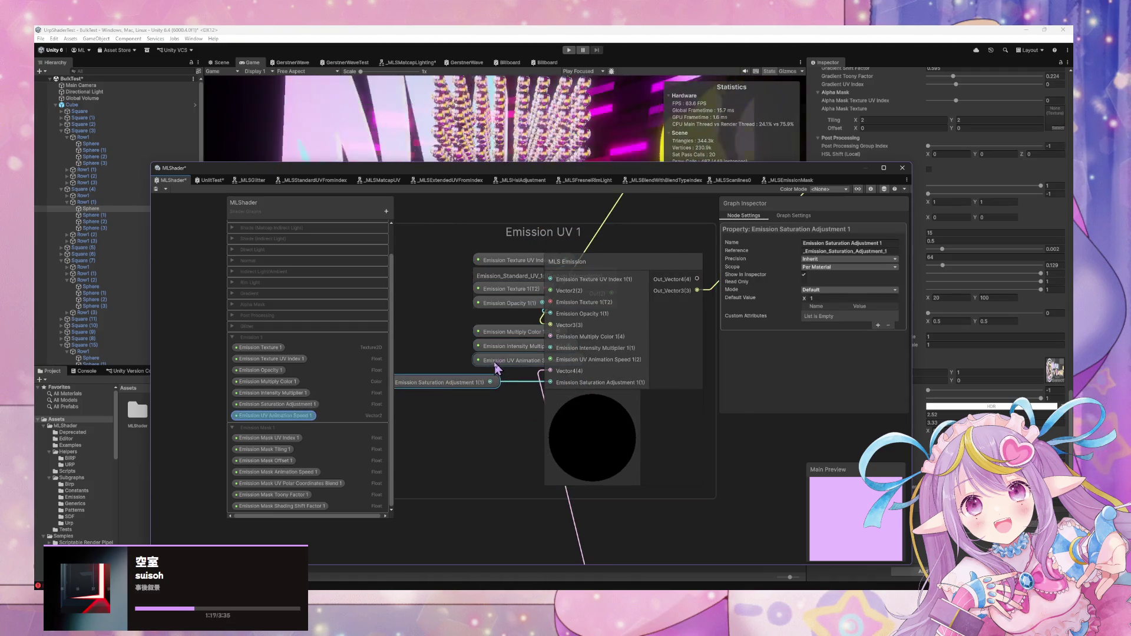
pyautogui.moveTo(478, 361); pyautogui.dragTo(384, 368)
pyautogui.moveTo(492, 349); pyautogui.dragTo(405, 349)
pyautogui.moveTo(506, 332); pyautogui.dragTo(405, 325)
pyautogui.moveTo(607, 310); pyautogui.dragTo(462, 287)
pyautogui.moveTo(591, 327)
pyautogui.mouseDown()
pyautogui.moveTo(460, 326)
pyautogui.moveTo(472, 338)
pyautogui.mouseUp()
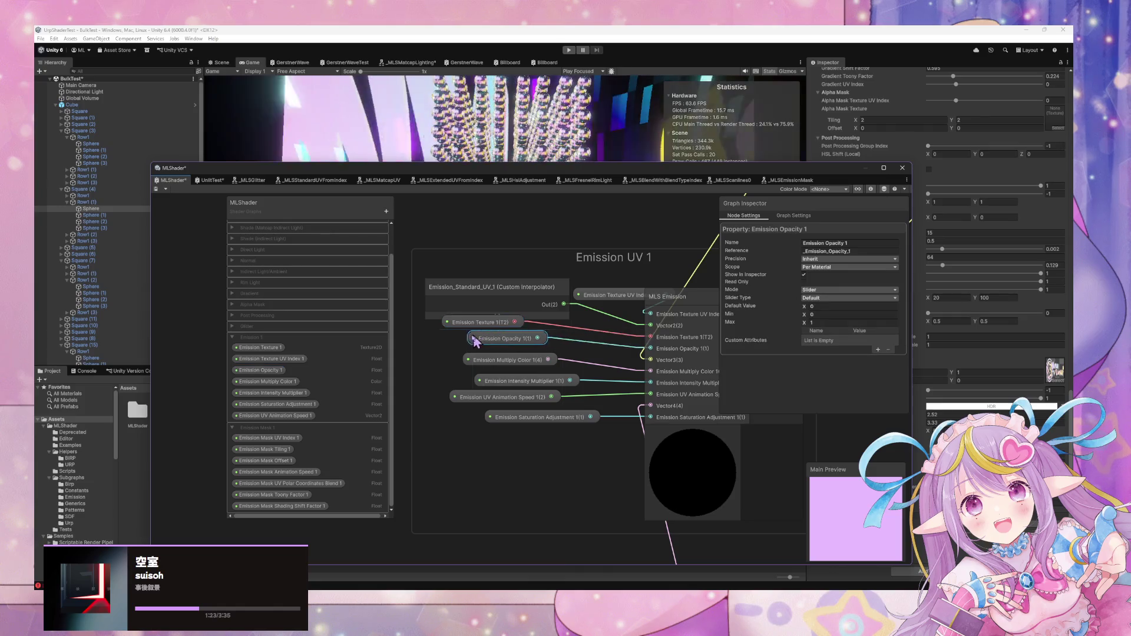
# Stack the Emission UV 1 nodes lower, align the preview node, and pan to Emission Mask 1
pyautogui.moveTo(530, 413); pyautogui.dragTo(519, 474)
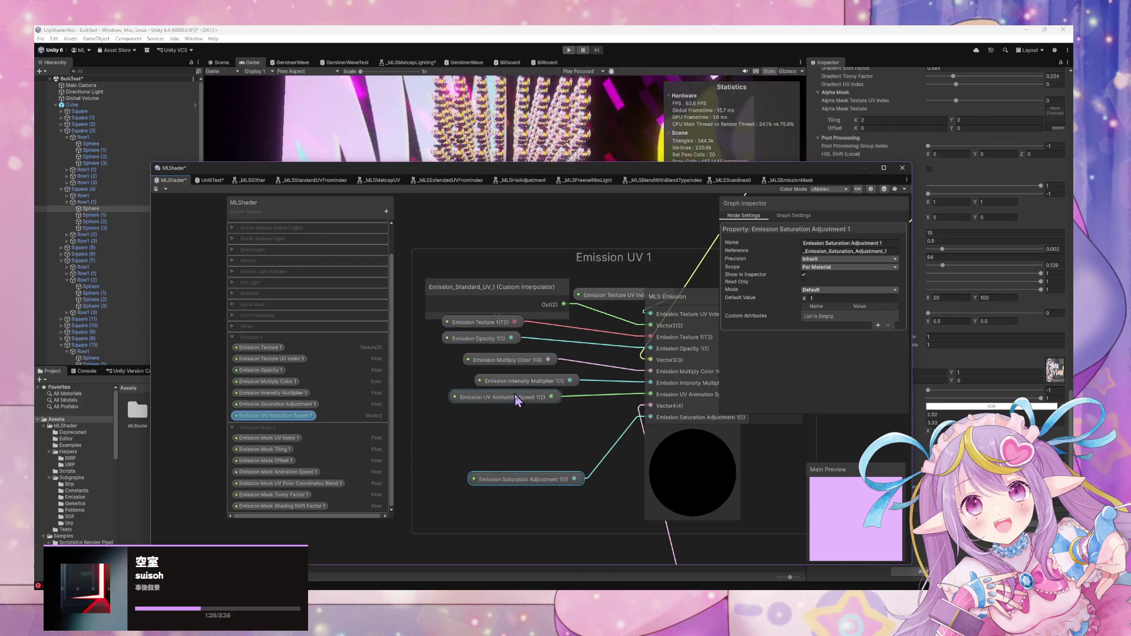
pyautogui.moveTo(516, 397); pyautogui.dragTo(518, 447)
pyautogui.scroll(-1, 613, 483)
pyautogui.moveTo(558, 398); pyautogui.dragTo(538, 434)
pyautogui.moveTo(530, 379); pyautogui.dragTo(522, 396)
pyautogui.moveTo(498, 346); pyautogui.dragTo(502, 388)
pyautogui.moveTo(552, 320); pyautogui.dragTo(535, 355)
pyautogui.moveTo(589, 323); pyautogui.dragTo(460, 322)
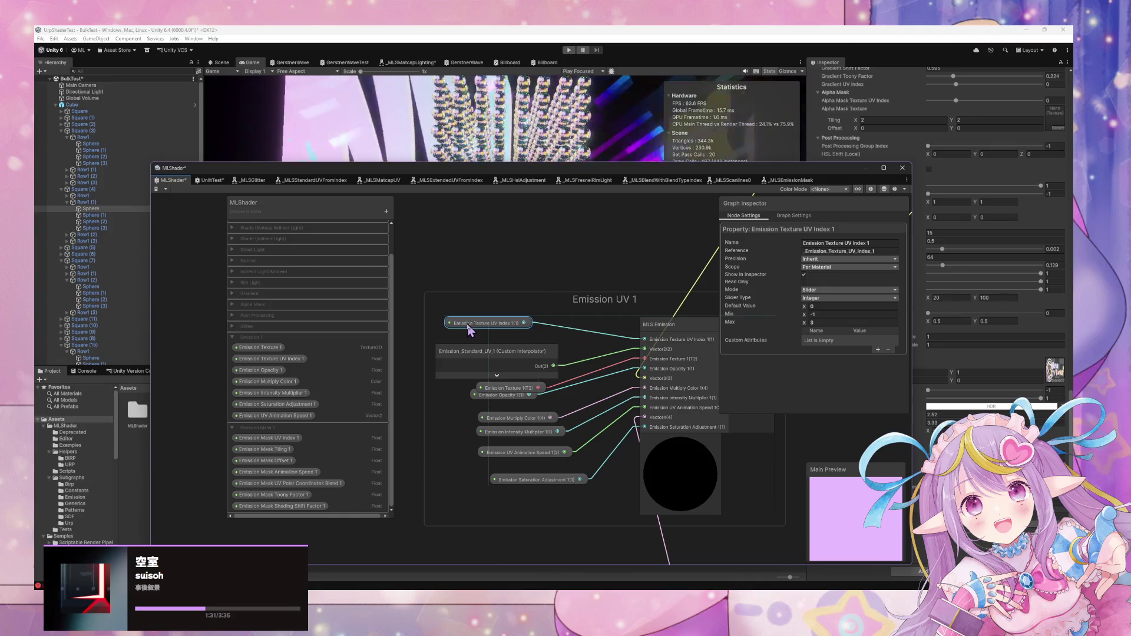
pyautogui.scroll(-3, 575, 411)
pyautogui.scroll(2, 581, 480)
pyautogui.moveTo(583, 396)
pyautogui.mouseDown()
pyautogui.moveTo(560, 391)
pyautogui.moveTo(518, 341)
pyautogui.moveTo(630, 283)
pyautogui.mouseUp()
pyautogui.moveTo(530, 371); pyautogui.dragTo(588, 359)
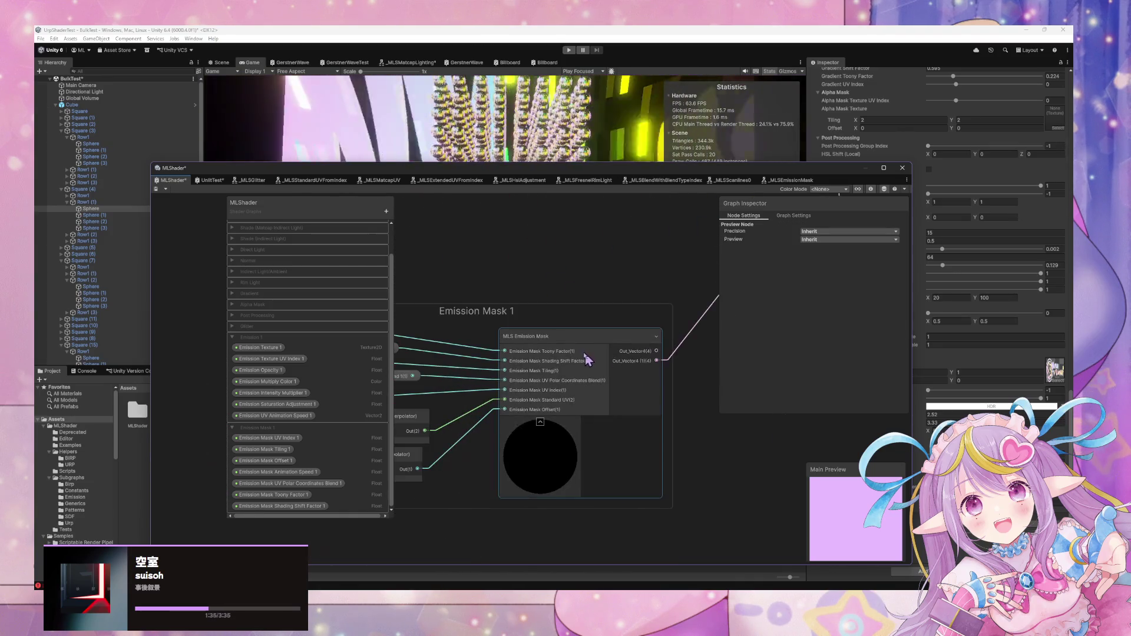
# In the MLS Emission Mask sub-graph, remove the Out_Vector4 output and make the remaining output a Float
pyautogui.doubleClick(579, 339)
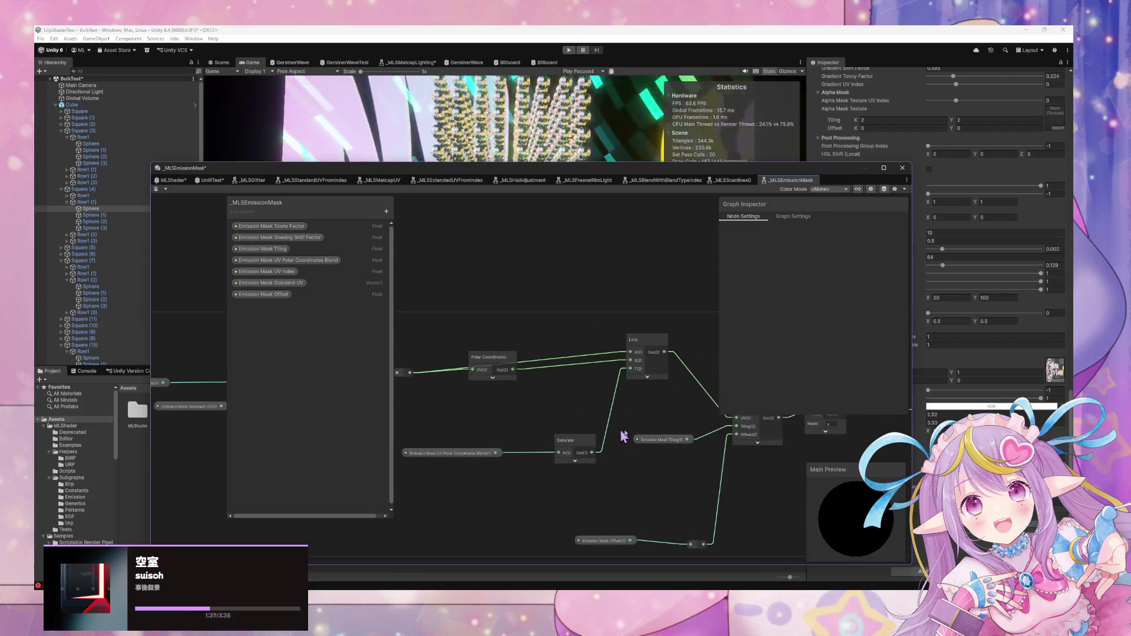
pyautogui.scroll(3, 634, 426)
pyautogui.click(600, 424)
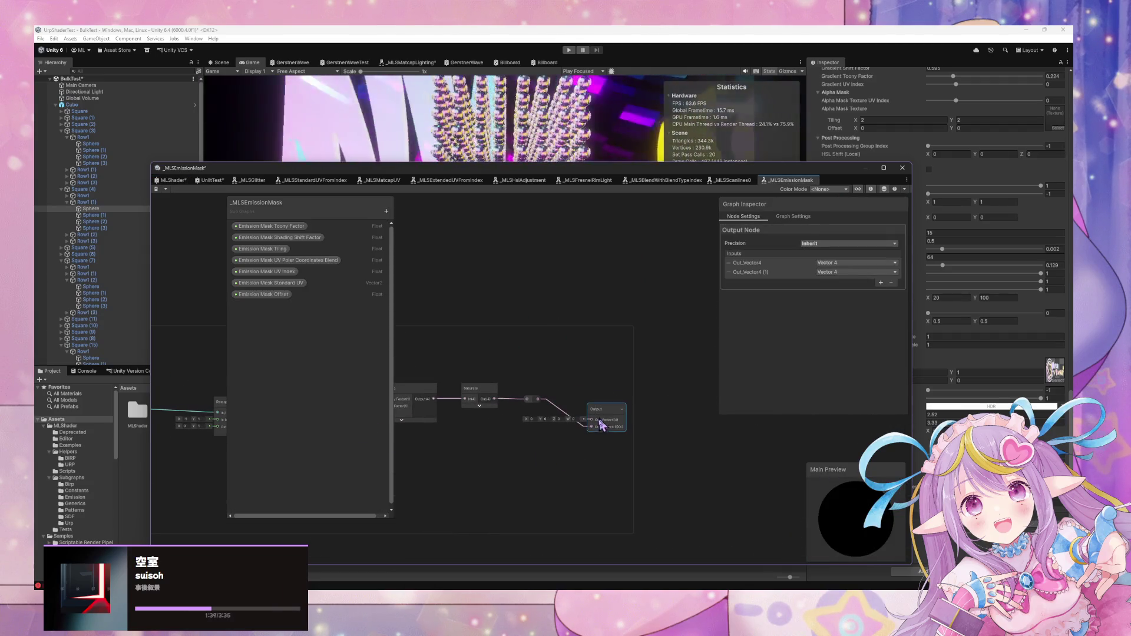
pyautogui.click(734, 263)
pyautogui.click(890, 283)
pyautogui.click(852, 267)
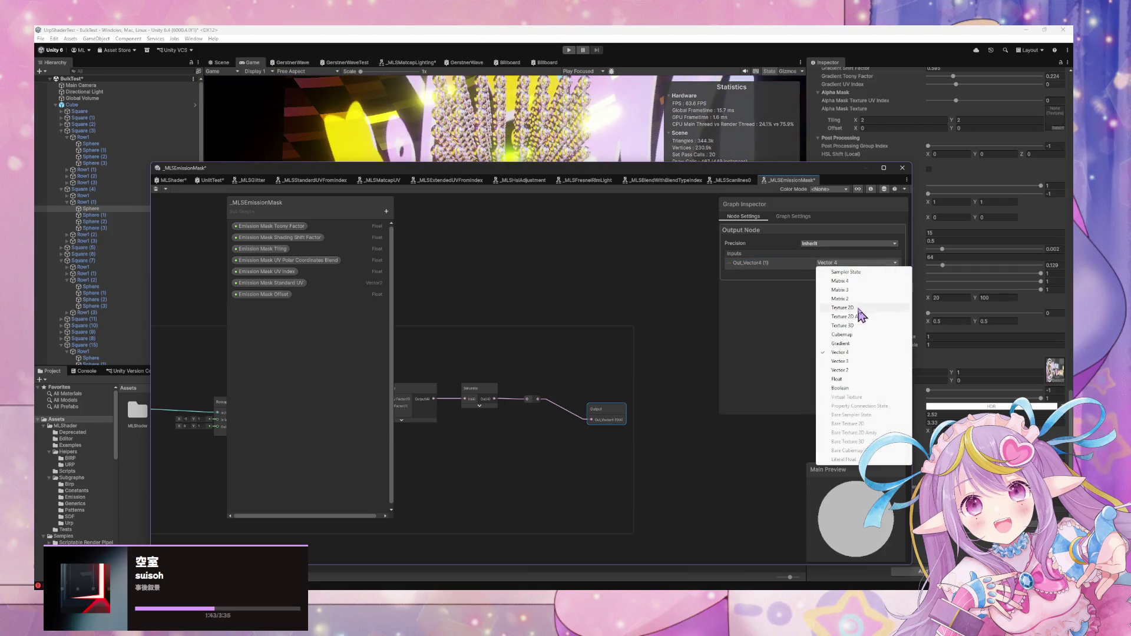
pyautogui.click(850, 379)
# Name the output Emission_Mask, save the sub-graph, and return to the MLShader graph
pyautogui.scroll(3, 571, 443)
pyautogui.doubleClick(766, 263)
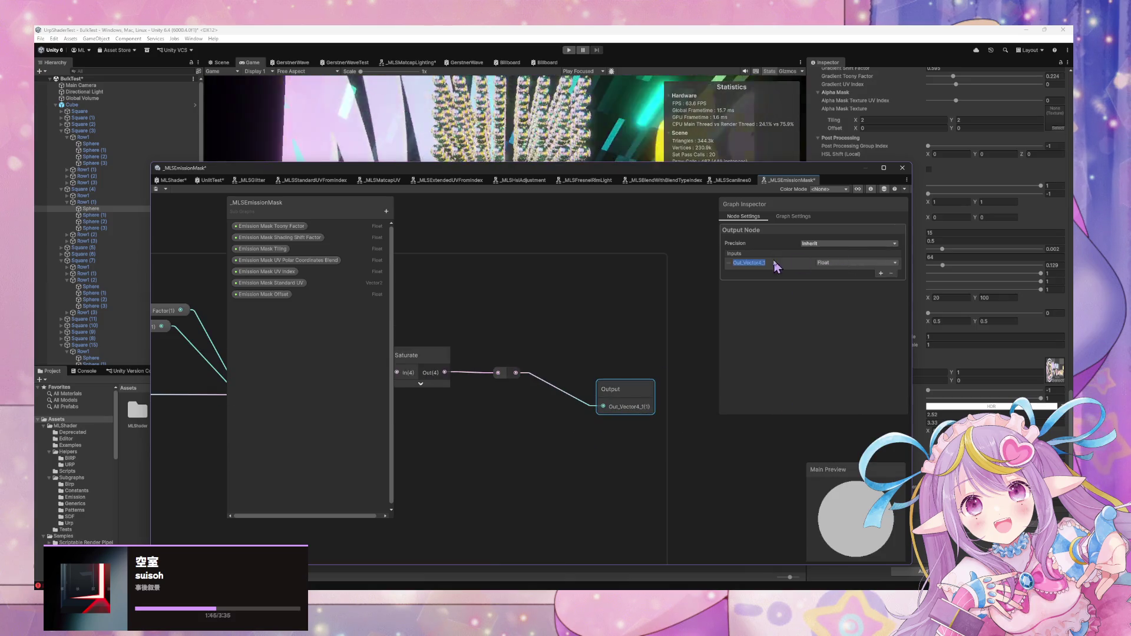
pyautogui.write('Emission_Mask')
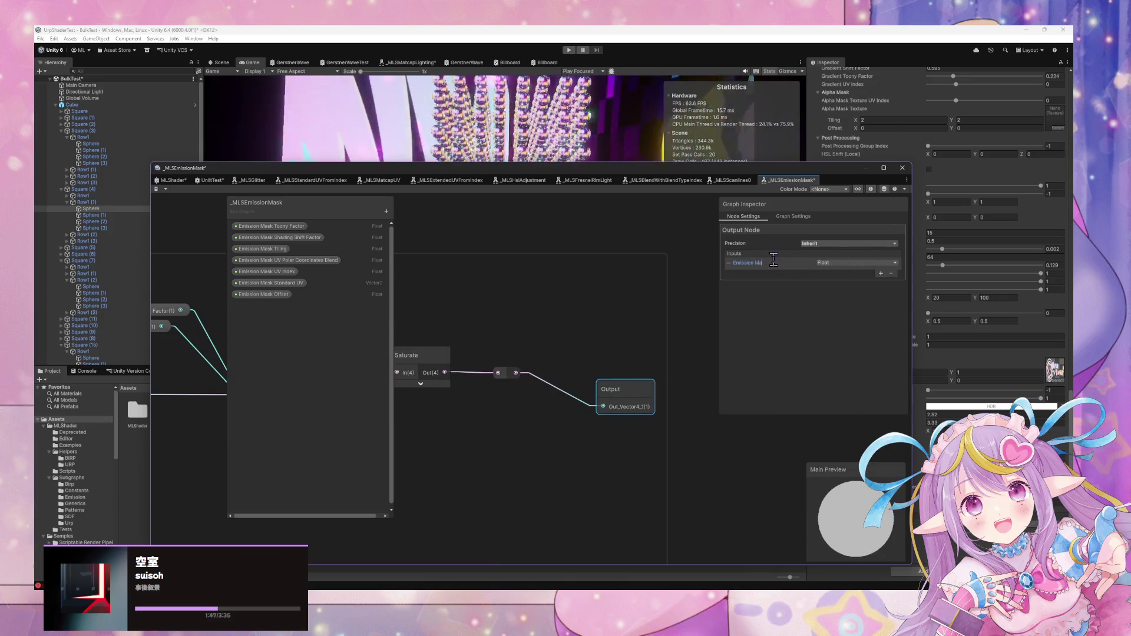
pyautogui.press('Return')
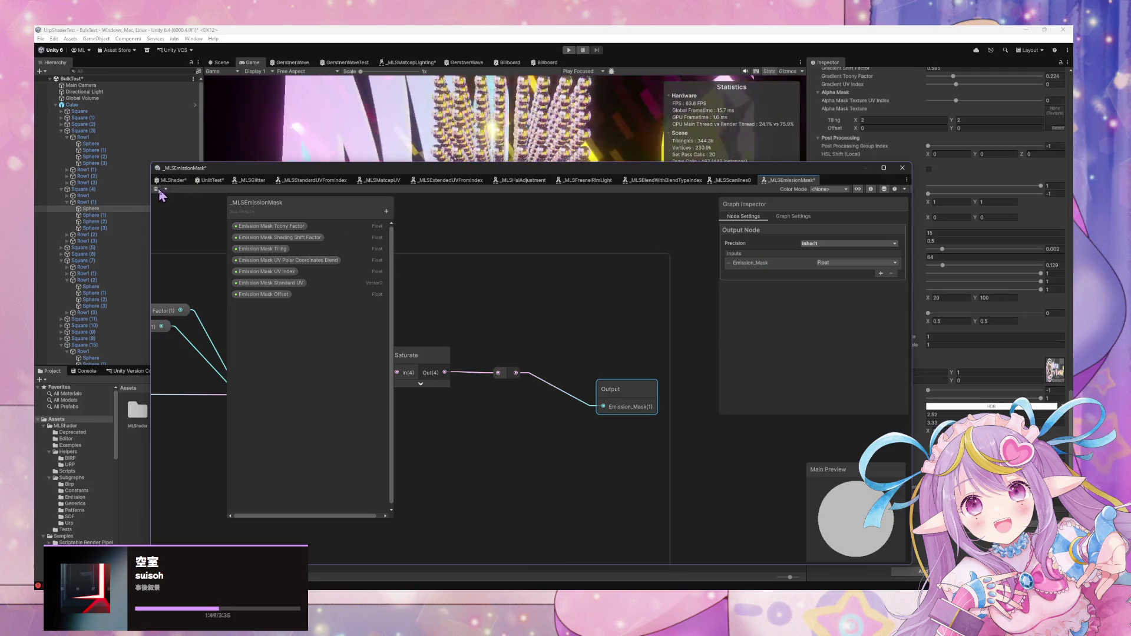
pyautogui.click(156, 188)
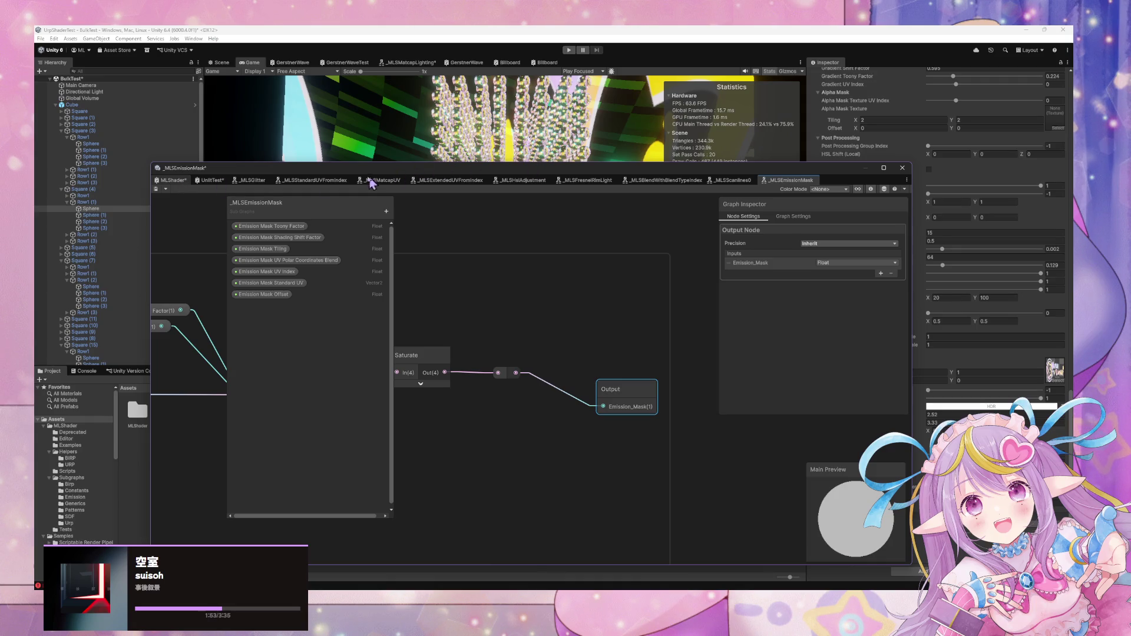
pyautogui.click(173, 180)
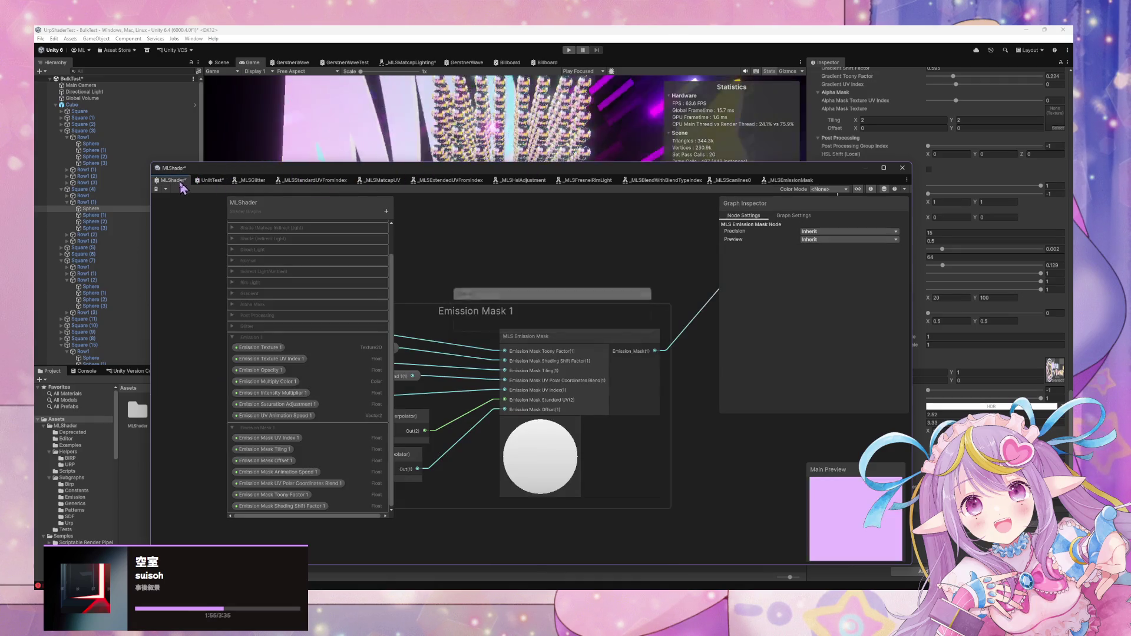
# Open the MLS Emission sub-graph and inspect its Vector4 and Emission Texture 1 properties
pyautogui.scroll(-3, 597, 307)
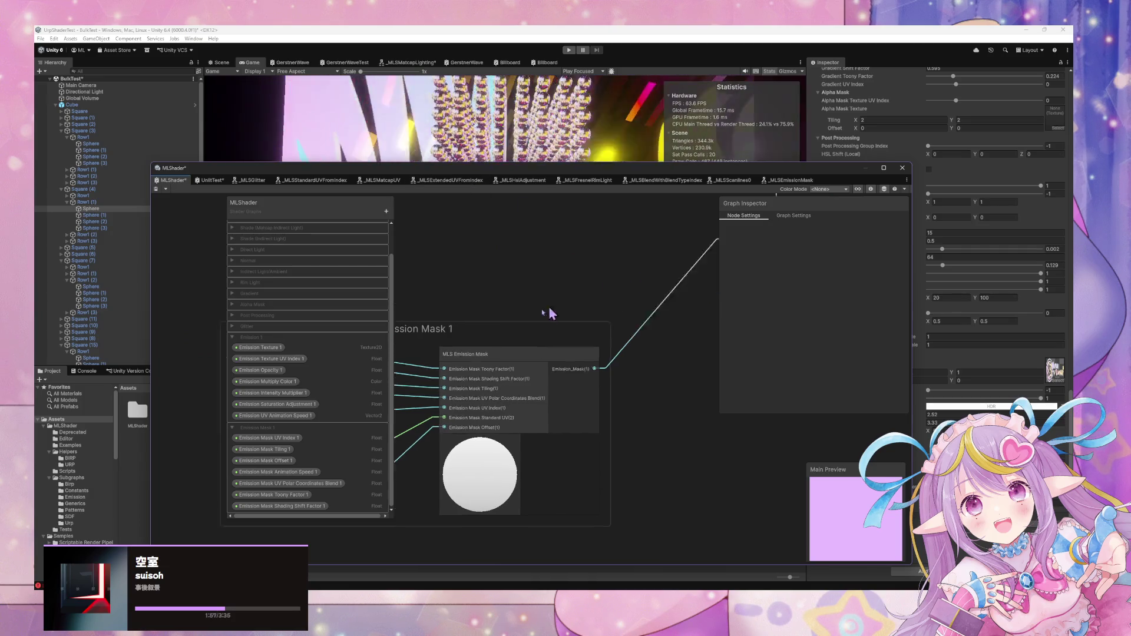
pyautogui.moveTo(497, 313); pyautogui.dragTo(658, 281)
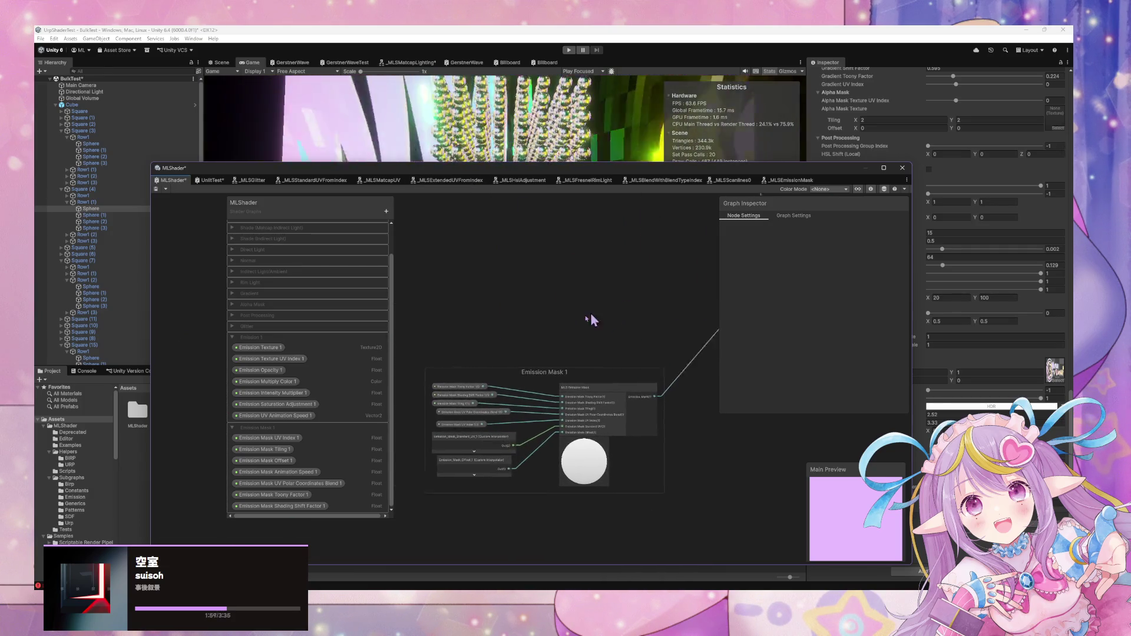
pyautogui.scroll(5, 550, 379)
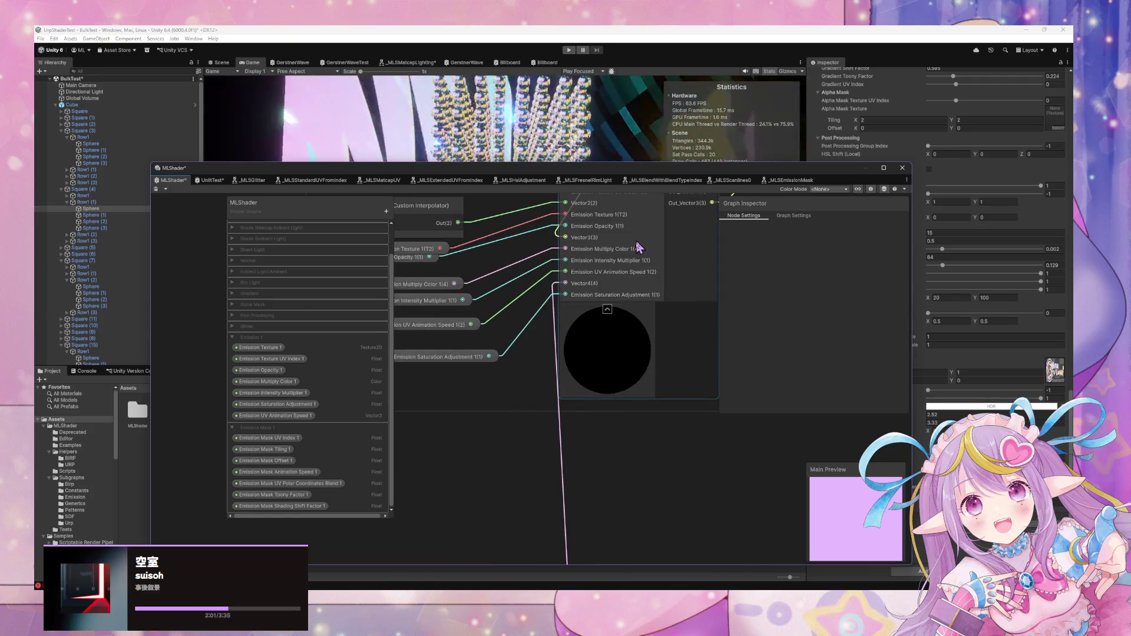
pyautogui.scroll(-3, 636, 245)
pyautogui.doubleClick(598, 320)
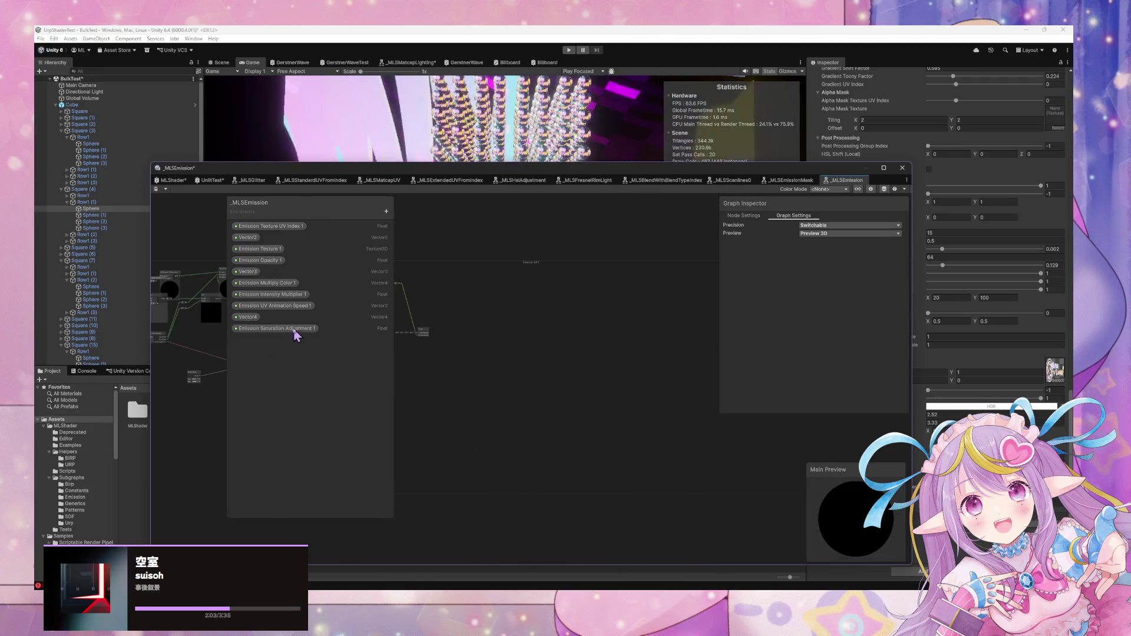
pyautogui.click(247, 317)
pyautogui.press('a')
pyautogui.scroll(5, 568, 338)
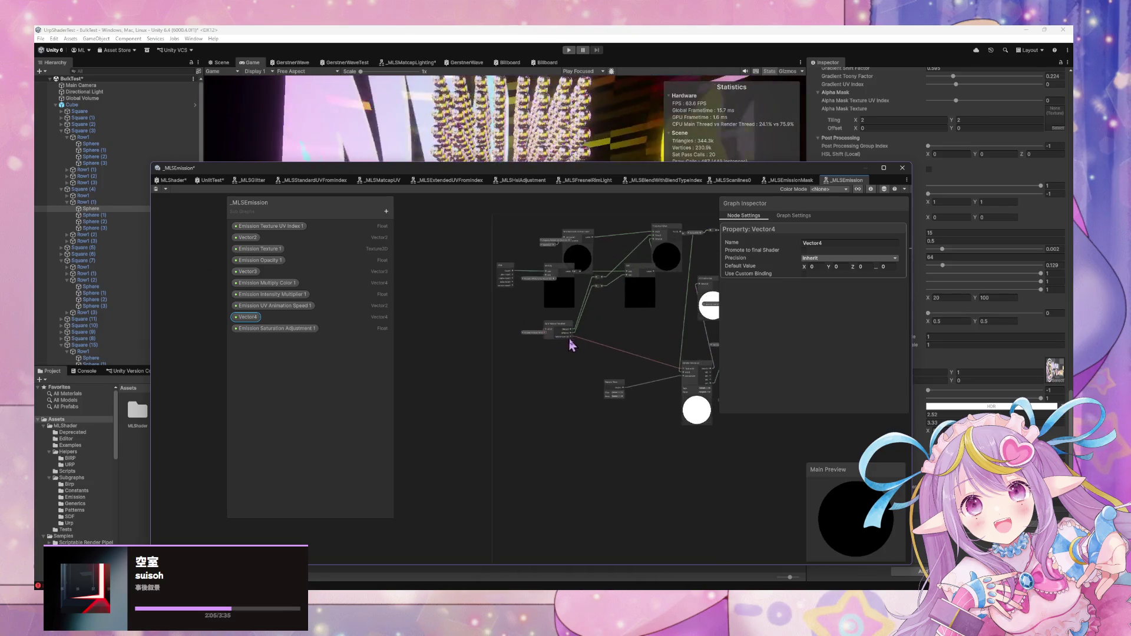
pyautogui.click(259, 248)
# Rename the Vector4 property to Emission Mask and move its node lower
pyautogui.doubleClick(247, 316)
pyautogui.write('Emission Mask')
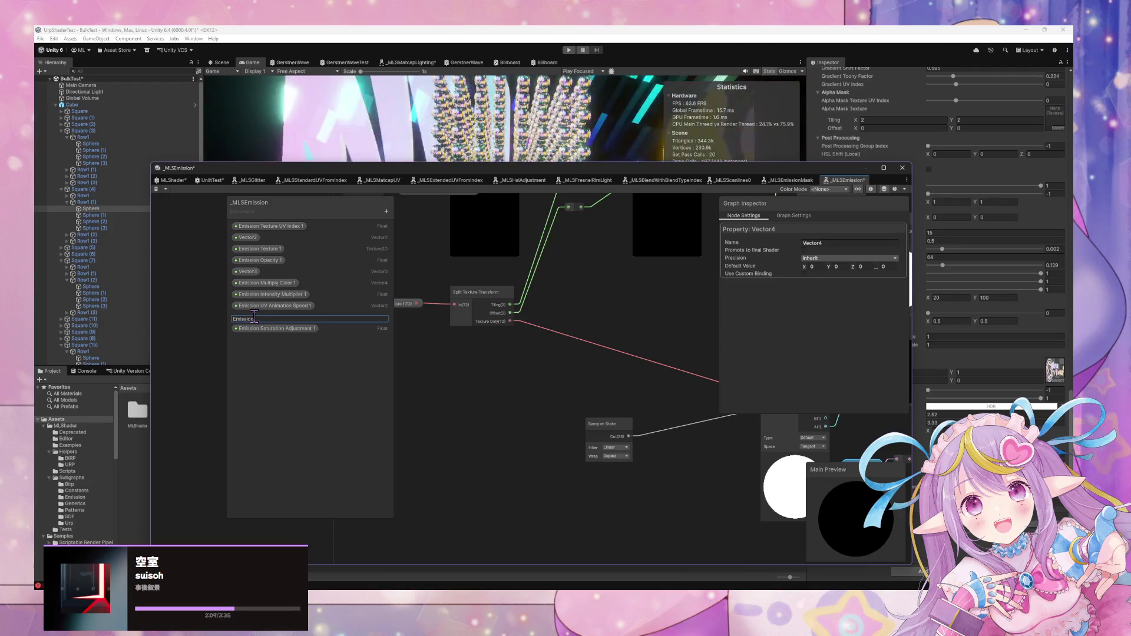
pyautogui.press('Return')
pyautogui.moveTo(613, 359)
pyautogui.mouseDown()
pyautogui.moveTo(669, 422)
pyautogui.moveTo(430, 347)
pyautogui.mouseUp()
pyautogui.moveTo(658, 365)
pyautogui.mouseDown()
pyautogui.moveTo(608, 369)
pyautogui.moveTo(634, 379)
pyautogui.mouseUp()
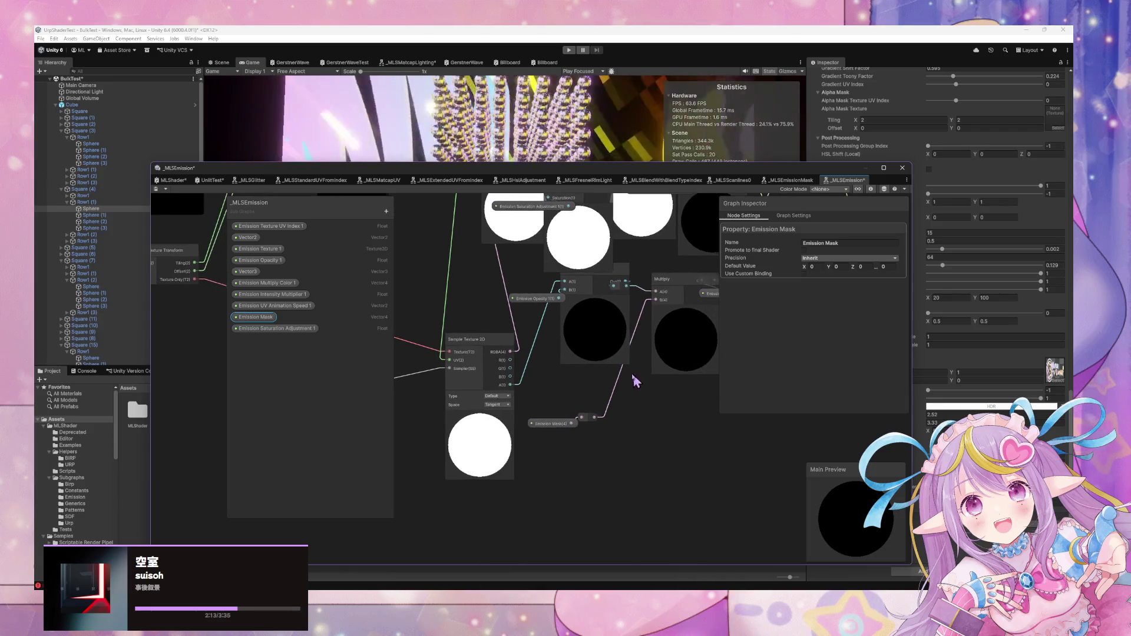
pyautogui.moveTo(565, 429)
pyautogui.mouseDown()
pyautogui.moveTo(553, 469)
pyautogui.moveTo(603, 333)
pyautogui.moveTo(607, 349)
pyautogui.mouseUp()
pyautogui.scroll(1, 606, 349)
# Add a new Float property with default value 1 above Emission Mask
pyautogui.press('space')
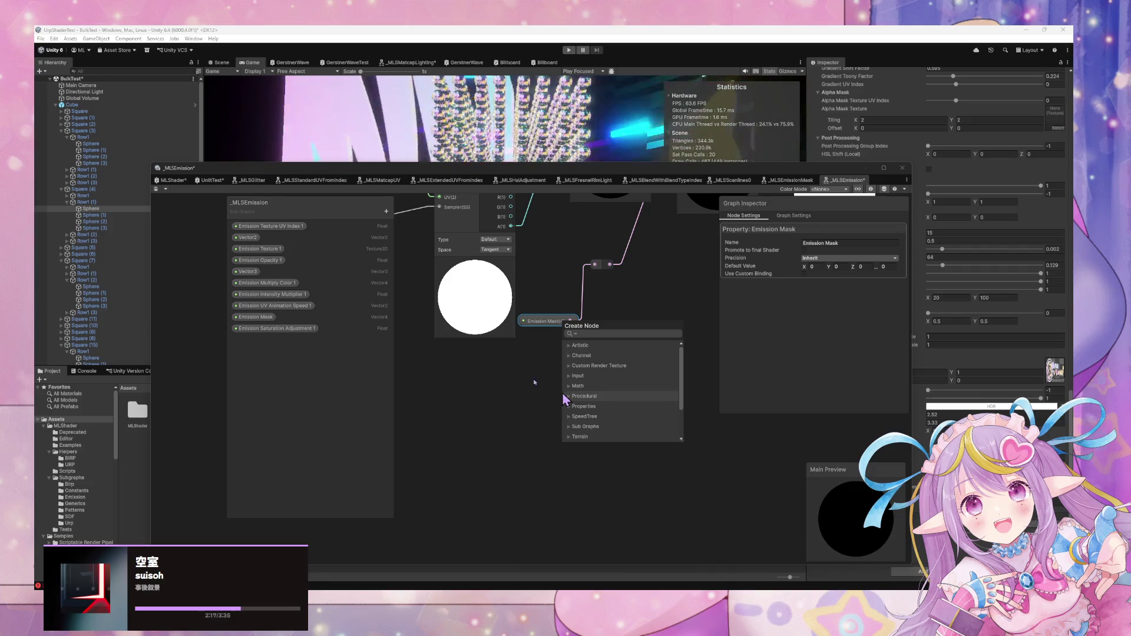
pyautogui.click(387, 211)
pyautogui.click(406, 231)
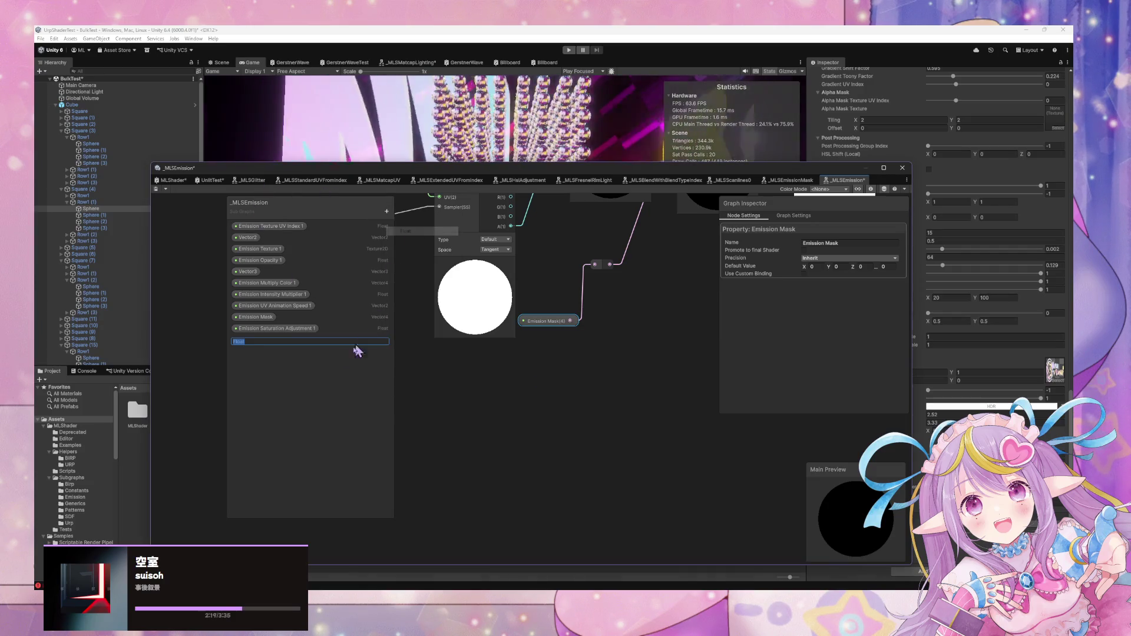
pyautogui.write('Emission Mask (1)')
pyautogui.click(260, 340)
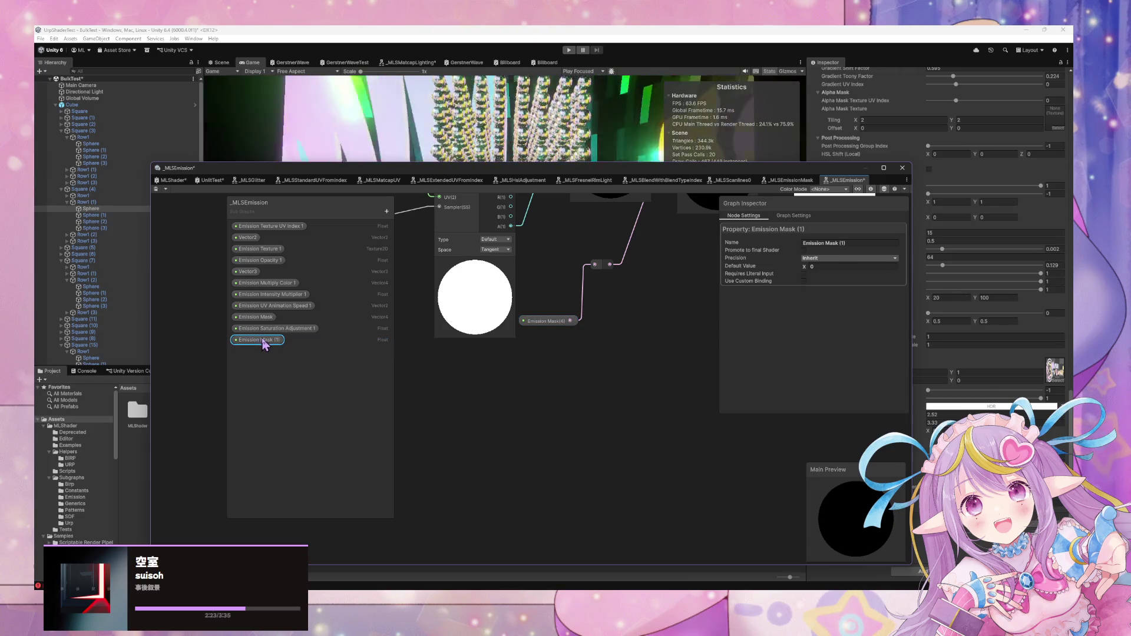
pyautogui.click(842, 267)
pyautogui.write('1')
pyautogui.moveTo(257, 344); pyautogui.dragTo(263, 318)
# Delete the old Vector4 Emission Mask, name the Float Emission Mask, and remove the leftover Vector 4 node
pyautogui.rightClick(260, 329)
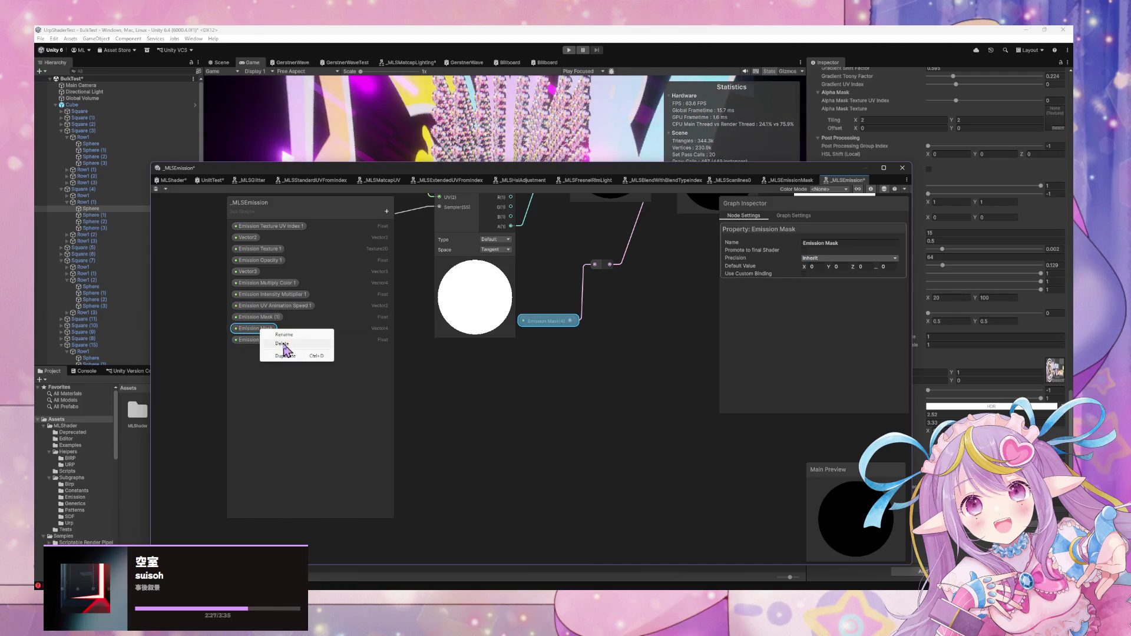
pyautogui.click(283, 345)
pyautogui.click(563, 326)
pyautogui.doubleClick(271, 319)
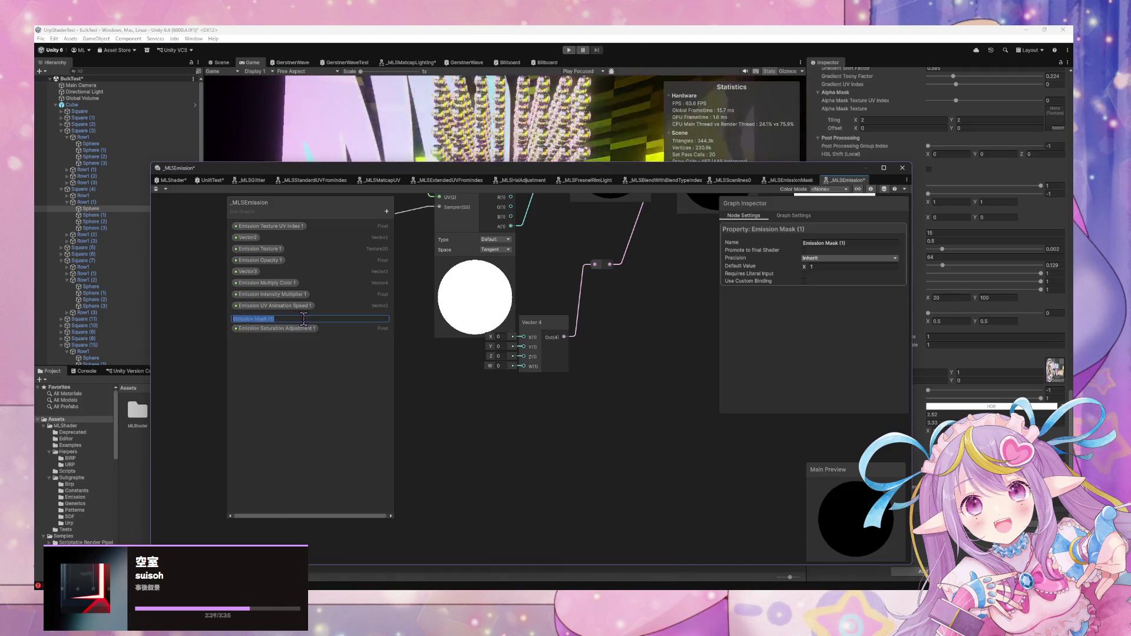
pyautogui.press('Return')
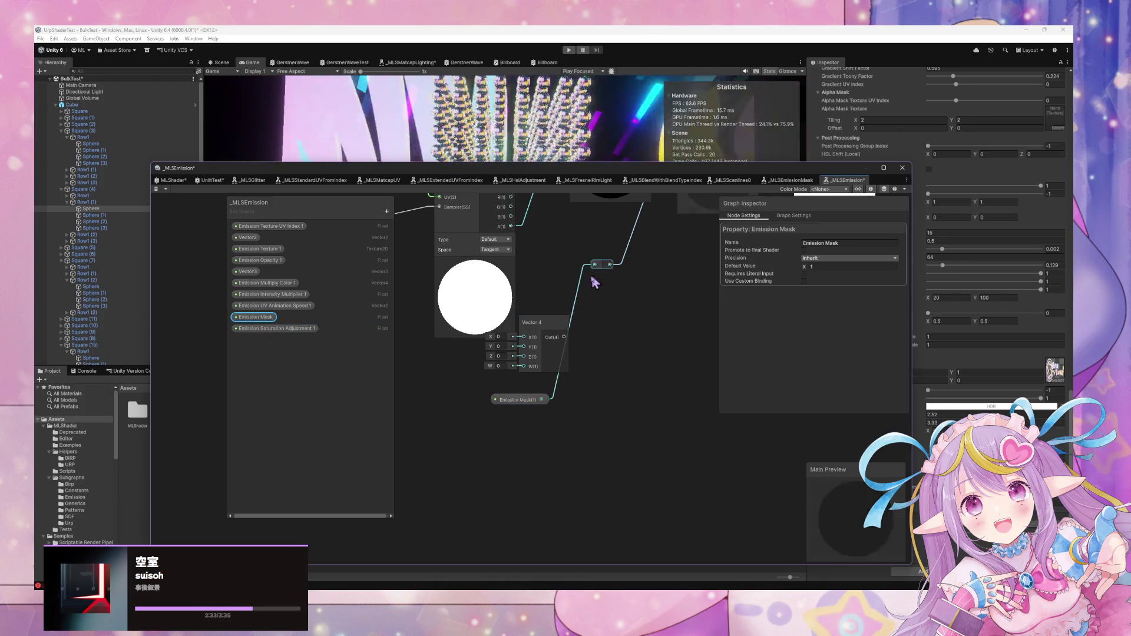
pyautogui.click(538, 319)
pyautogui.press('Delete')
# Collapse all node previews in the _MLSEmission sub-graph
pyautogui.scroll(-2, 601, 412)
pyautogui.moveTo(602, 433); pyautogui.dragTo(592, 484)
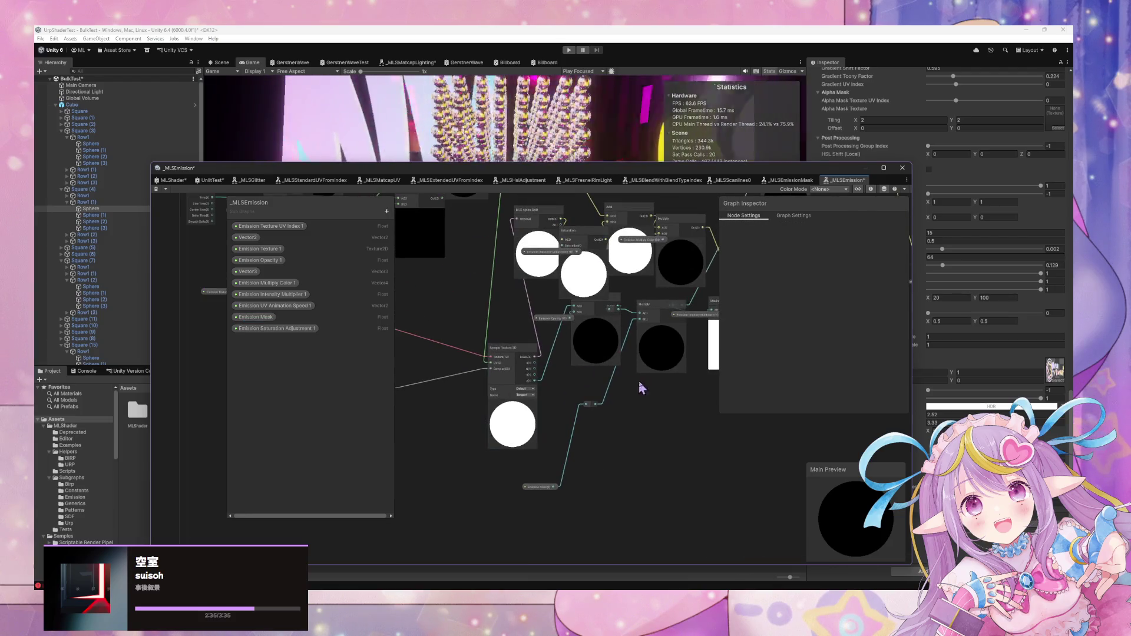
pyautogui.rightClick(669, 410)
pyautogui.rightClick(631, 426)
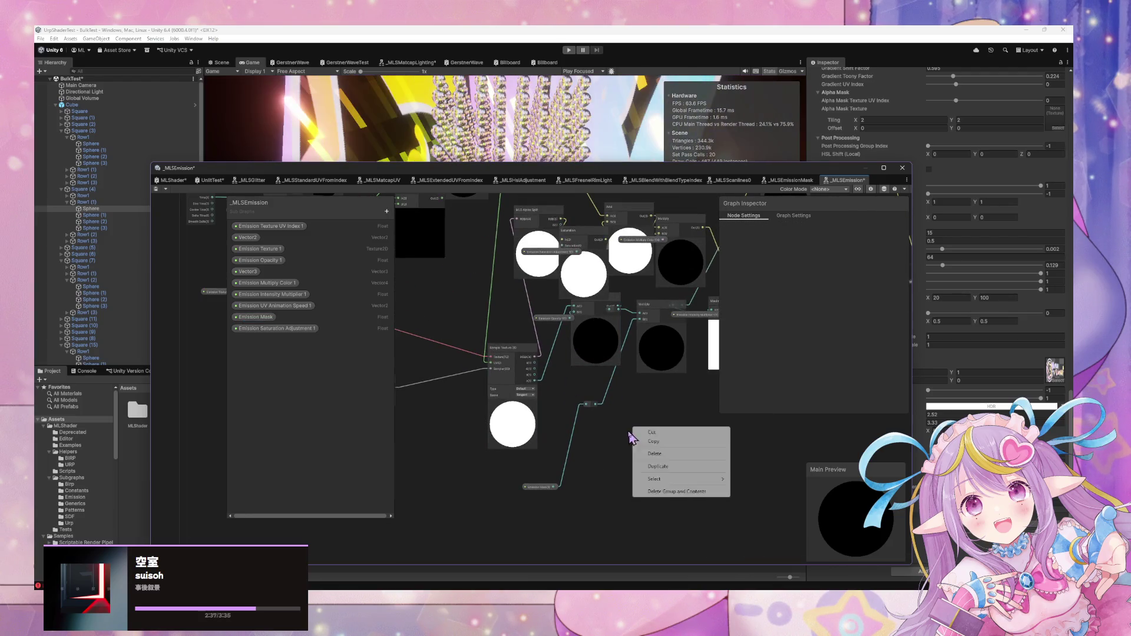
pyautogui.click(618, 464)
pyautogui.rightClick(514, 465)
pyautogui.click(455, 454)
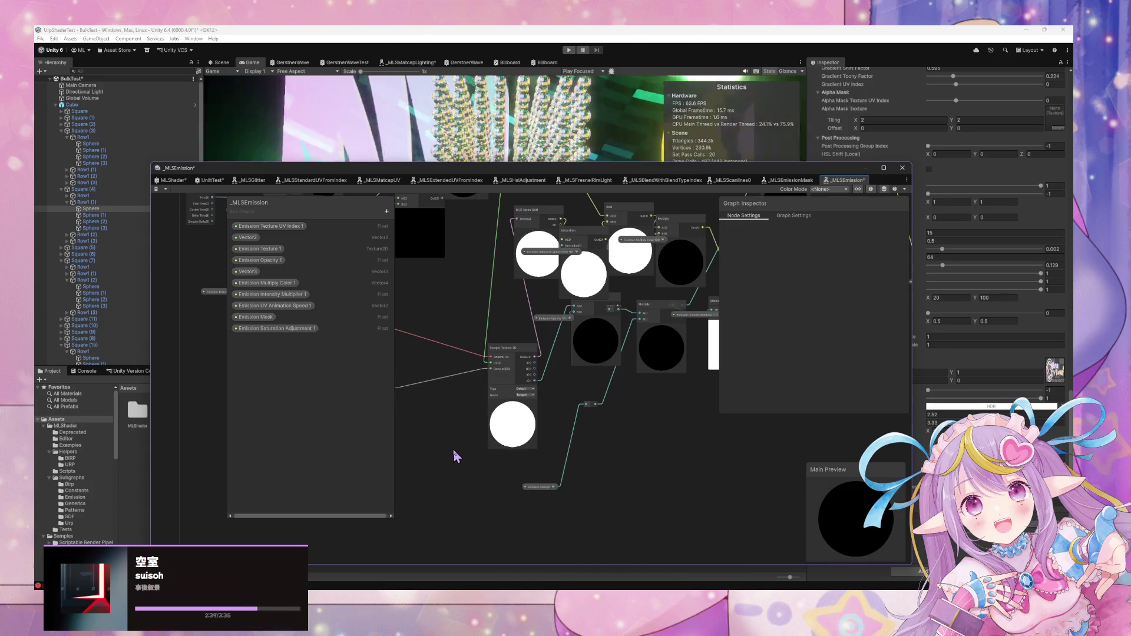
pyautogui.rightClick(454, 450)
pyautogui.click(482, 469)
pyautogui.moveTo(469, 247); pyautogui.dragTo(503, 411)
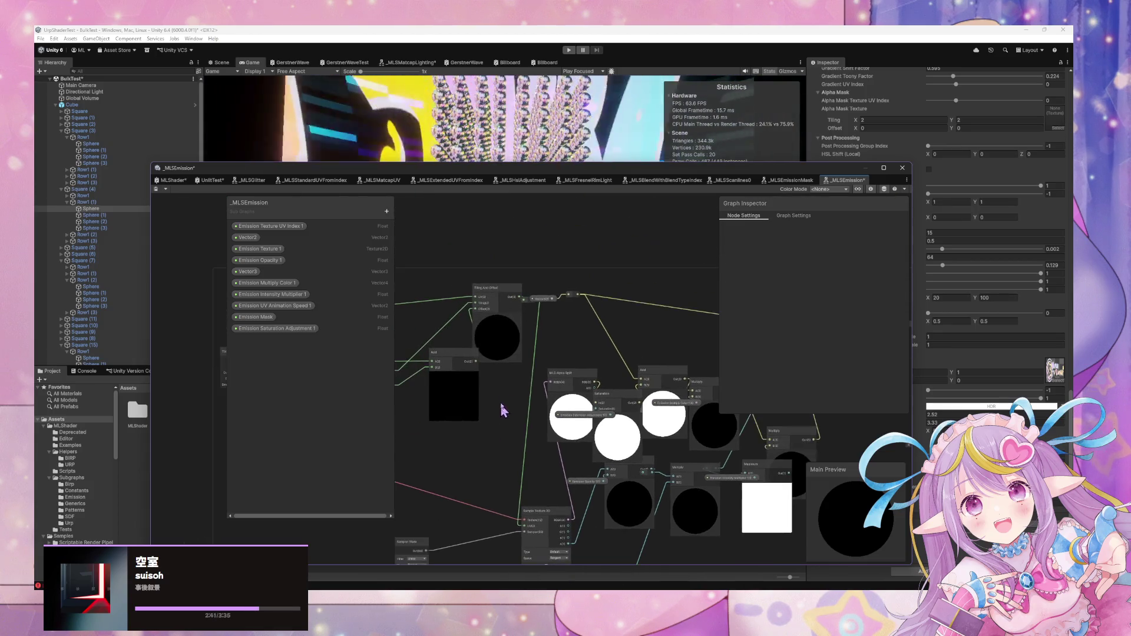
pyautogui.rightClick(569, 230)
pyautogui.click(620, 252)
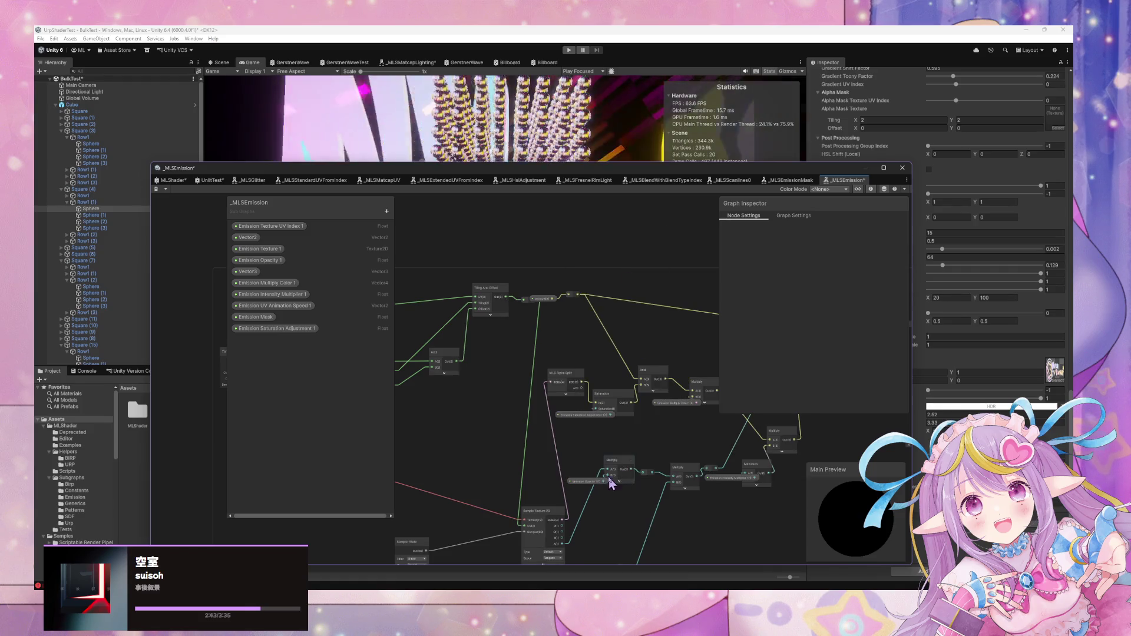
# Reposition the Saturation Adjustment and UV Animation Speed nodes and rename Vector3 to Emission Base Color
pyautogui.click(588, 417)
pyautogui.moveTo(457, 397)
pyautogui.mouseDown()
pyautogui.moveTo(624, 353)
pyautogui.moveTo(528, 392)
pyautogui.mouseUp()
pyautogui.scroll(3, 524, 379)
pyautogui.moveTo(518, 352); pyautogui.dragTo(442, 396)
pyautogui.moveTo(549, 386); pyautogui.dragTo(610, 387)
pyautogui.scroll(-5, 616, 379)
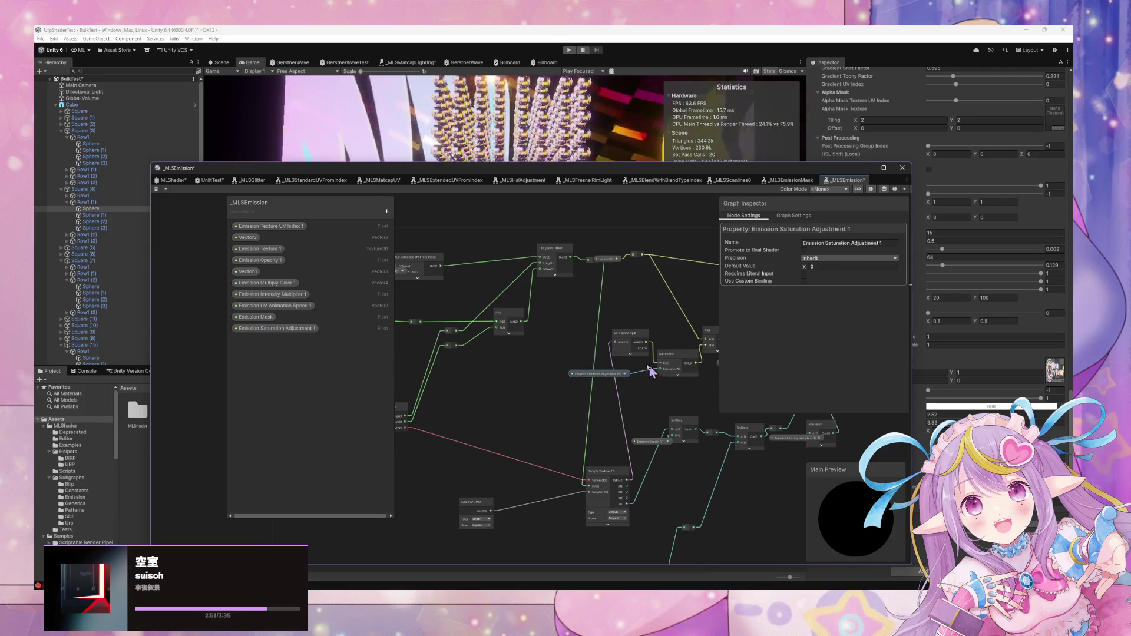
pyautogui.moveTo(521, 295); pyautogui.dragTo(516, 276)
pyautogui.write('Emission Base Color')
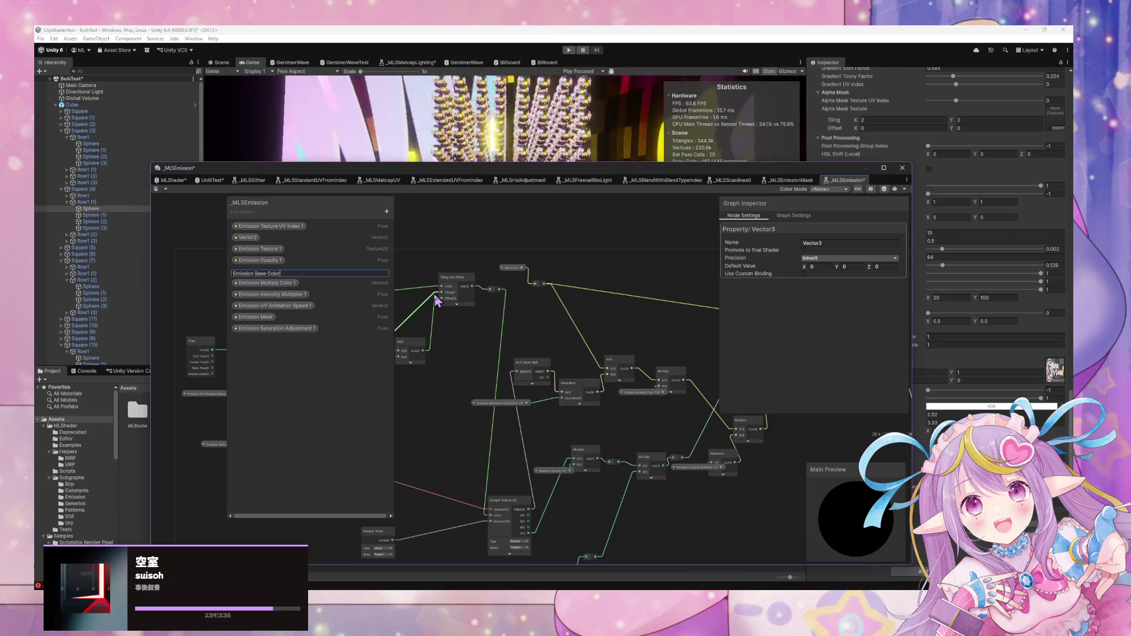
pyautogui.press('Return')
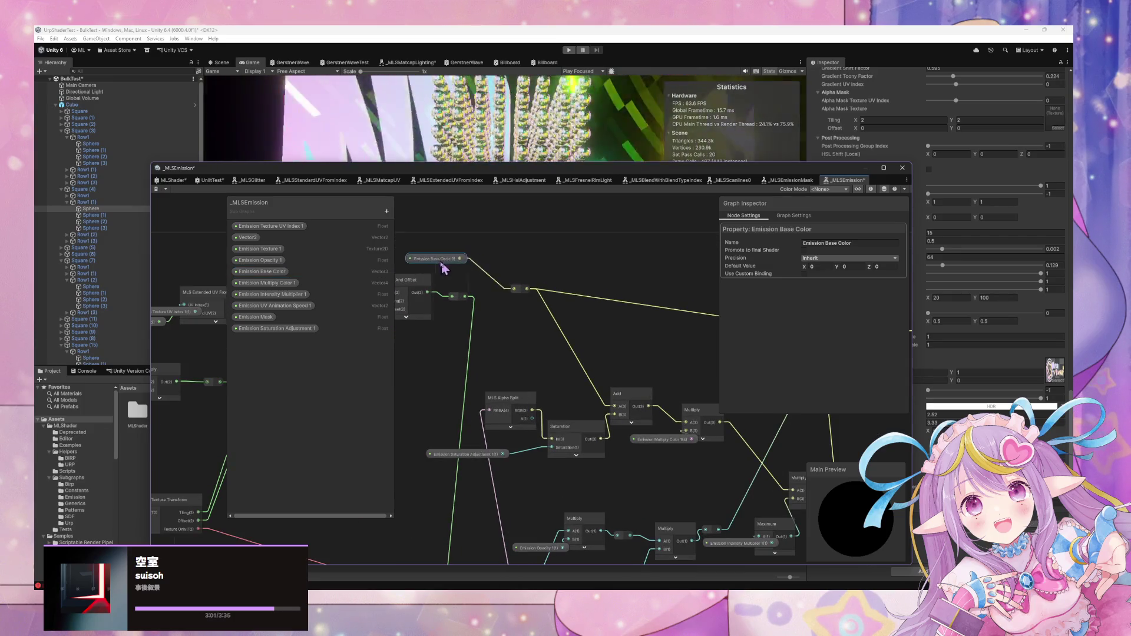
# Move the Lerp, Multiply and Maximum nodes closer and select the Output node
pyautogui.moveTo(719, 330); pyautogui.dragTo(358, 252)
pyautogui.scroll(2, 357, 253)
pyautogui.moveTo(636, 294); pyautogui.dragTo(475, 295)
pyautogui.click(608, 422)
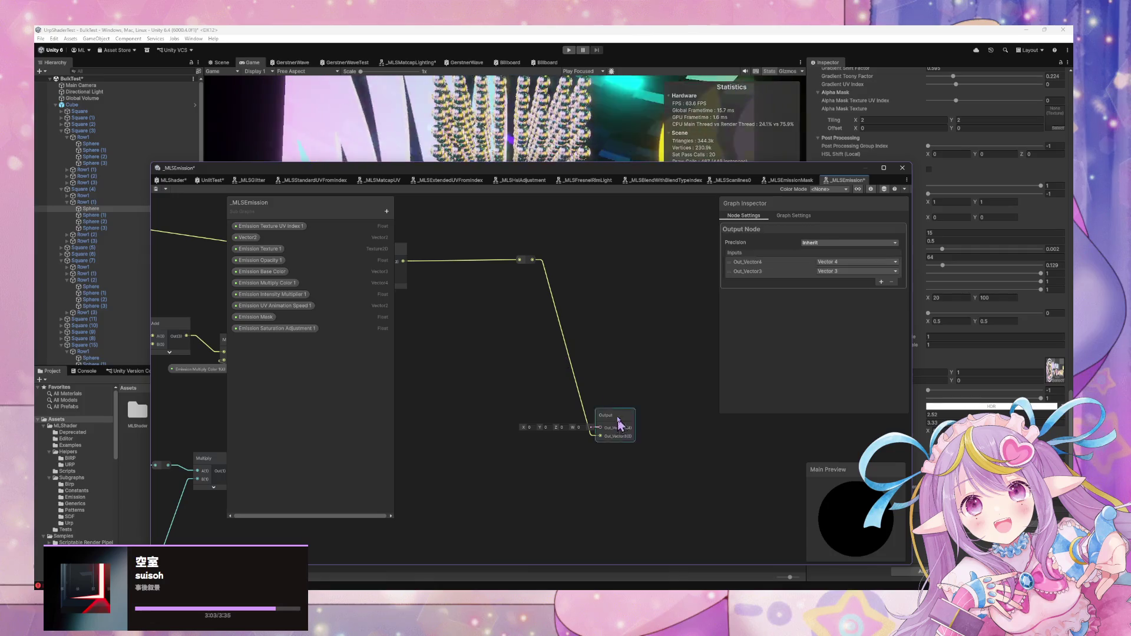
# Move the Output node up and replace its Out_Vector4 output with Emission_Added
pyautogui.moveTo(609, 422); pyautogui.dragTo(590, 335)
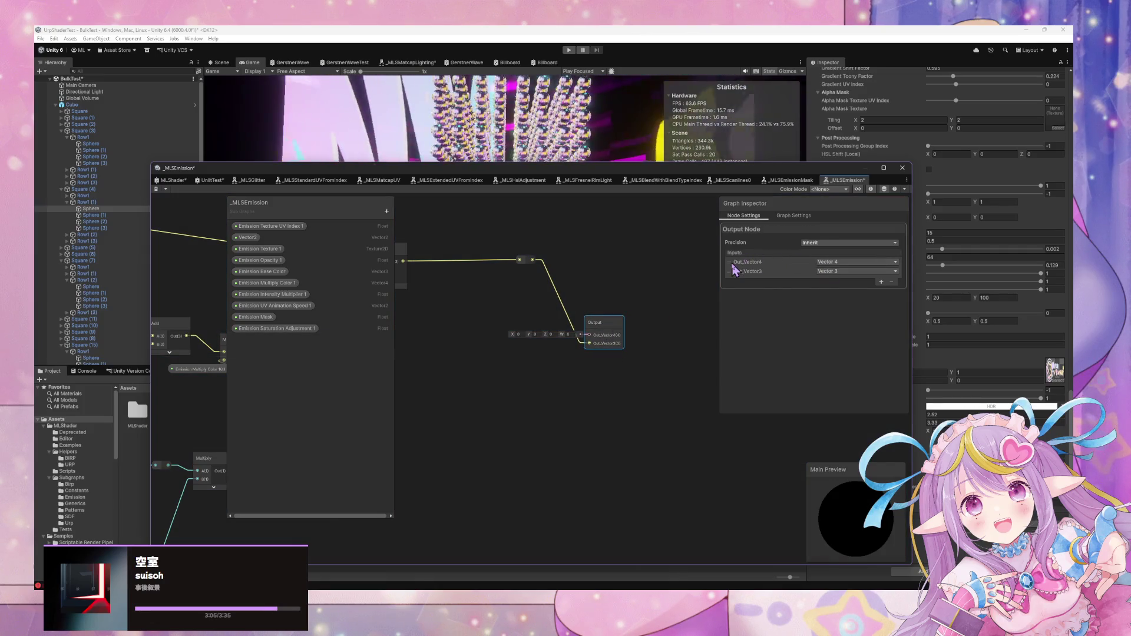
pyautogui.click(891, 282)
pyautogui.write('Emission Add')
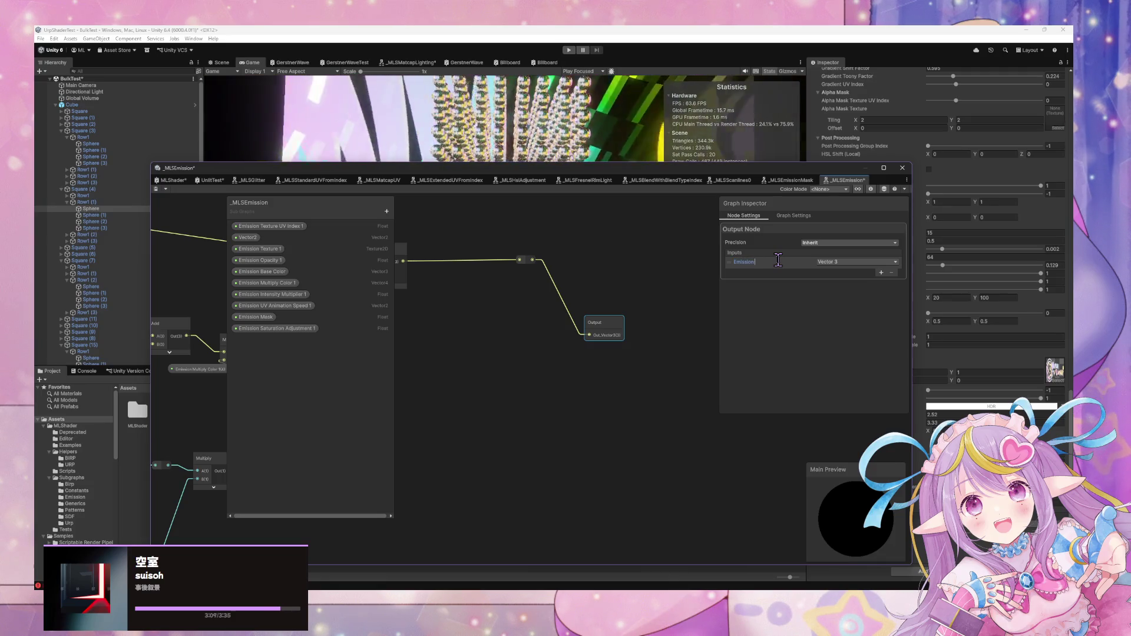
pyautogui.write('ed')
pyautogui.press('Return')
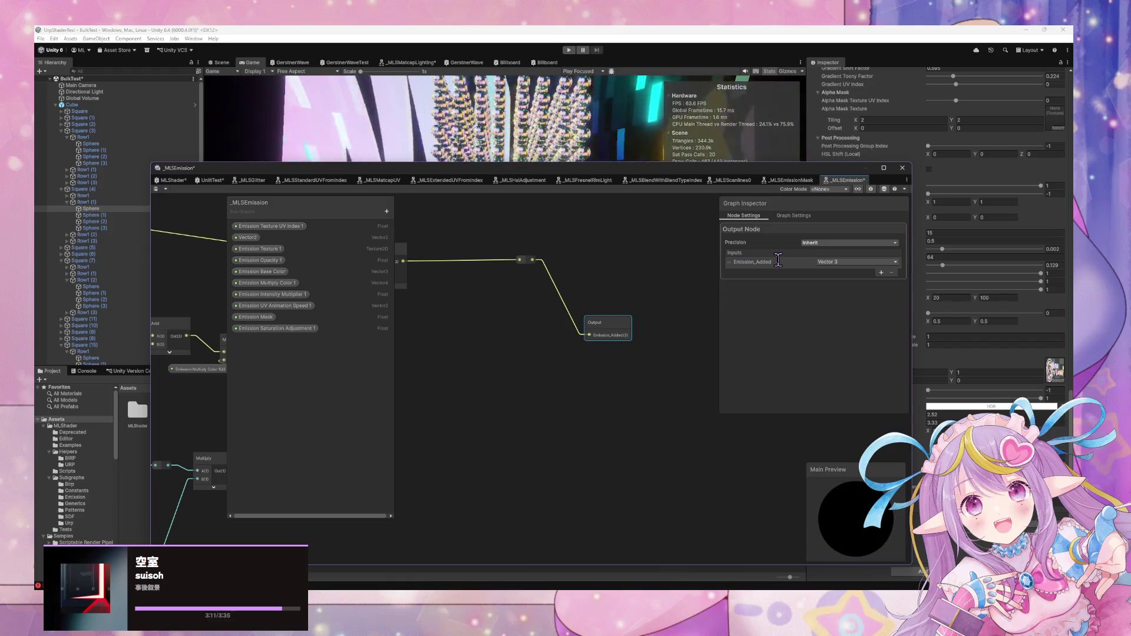
# Place the Emission Multiply Color 1 property beside the Multiply node's B input
pyautogui.scroll(-5, 589, 333)
pyautogui.scroll(2, 555, 345)
pyautogui.scroll(-2, 639, 331)
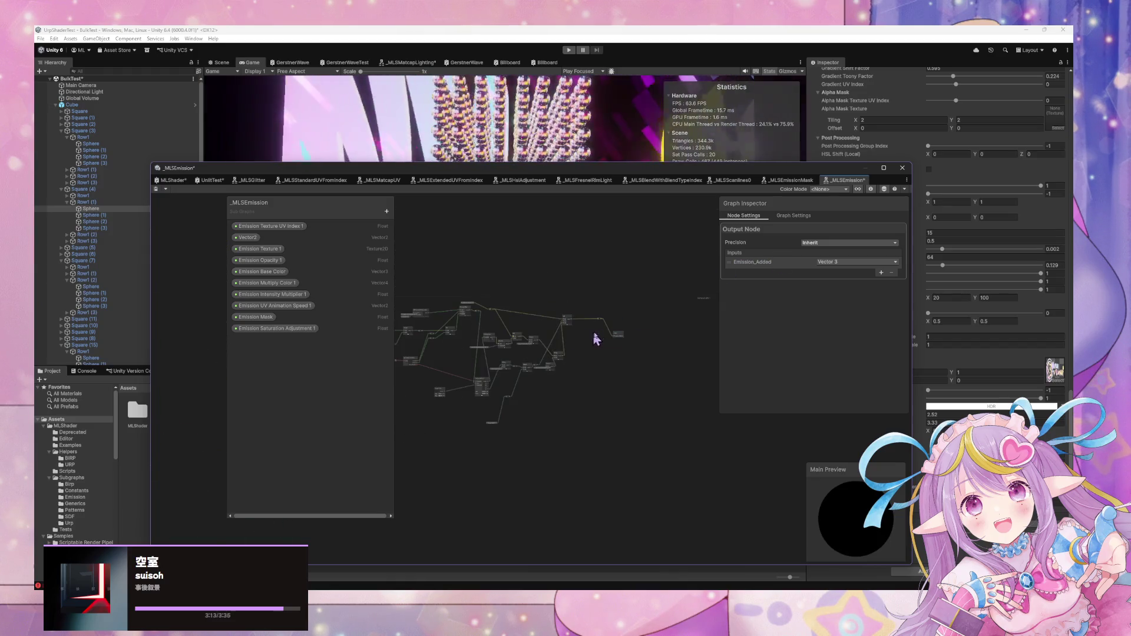
pyautogui.click(513, 342)
pyautogui.scroll(4, 507, 339)
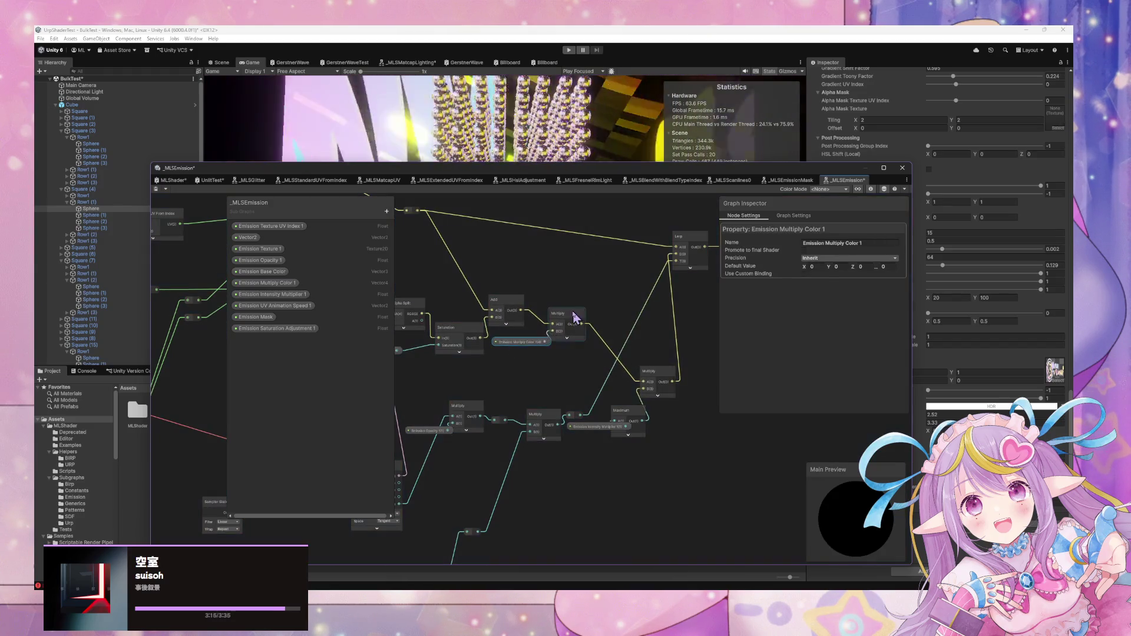
pyautogui.click(592, 327)
pyautogui.moveTo(521, 341); pyautogui.dragTo(556, 323)
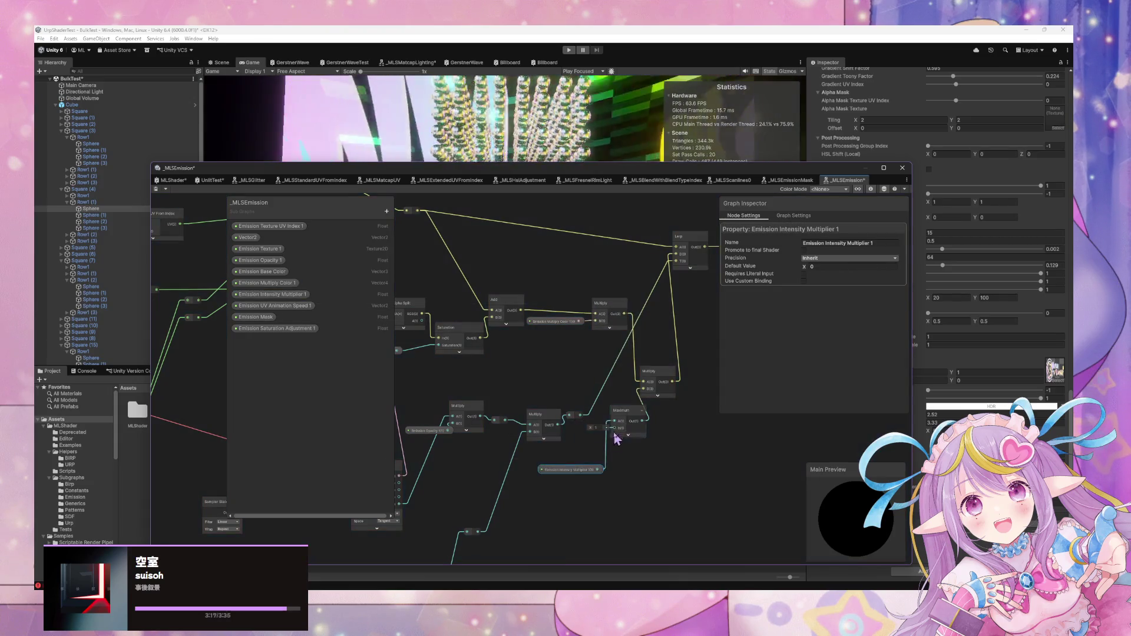
pyautogui.moveTo(621, 423); pyautogui.dragTo(650, 465)
# Move the Emission Texture UV Index 1 and Vector2 properties beside MLS Extended UV
pyautogui.moveTo(336, 371); pyautogui.dragTo(540, 454)
pyautogui.click(530, 434)
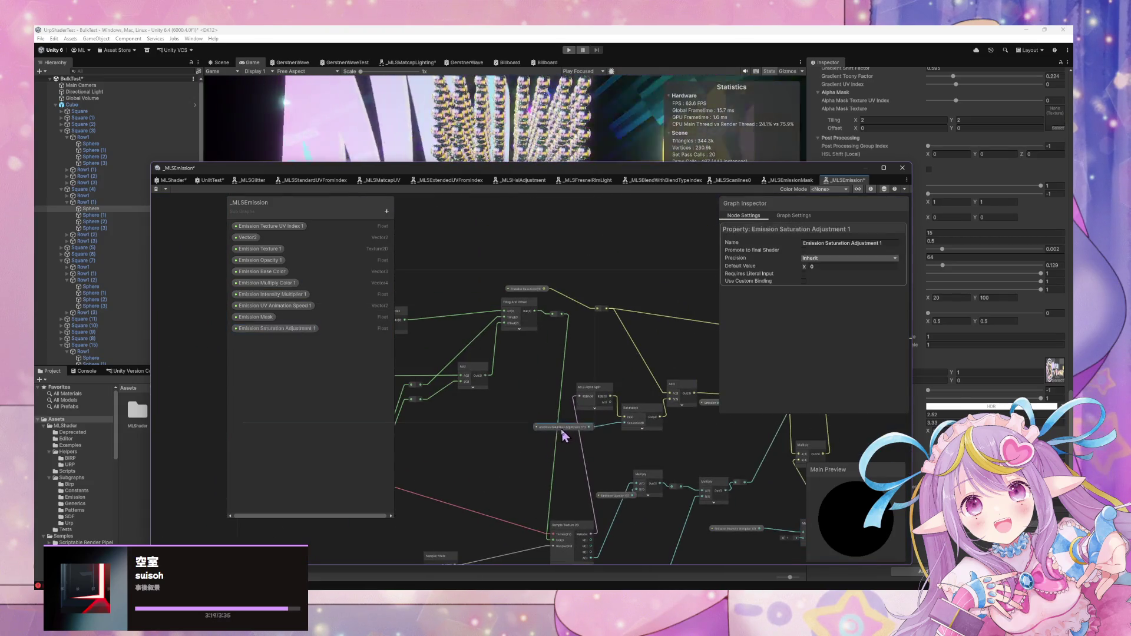
pyautogui.moveTo(527, 383); pyautogui.dragTo(690, 384)
pyautogui.moveTo(499, 318)
pyautogui.mouseDown()
pyautogui.moveTo(435, 300)
pyautogui.moveTo(435, 323)
pyautogui.mouseUp()
pyautogui.moveTo(533, 352); pyautogui.dragTo(634, 357)
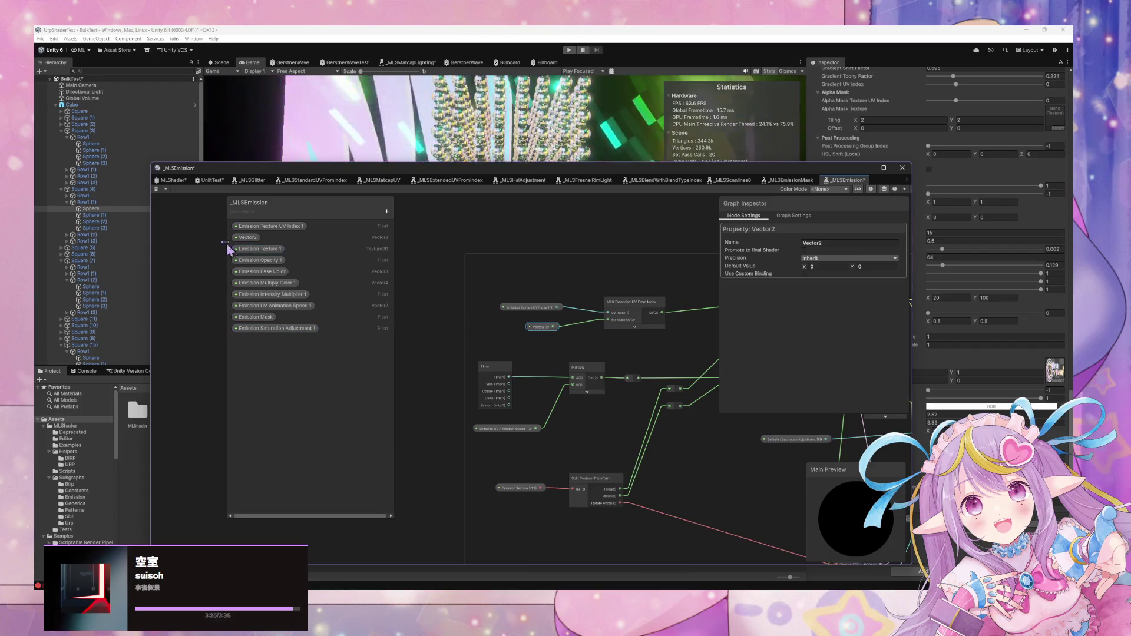
# Rename the Vector2 property to Emission Texture Standard UV
pyautogui.doubleClick(244, 237)
pyautogui.write('Emission Texture Standard')
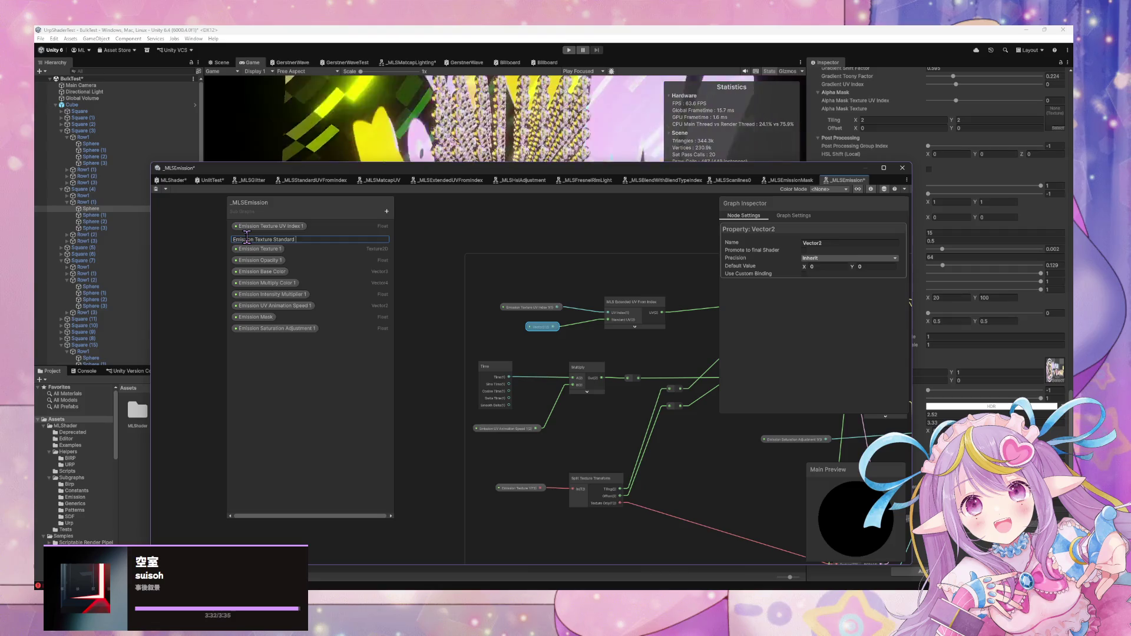
pyautogui.write('UV')
pyautogui.press('Return')
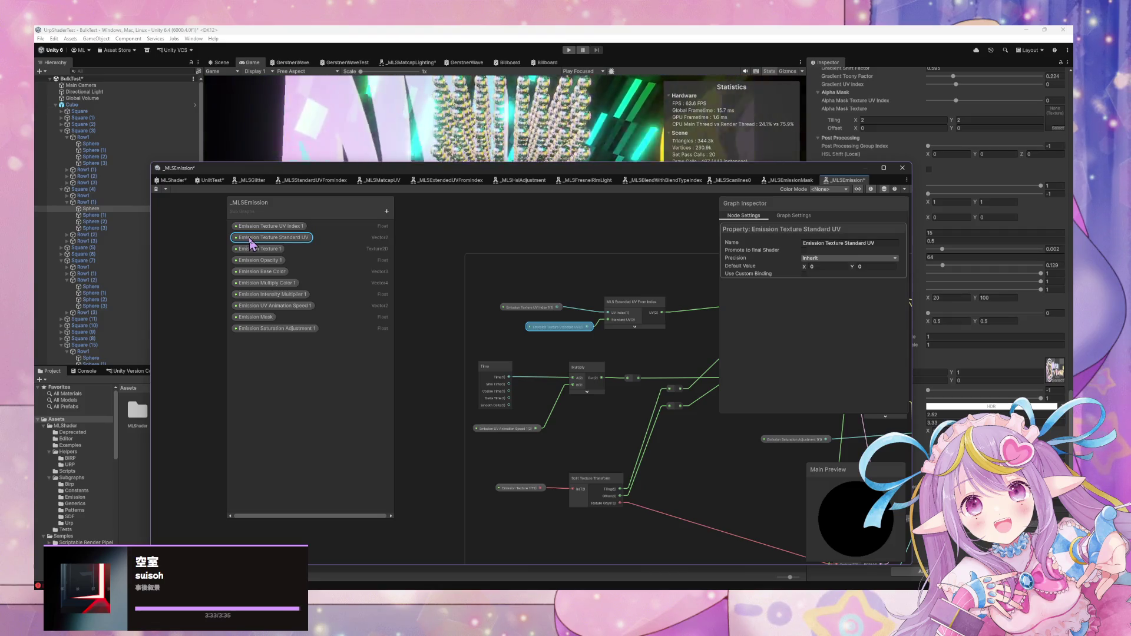
# Drop the trailing 1 from Emission Texture UV Index, Emission Texture and Emission Opacity
pyautogui.doubleClick(299, 228)
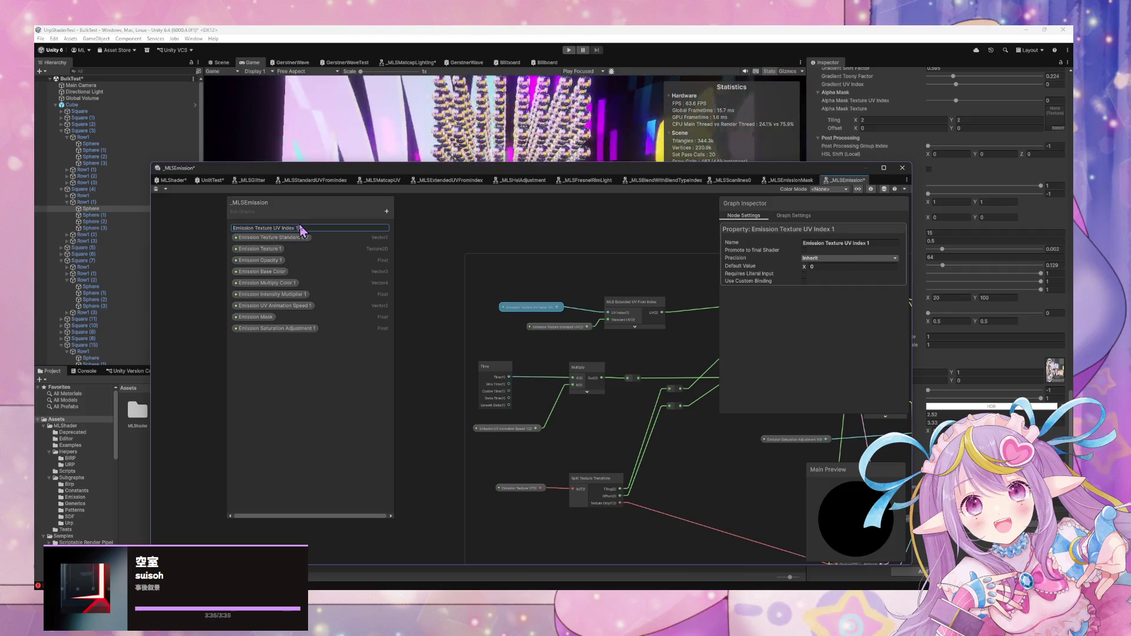
pyautogui.doubleClick(277, 249)
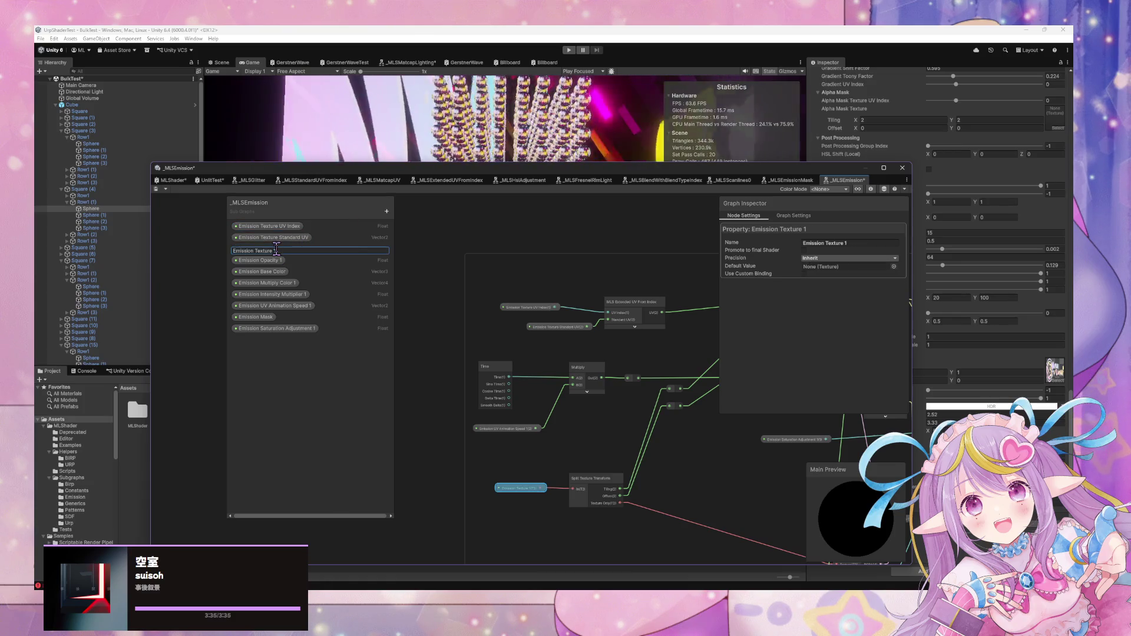
pyautogui.doubleClick(275, 260)
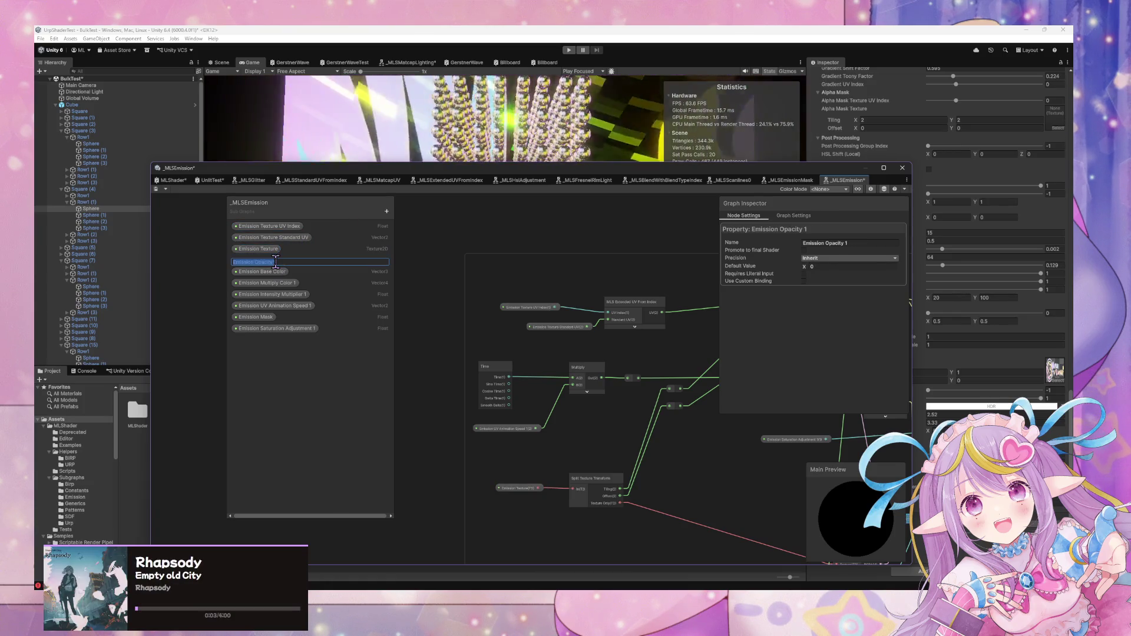
pyautogui.press('Return')
# Strip the 1 suffix from Multiply Color, Intensity Multiplier, UV Animation Speed and Saturation Adjustment
pyautogui.doubleClick(288, 284)
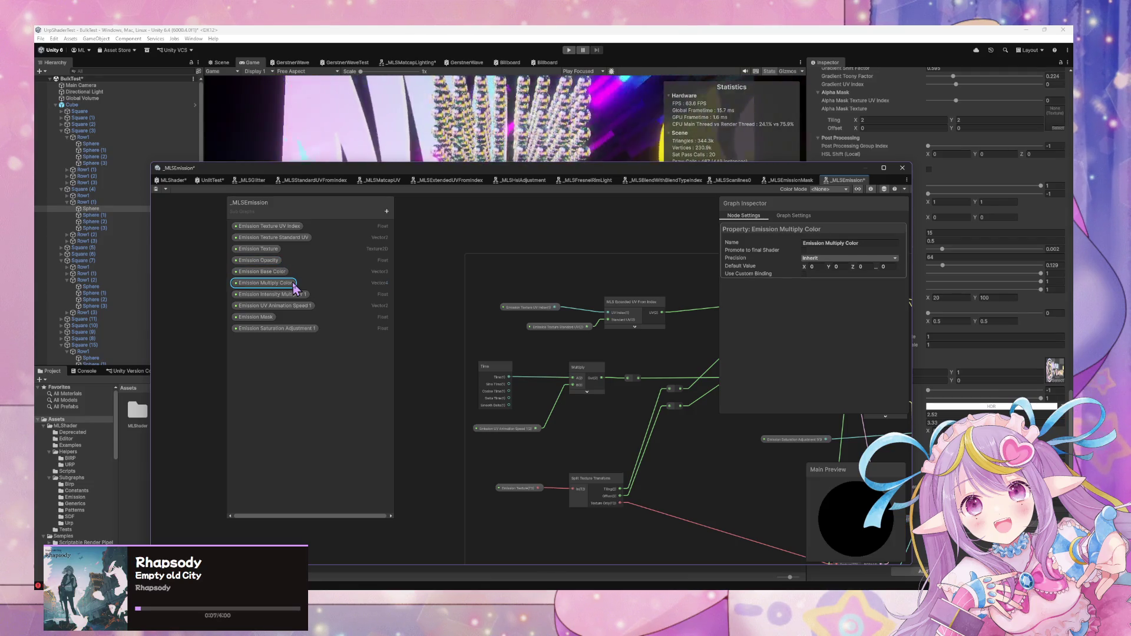
pyautogui.doubleClick(298, 294)
pyautogui.press('Return')
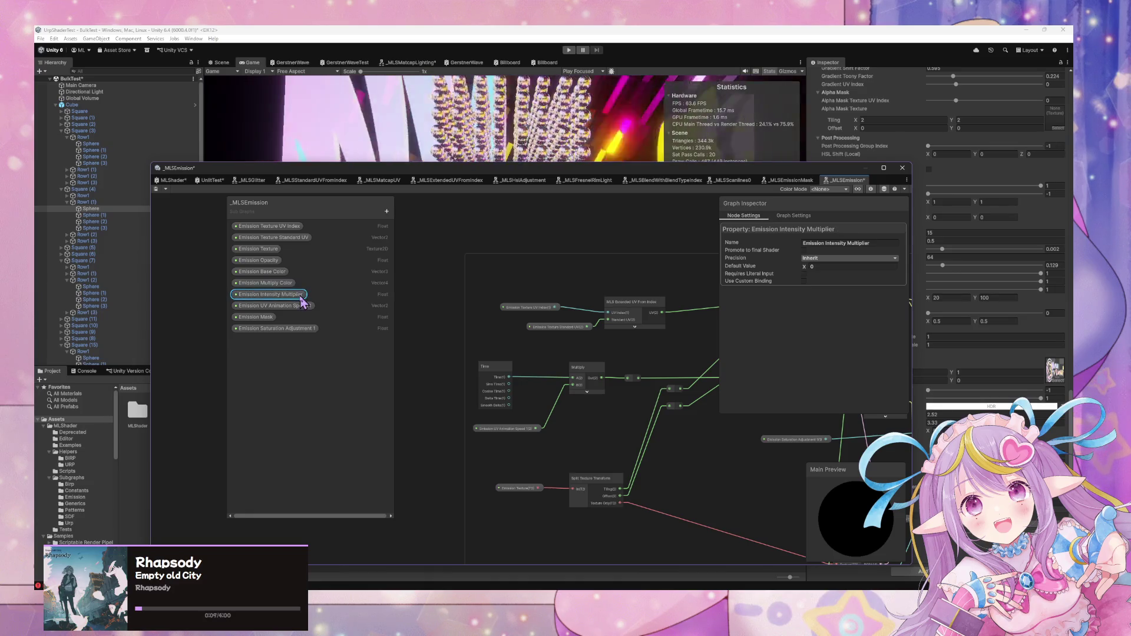
pyautogui.doubleClick(307, 306)
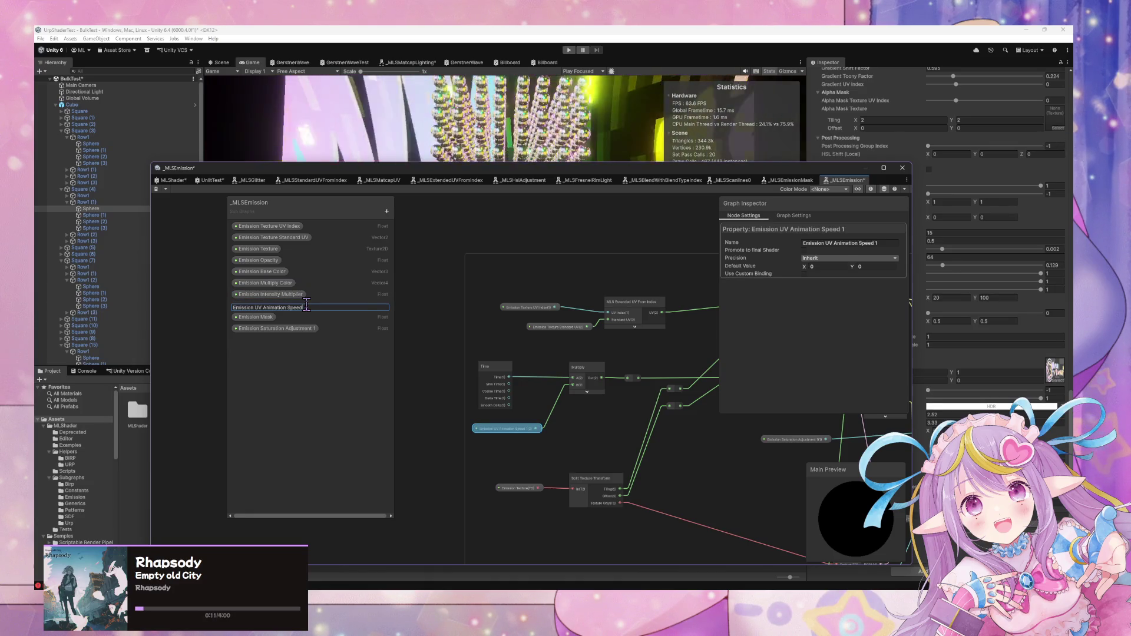
pyautogui.press('Return')
pyautogui.doubleClick(303, 328)
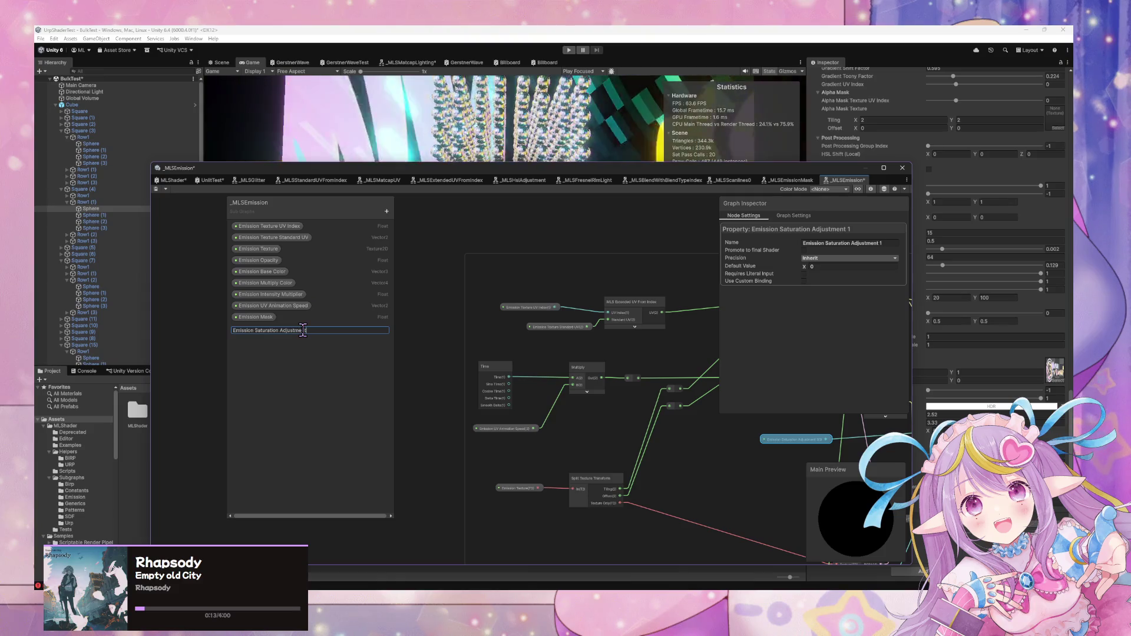
pyautogui.press('BackSpace')
pyautogui.press('BackSpace')
pyautogui.press('Return')
pyautogui.moveTo(656, 295); pyautogui.dragTo(544, 325)
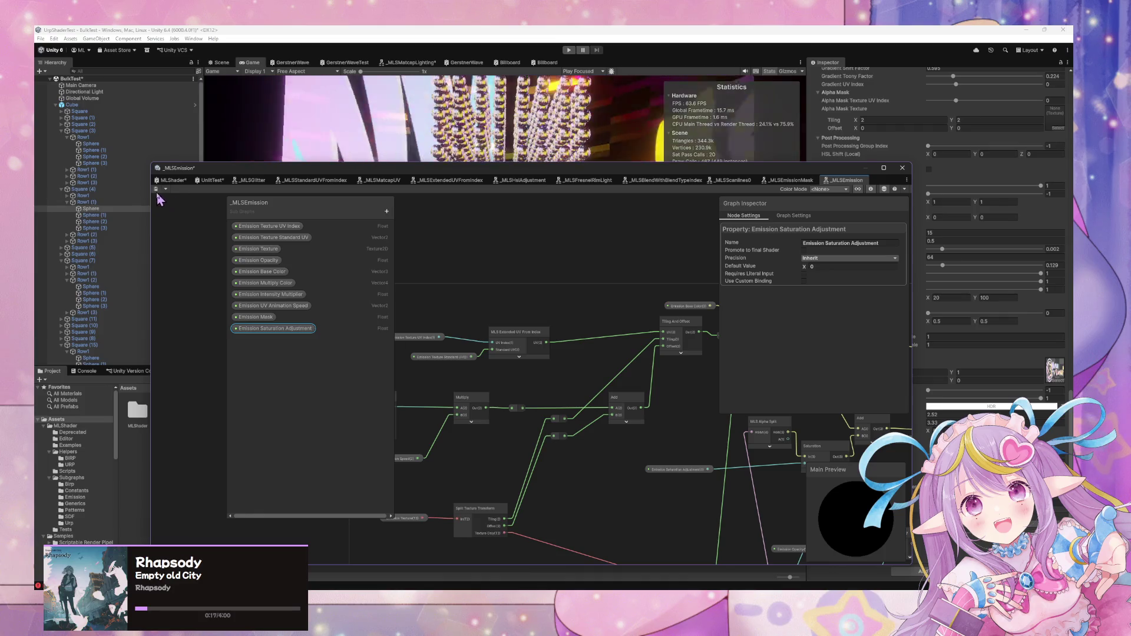
pyautogui.moveTo(744, 545); pyautogui.dragTo(542, 282)
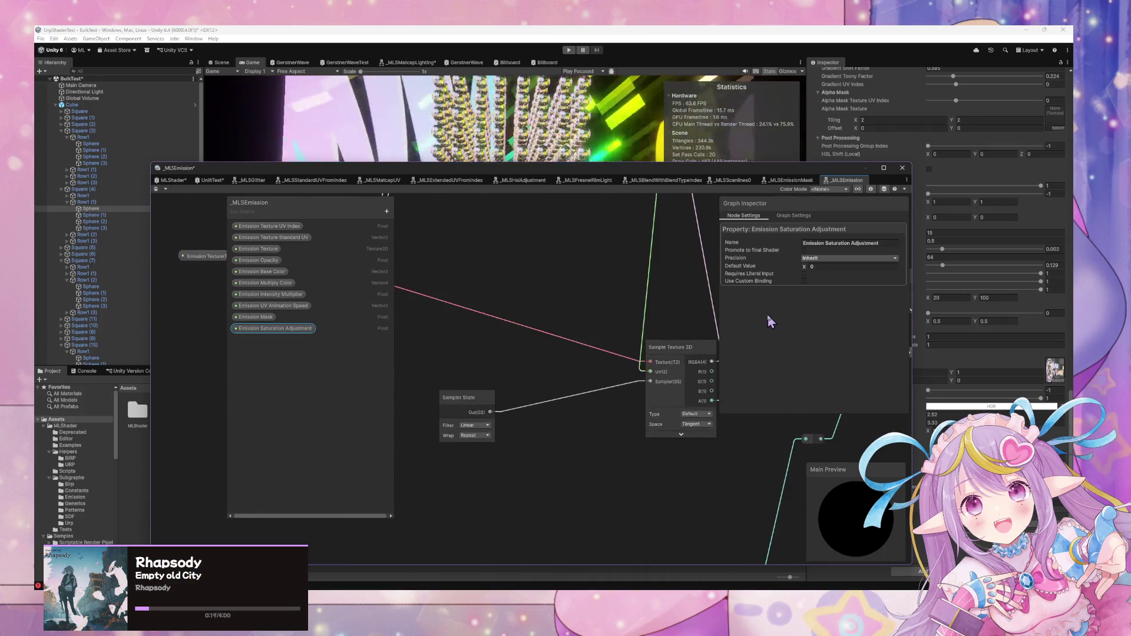
pyautogui.moveTo(460, 399); pyautogui.dragTo(548, 367)
pyautogui.moveTo(694, 325); pyautogui.dragTo(391, 369)
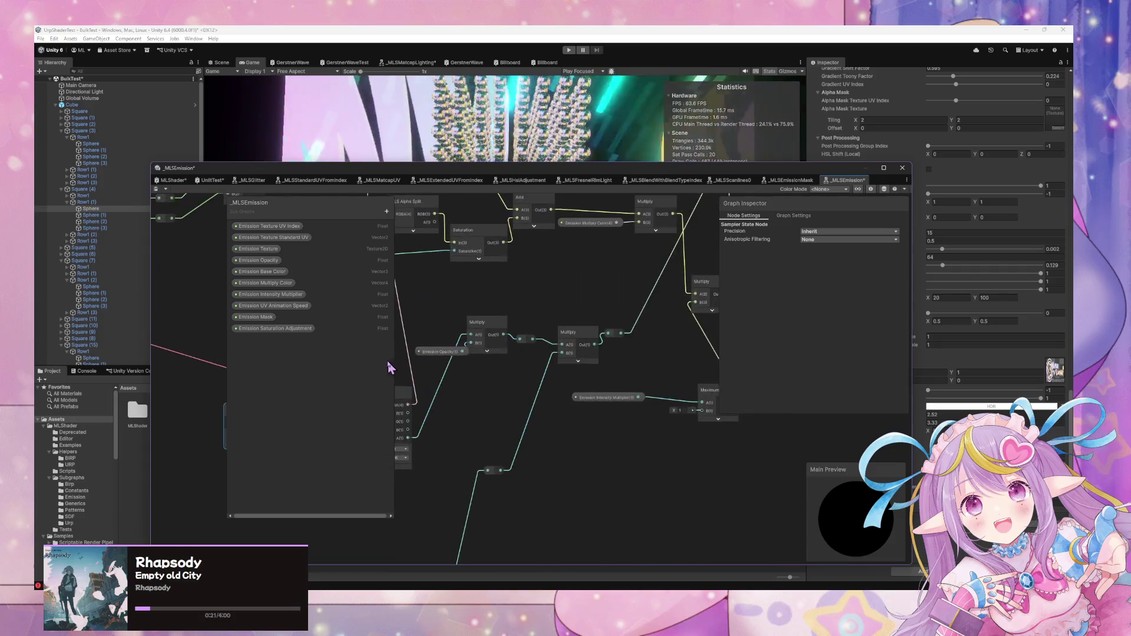
pyautogui.scroll(3, 560, 397)
pyautogui.click(528, 486)
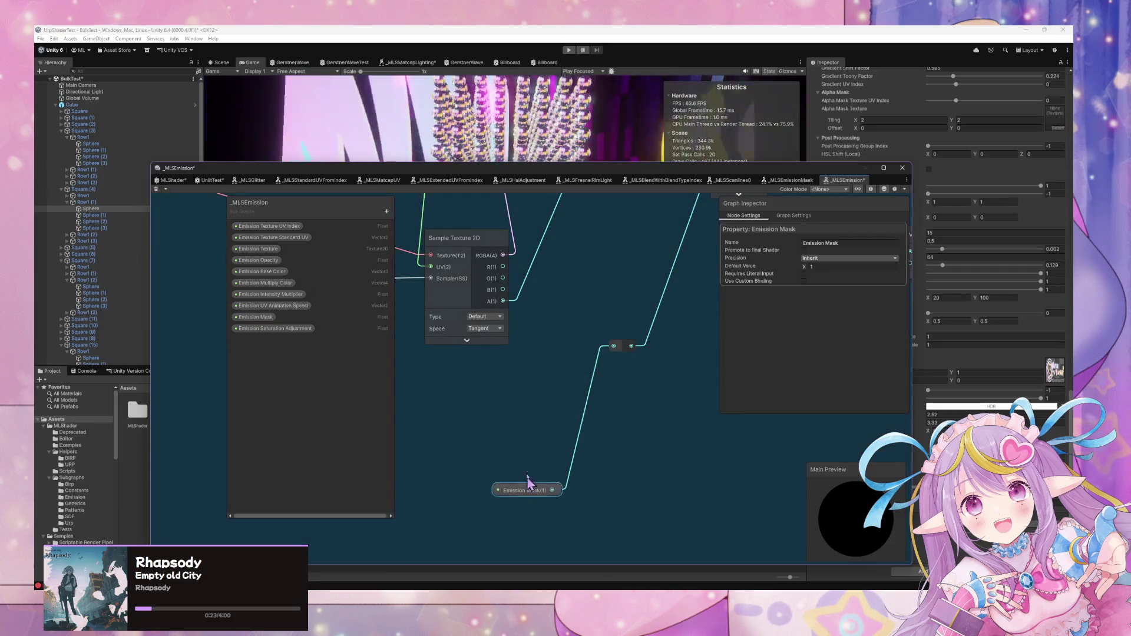
pyautogui.moveTo(528, 483); pyautogui.dragTo(493, 350)
pyautogui.click(585, 361)
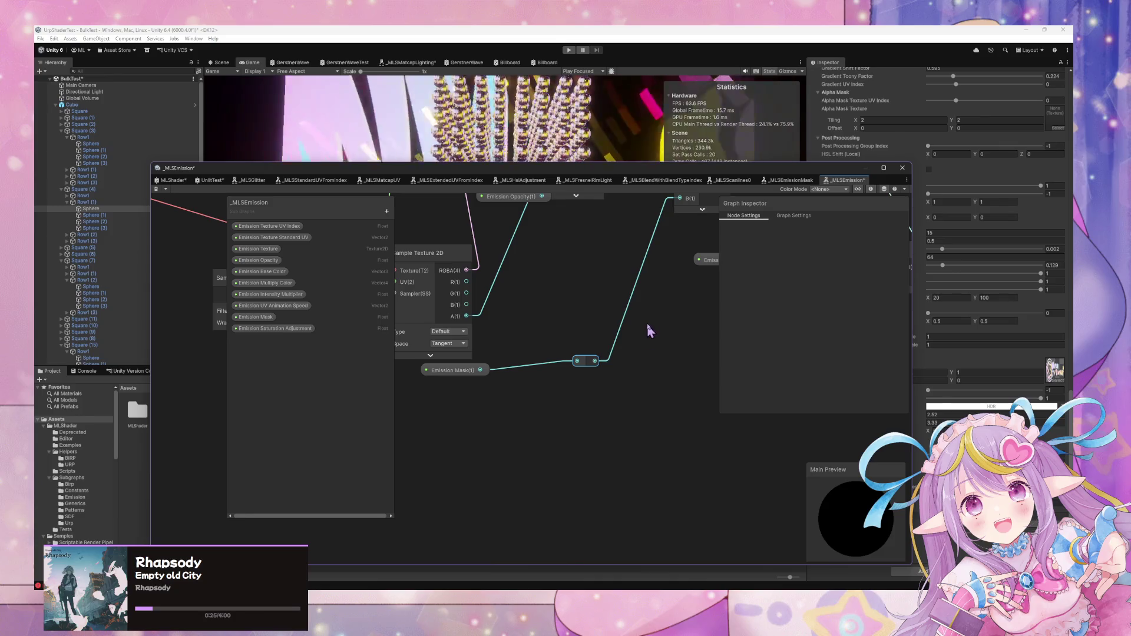
pyautogui.scroll(-5, 662, 306)
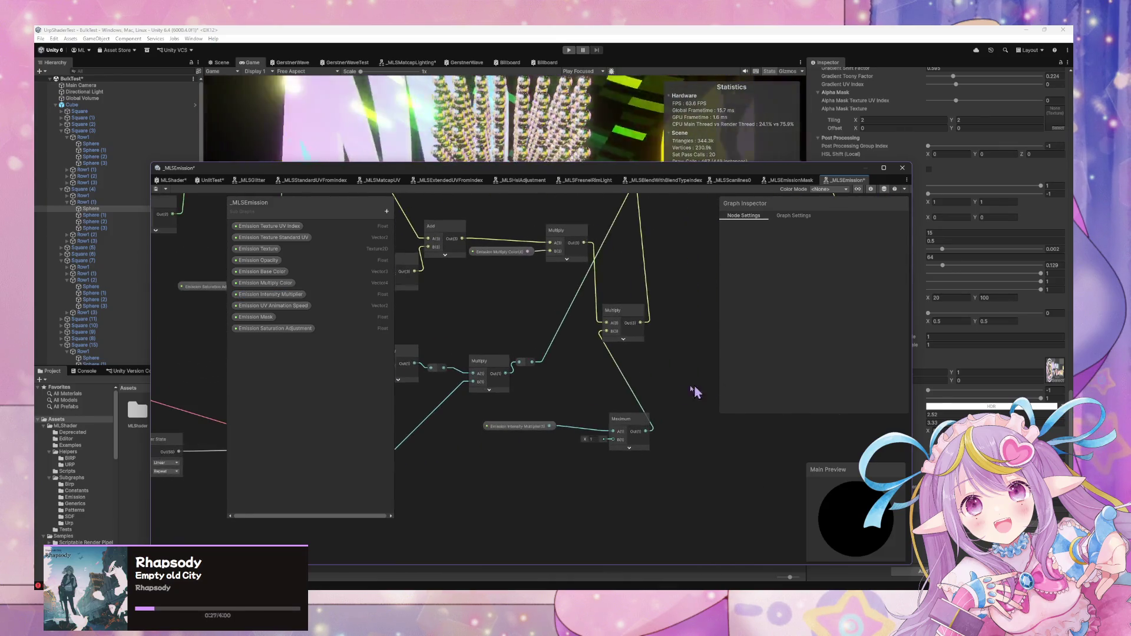
pyautogui.moveTo(580, 426); pyautogui.dragTo(543, 414)
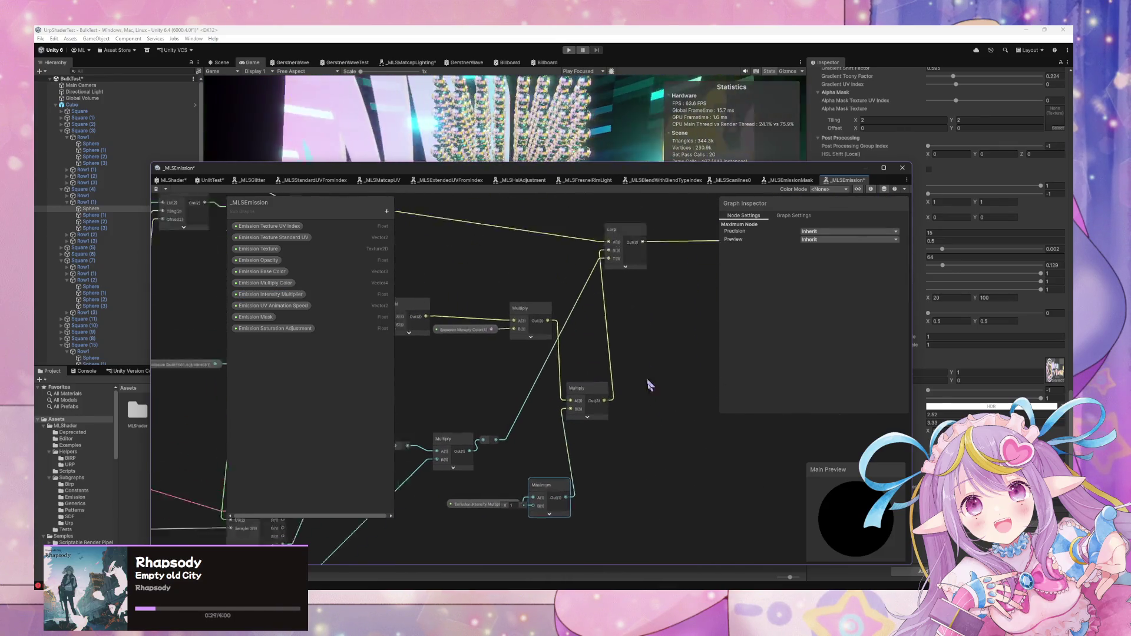
pyautogui.scroll(2, 676, 361)
pyautogui.hscroll(5, 645, 358)
pyautogui.click(532, 304)
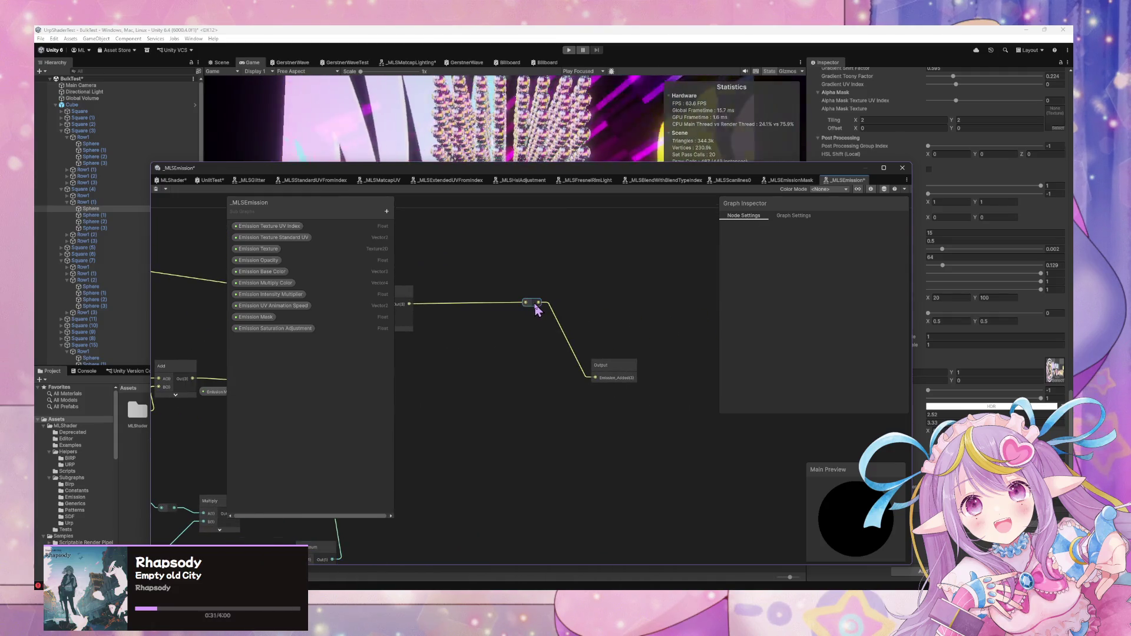
pyautogui.hscroll(-2, 427, 346)
pyautogui.moveTo(686, 380); pyautogui.dragTo(560, 306)
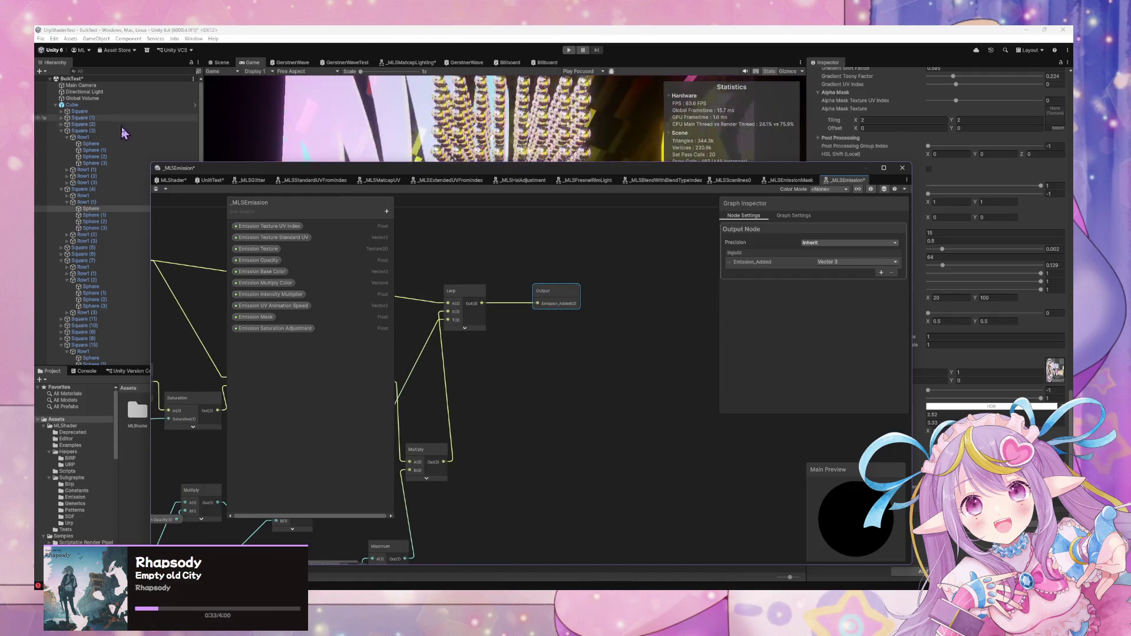
pyautogui.scroll(-3, 465, 347)
pyautogui.hscroll(-4, 487, 336)
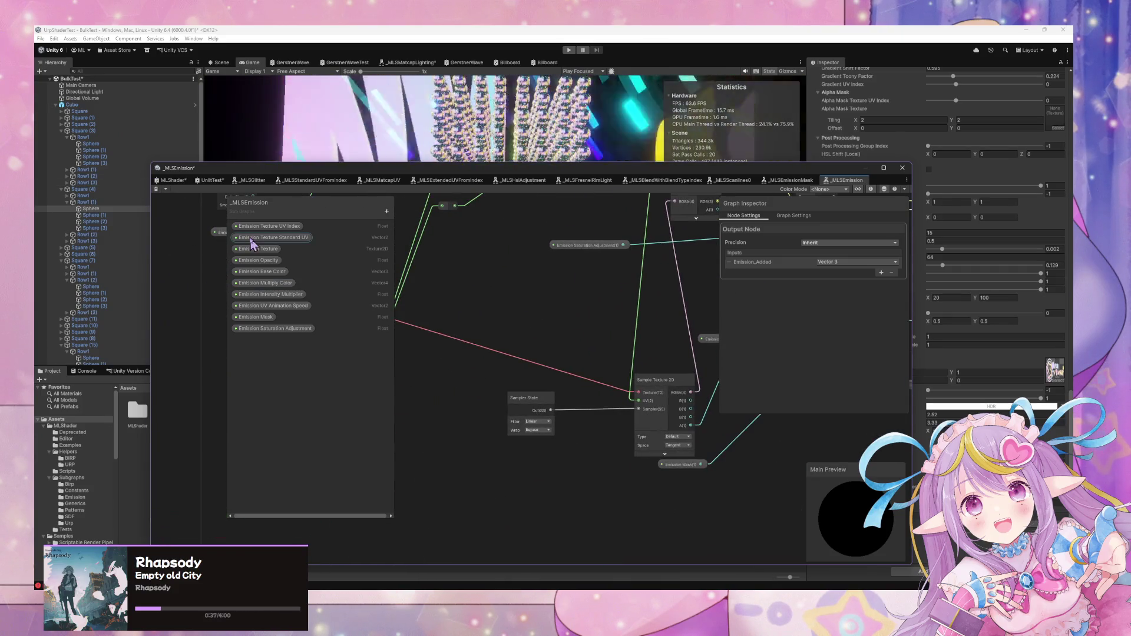
pyautogui.scroll(3, 440, 256)
pyautogui.hscroll(6, 514, 386)
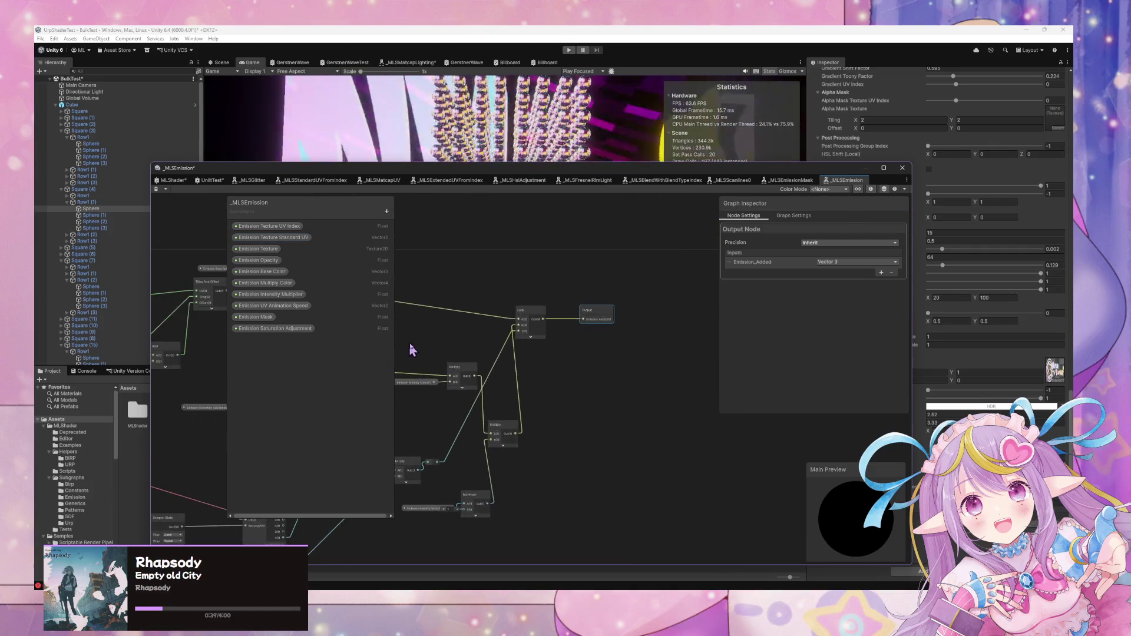
pyautogui.scroll(1, 587, 349)
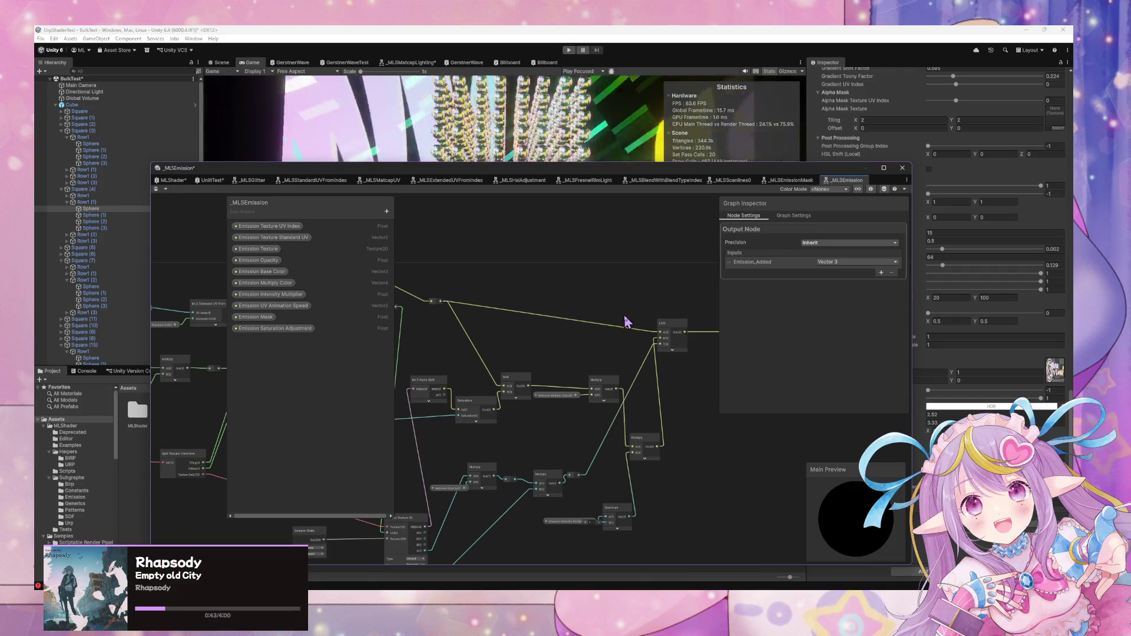
pyautogui.moveTo(672, 329); pyautogui.dragTo(646, 301)
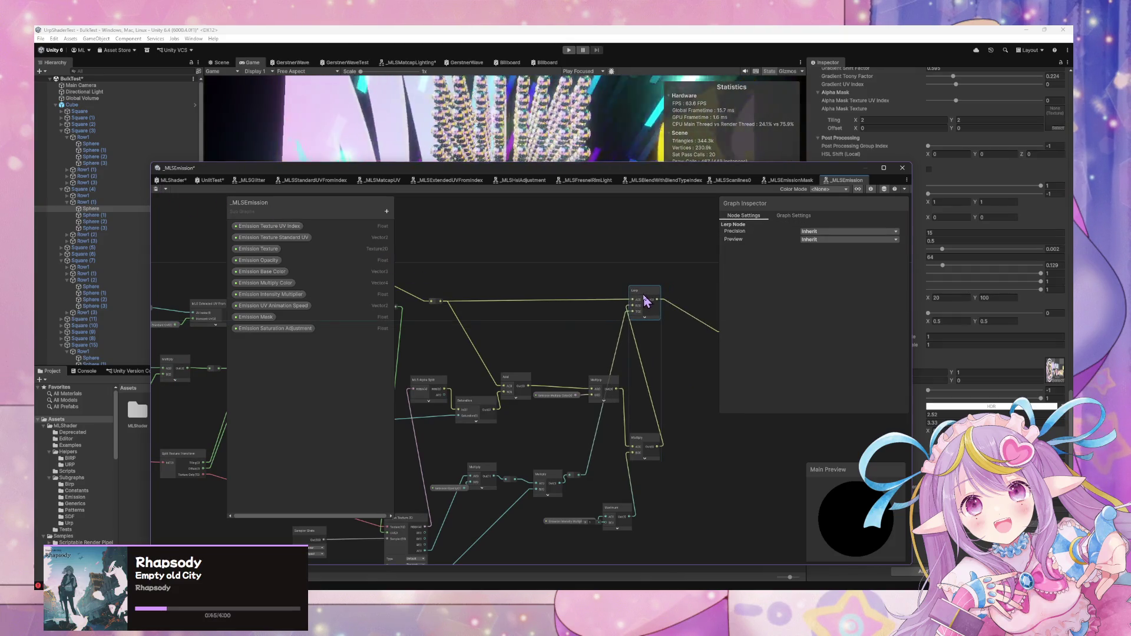
pyautogui.hscroll(5, 635, 307)
pyautogui.click(522, 299)
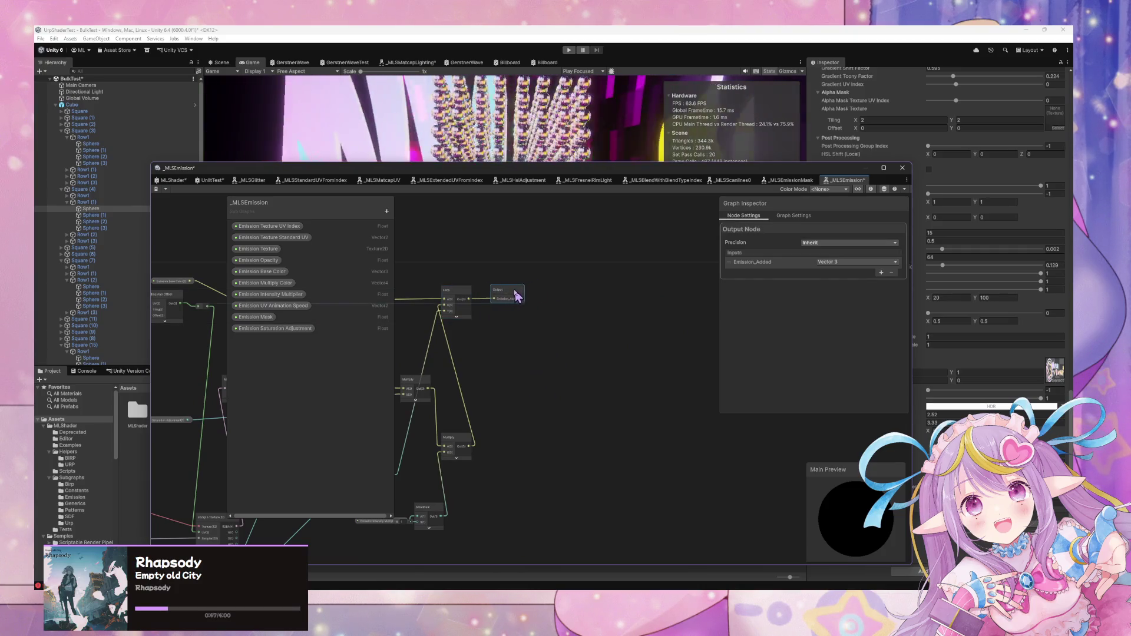
pyautogui.hscroll(-5, 412, 360)
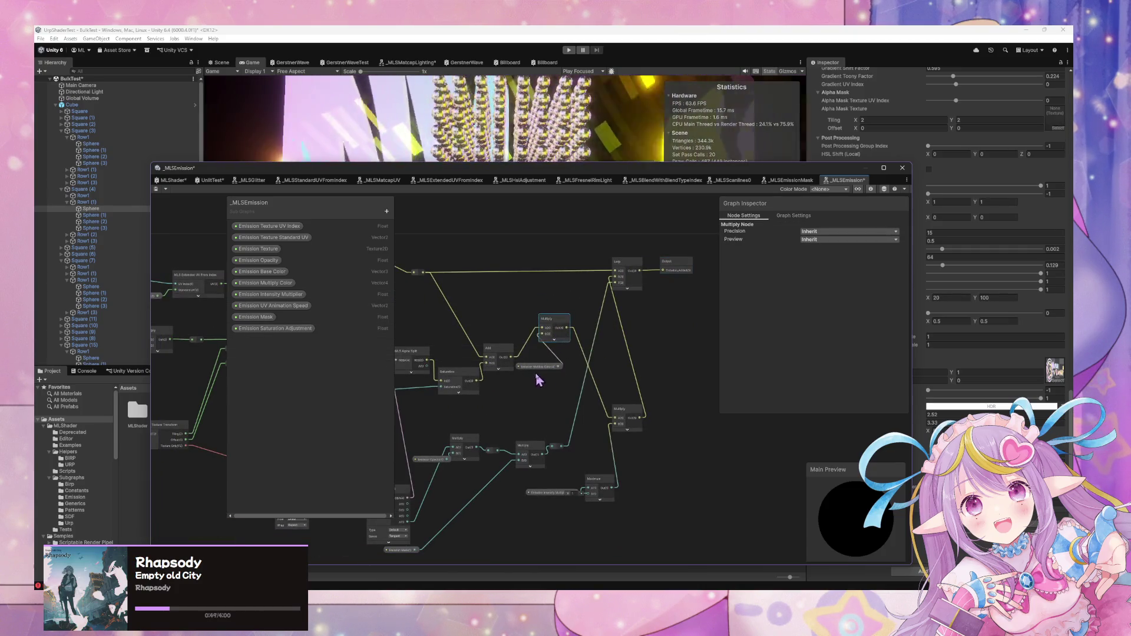
pyautogui.moveTo(539, 321); pyautogui.dragTo(491, 328)
pyautogui.hscroll(-5, 501, 305)
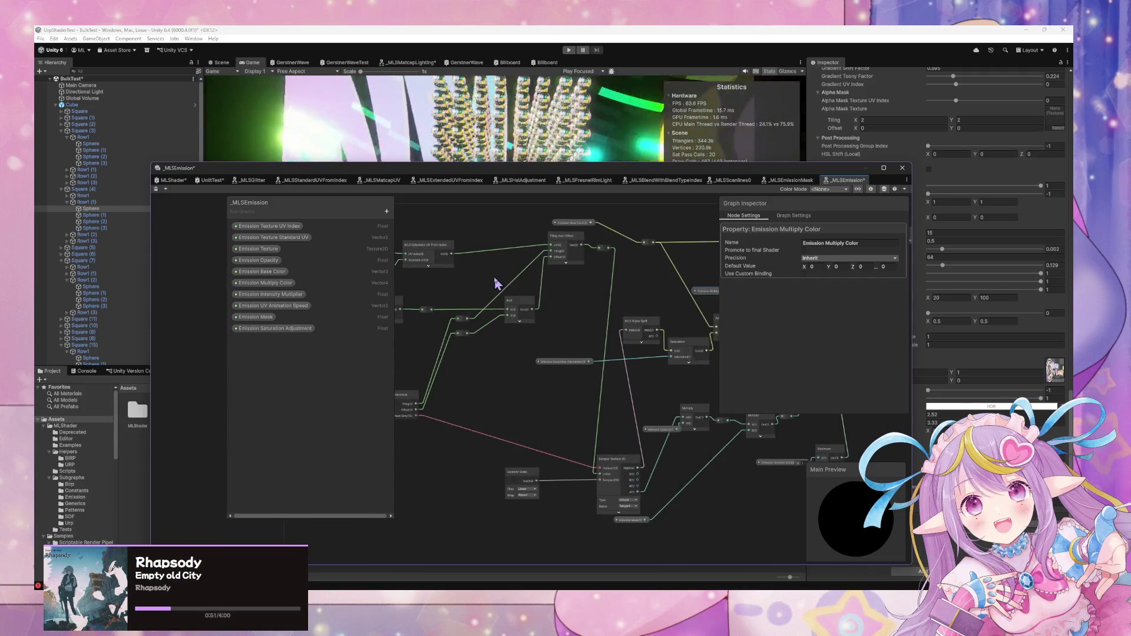
pyautogui.scroll(2, 653, 353)
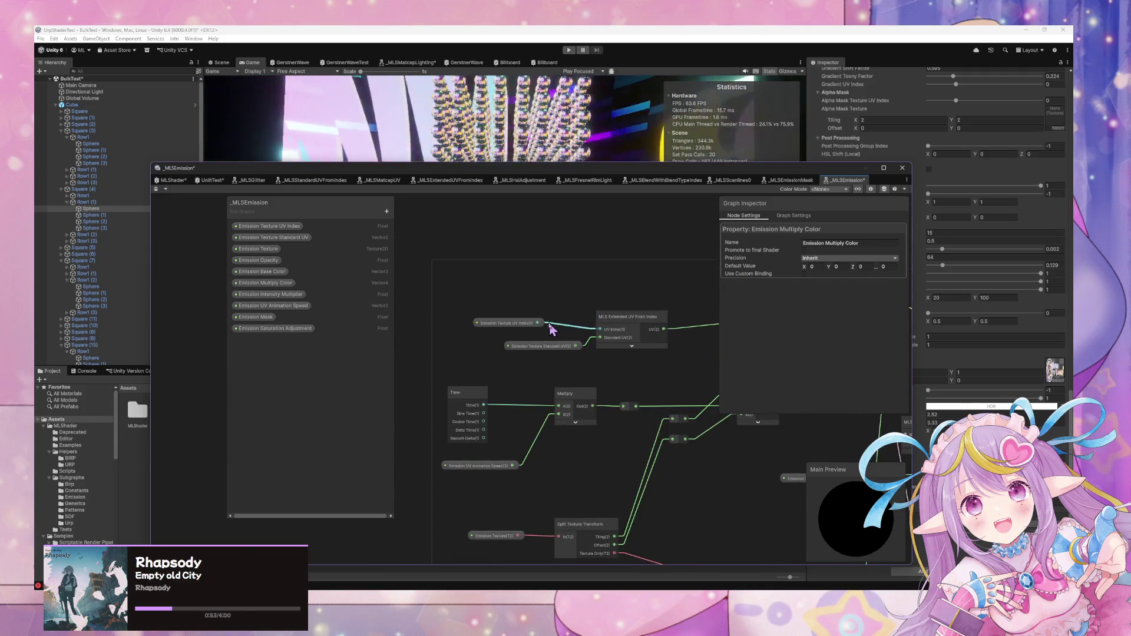
pyautogui.moveTo(512, 328); pyautogui.dragTo(531, 336)
pyautogui.scroll(-2, 617, 391)
pyautogui.hscroll(2, 616, 391)
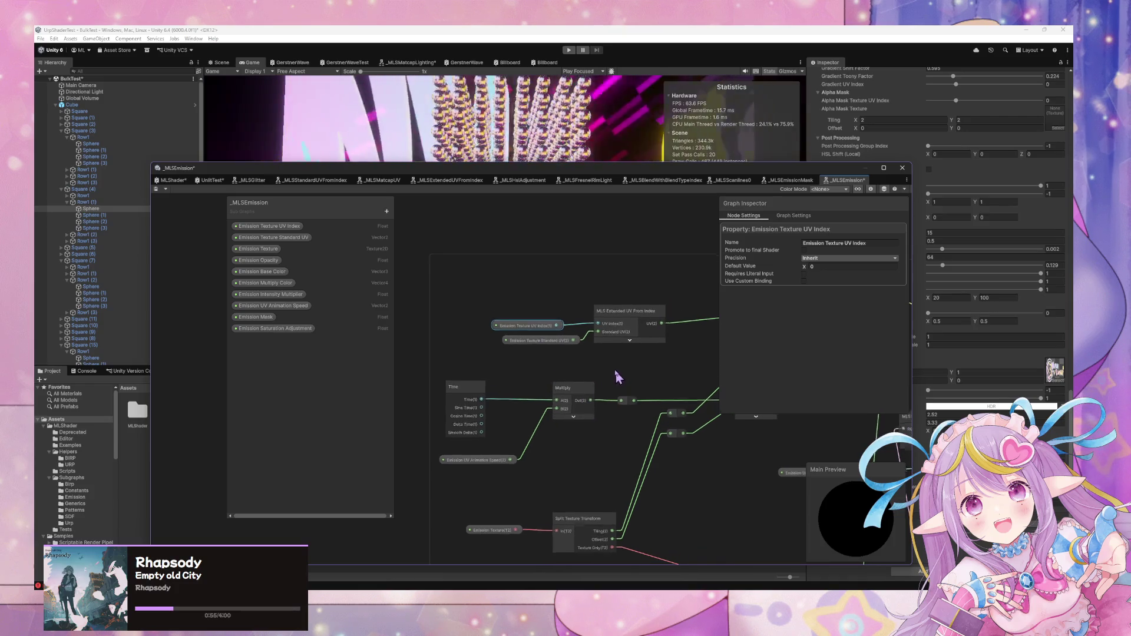
pyautogui.hscroll(2, 601, 370)
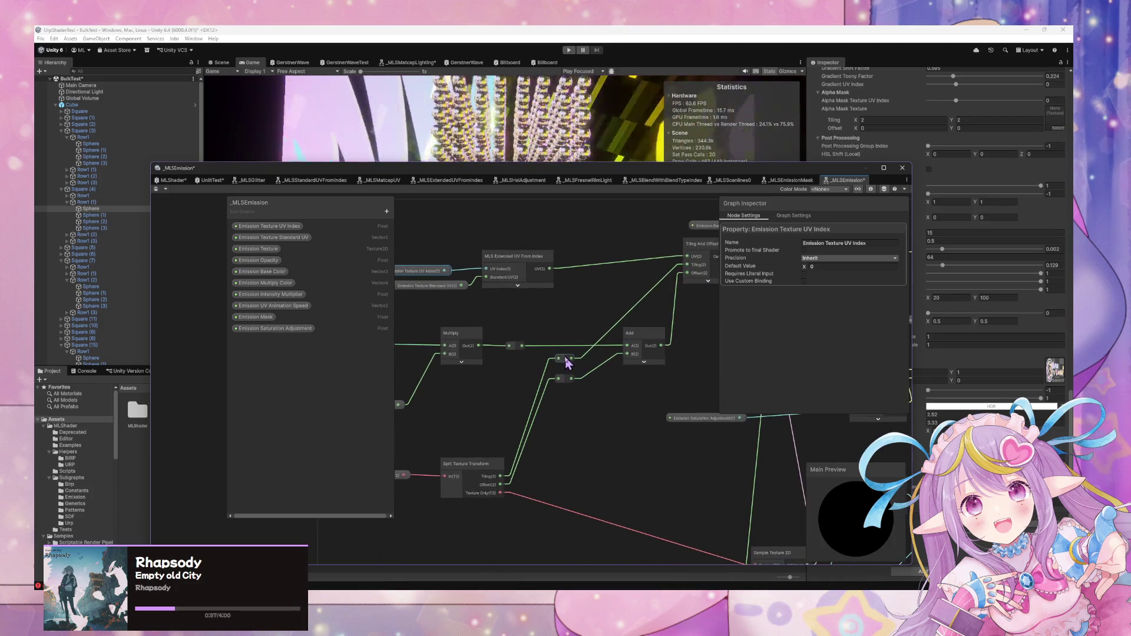
pyautogui.scroll(-2, 542, 353)
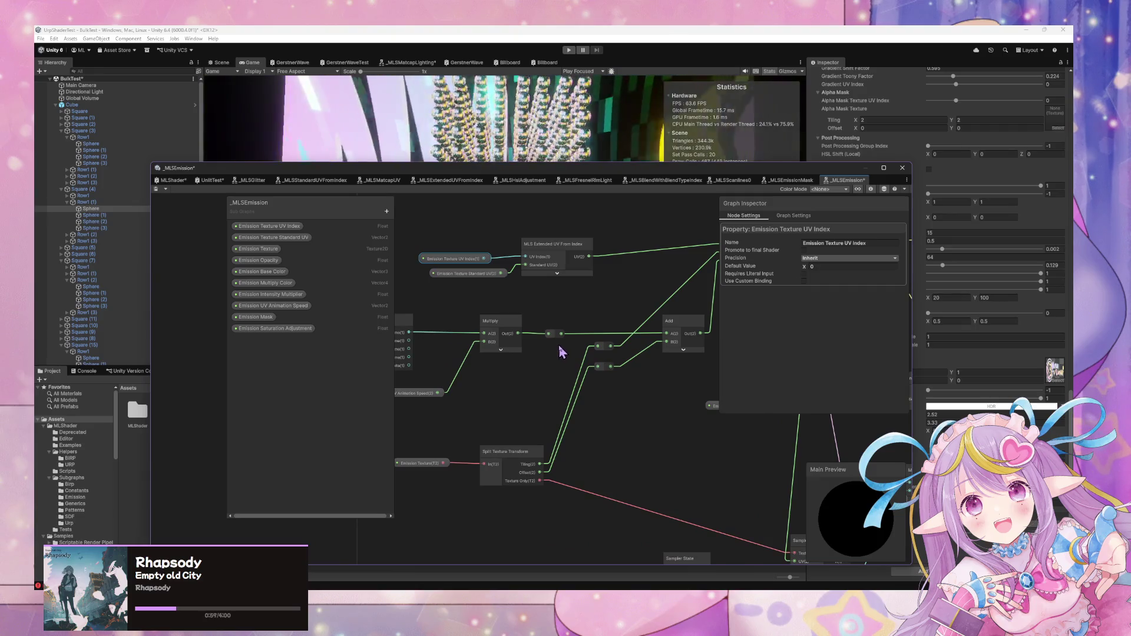
pyautogui.scroll(-2, 559, 344)
pyautogui.scroll(3, 537, 294)
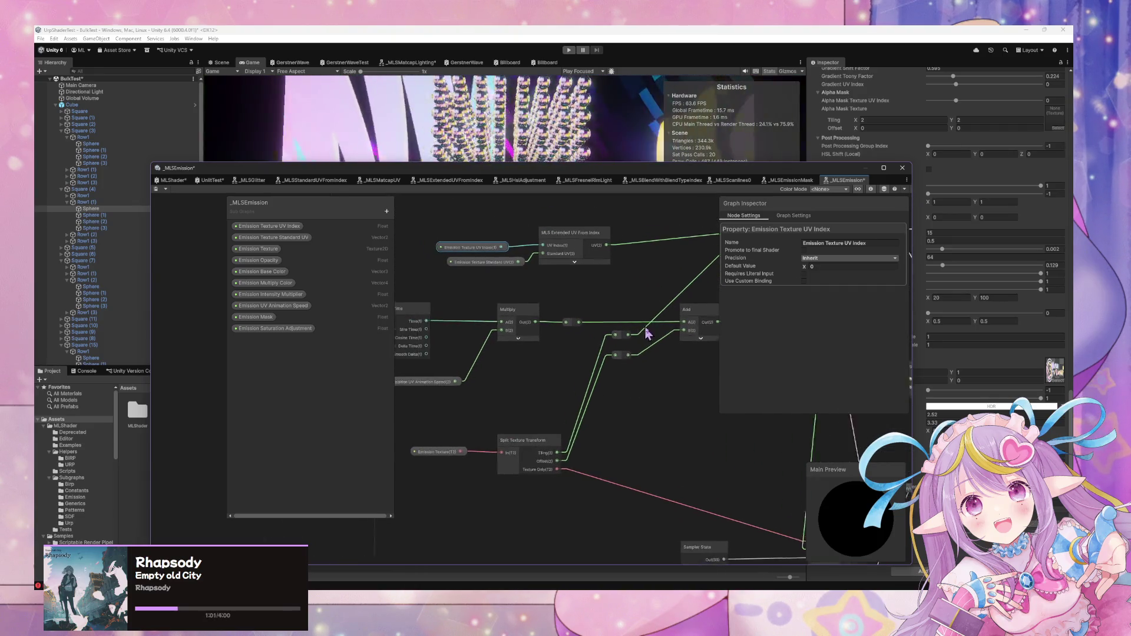
pyautogui.moveTo(677, 333); pyautogui.dragTo(513, 399)
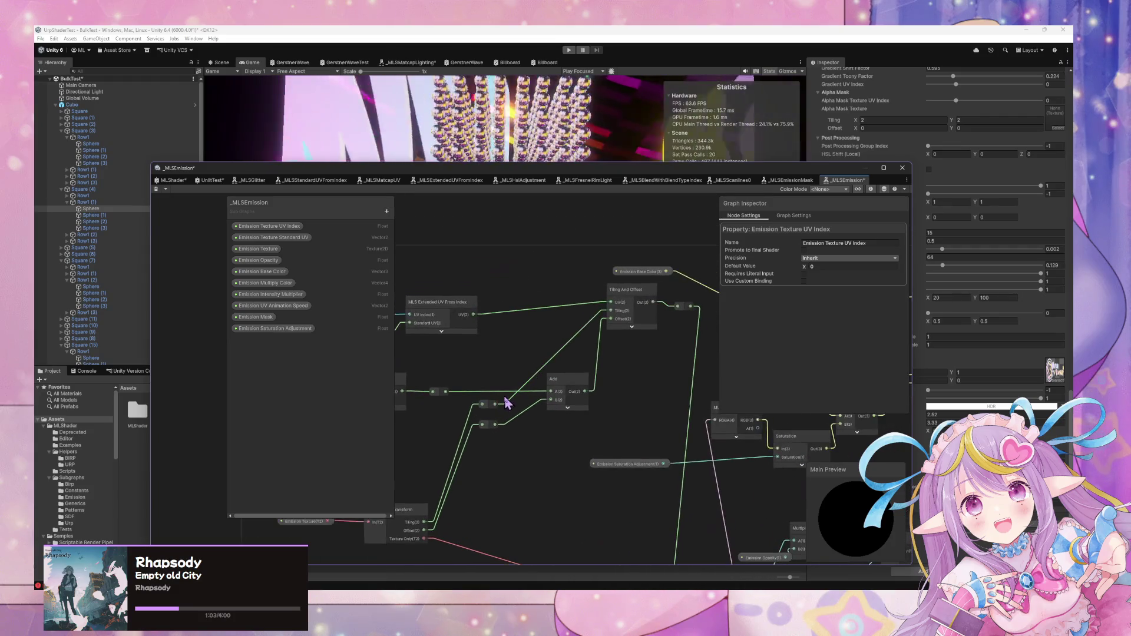
pyautogui.scroll(-2, 615, 426)
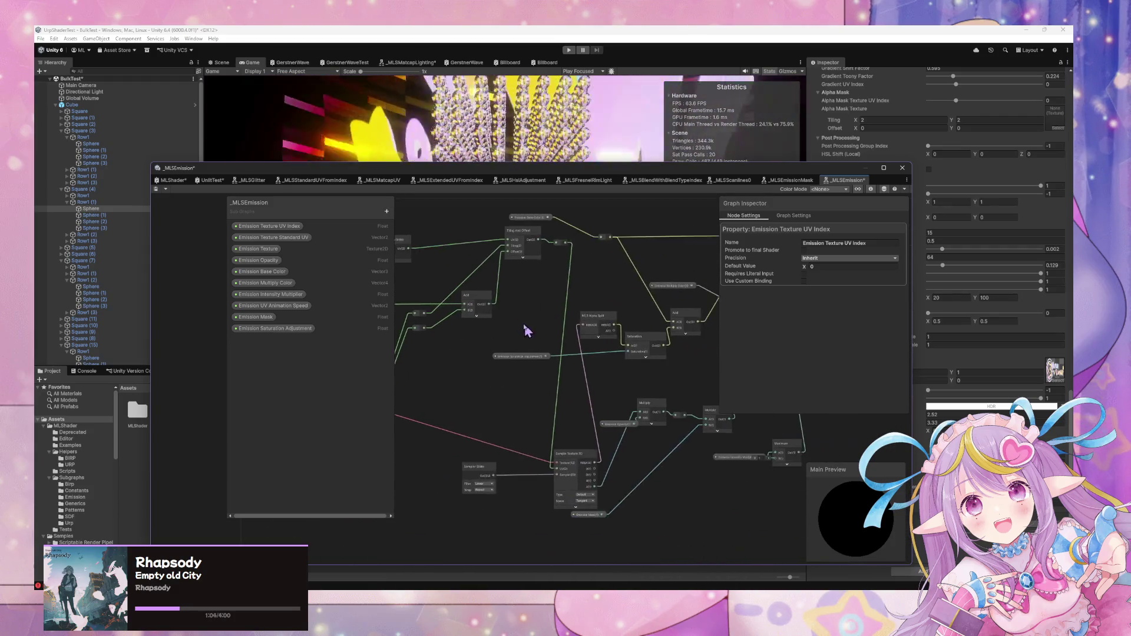
pyautogui.click(521, 355)
pyautogui.scroll(2, 442, 341)
pyautogui.moveTo(441, 341)
pyautogui.mouseDown()
pyautogui.moveTo(633, 405)
pyautogui.moveTo(575, 438)
pyautogui.moveTo(537, 429)
pyautogui.mouseUp()
pyautogui.moveTo(689, 434); pyautogui.dragTo(538, 434)
pyautogui.moveTo(608, 436)
pyautogui.mouseDown()
pyautogui.moveTo(387, 406)
pyautogui.moveTo(707, 391)
pyautogui.moveTo(518, 379)
pyautogui.mouseUp()
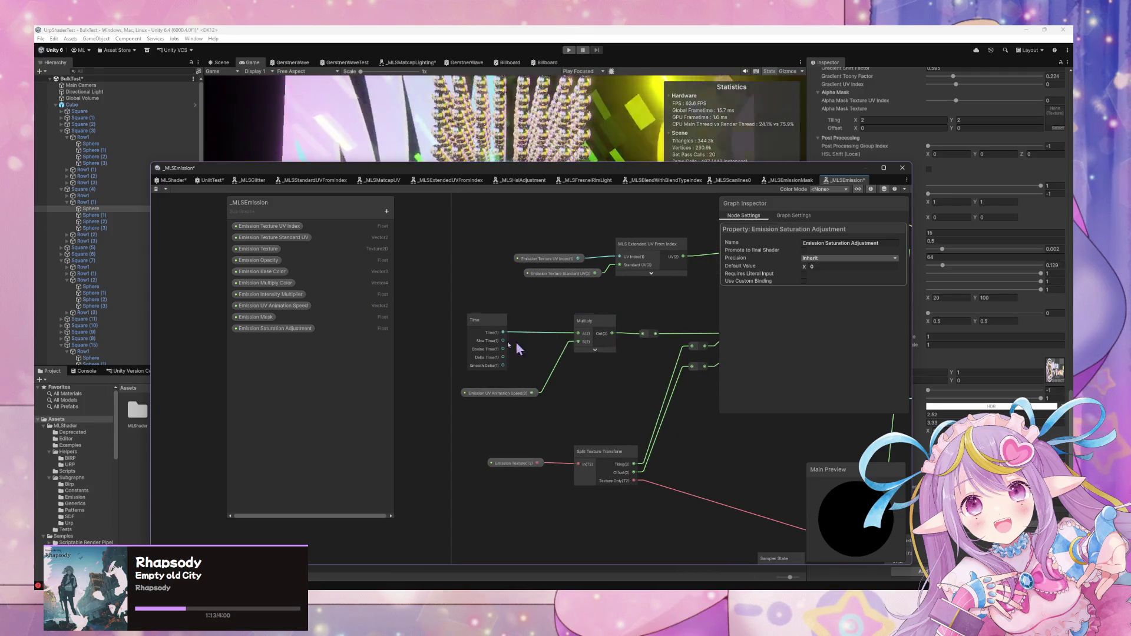
pyautogui.moveTo(633, 335); pyautogui.dragTo(505, 330)
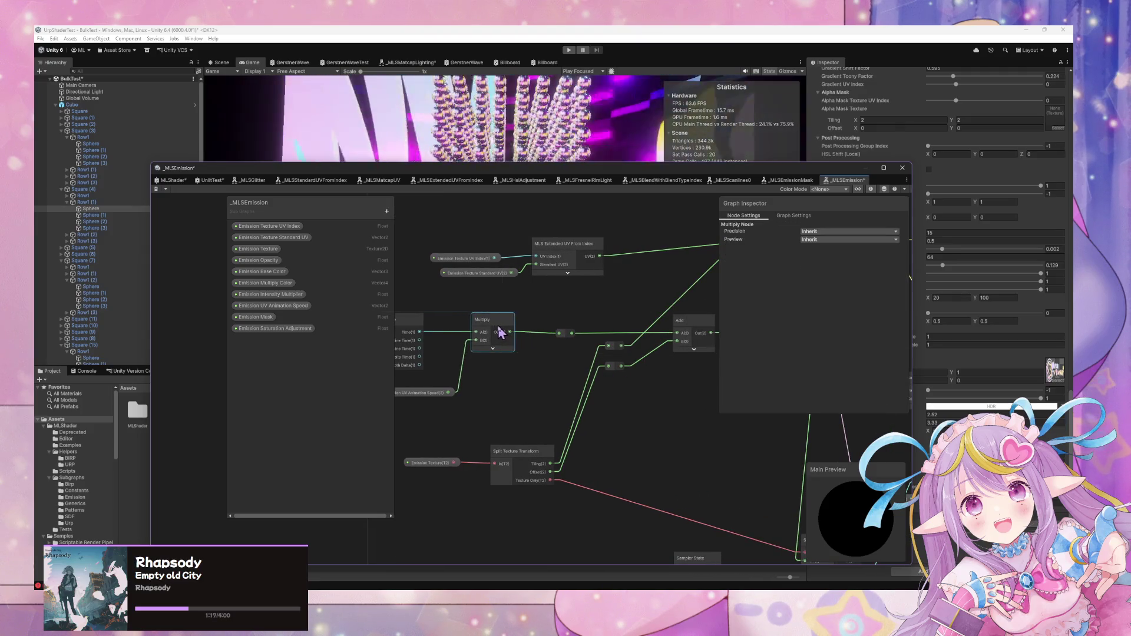
pyautogui.moveTo(642, 374); pyautogui.dragTo(530, 372)
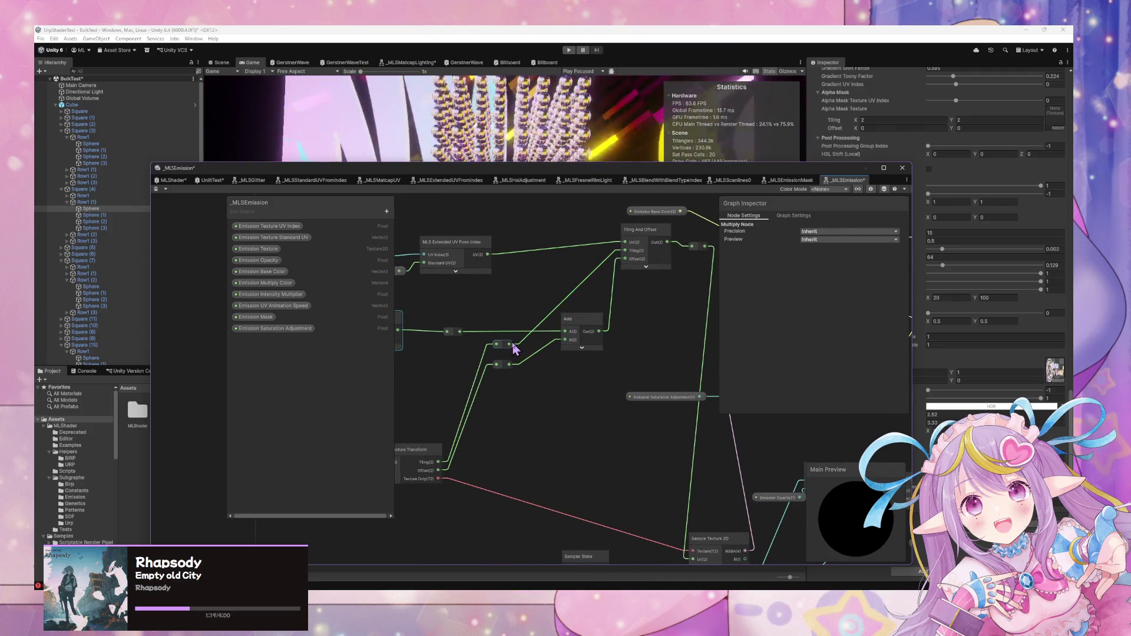
pyautogui.moveTo(495, 348); pyautogui.dragTo(625, 349)
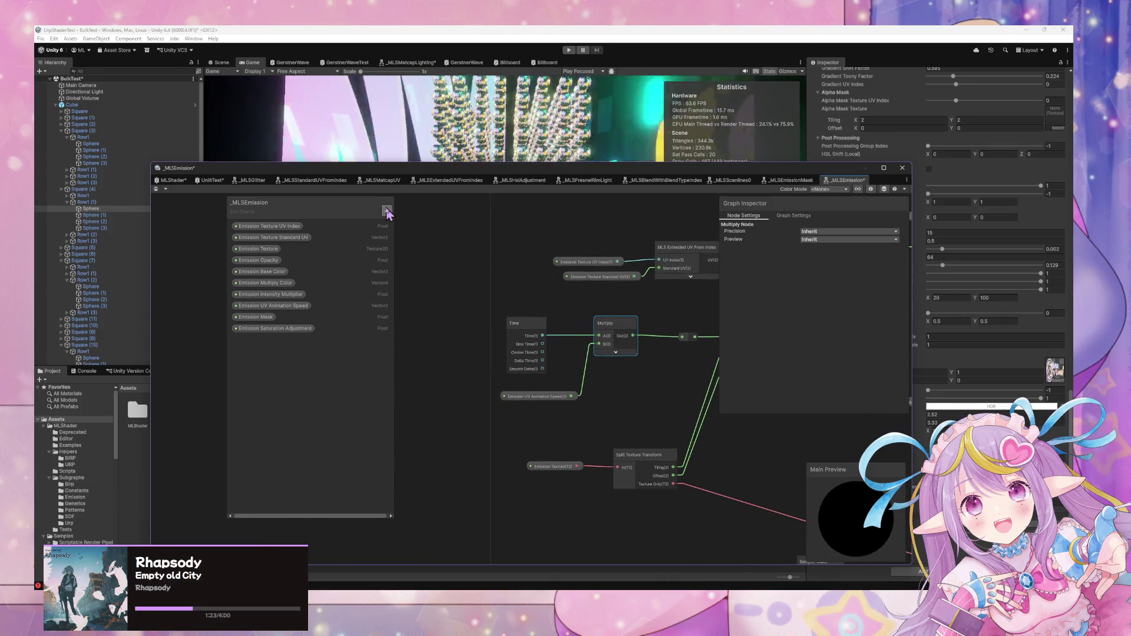
# Add a Float blackboard property named Emission UV Animation Offset
pyautogui.click(387, 212)
pyautogui.click(422, 229)
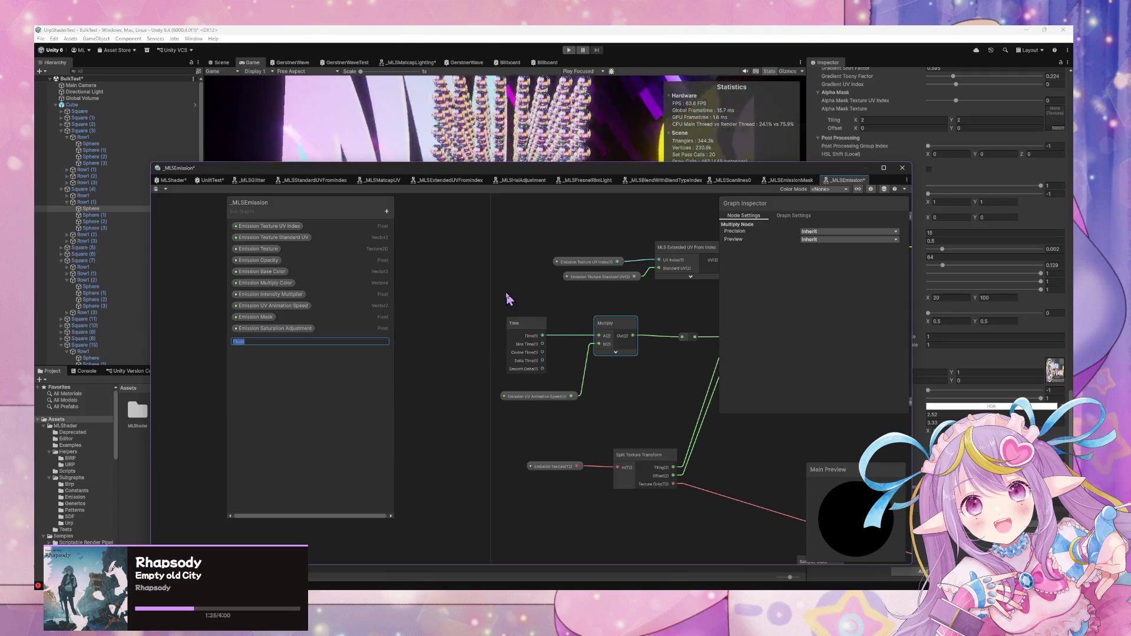
pyautogui.write('Emission UV Animation ')
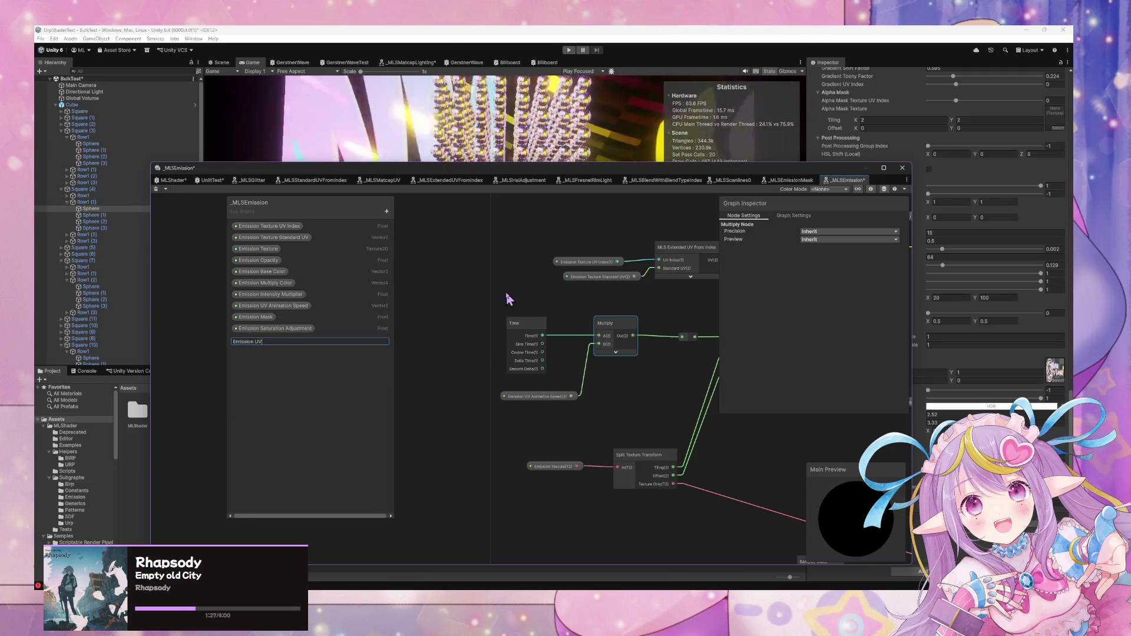
pyautogui.write('Offset')
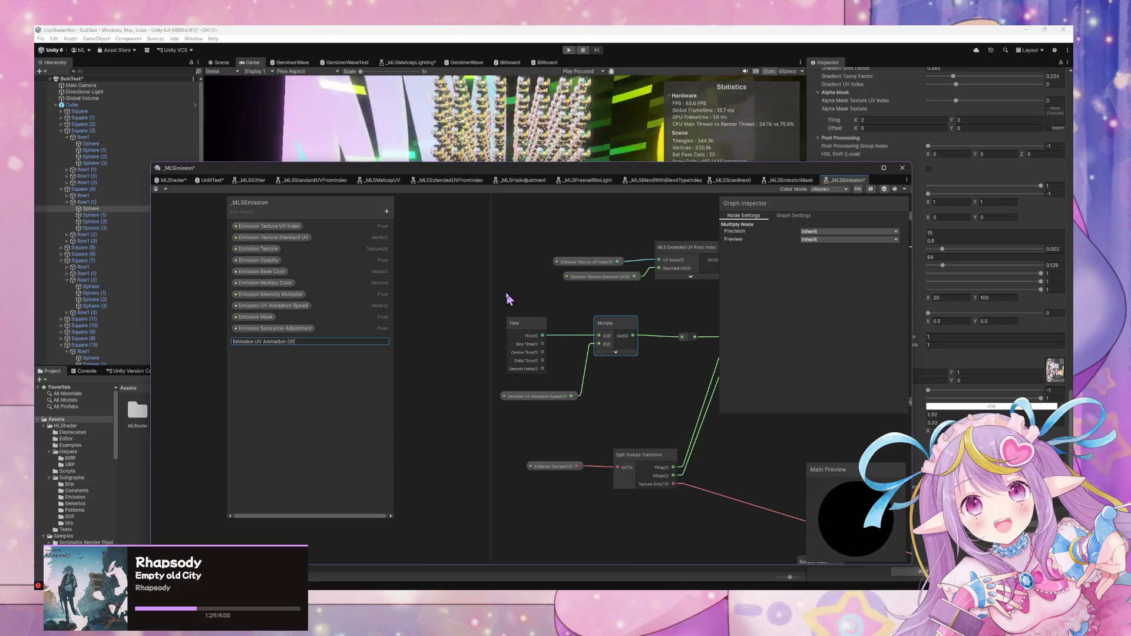
pyautogui.press('Return')
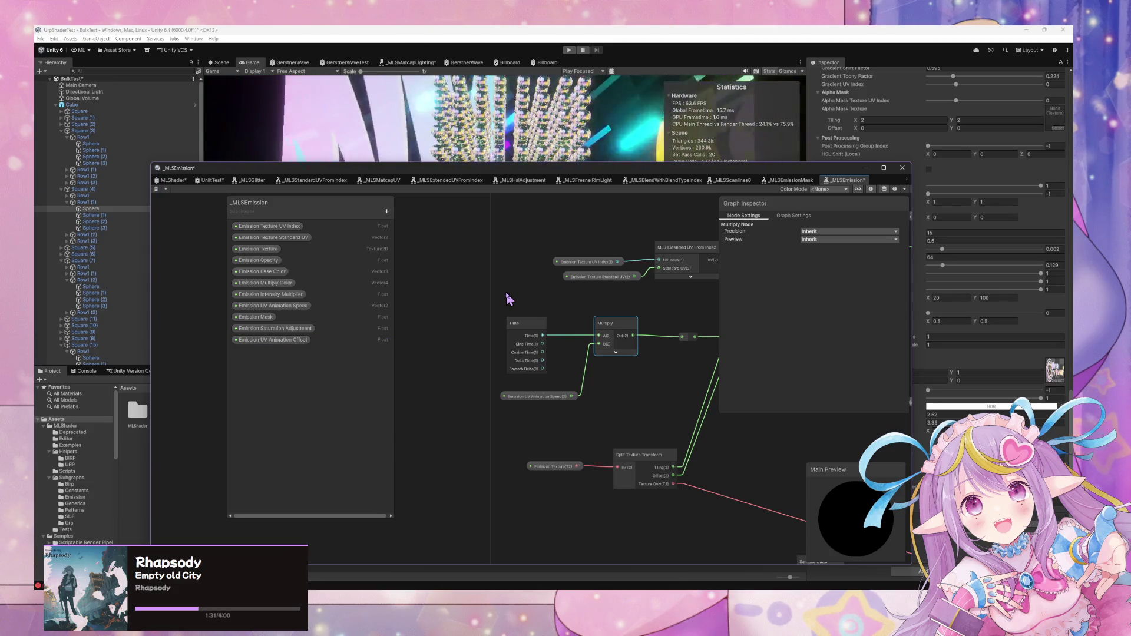
# Navigate the subgraph to locate the Tiling And Offset node
pyautogui.moveTo(661, 357)
pyautogui.mouseDown()
pyautogui.moveTo(567, 388)
pyautogui.moveTo(412, 374)
pyautogui.moveTo(448, 383)
pyautogui.moveTo(540, 366)
pyautogui.mouseUp()
pyautogui.click(548, 468)
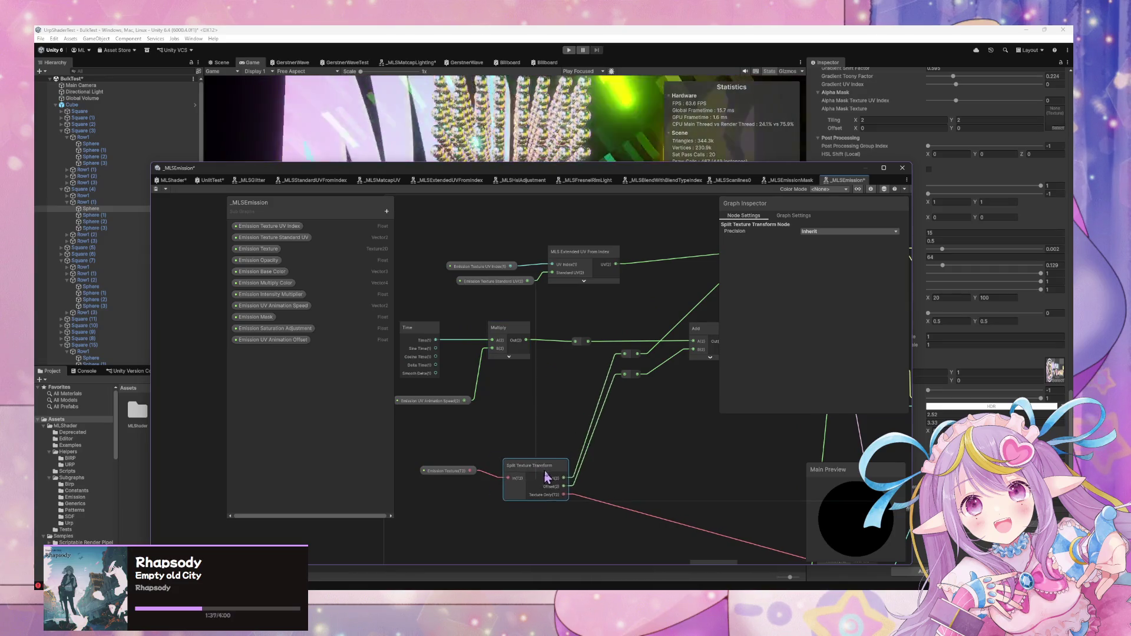
pyautogui.moveTo(649, 397)
pyautogui.mouseDown()
pyautogui.moveTo(479, 316)
pyautogui.moveTo(387, 320)
pyautogui.mouseUp()
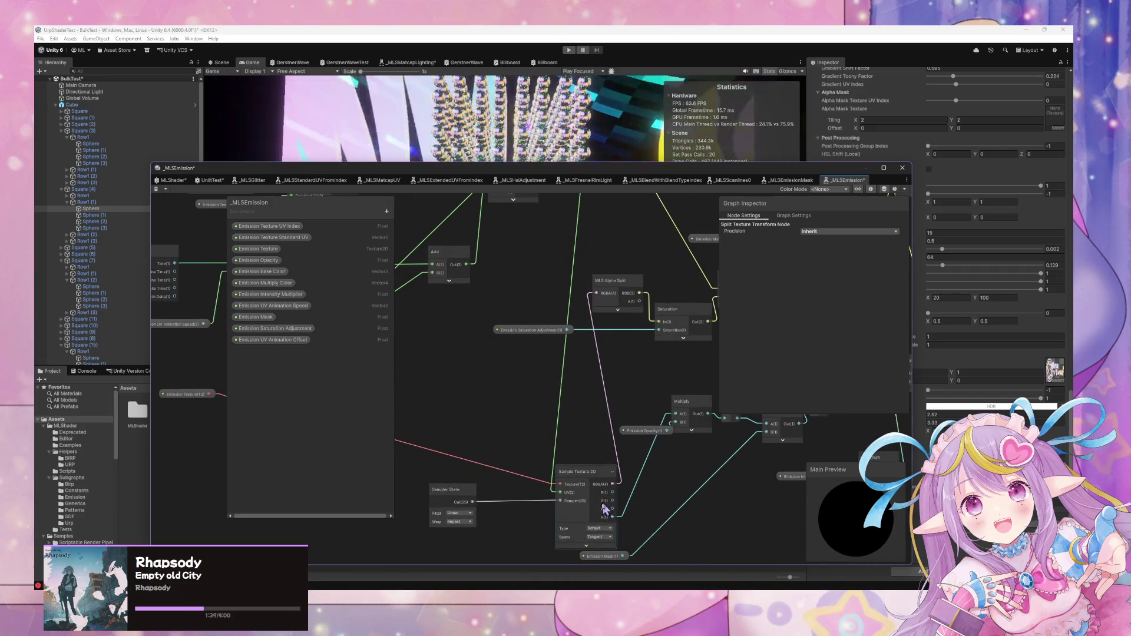
pyautogui.click(590, 555)
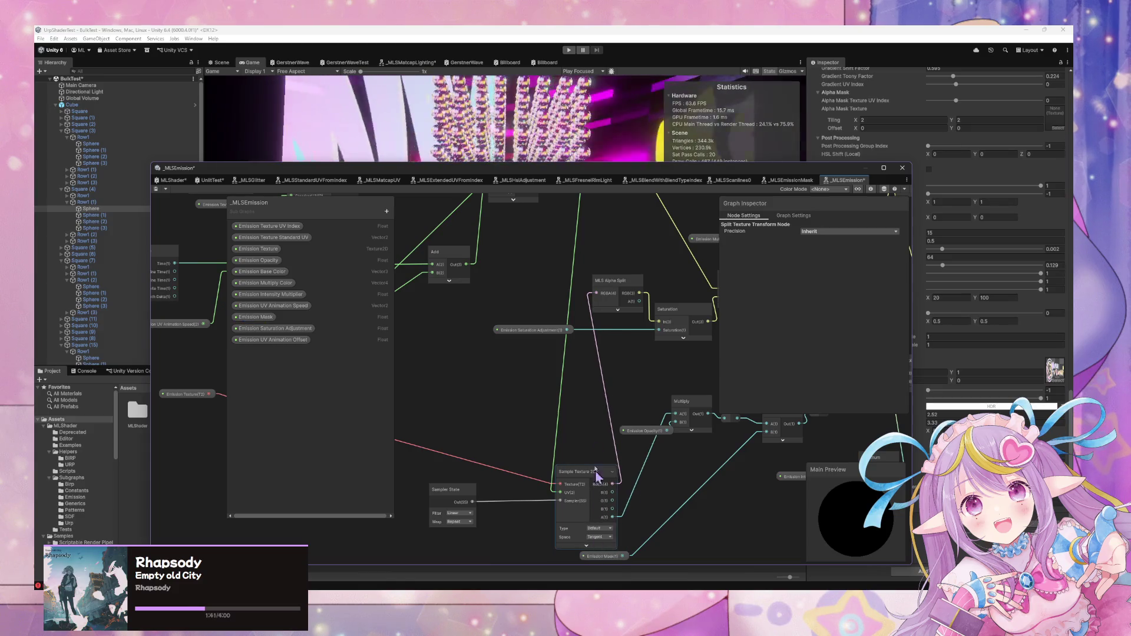
pyautogui.moveTo(614, 330); pyautogui.dragTo(565, 364)
pyautogui.click(488, 355)
pyautogui.moveTo(488, 331); pyautogui.dragTo(607, 450)
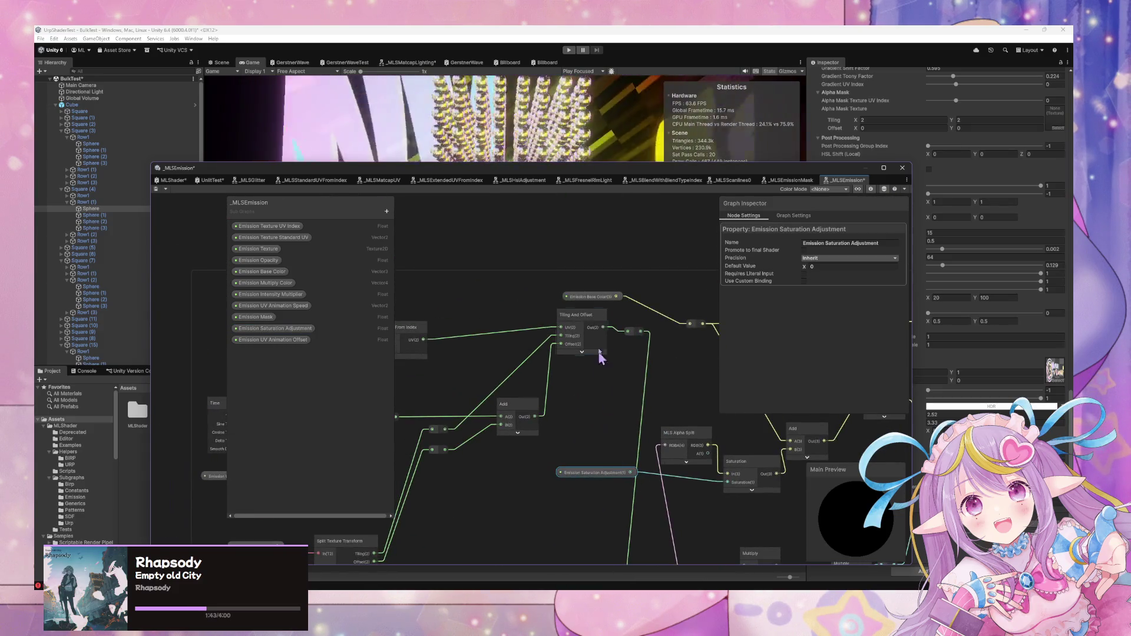
pyautogui.click(575, 320)
# Nudge the Add node into place next to Tiling And Offset
pyautogui.click(517, 410)
pyautogui.moveTo(543, 392)
pyautogui.mouseDown()
pyautogui.moveTo(586, 397)
pyautogui.moveTo(619, 417)
pyautogui.moveTo(606, 405)
pyautogui.moveTo(630, 345)
pyautogui.moveTo(586, 380)
pyautogui.mouseUp()
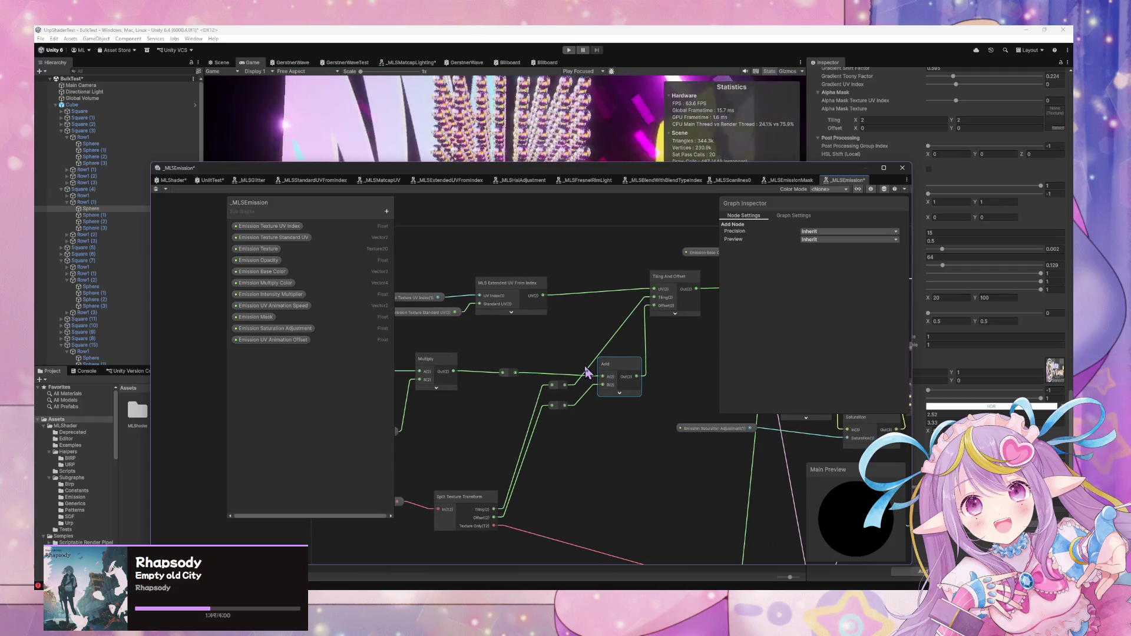
pyautogui.rightClick(549, 371)
pyautogui.click(559, 388)
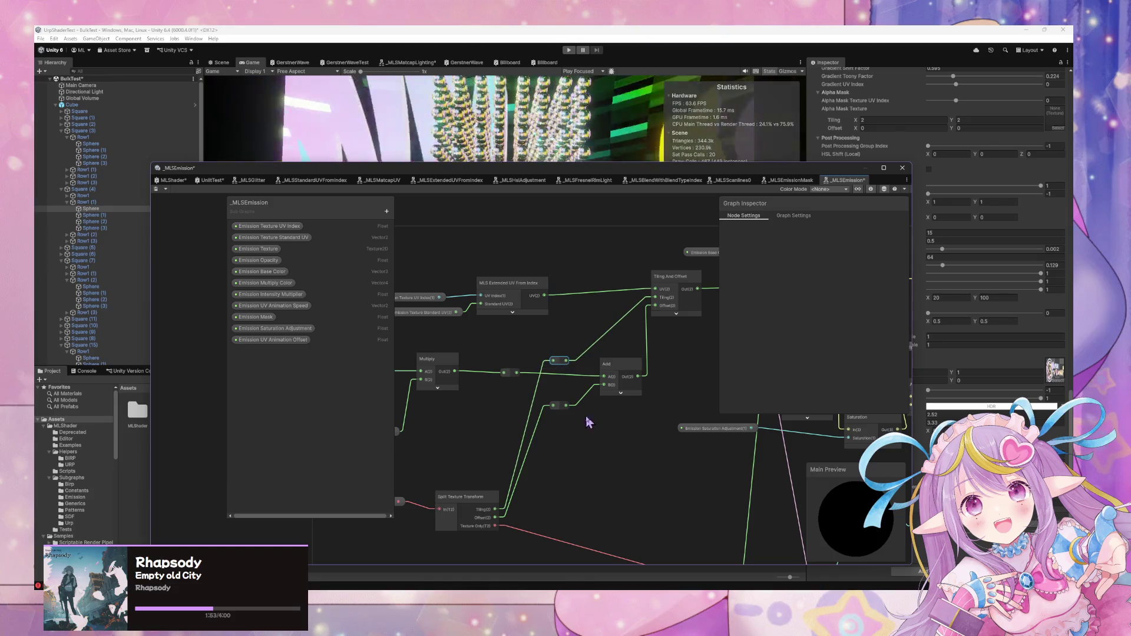
pyautogui.moveTo(616, 382); pyautogui.dragTo(606, 389)
pyautogui.click(613, 398)
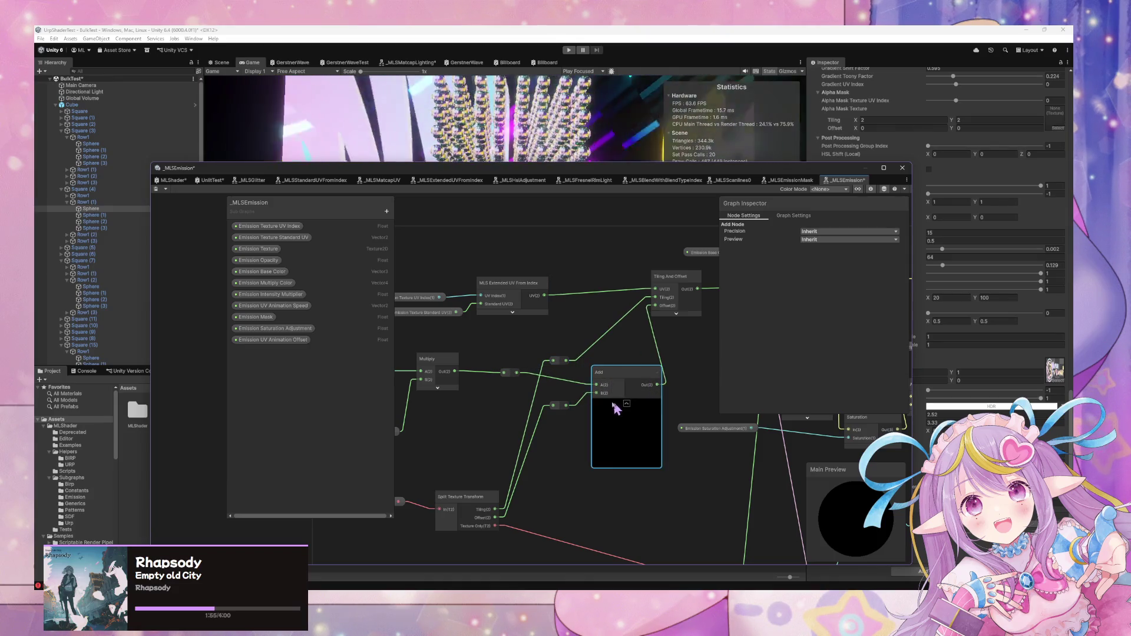
pyautogui.click(626, 403)
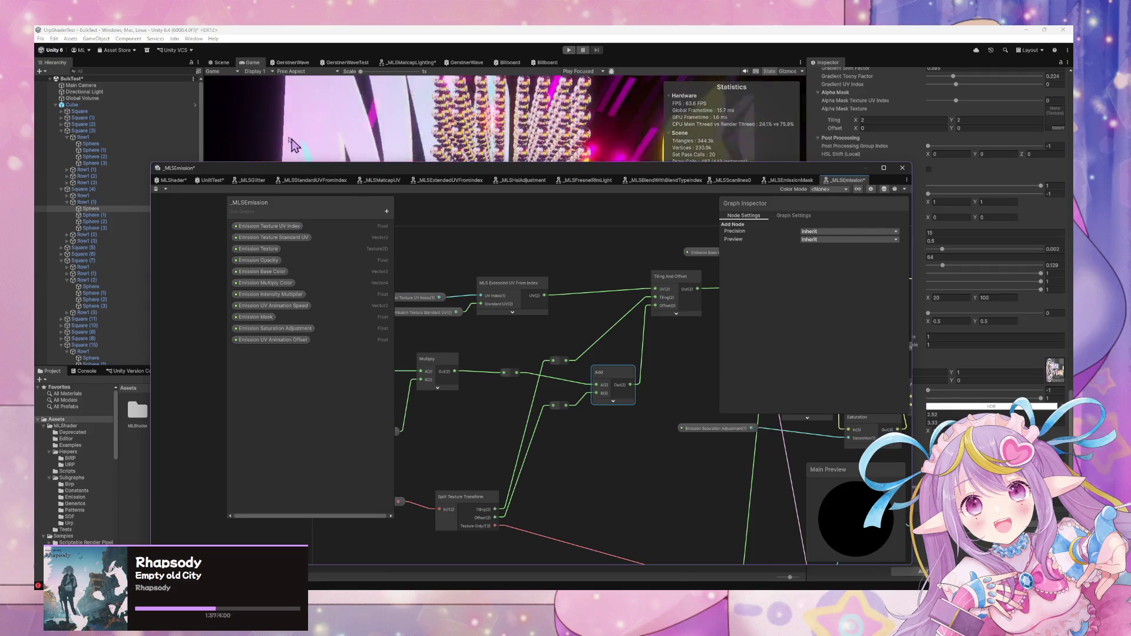
# Place the Emission UV Animation Offset property on the graph and wire it into Add
pyautogui.moveTo(520, 302); pyautogui.dragTo(639, 272)
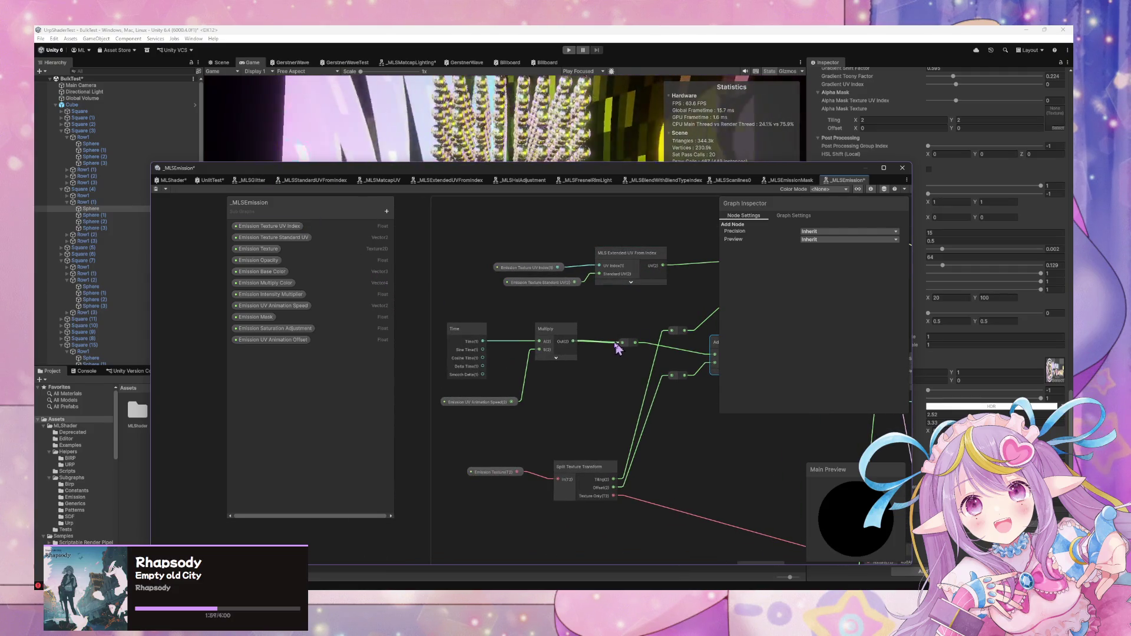
pyautogui.moveTo(278, 348)
pyautogui.mouseDown()
pyautogui.moveTo(498, 384)
pyautogui.moveTo(489, 424)
pyautogui.mouseUp()
pyautogui.moveTo(558, 422); pyautogui.dragTo(627, 349)
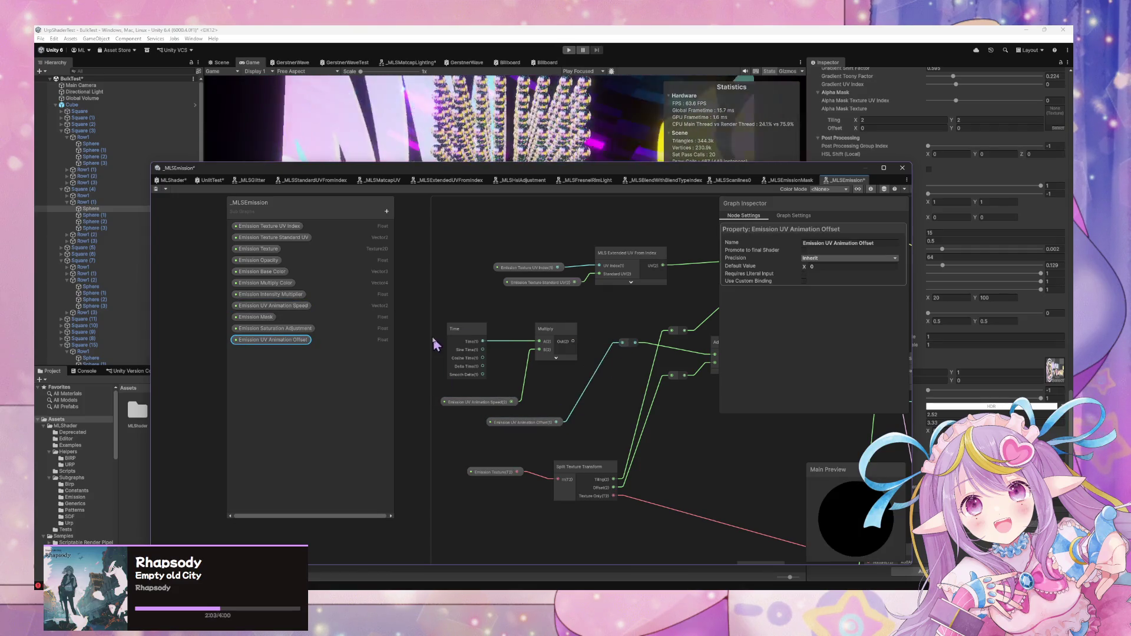
# Delete the old Time, Multiply and speed nodes and save the _MLSEmission subgraph
pyautogui.moveTo(455, 313); pyautogui.dragTo(481, 349)
pyautogui.moveTo(555, 406)
pyautogui.mouseDown()
pyautogui.moveTo(571, 406)
pyautogui.moveTo(518, 373)
pyautogui.moveTo(519, 349)
pyautogui.mouseUp()
pyautogui.press('Delete')
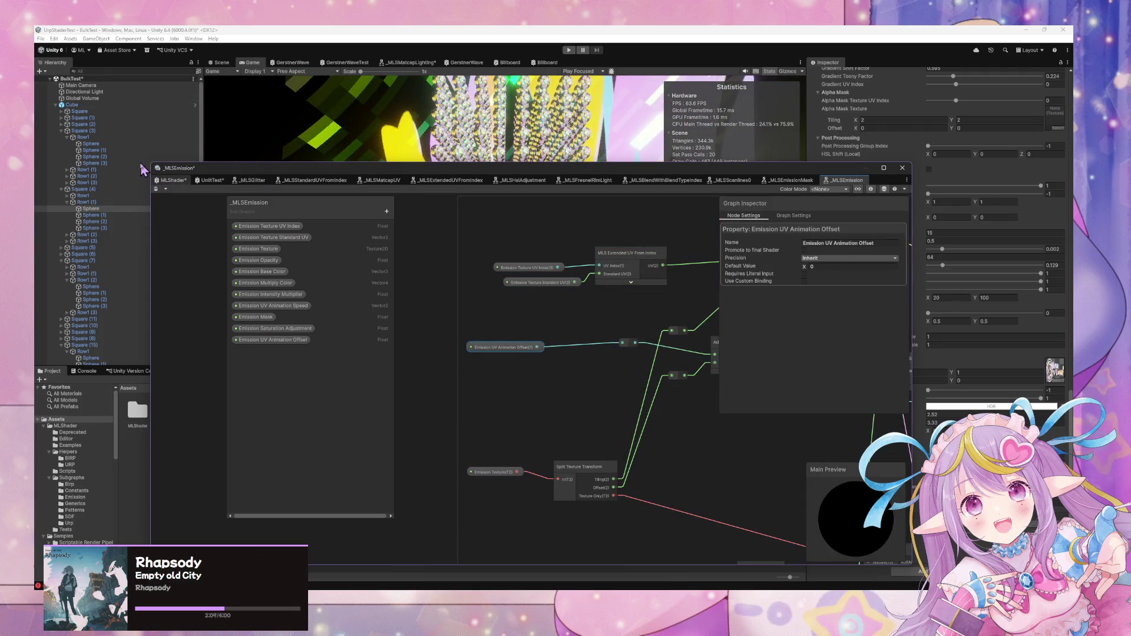
pyautogui.click(157, 189)
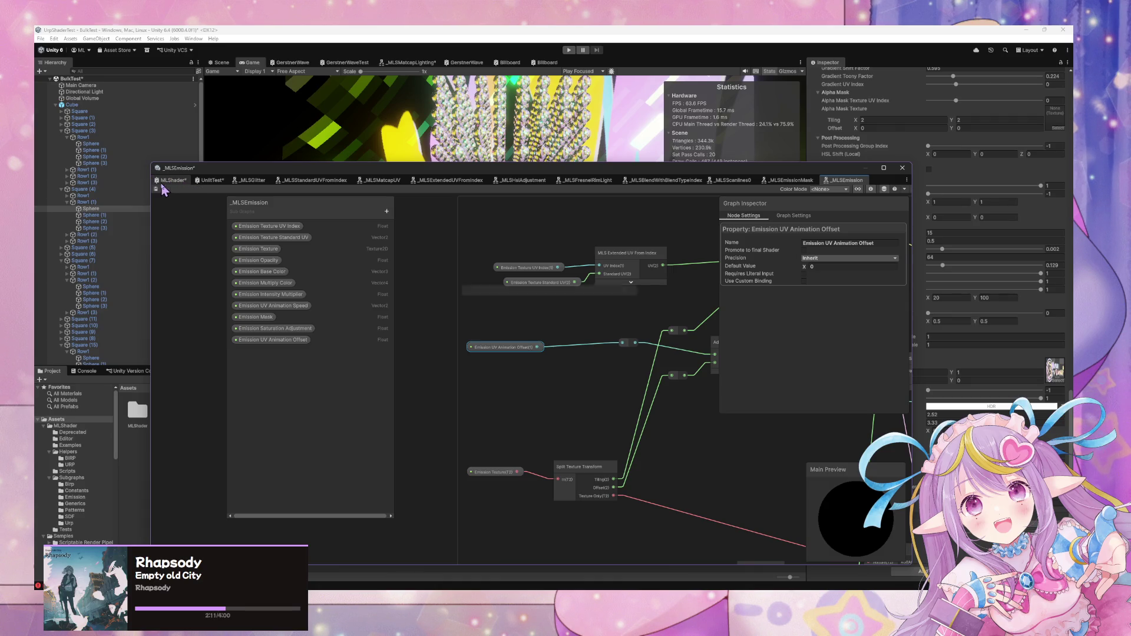
# In MLShader, paste the copied Time and Multiply nodes into the Emission Animation group
pyautogui.click(172, 180)
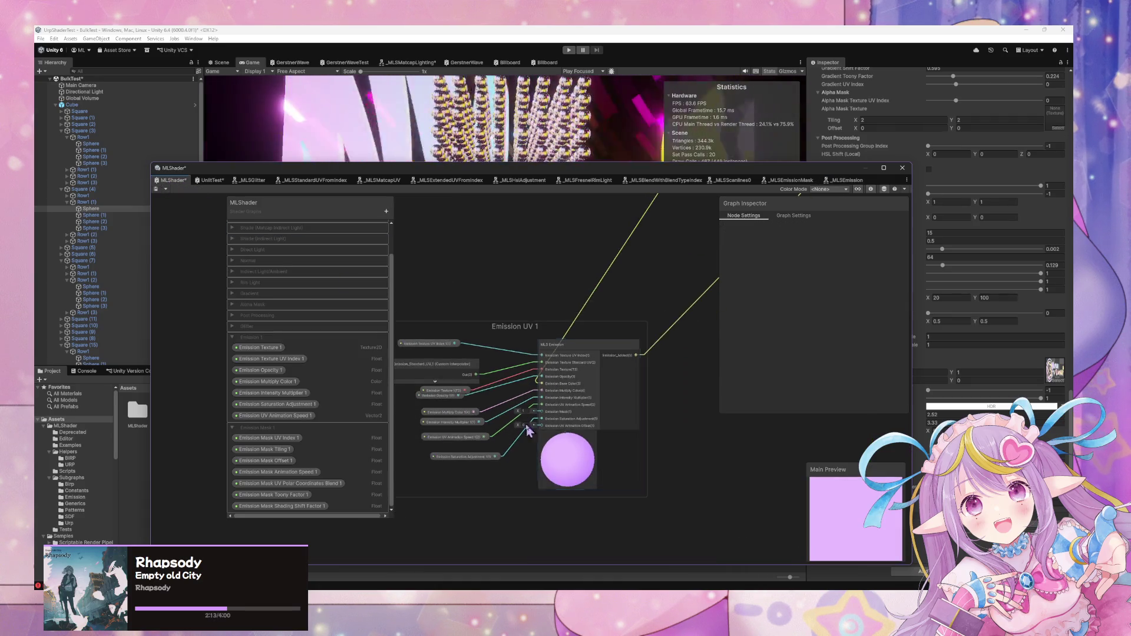
pyautogui.scroll(-5, 439, 419)
pyautogui.scroll(5, 421, 381)
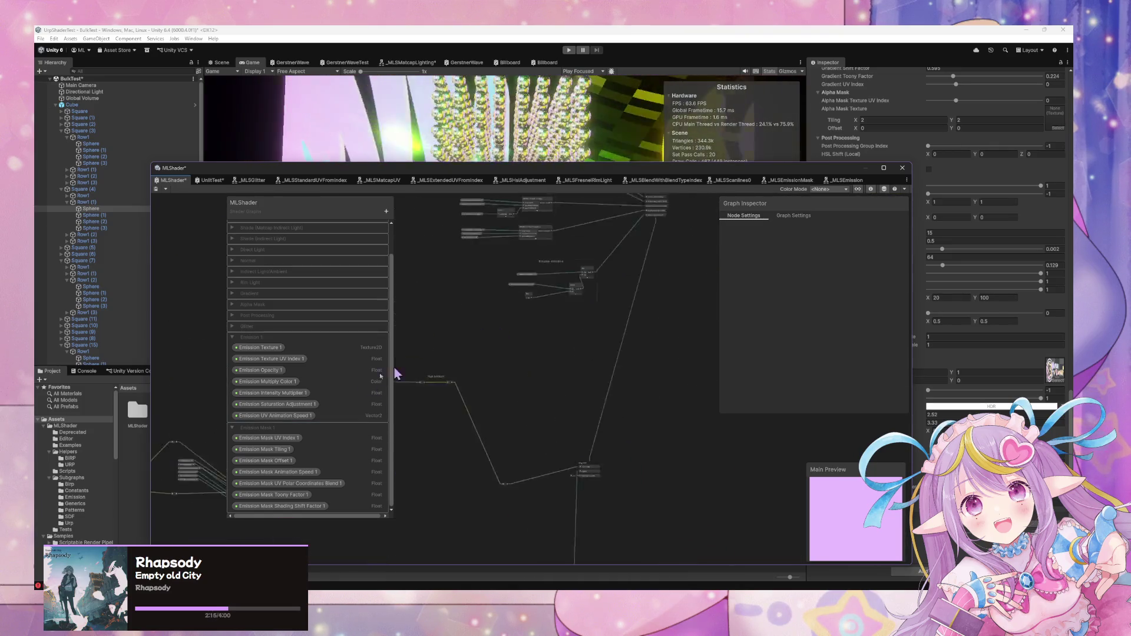
pyautogui.moveTo(409, 420); pyautogui.dragTo(604, 312)
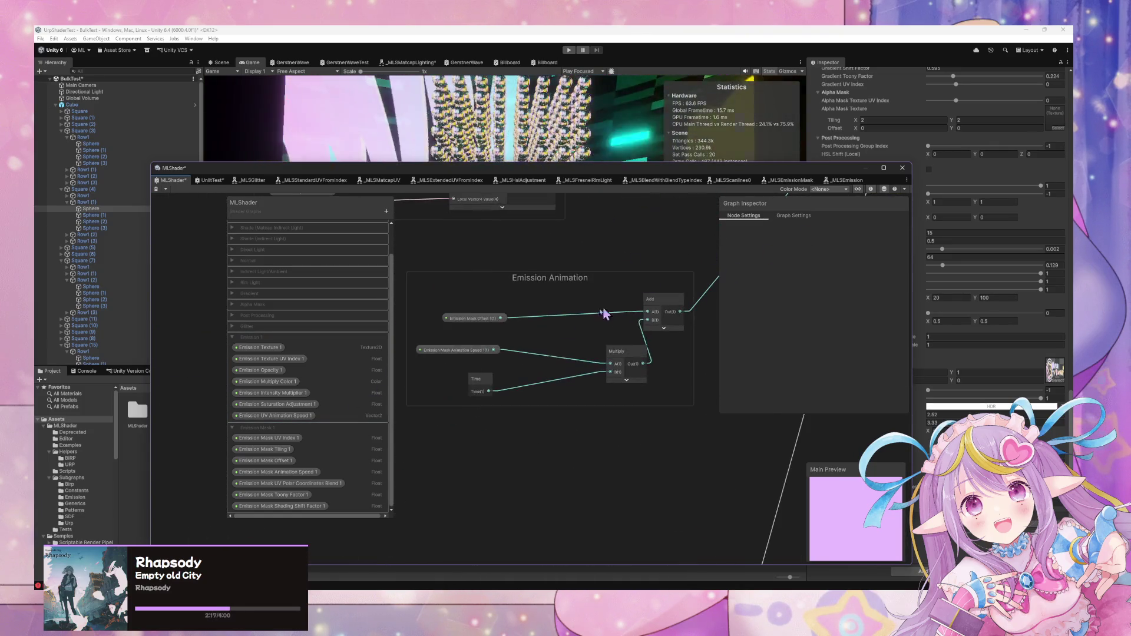
pyautogui.moveTo(587, 466)
pyautogui.mouseDown()
pyautogui.moveTo(617, 331)
pyautogui.moveTo(503, 303)
pyautogui.mouseUp()
pyautogui.hotkey('ctrl', 'v')
pyautogui.moveTo(590, 308); pyautogui.dragTo(608, 338)
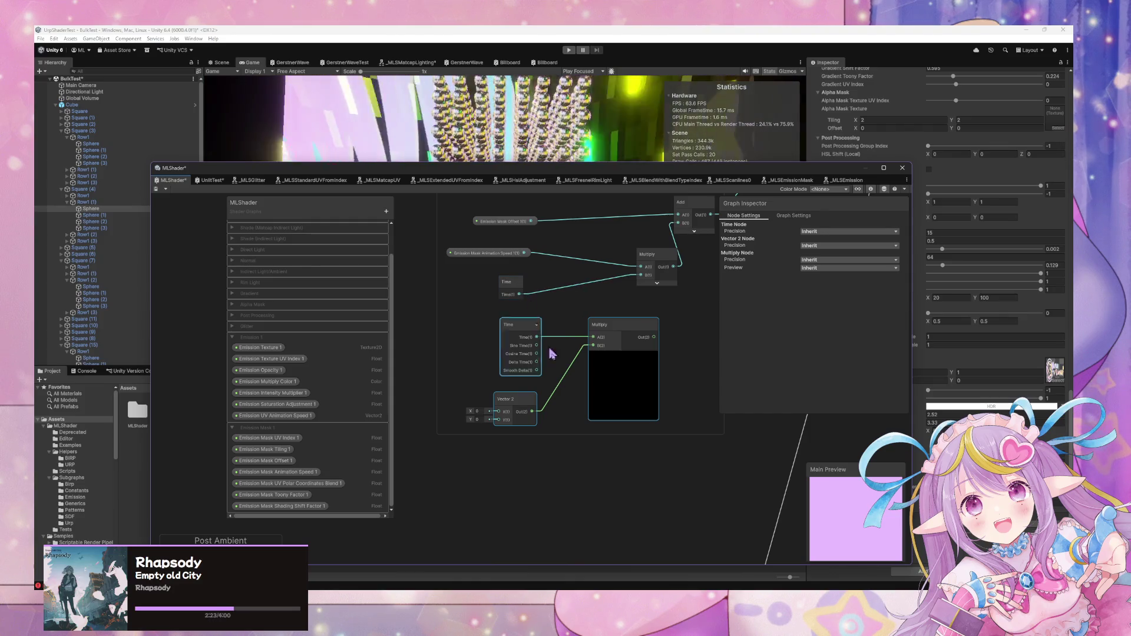
# Replace the Vector 2 node with Emission Mask Animation Speed wired into Multiply's B input
pyautogui.click(519, 402)
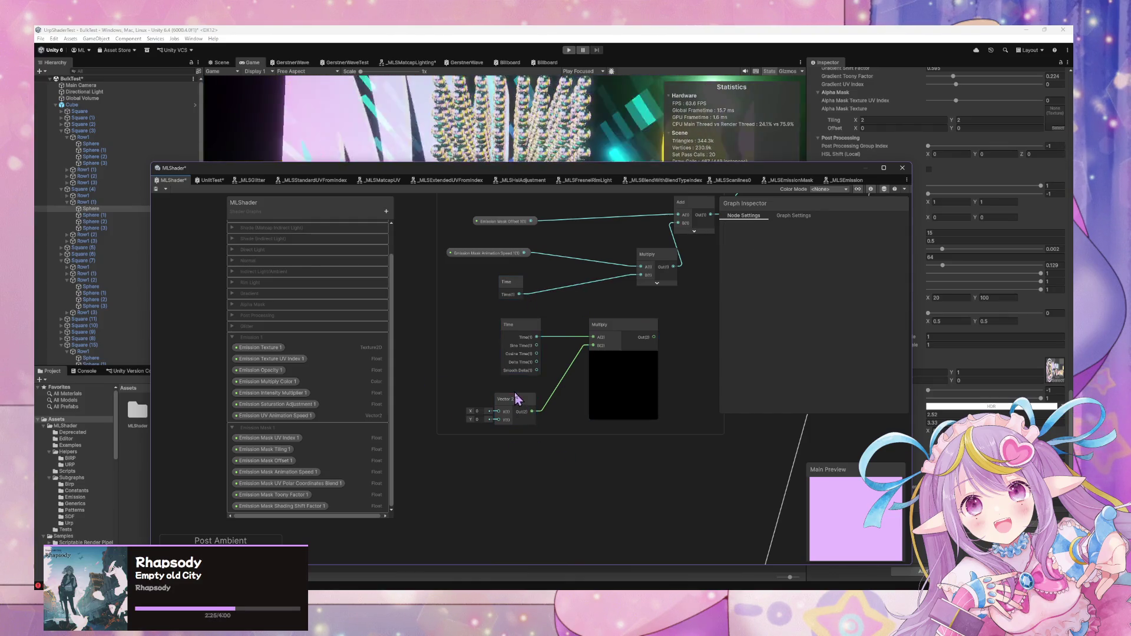
pyautogui.press('Delete')
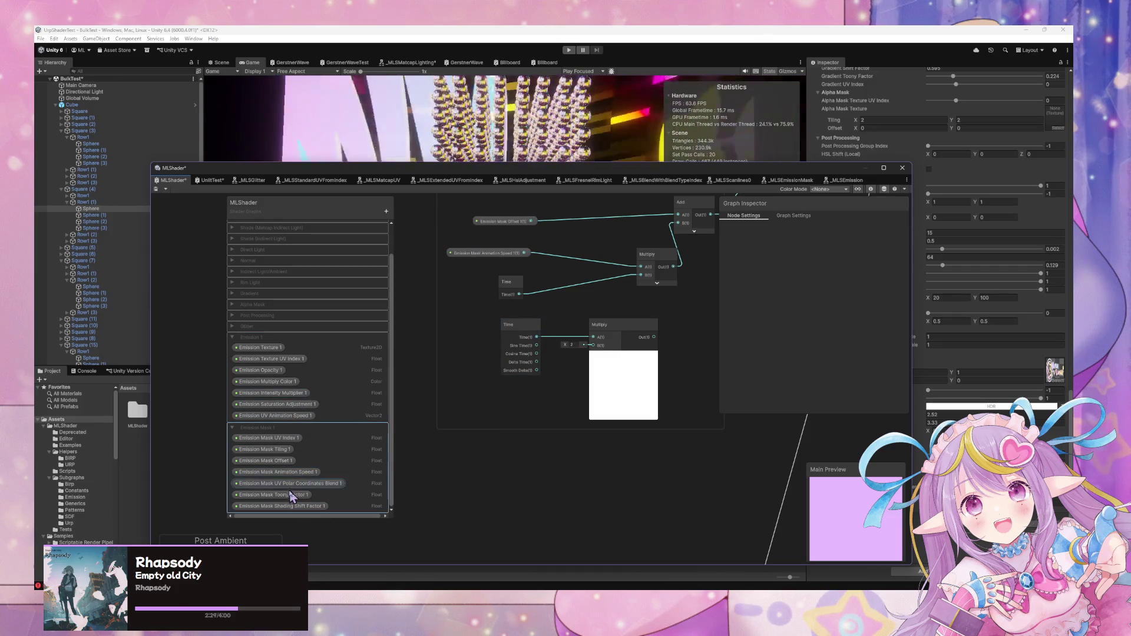
pyautogui.moveTo(291, 475); pyautogui.dragTo(489, 398)
pyautogui.moveTo(559, 399); pyautogui.dragTo(593, 345)
# Delete the lower Time node, collapse and move Multiply, and move the speed property into the group
pyautogui.moveTo(537, 311); pyautogui.dragTo(510, 308)
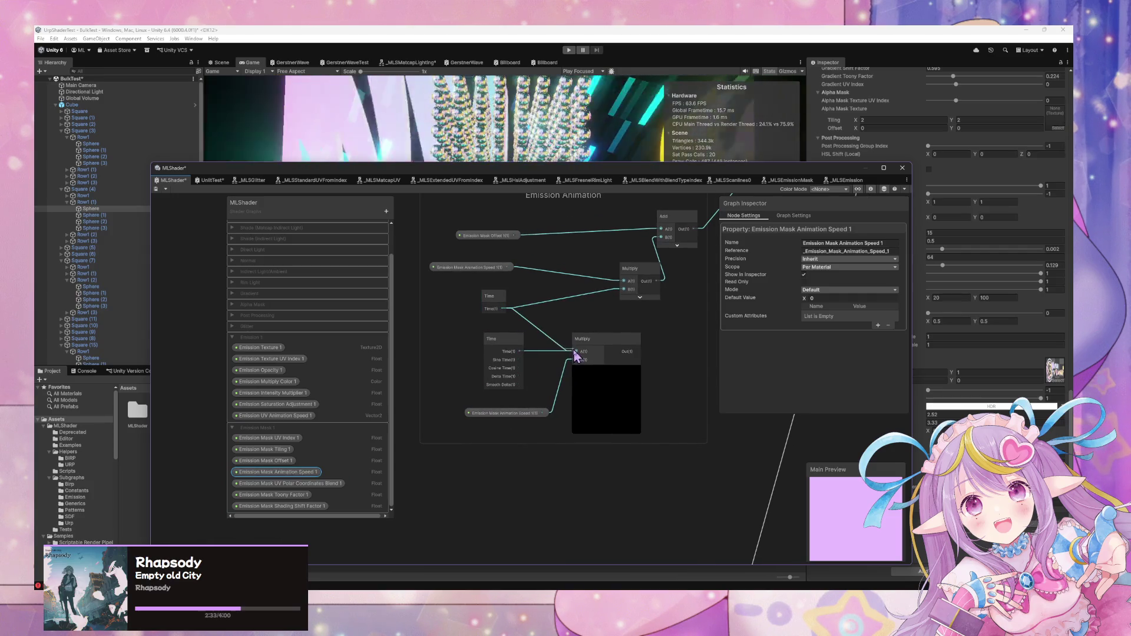
pyautogui.click(504, 351)
pyautogui.moveTo(503, 351); pyautogui.dragTo(424, 400)
pyautogui.press('Delete')
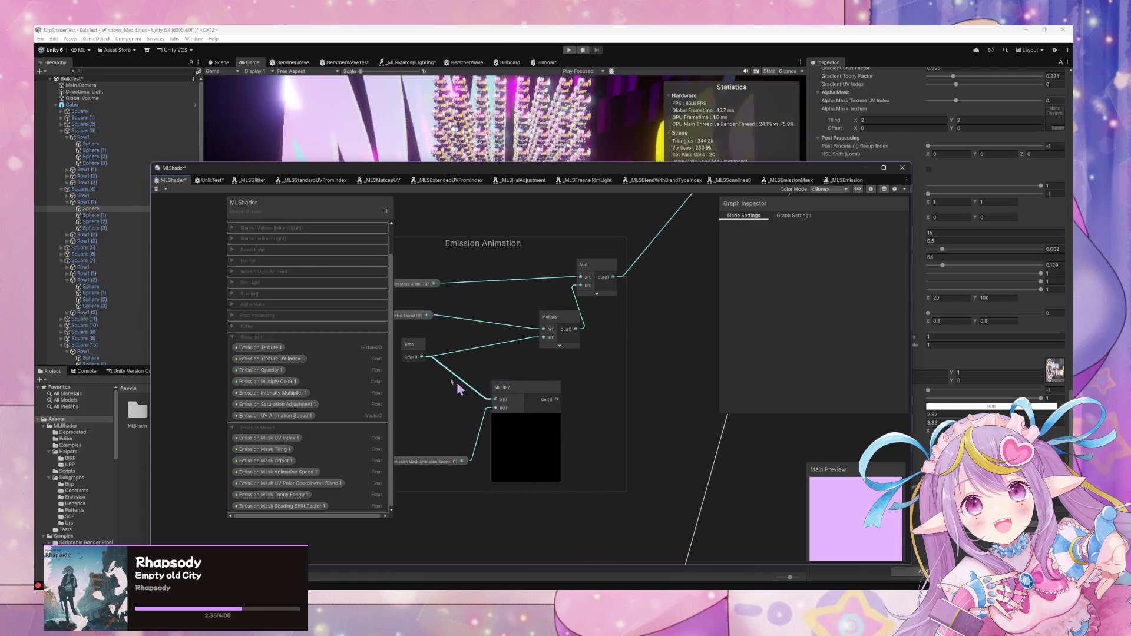
pyautogui.click(526, 419)
pyautogui.moveTo(512, 389); pyautogui.dragTo(577, 373)
pyautogui.moveTo(449, 463)
pyautogui.mouseDown()
pyautogui.moveTo(477, 389)
pyautogui.moveTo(606, 348)
pyautogui.moveTo(550, 405)
pyautogui.moveTo(615, 352)
pyautogui.mouseUp()
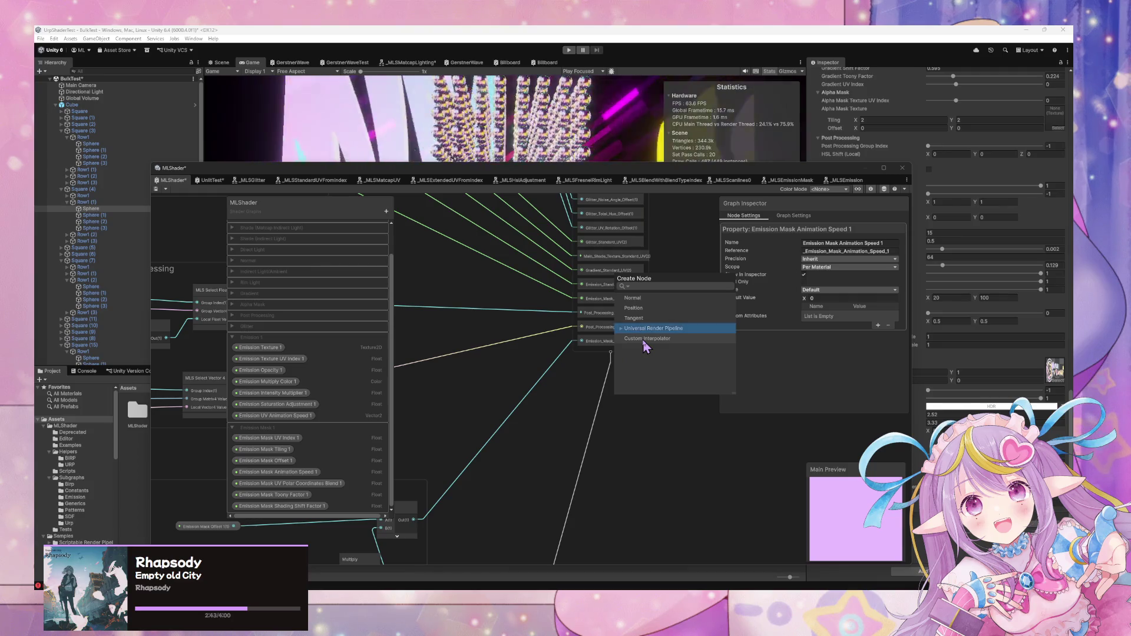
# Add a custom interpolator to the vertex stack named Emission_Mask_Animation_Offset_1
pyautogui.click(643, 341)
pyautogui.click(617, 358)
pyautogui.write('Emission Mask')
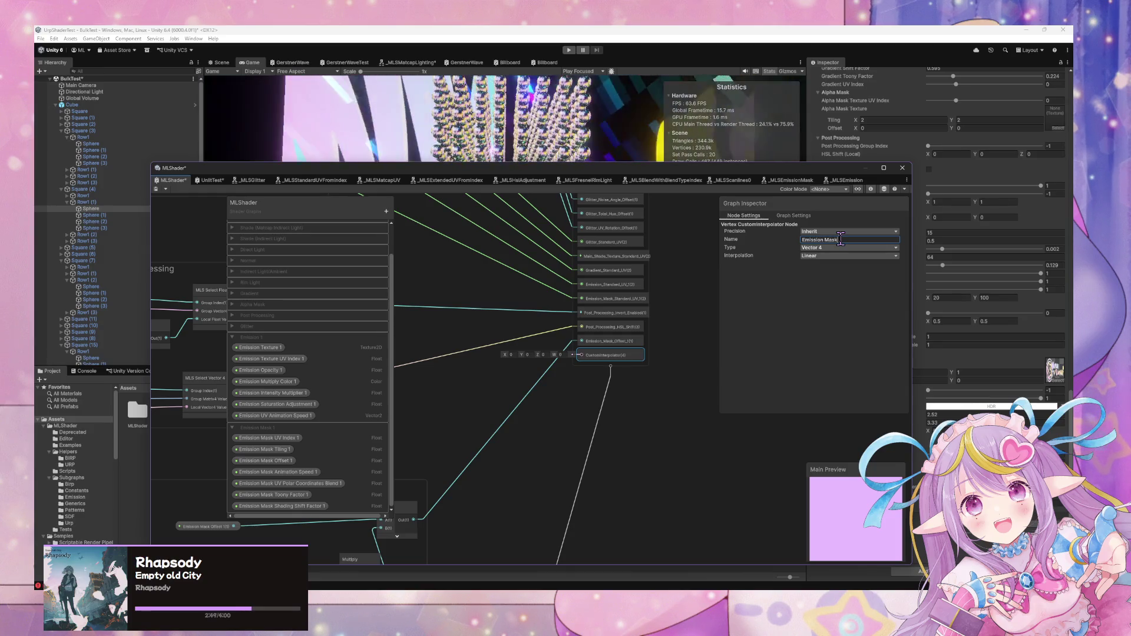
pyautogui.write('_O')
pyautogui.write('Ffs')
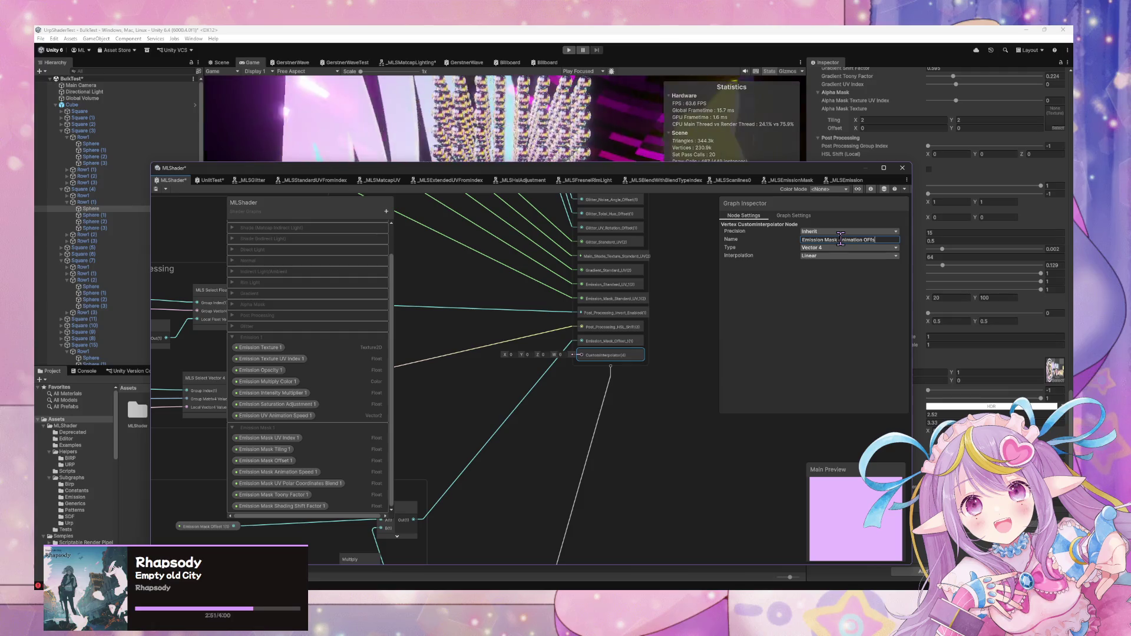
pyautogui.press('Return')
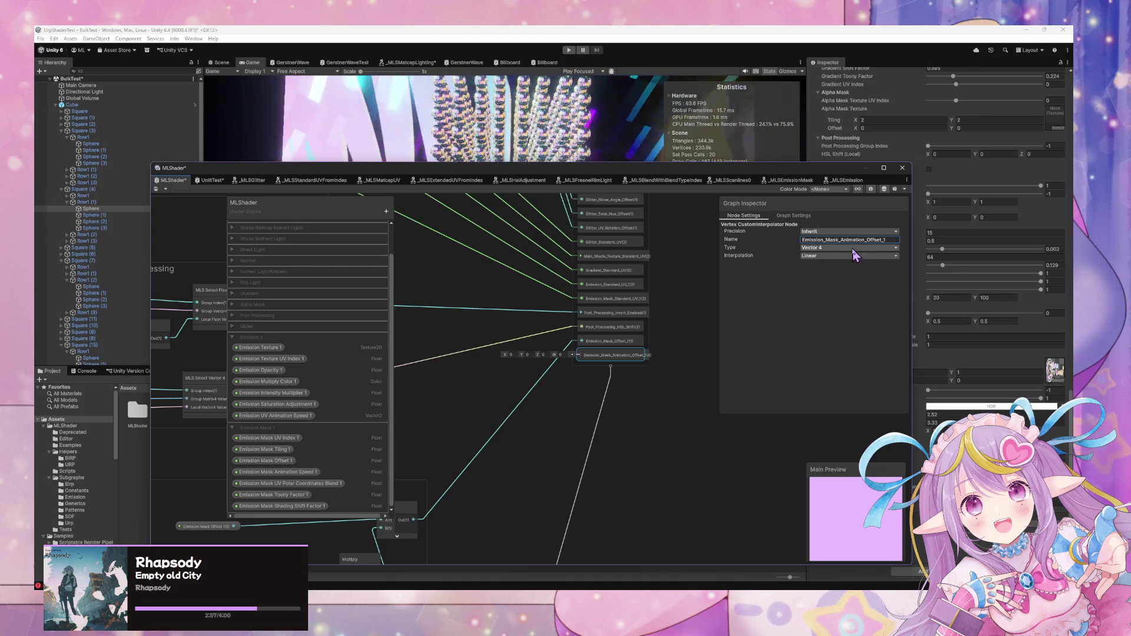
# Set the interpolator's type to Float and interpolation to No Interpolation
pyautogui.click(852, 248)
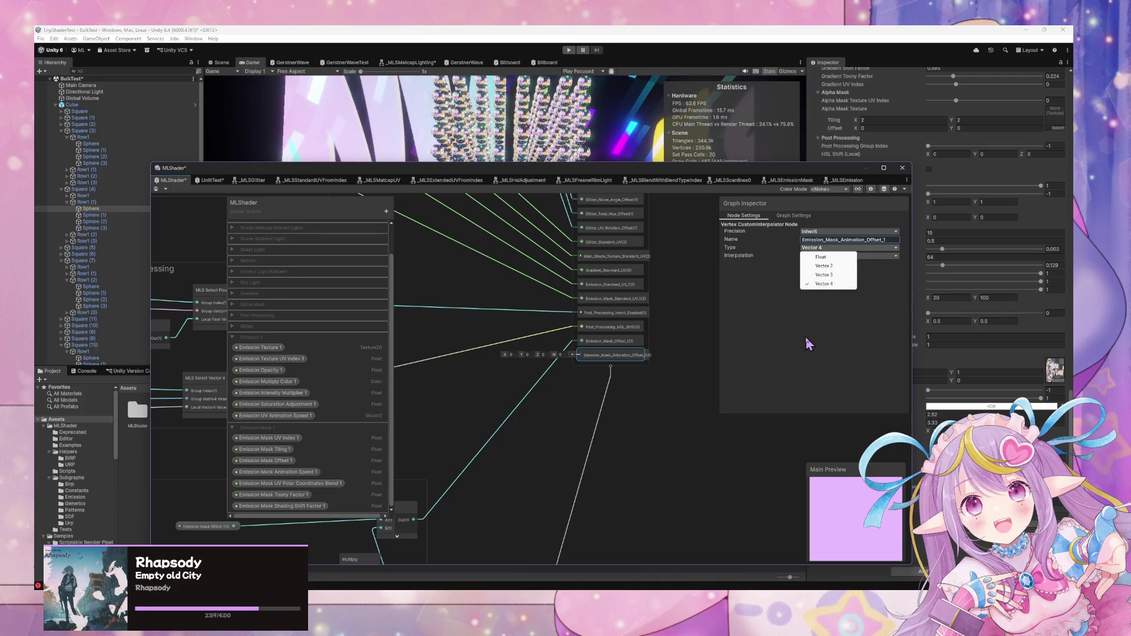
pyautogui.click(830, 250)
pyautogui.click(830, 250)
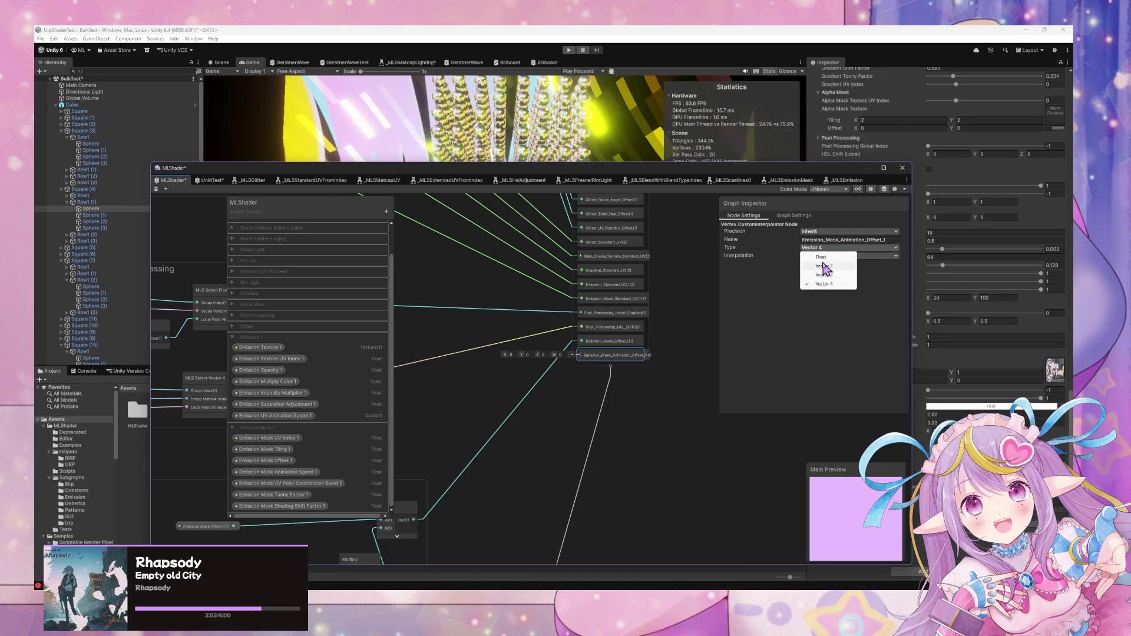
pyautogui.click(821, 256)
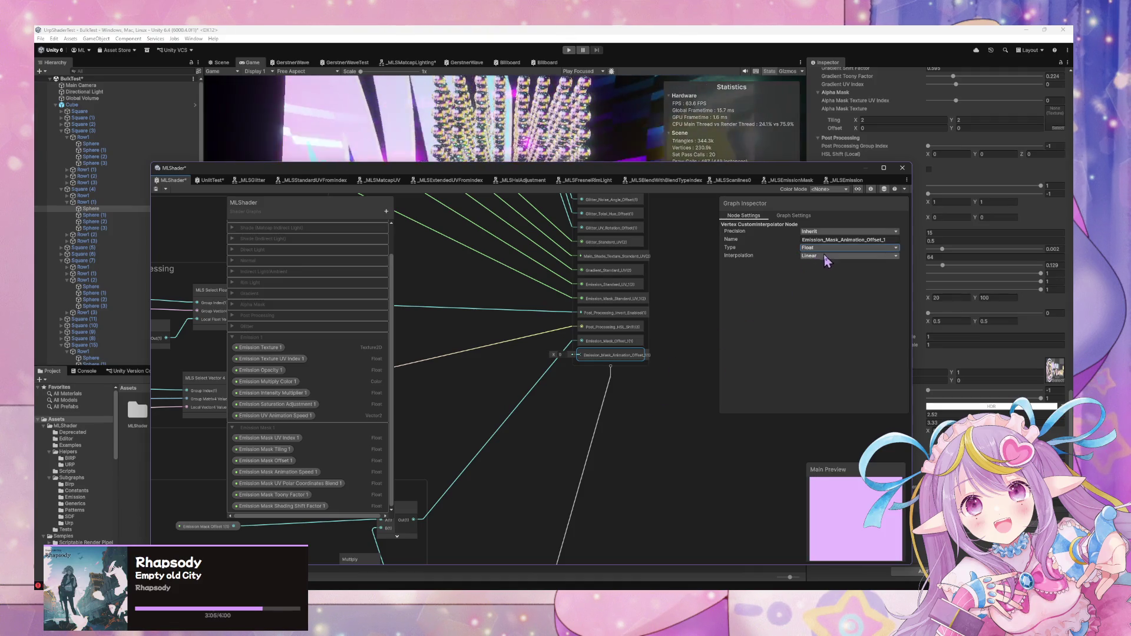
pyautogui.click(834, 283)
pyautogui.moveTo(560, 442); pyautogui.dragTo(676, 338)
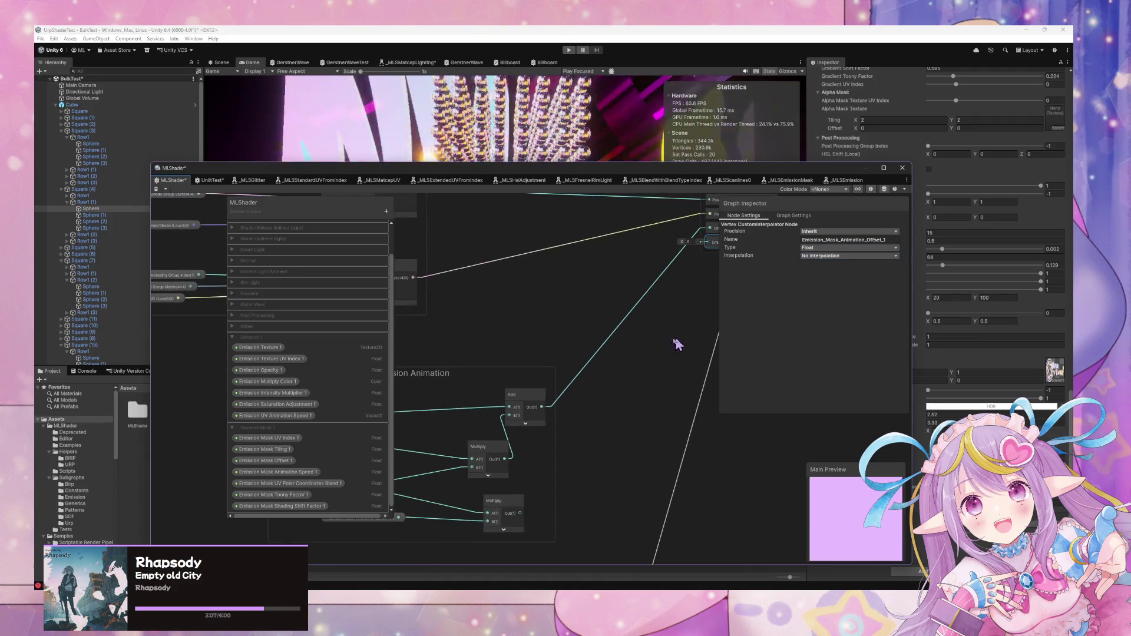
pyautogui.click(662, 255)
pyautogui.moveTo(664, 252)
pyautogui.mouseDown()
pyautogui.moveTo(563, 369)
pyautogui.moveTo(503, 477)
pyautogui.moveTo(613, 321)
pyautogui.moveTo(652, 351)
pyautogui.moveTo(560, 404)
pyautogui.moveTo(661, 360)
pyautogui.moveTo(513, 428)
pyautogui.moveTo(655, 369)
pyautogui.moveTo(538, 406)
pyautogui.moveTo(521, 484)
pyautogui.mouseUp()
pyautogui.moveTo(704, 211); pyautogui.dragTo(701, 253)
pyautogui.moveTo(676, 313); pyautogui.dragTo(600, 373)
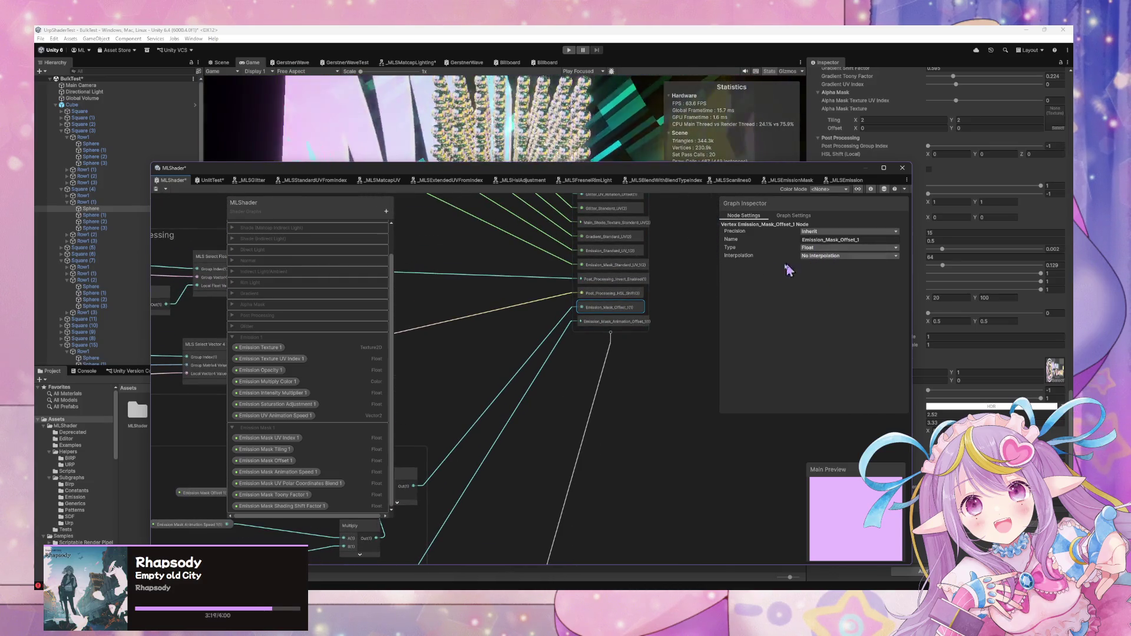
# In the Emission UV 1 group, adjust Emission Intensity Multiplier and move Emission UV Animation Speed lower
pyautogui.click(614, 323)
pyautogui.moveTo(533, 477)
pyautogui.mouseDown()
pyautogui.moveTo(517, 386)
pyautogui.moveTo(457, 445)
pyautogui.moveTo(687, 273)
pyautogui.moveTo(566, 449)
pyautogui.moveTo(497, 361)
pyautogui.moveTo(608, 478)
pyautogui.moveTo(522, 471)
pyautogui.moveTo(780, 384)
pyautogui.moveTo(729, 353)
pyautogui.moveTo(671, 288)
pyautogui.mouseUp()
pyautogui.scroll(3, 669, 289)
pyautogui.moveTo(447, 237); pyautogui.dragTo(492, 326)
pyautogui.moveTo(500, 368)
pyautogui.mouseDown()
pyautogui.moveTo(508, 384)
pyautogui.moveTo(501, 344)
pyautogui.moveTo(502, 366)
pyautogui.mouseUp()
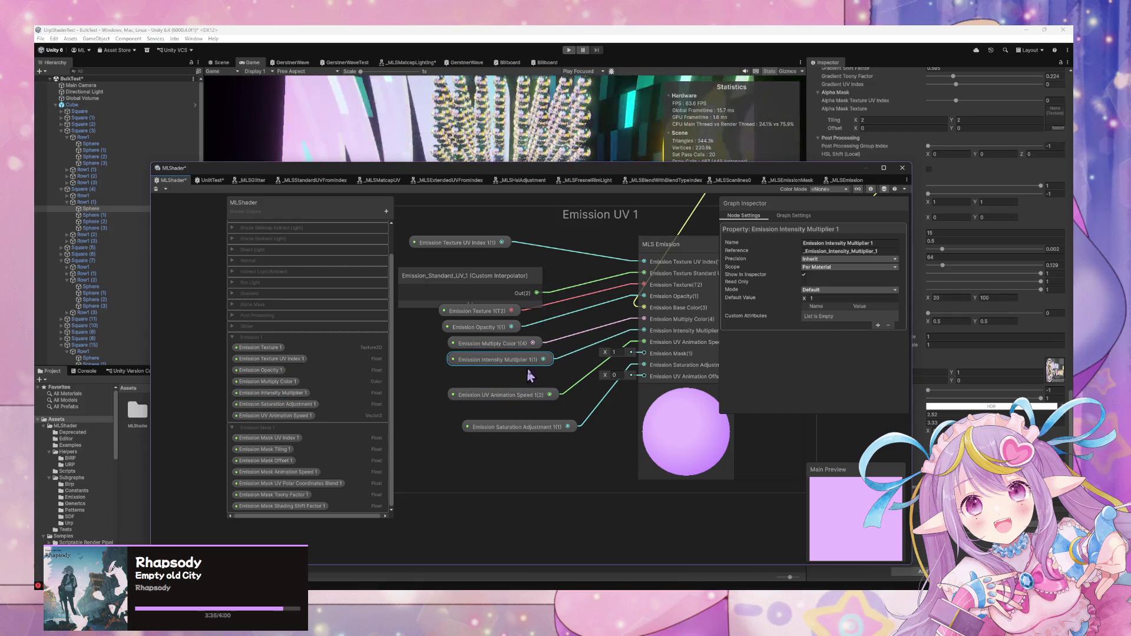
pyautogui.moveTo(536, 398)
pyautogui.mouseDown()
pyautogui.moveTo(525, 389)
pyautogui.moveTo(546, 414)
pyautogui.mouseUp()
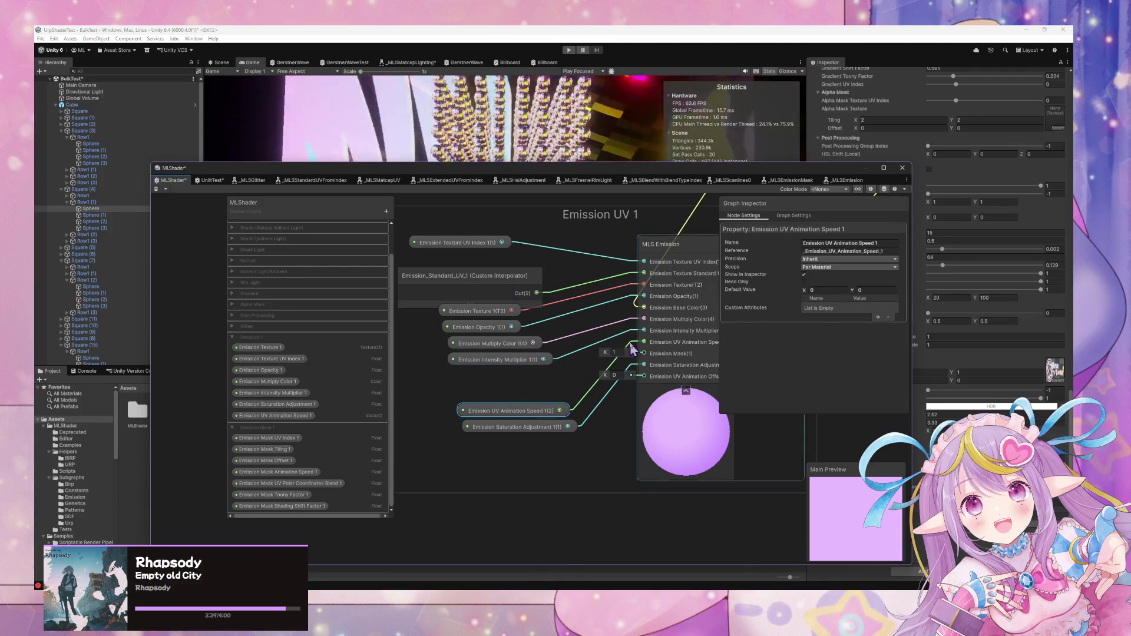
pyautogui.scroll(-5, 625, 395)
pyautogui.moveTo(689, 225)
pyautogui.mouseDown()
pyautogui.moveTo(707, 195)
pyautogui.moveTo(631, 394)
pyautogui.moveTo(640, 389)
pyautogui.mouseUp()
pyautogui.scroll(3, 640, 389)
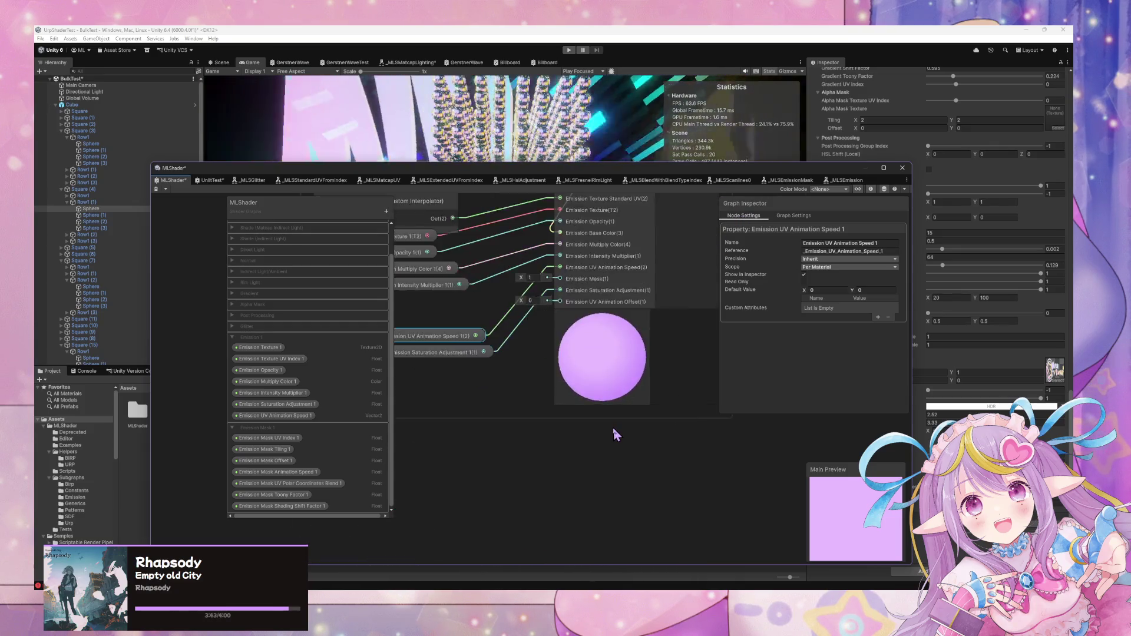
pyautogui.moveTo(686, 247)
pyautogui.mouseDown()
pyautogui.moveTo(573, 428)
pyautogui.moveTo(610, 354)
pyautogui.moveTo(418, 488)
pyautogui.moveTo(576, 379)
pyautogui.moveTo(409, 417)
pyautogui.moveTo(606, 300)
pyautogui.moveTo(660, 287)
pyautogui.mouseUp()
pyautogui.scroll(3, 659, 287)
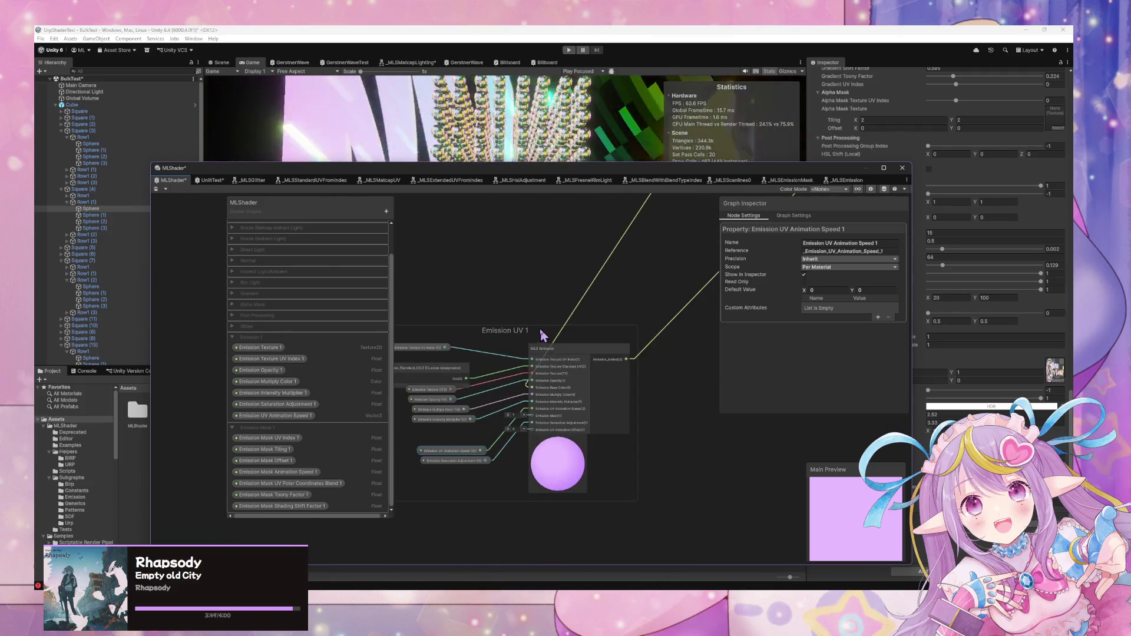
# Retitle the group to Emission 1 and move it further right
pyautogui.click(534, 332)
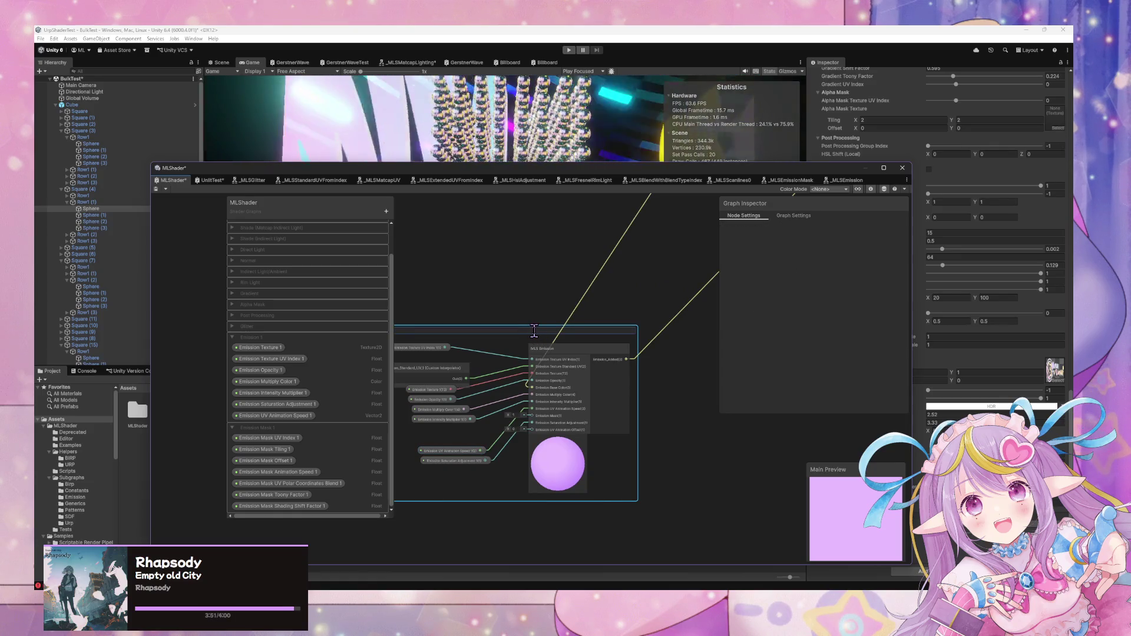
pyautogui.press('Return')
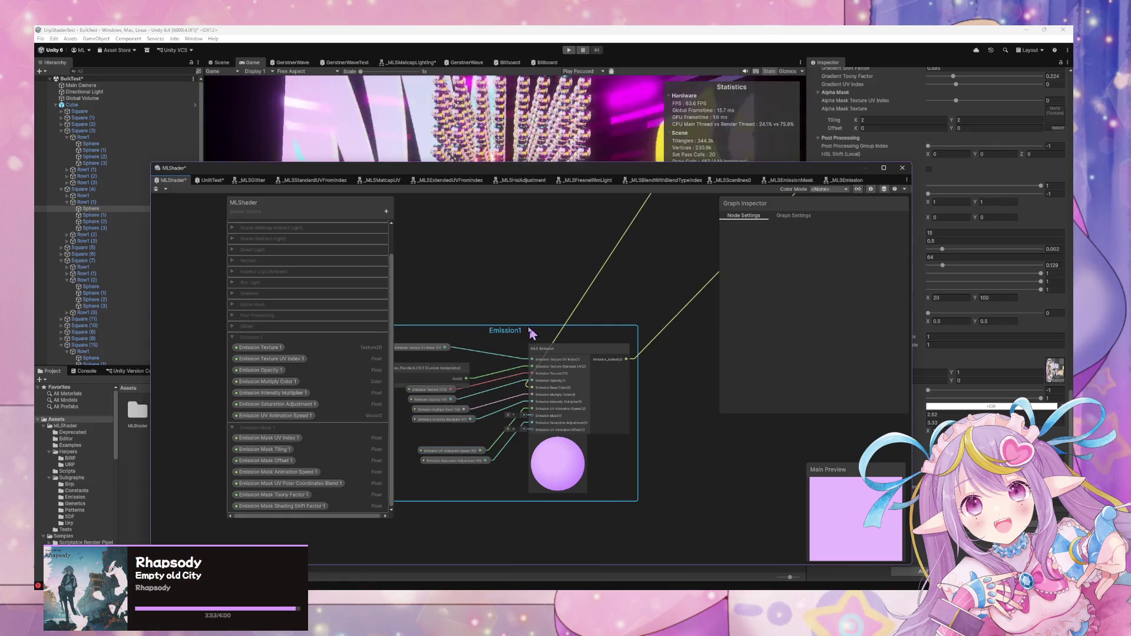
pyautogui.doubleClick(522, 329)
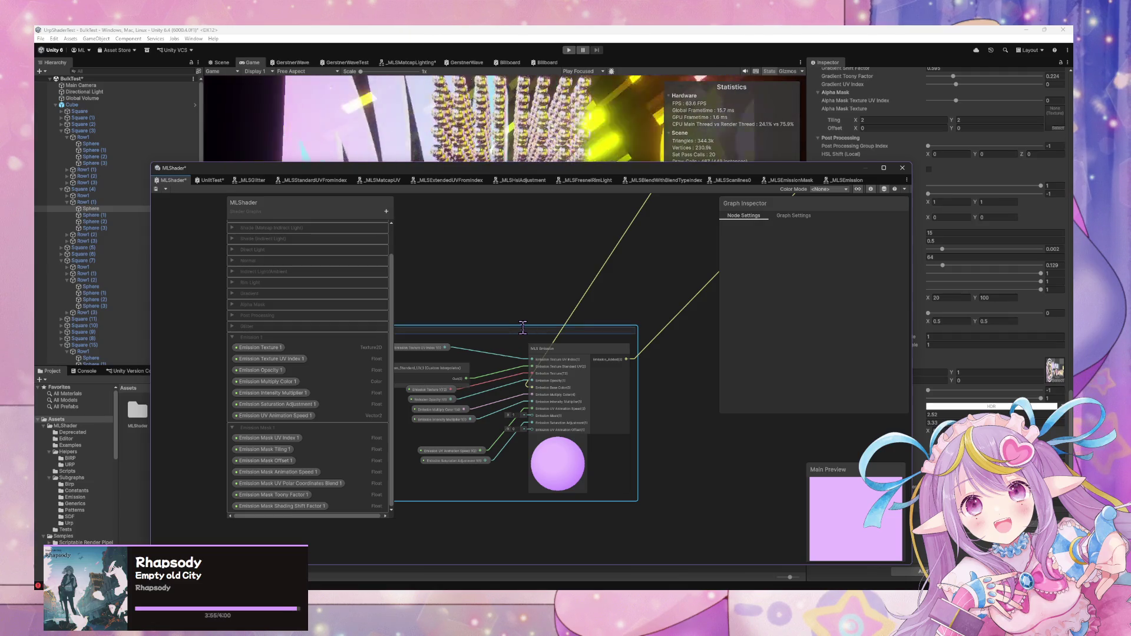
pyautogui.write('E mission1')
pyautogui.moveTo(531, 331); pyautogui.dragTo(643, 327)
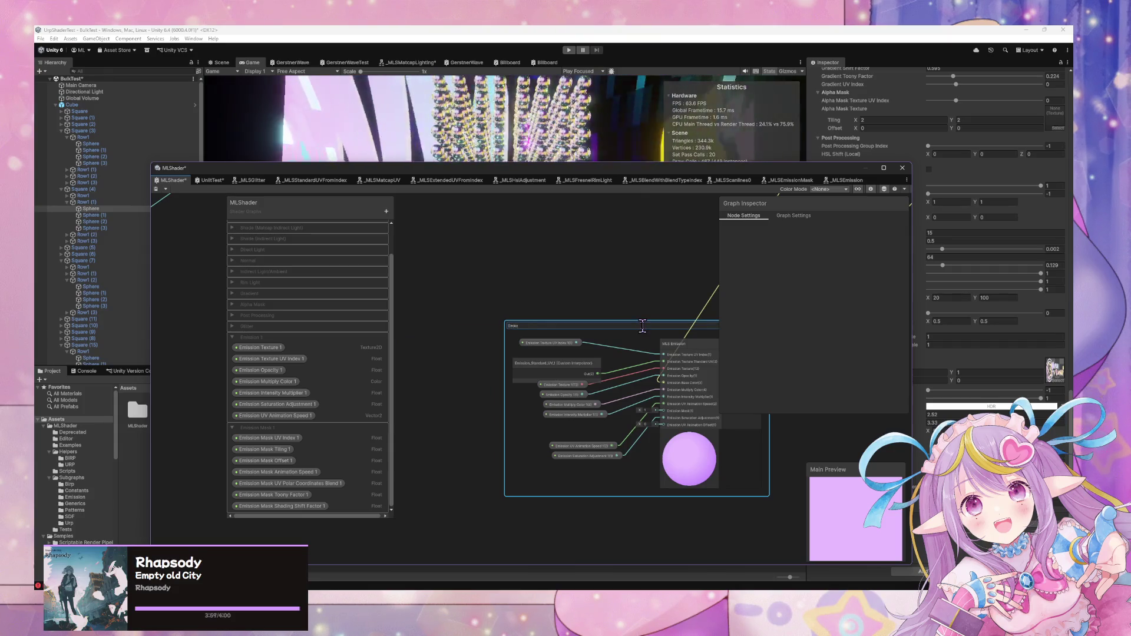
# Delete the unneeded Preview node
pyautogui.scroll(-5, 609, 292)
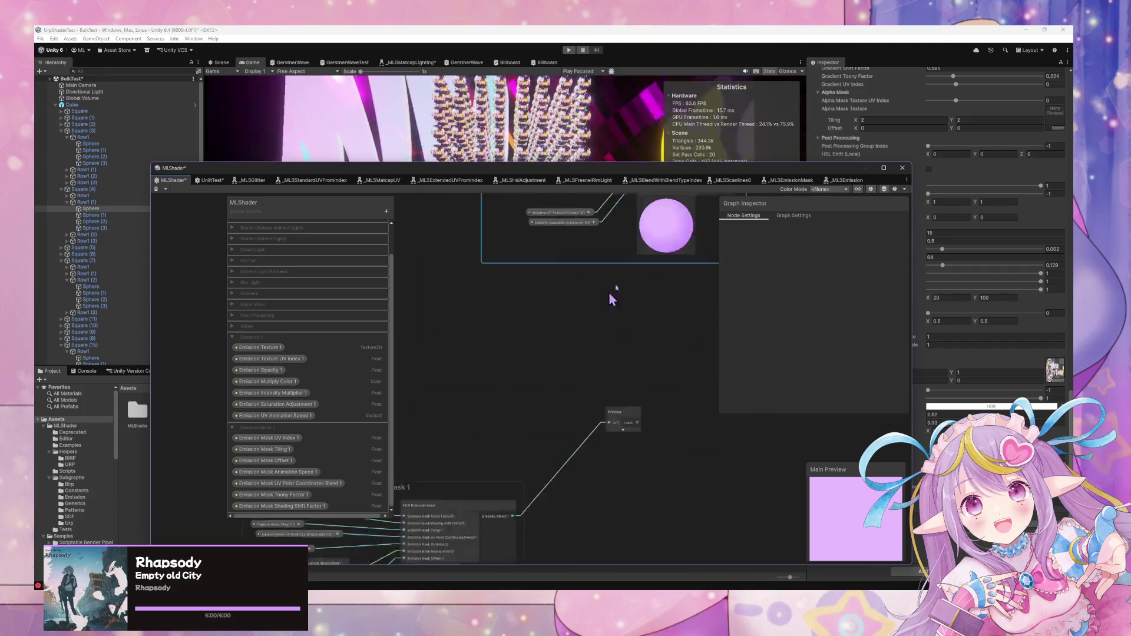
pyautogui.hscroll(5, 539, 350)
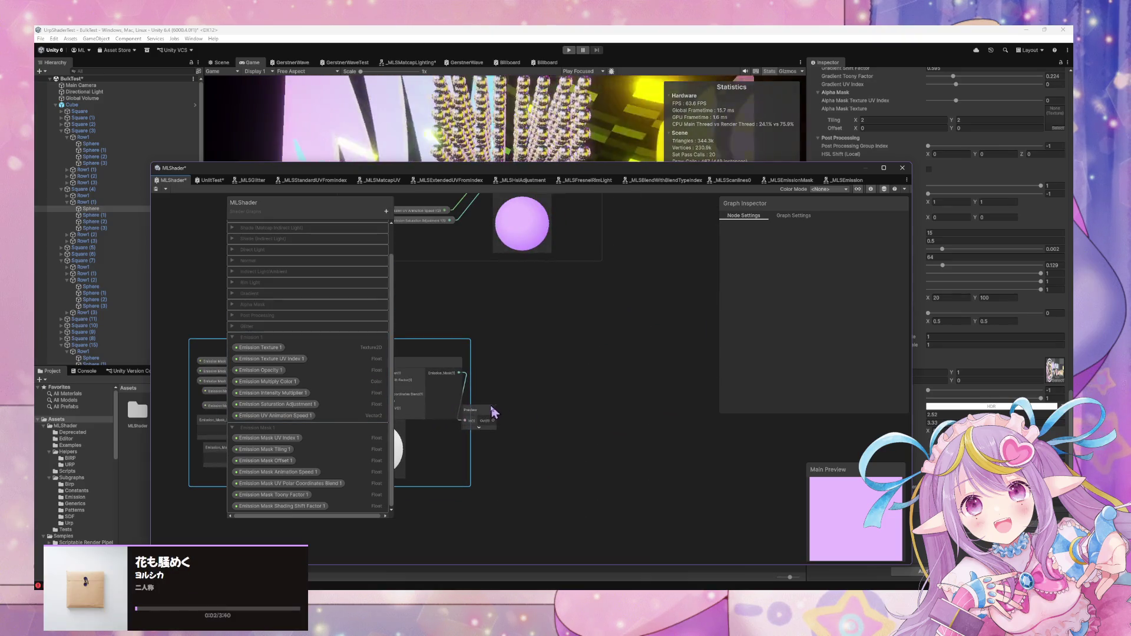
pyautogui.moveTo(489, 401); pyautogui.dragTo(524, 329)
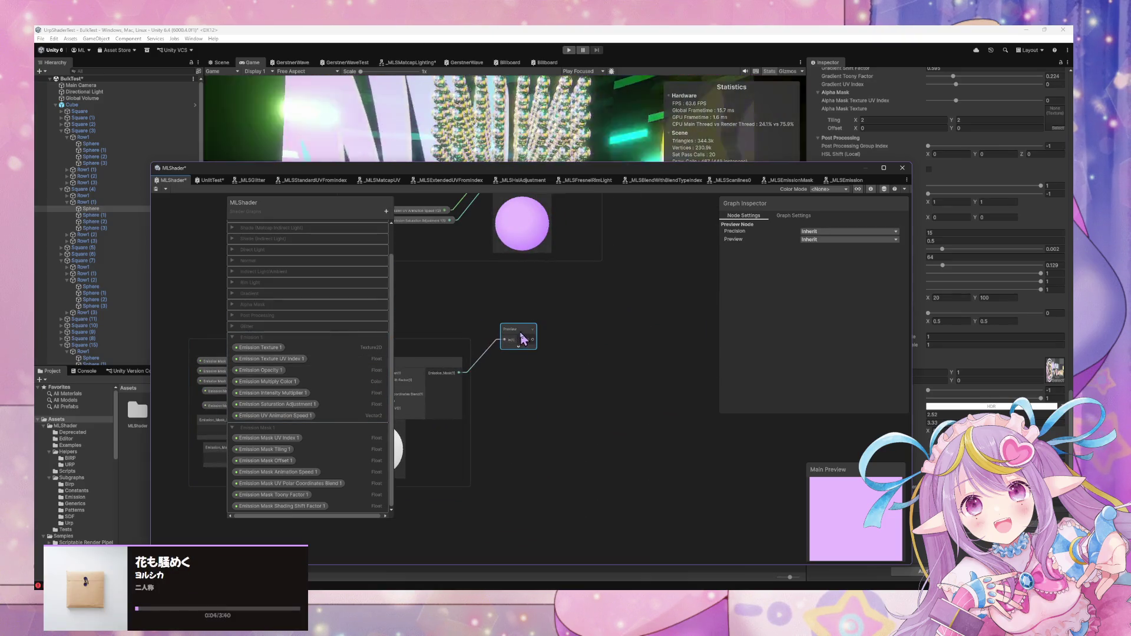
pyautogui.press('Delete')
# Wire the Emission Mask output into MLS Emission's mask input through a reroute point
pyautogui.scroll(5, 463, 377)
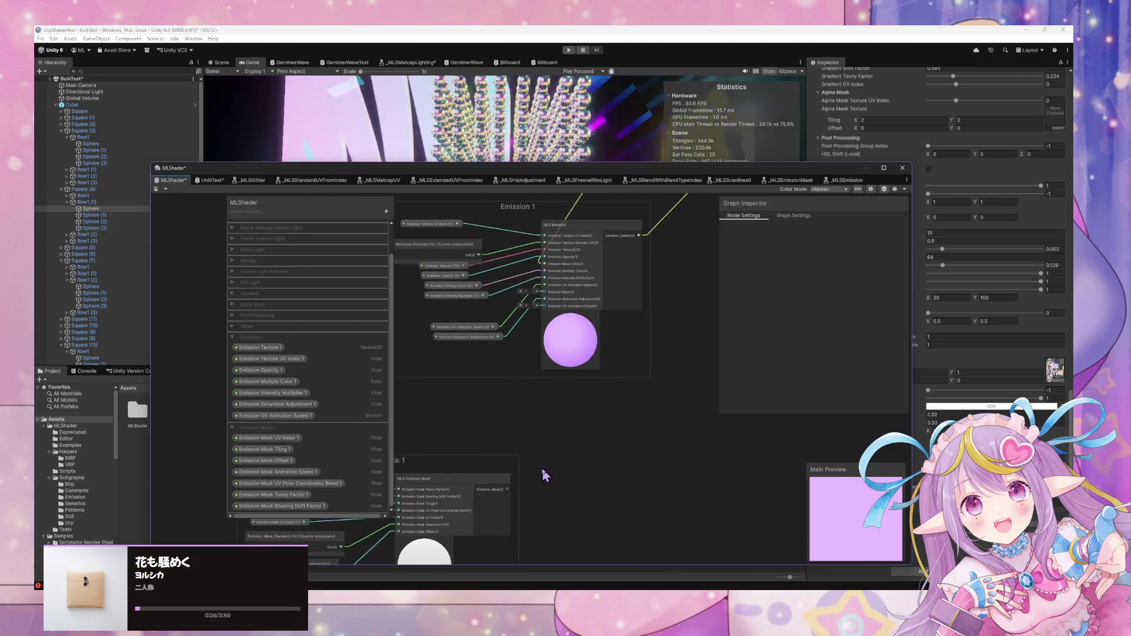
pyautogui.moveTo(510, 494)
pyautogui.mouseDown()
pyautogui.moveTo(533, 309)
pyautogui.moveTo(547, 291)
pyautogui.mouseUp()
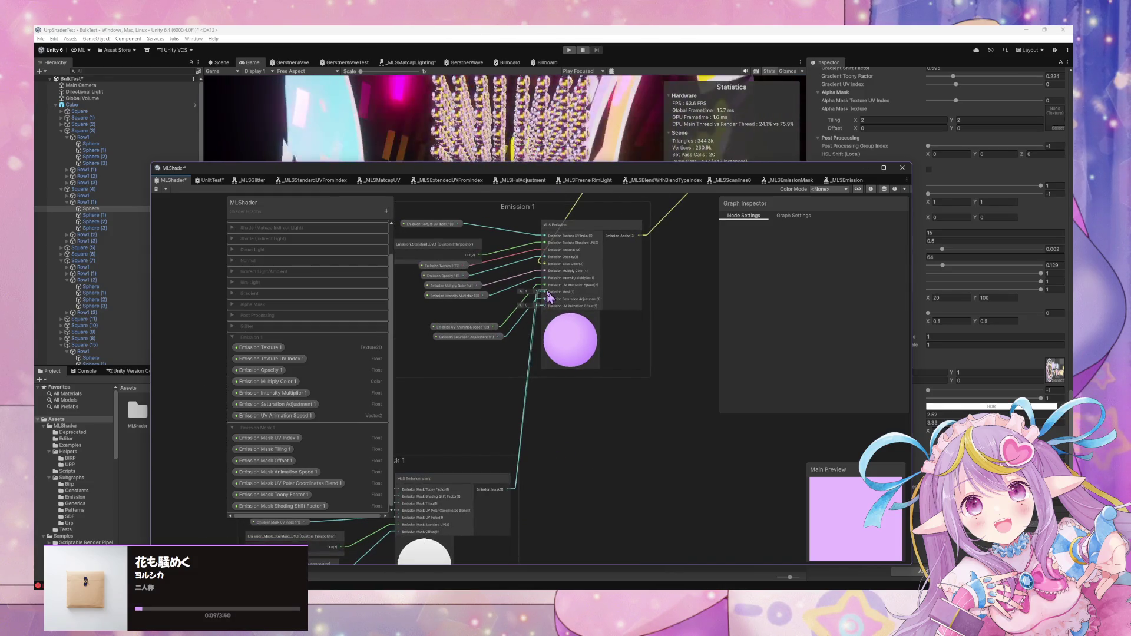
pyautogui.doubleClick(530, 365)
pyautogui.moveTo(530, 364); pyautogui.dragTo(511, 366)
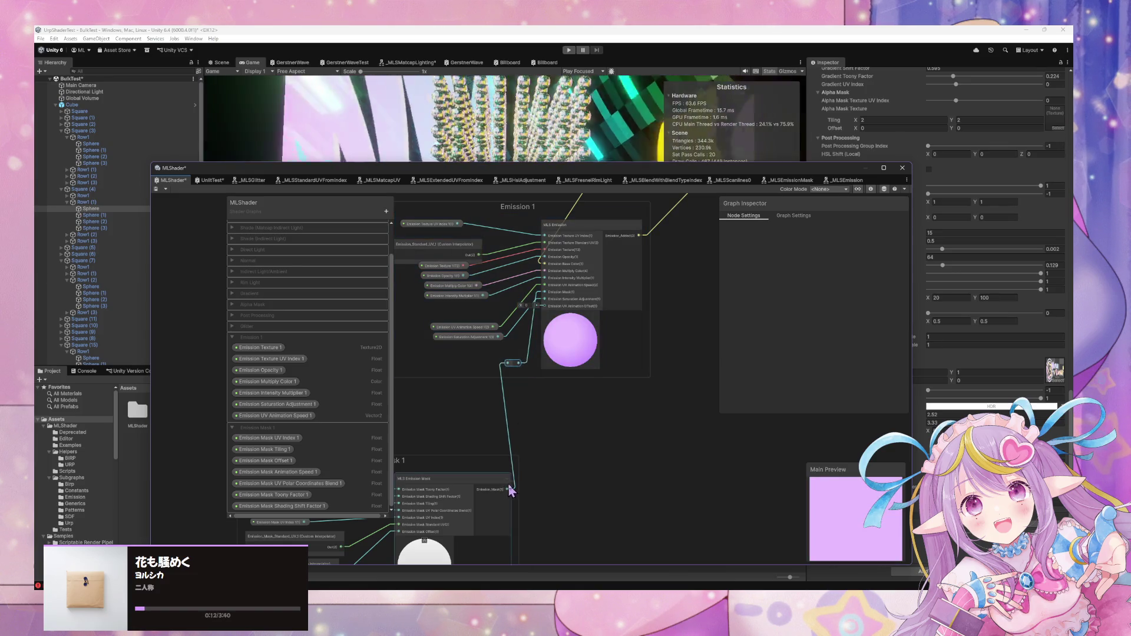
pyautogui.moveTo(512, 467); pyautogui.dragTo(550, 488)
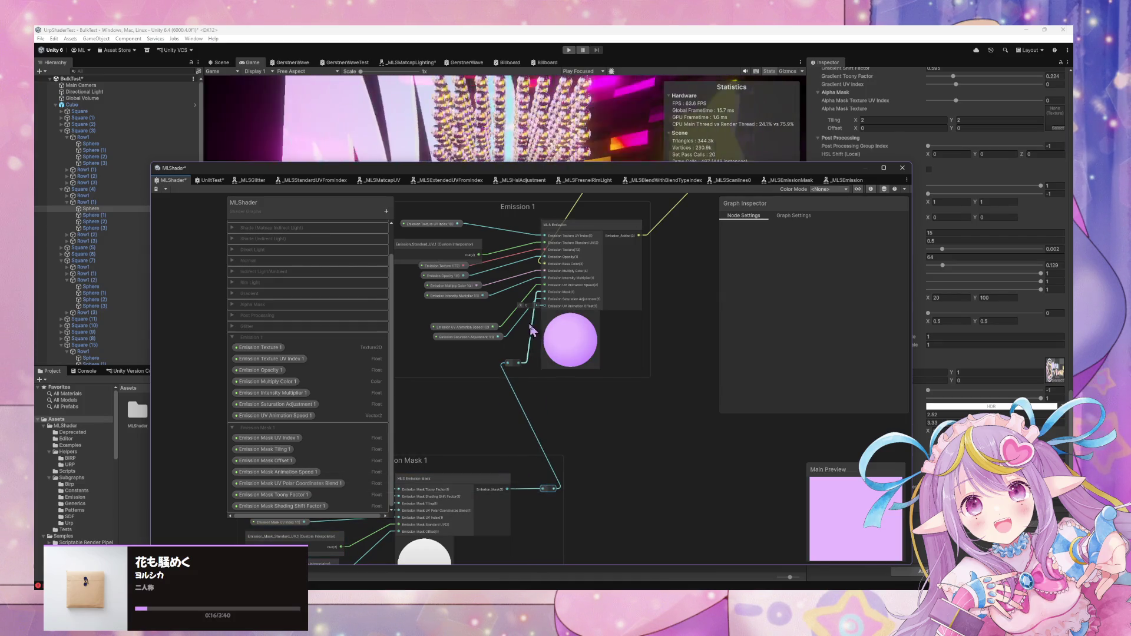
pyautogui.moveTo(474, 337); pyautogui.dragTo(454, 316)
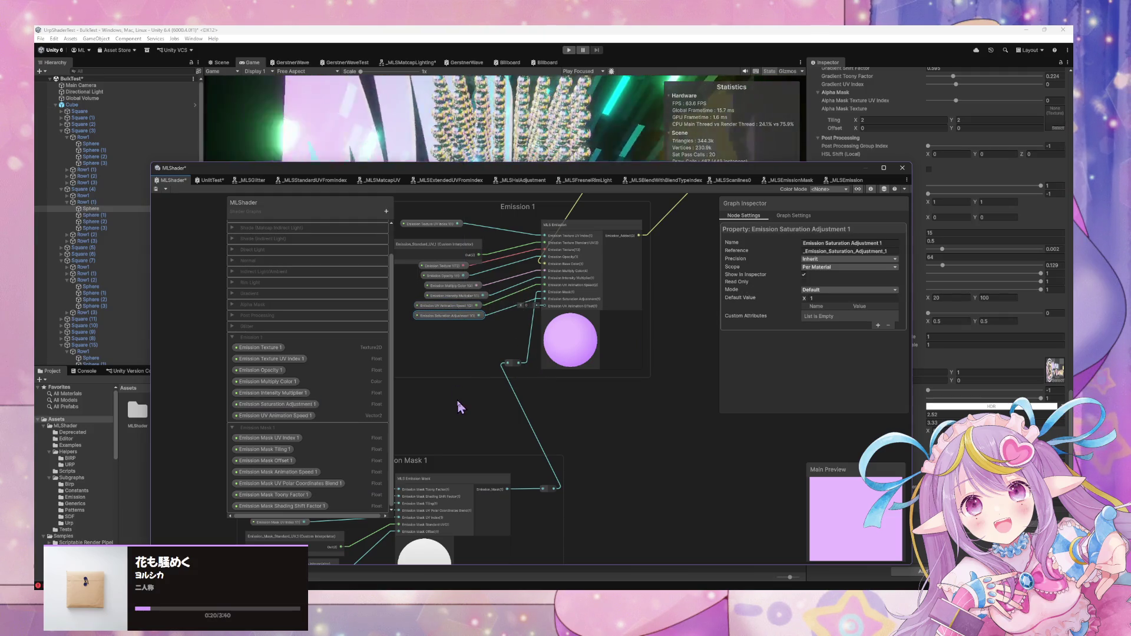
# Search Create Node for 'custom' and then 'em', browsing the emission results
pyautogui.press('space')
pyautogui.write('cust')
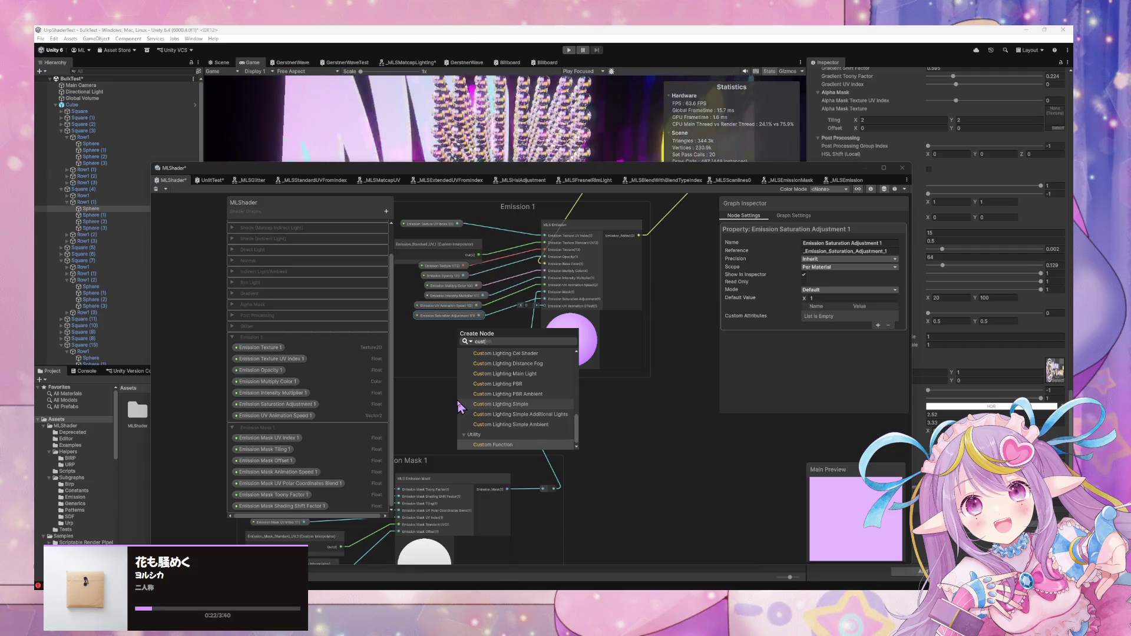
pyautogui.write('om')
pyautogui.press('BackSpace')
pyautogui.press('BackSpace')
pyautogui.press('BackSpace')
pyautogui.write('emissi')
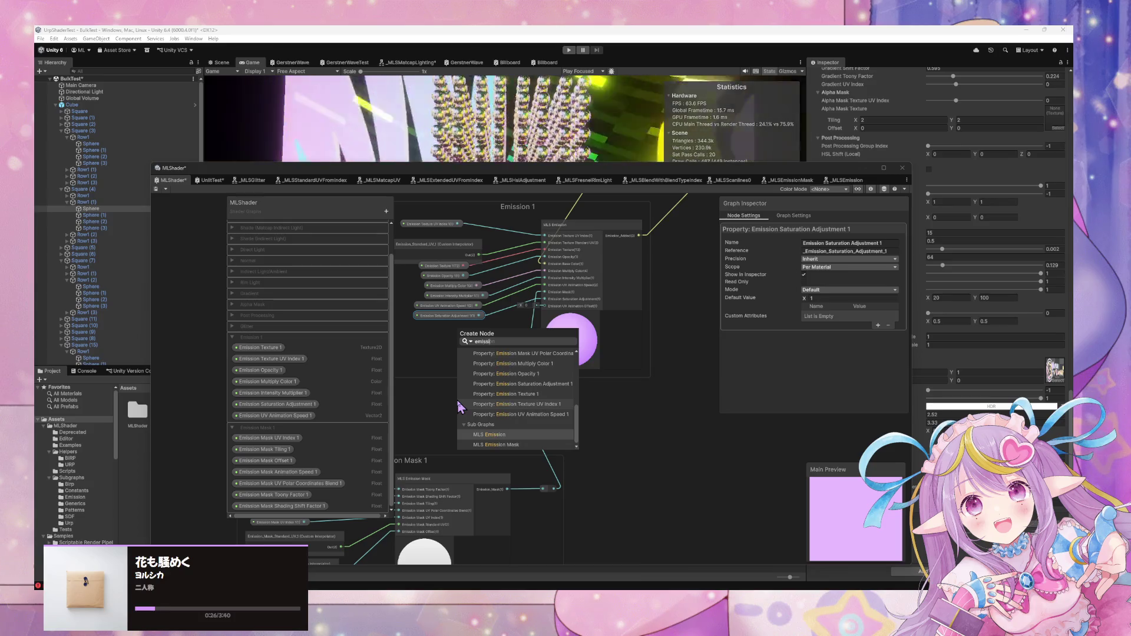
pyautogui.press('Up')
pyautogui.press('Up')
pyautogui.press('Up')
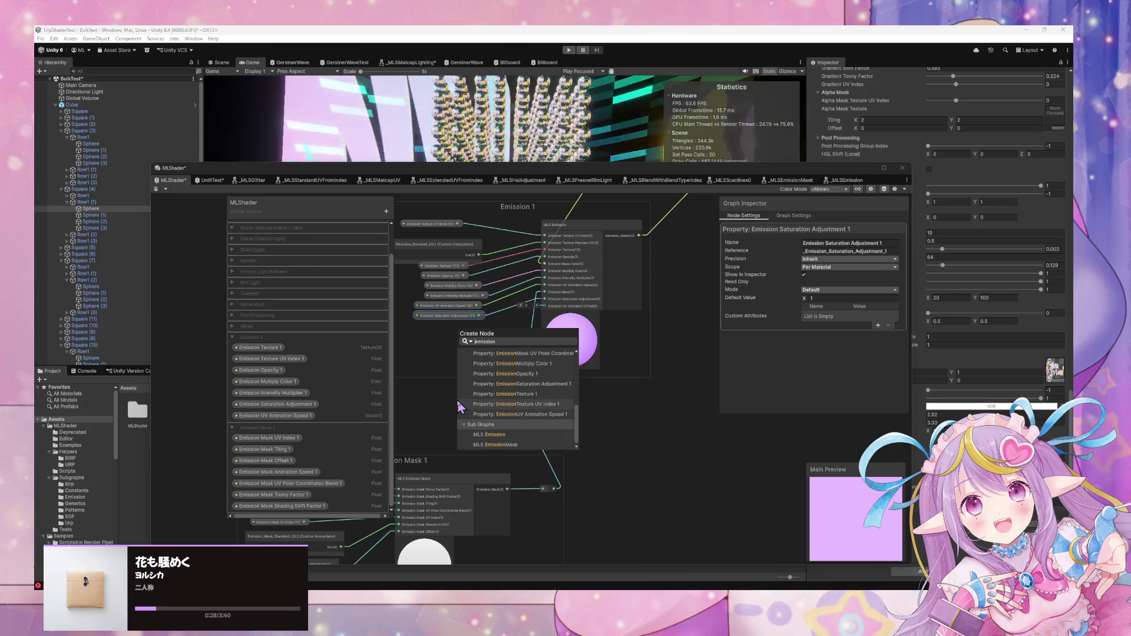
pyautogui.press('Down')
pyautogui.press('Down')
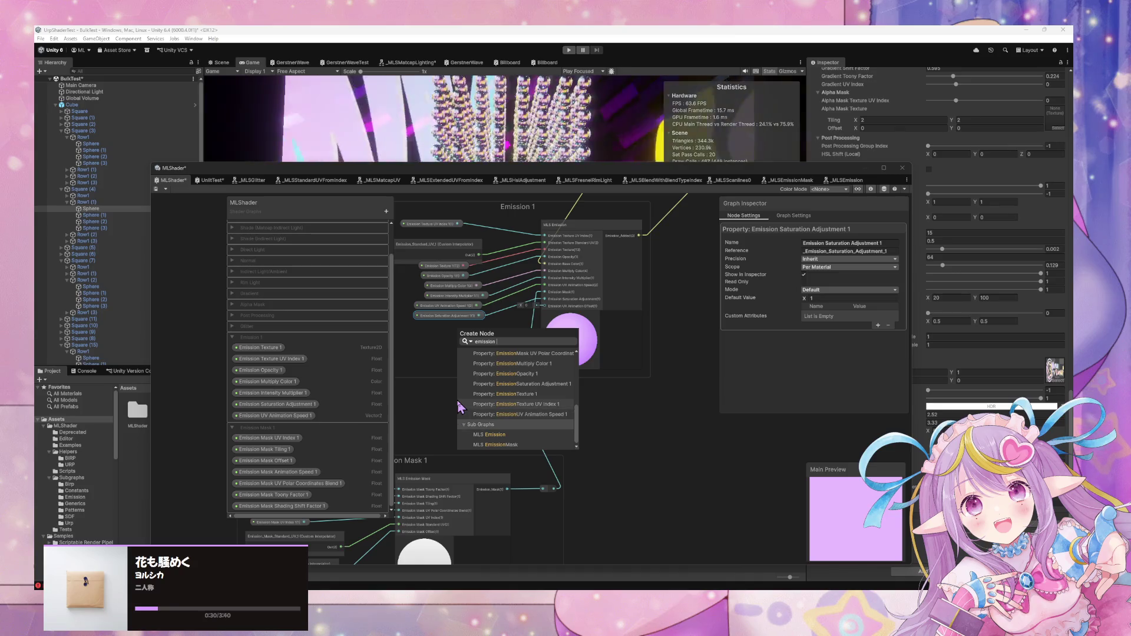
pyautogui.press('Up')
pyautogui.press('Up')
pyautogui.press('Up')
pyautogui.press('Down')
pyautogui.press('Down')
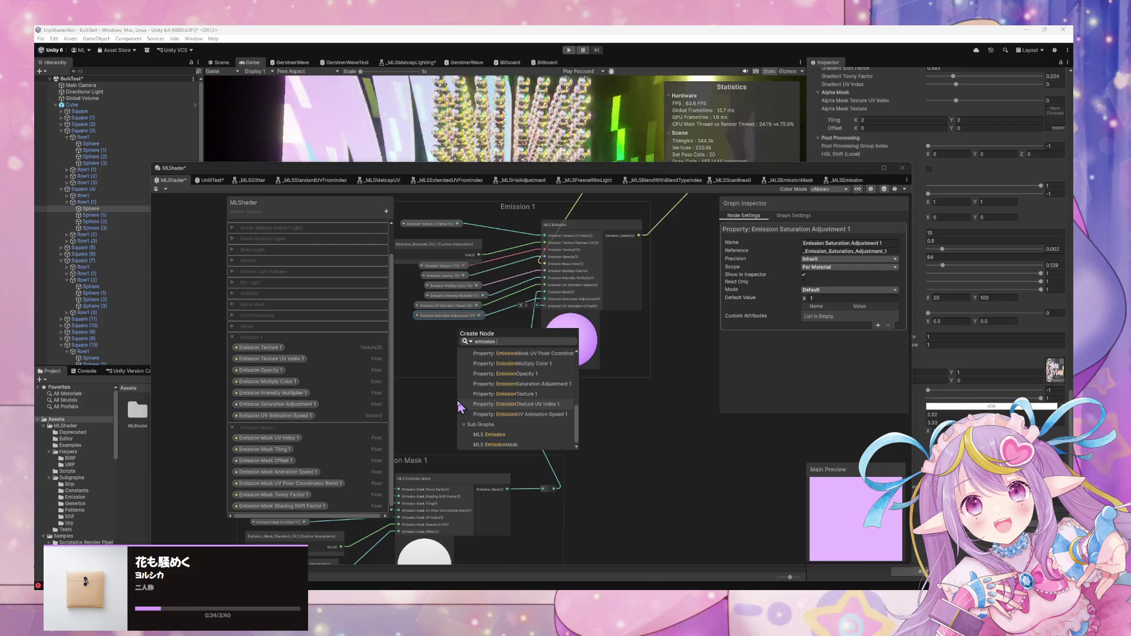
pyautogui.press('Up')
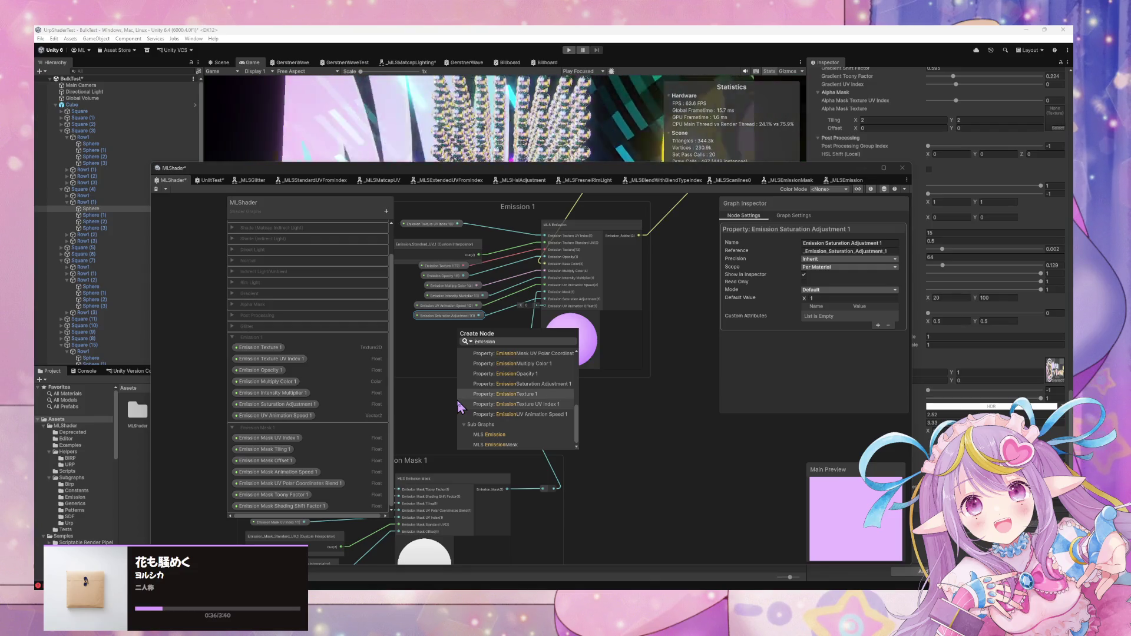
pyautogui.press('Down')
pyautogui.press('Down')
pyautogui.press('Down')
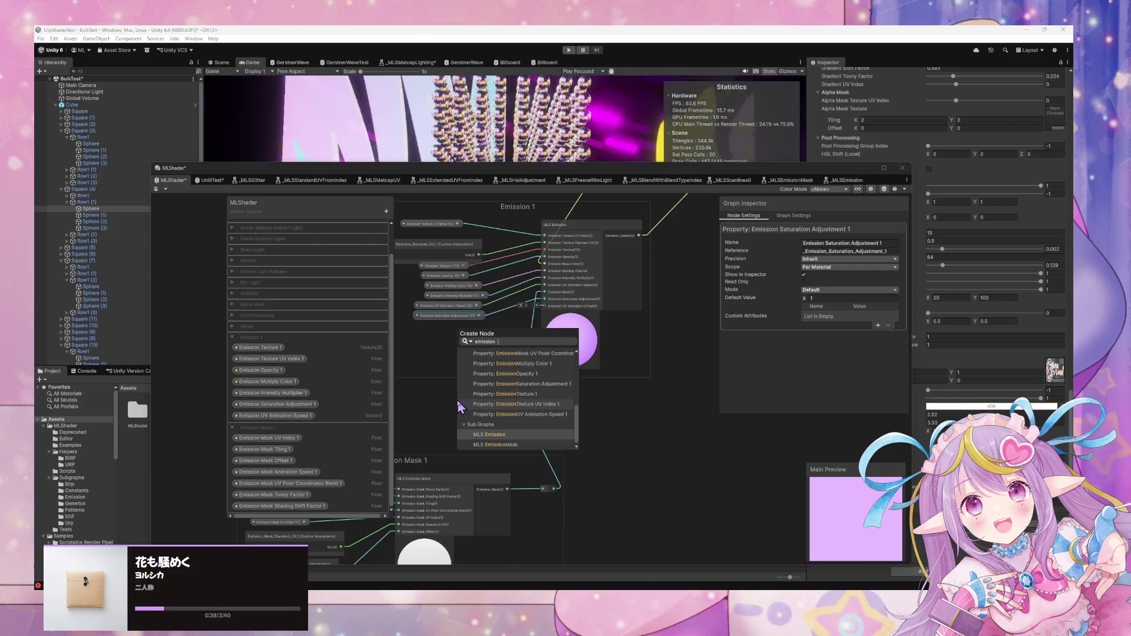
# Refine the search to 'uv animation 1' and add the Emission_Mask_Animation_Offset_1 node
pyautogui.write('uv animation 1')
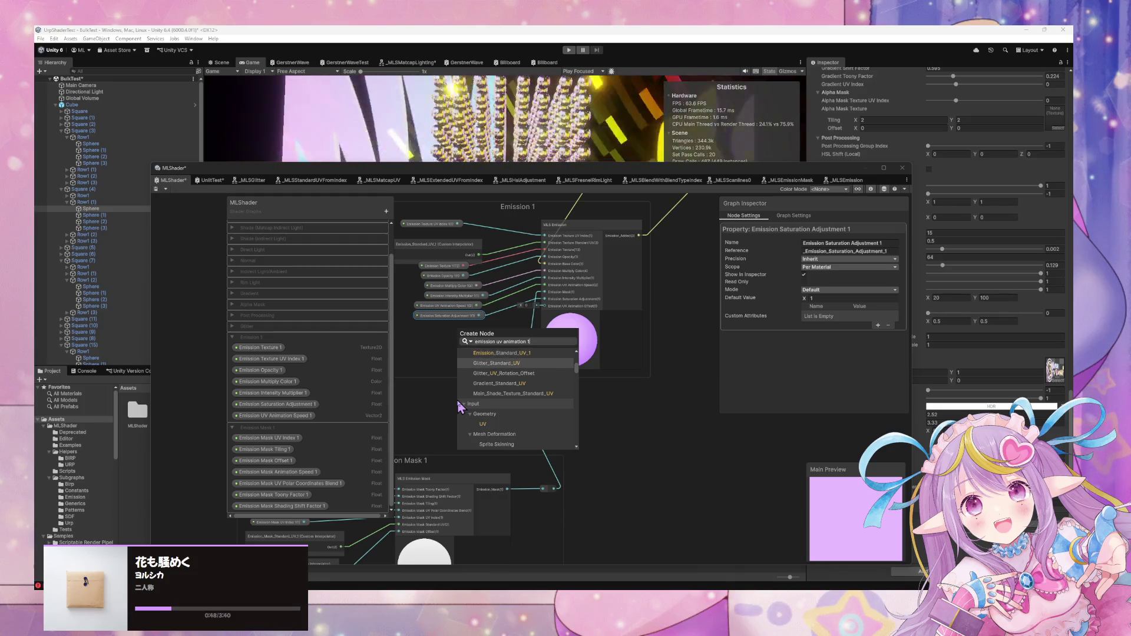
pyautogui.press('Down')
pyautogui.press('Down')
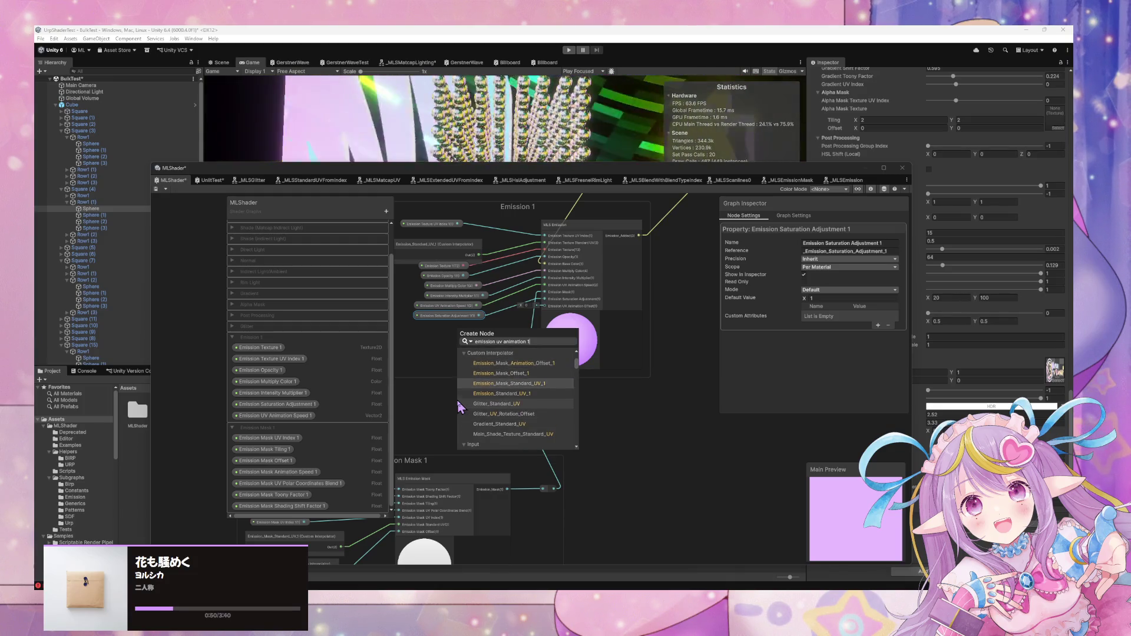
pyautogui.press('Down')
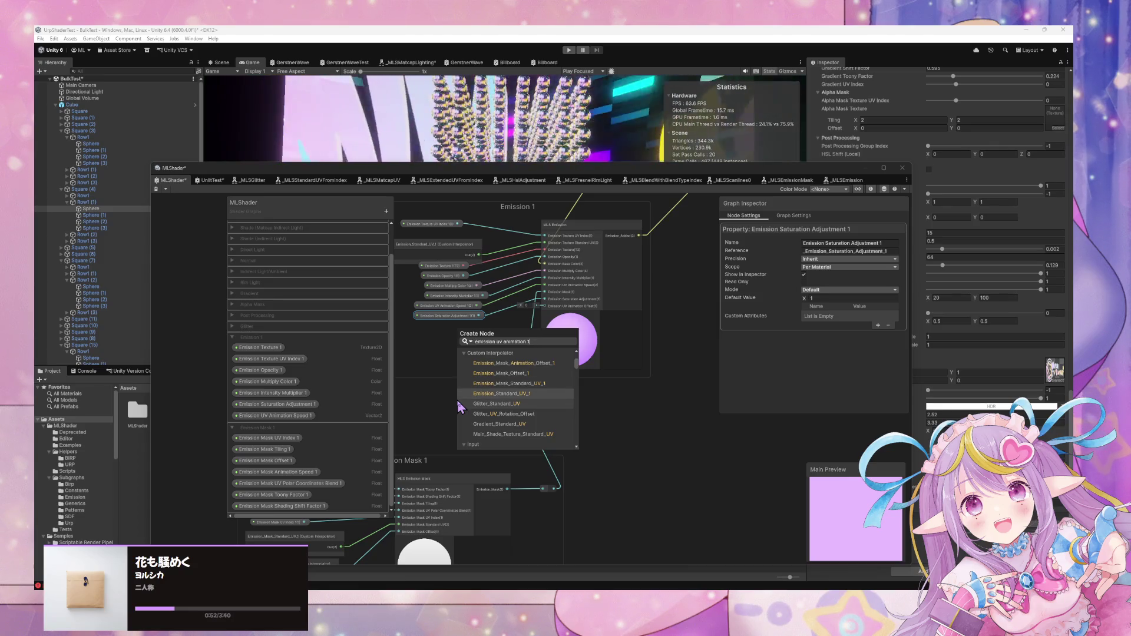
pyautogui.press('Up')
pyautogui.press('Down')
pyautogui.press('Up')
pyautogui.press('Up')
pyautogui.press('Down')
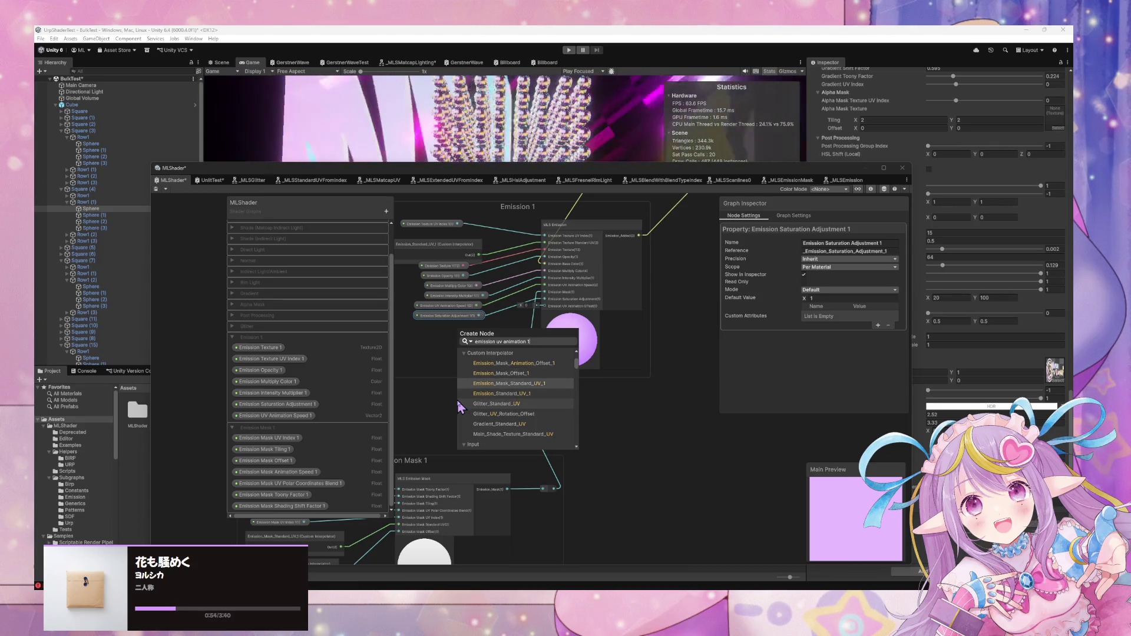
pyautogui.press('Up')
pyautogui.press('Up')
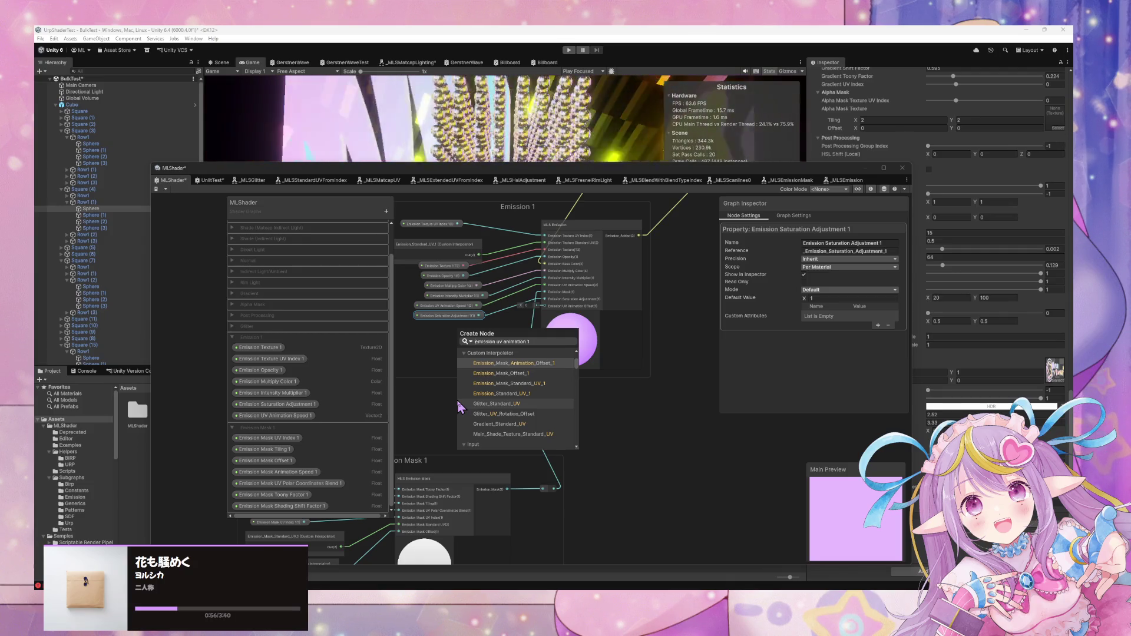
pyautogui.press('Return')
# Drop the collapsed node into the Emission 1 group and shift the Fresnel Rim Light node down-left
pyautogui.click(492, 440)
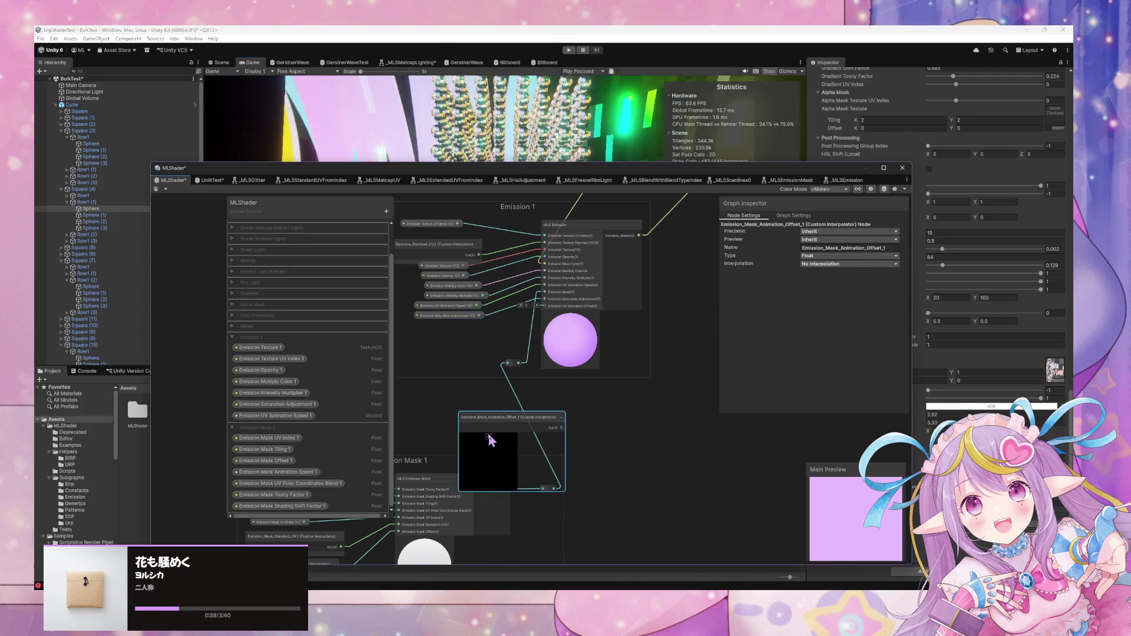
pyautogui.moveTo(515, 429)
pyautogui.mouseDown()
pyautogui.moveTo(449, 315)
pyautogui.moveTo(450, 340)
pyautogui.mouseUp()
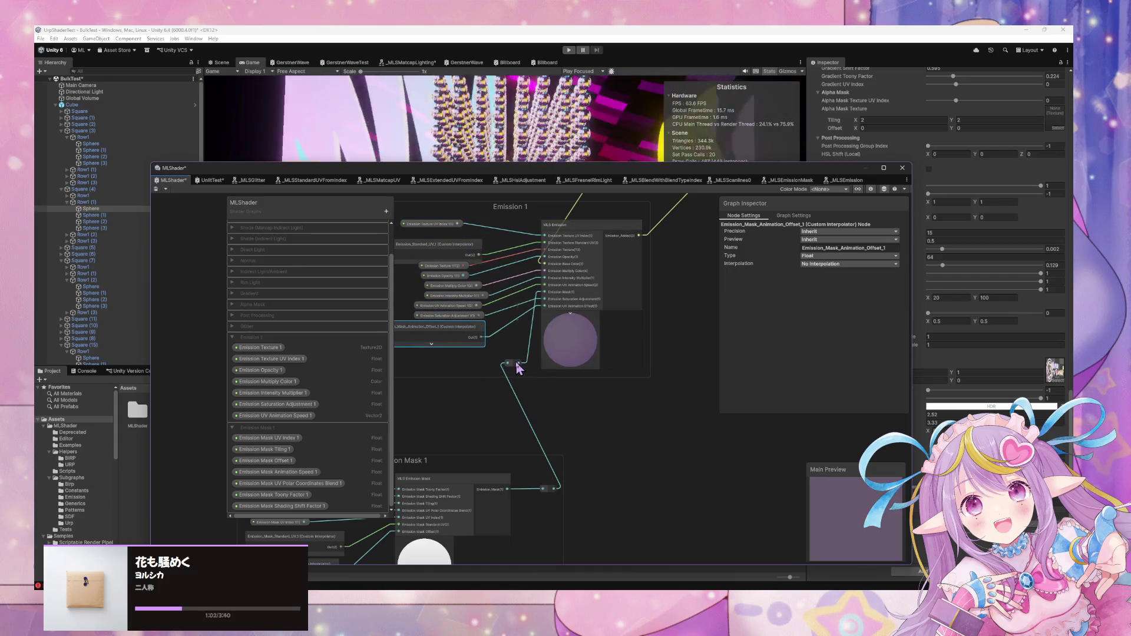
pyautogui.moveTo(497, 471)
pyautogui.mouseDown()
pyautogui.moveTo(623, 417)
pyautogui.moveTo(487, 337)
pyautogui.moveTo(478, 374)
pyautogui.mouseUp()
pyautogui.scroll(-5, 646, 349)
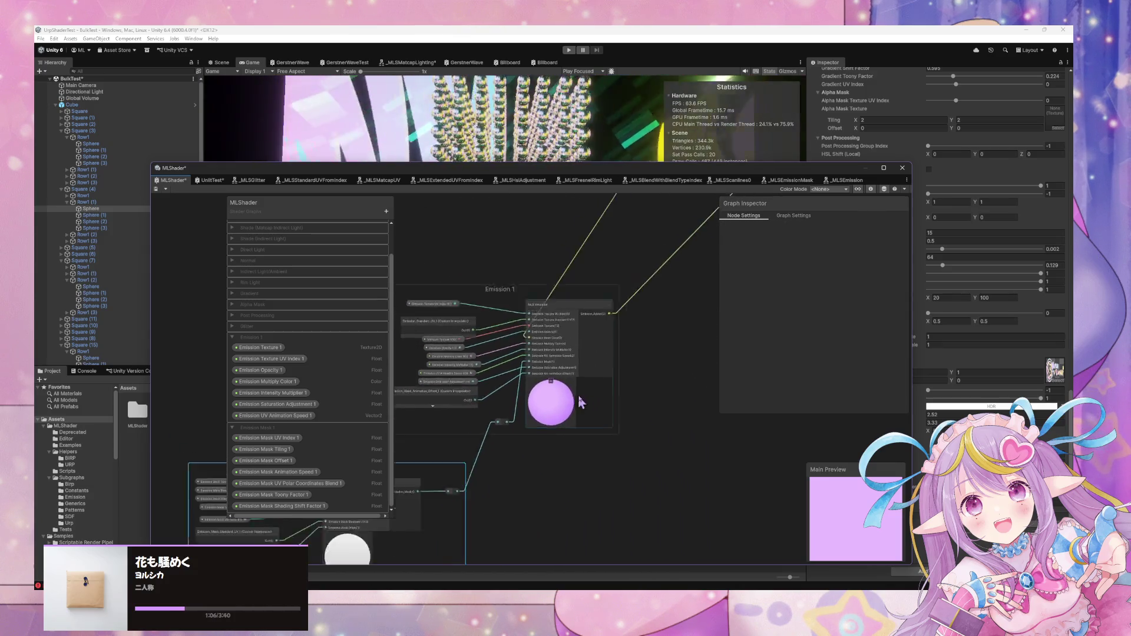
pyautogui.moveTo(548, 459); pyautogui.dragTo(606, 458)
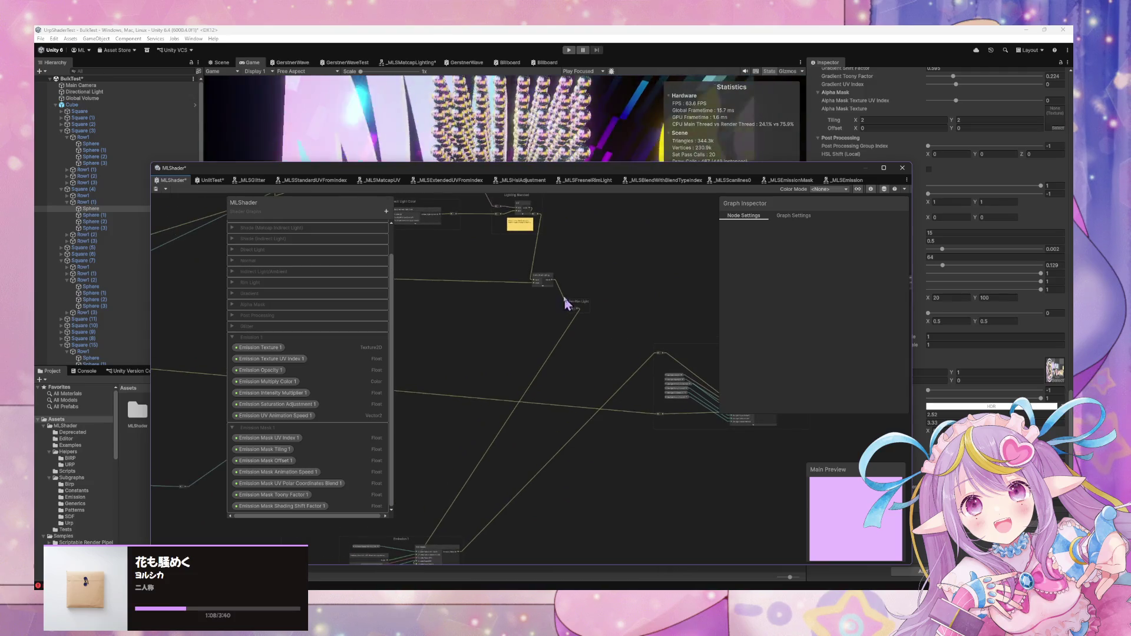
pyautogui.moveTo(580, 309); pyautogui.dragTo(537, 322)
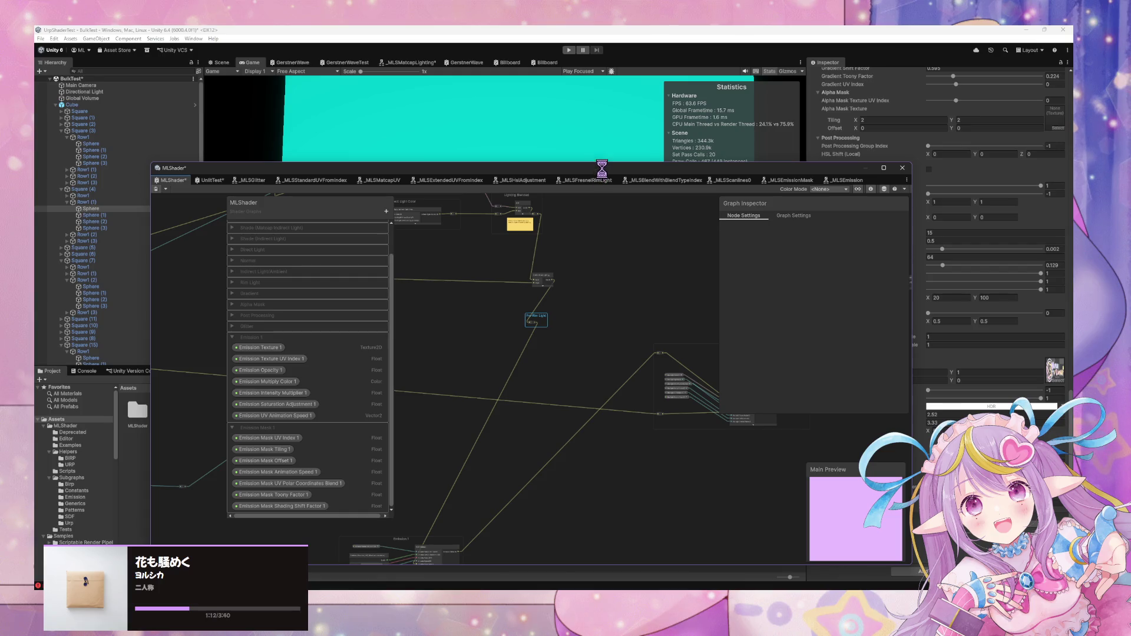
# Move the graph window aside to check the Game view and the material's Emission fields
pyautogui.moveTo(602, 170); pyautogui.dragTo(543, 307)
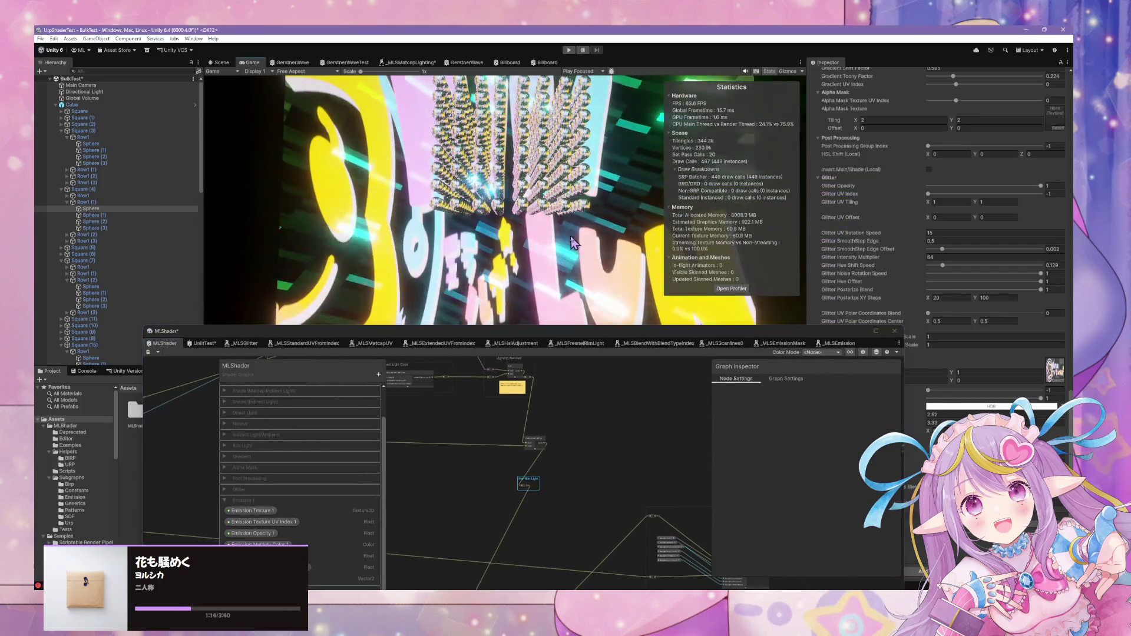
pyautogui.moveTo(627, 306); pyautogui.dragTo(454, 239)
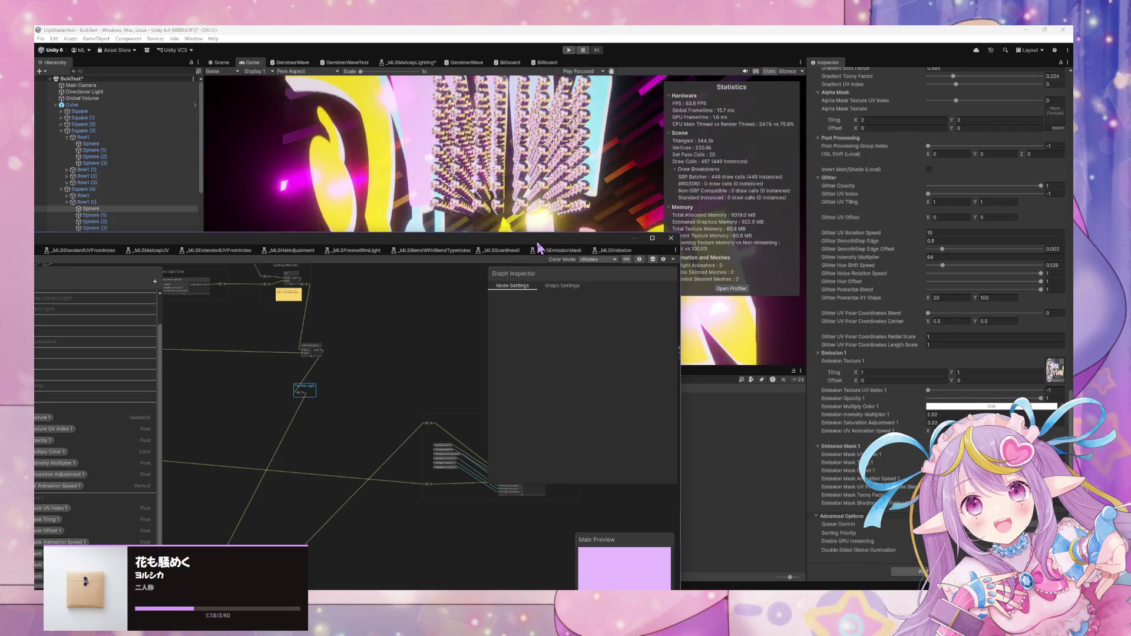
pyautogui.moveTo(454, 239); pyautogui.dragTo(283, 374)
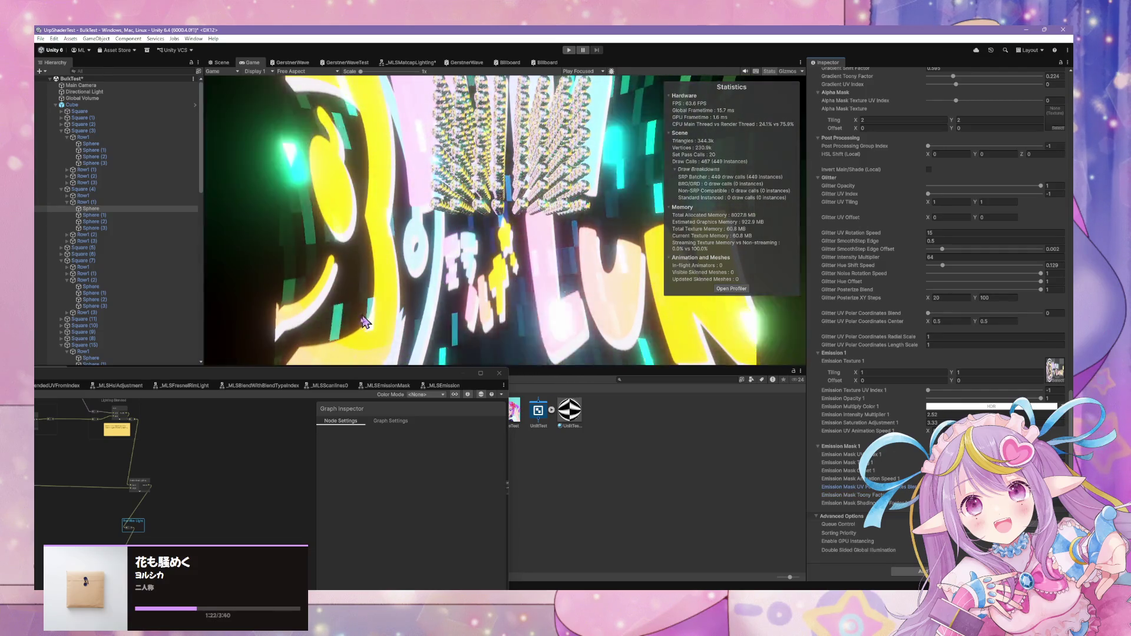
pyautogui.moveTo(352, 378)
pyautogui.mouseDown()
pyautogui.moveTo(622, 219)
pyautogui.moveTo(788, 179)
pyautogui.mouseUp()
# Review the Emission blackboard properties, keep Emission Mask UV Index 1 as Integer, then dock the window
pyautogui.click(330, 406)
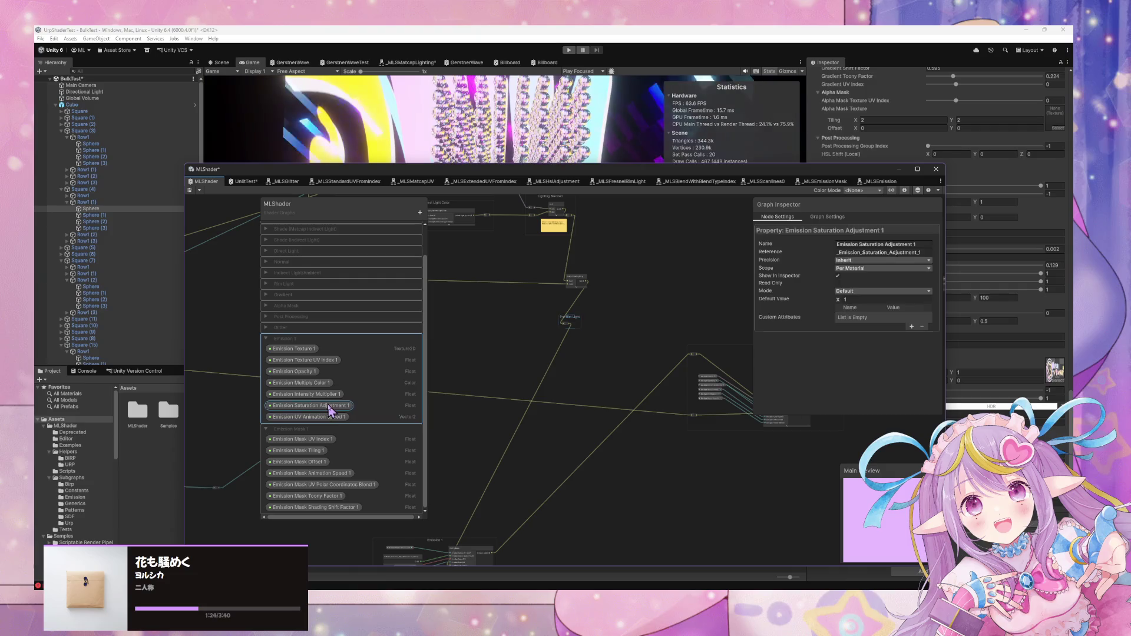
pyautogui.click(313, 417)
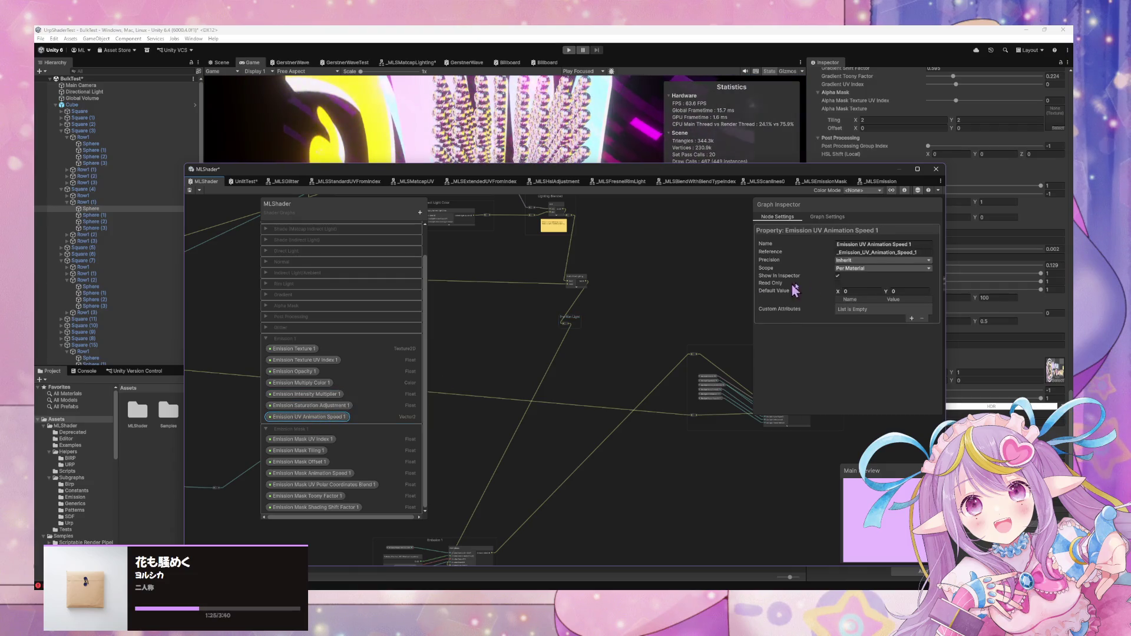
pyautogui.click(324, 360)
pyautogui.click(326, 439)
pyautogui.click(867, 300)
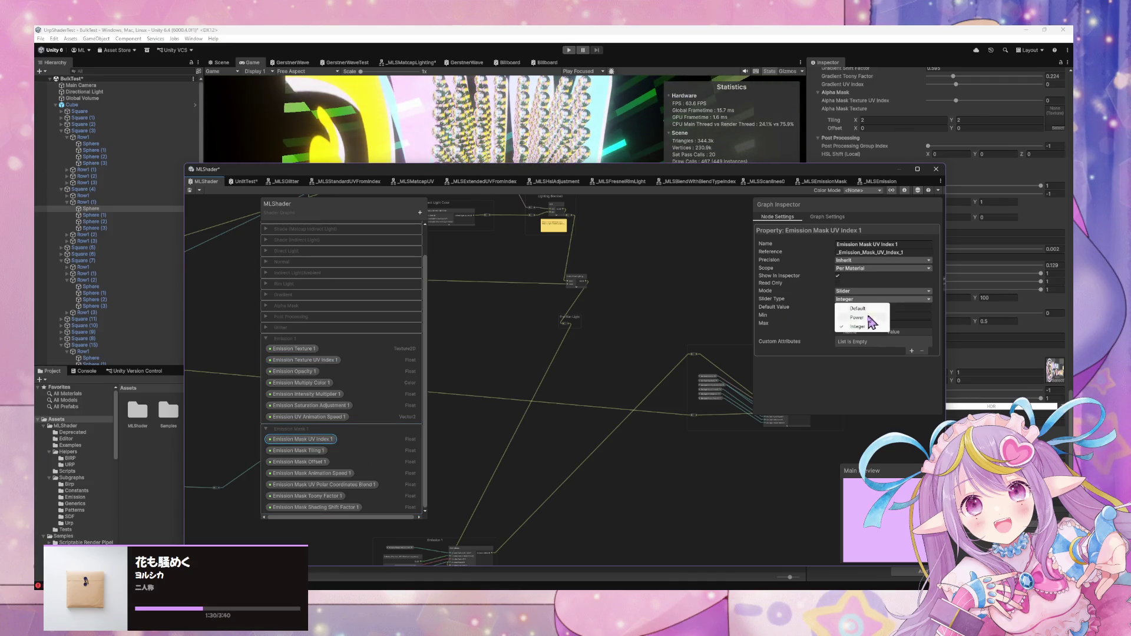
pyautogui.click(437, 497)
pyautogui.moveTo(677, 176); pyautogui.dragTo(439, 228)
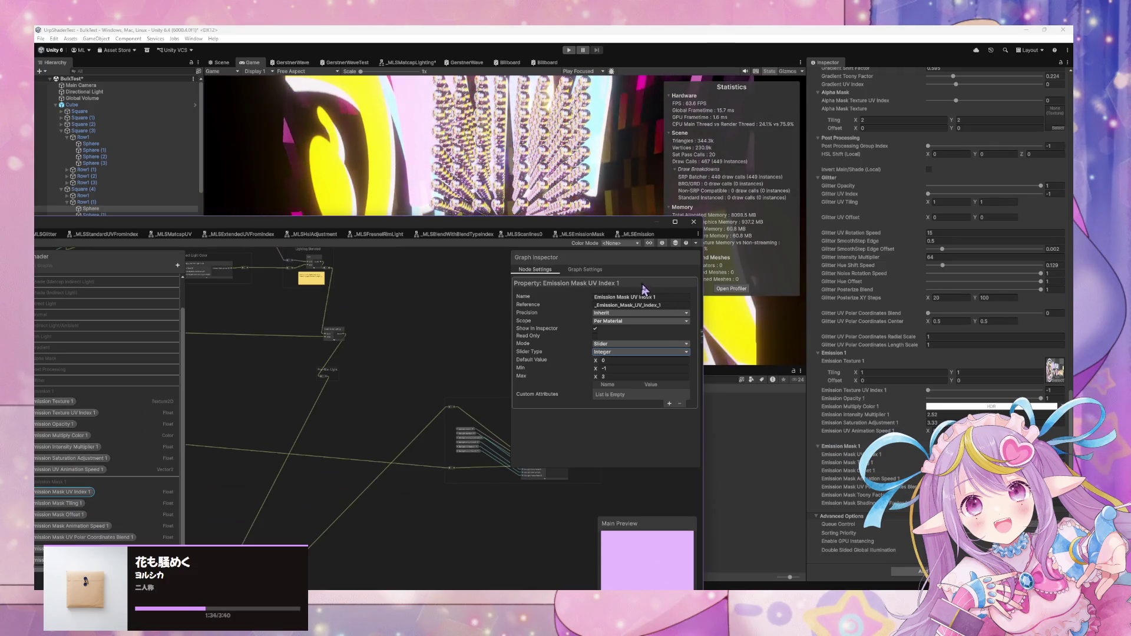
pyautogui.moveTo(594, 232); pyautogui.dragTo(644, 434)
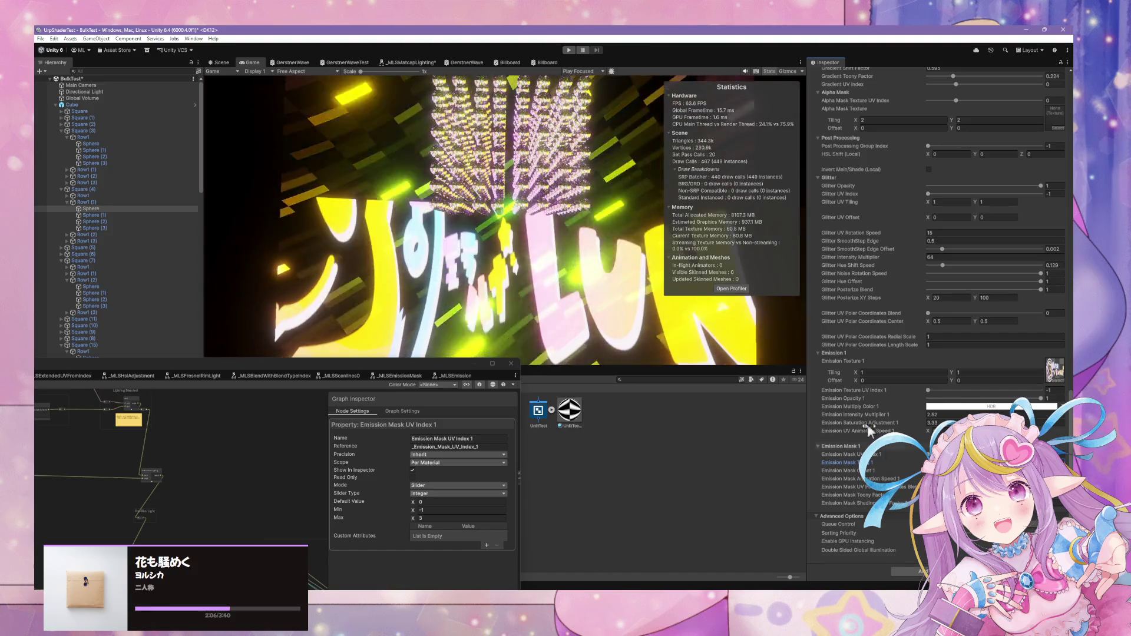
# Switch to the Scene view, set Emission Texture UV Index 1 to 0, and orbit around the quad
pyautogui.click(227, 63)
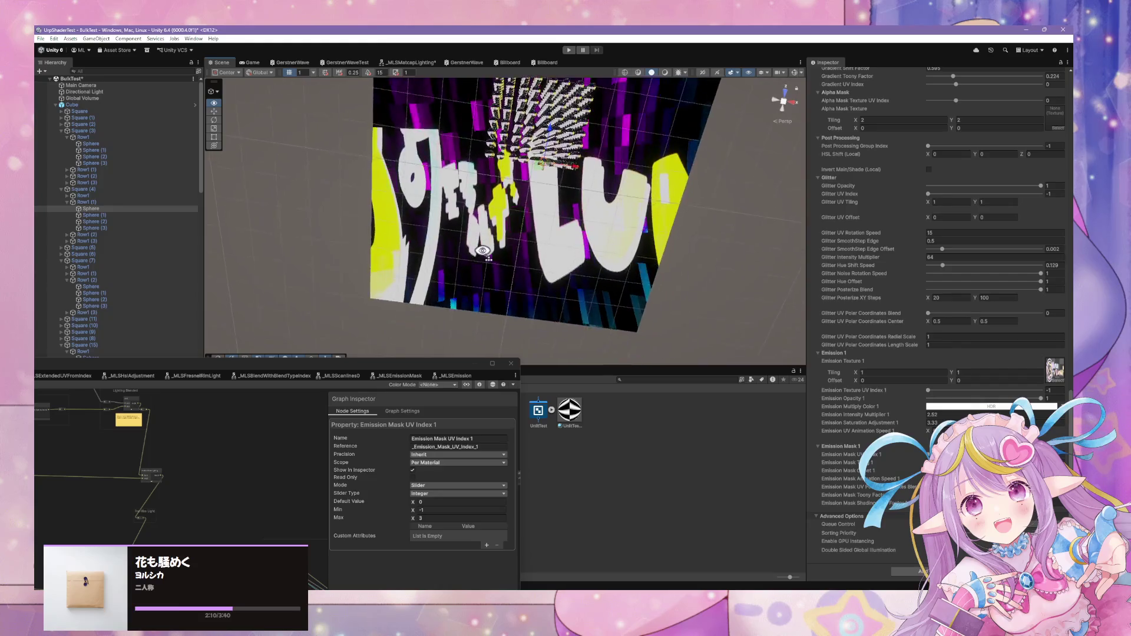
pyautogui.moveTo(489, 241); pyautogui.dragTo(494, 217)
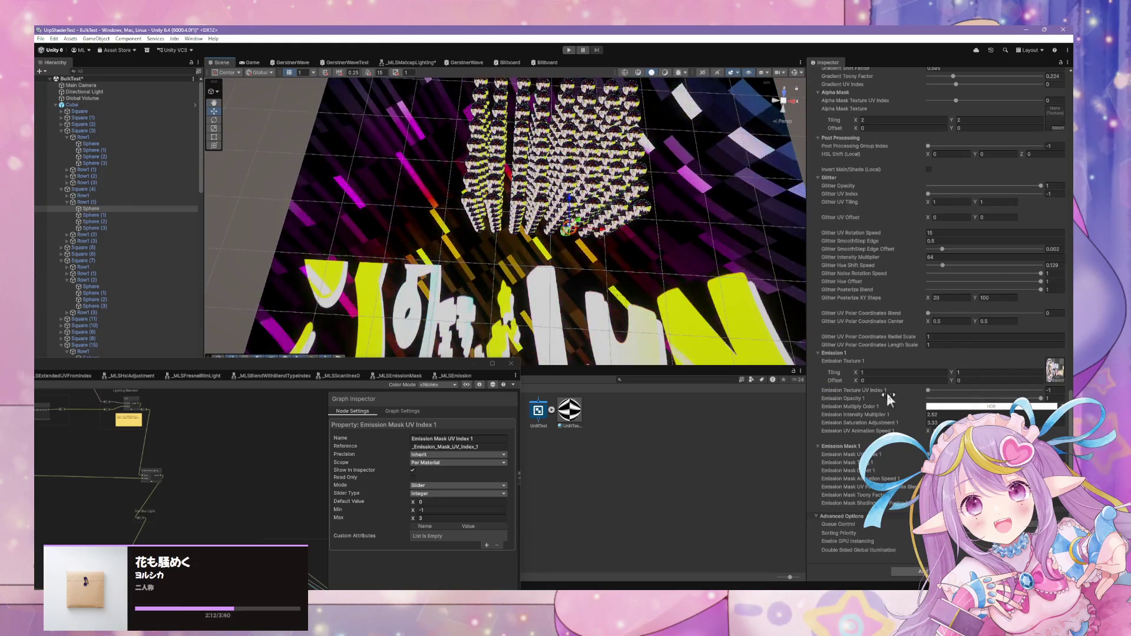
pyautogui.moveTo(929, 390); pyautogui.dragTo(956, 390)
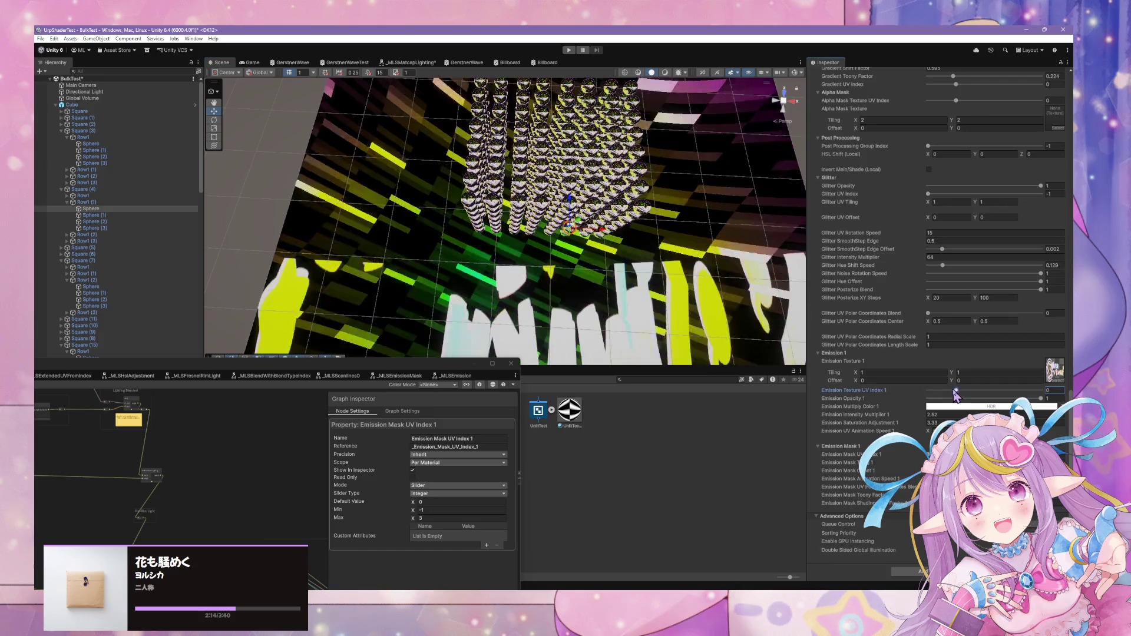
pyautogui.moveTo(648, 247); pyautogui.dragTo(802, 252)
pyautogui.moveTo(969, 285)
pyautogui.mouseDown()
pyautogui.moveTo(995, 272)
pyautogui.moveTo(989, 287)
pyautogui.mouseUp()
pyautogui.moveTo(589, 295); pyautogui.dragTo(570, 303)
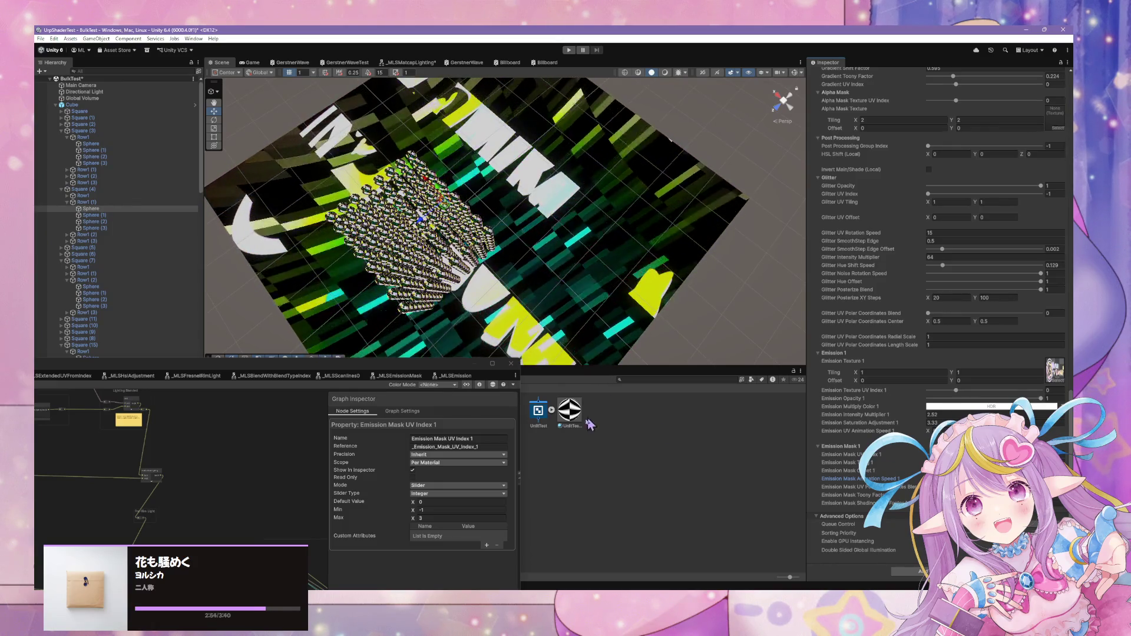
# Undock the graph into a large floating window and pan to the Emission nodes
pyautogui.doubleClick(448, 363)
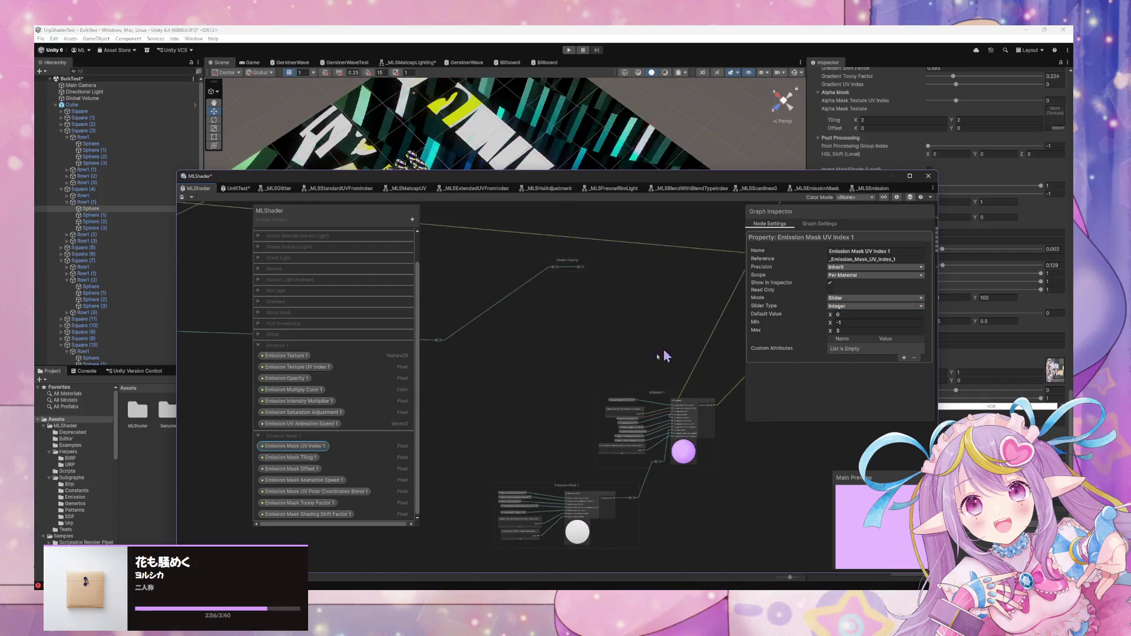
pyautogui.scroll(10, 675, 354)
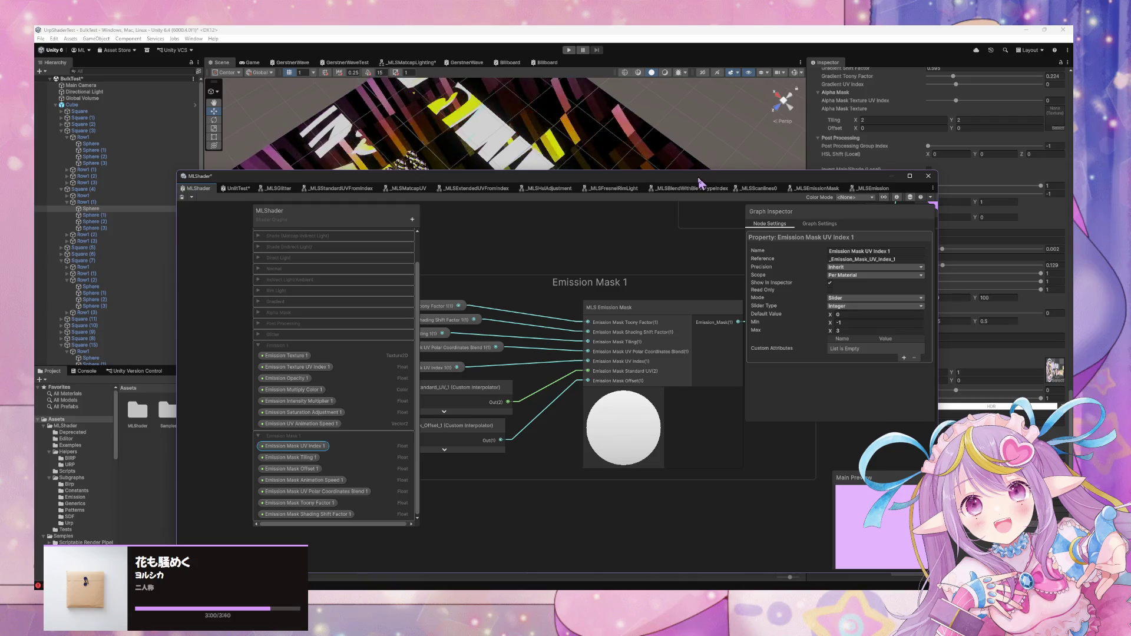
pyautogui.moveTo(698, 180)
pyautogui.mouseDown()
pyautogui.moveTo(480, 221)
pyautogui.moveTo(591, 186)
pyautogui.mouseUp()
pyautogui.moveTo(542, 274); pyautogui.dragTo(626, 257)
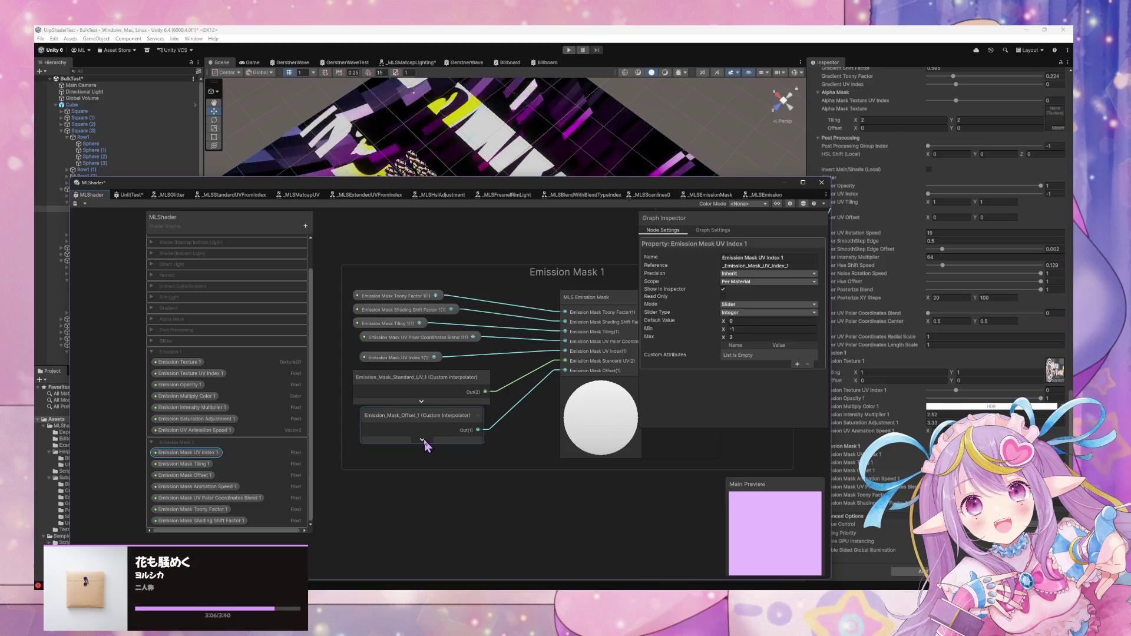
pyautogui.moveTo(502, 391); pyautogui.dragTo(270, 492)
pyautogui.moveTo(512, 351); pyautogui.dragTo(655, 286)
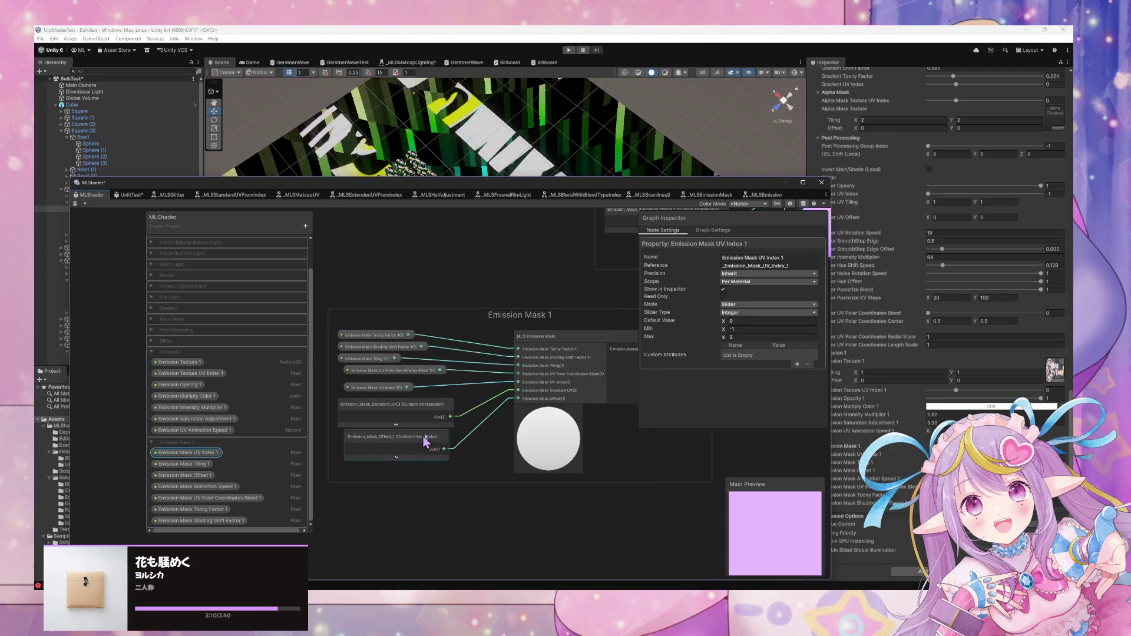
pyautogui.moveTo(580, 321)
pyautogui.mouseDown()
pyautogui.moveTo(457, 341)
pyautogui.moveTo(465, 378)
pyautogui.mouseUp()
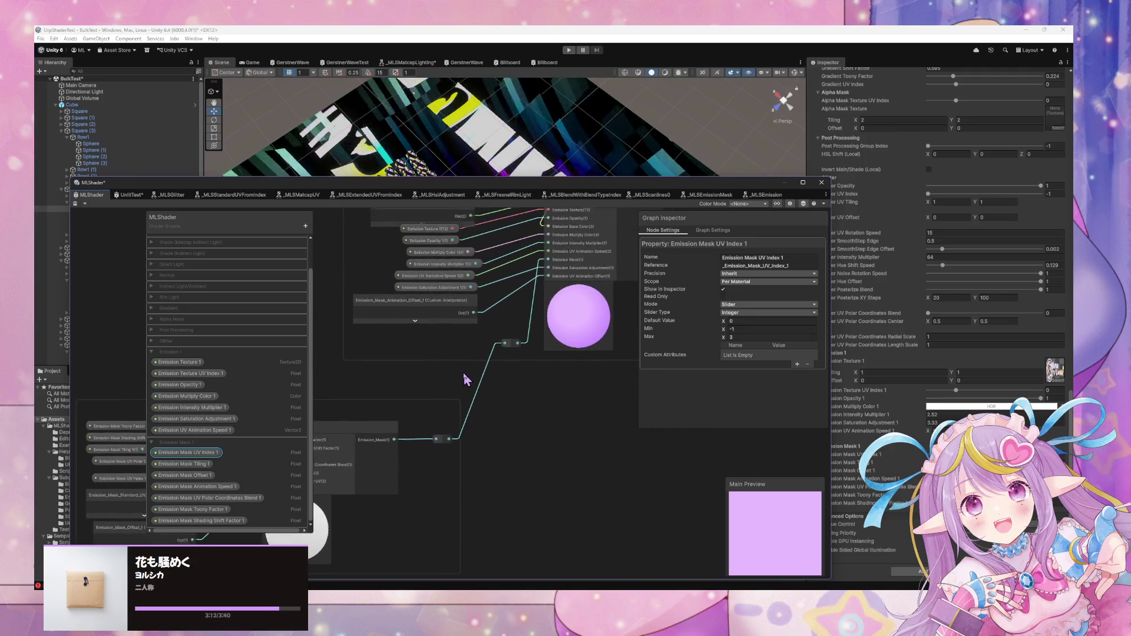
# Cut Emission_Mask_Animation_Offset_1 and paste it, collapsed, into the Emission Mask 1 group
pyautogui.click(442, 306)
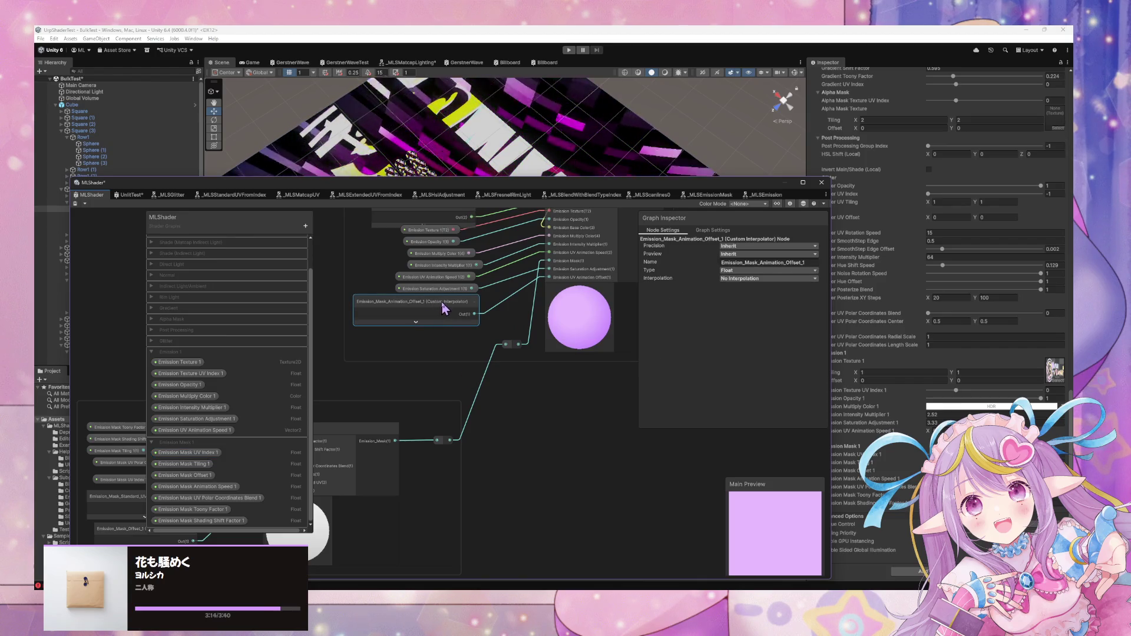
pyautogui.hotkey('ctrl', 'x')
pyautogui.moveTo(449, 391); pyautogui.dragTo(673, 259)
pyautogui.hotkey('ctrl', 'v')
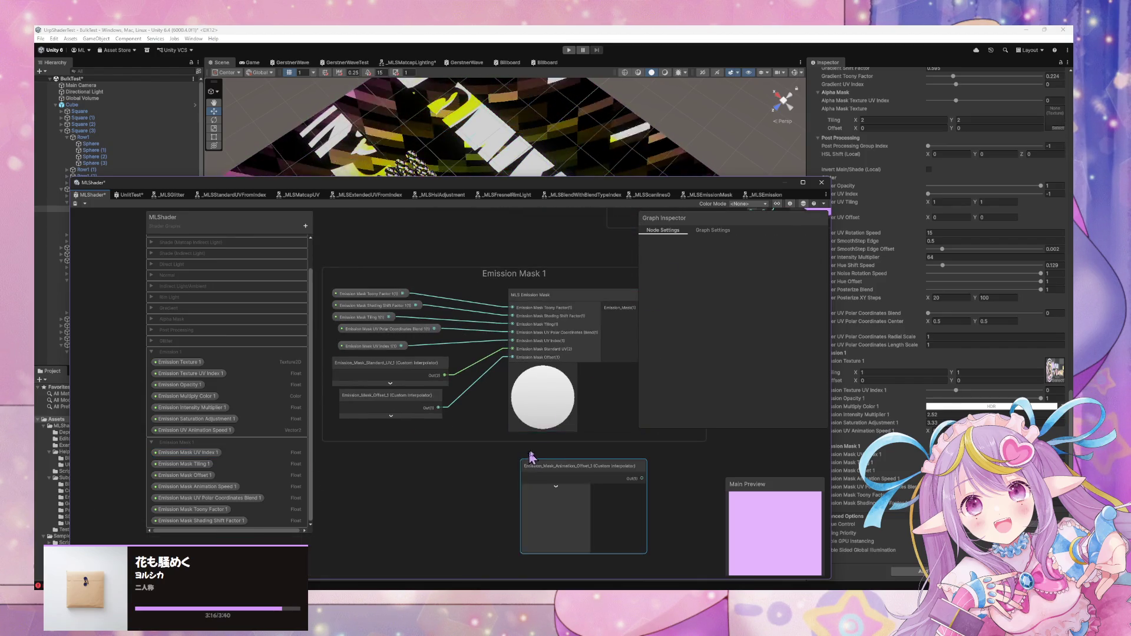
pyautogui.moveTo(588, 469)
pyautogui.mouseDown()
pyautogui.moveTo(380, 445)
pyautogui.moveTo(515, 359)
pyautogui.mouseUp()
pyautogui.click(459, 478)
# Delete the Emission_Mask_Offset_1 node and move Animation_Offset_1 into its place
pyautogui.click(433, 415)
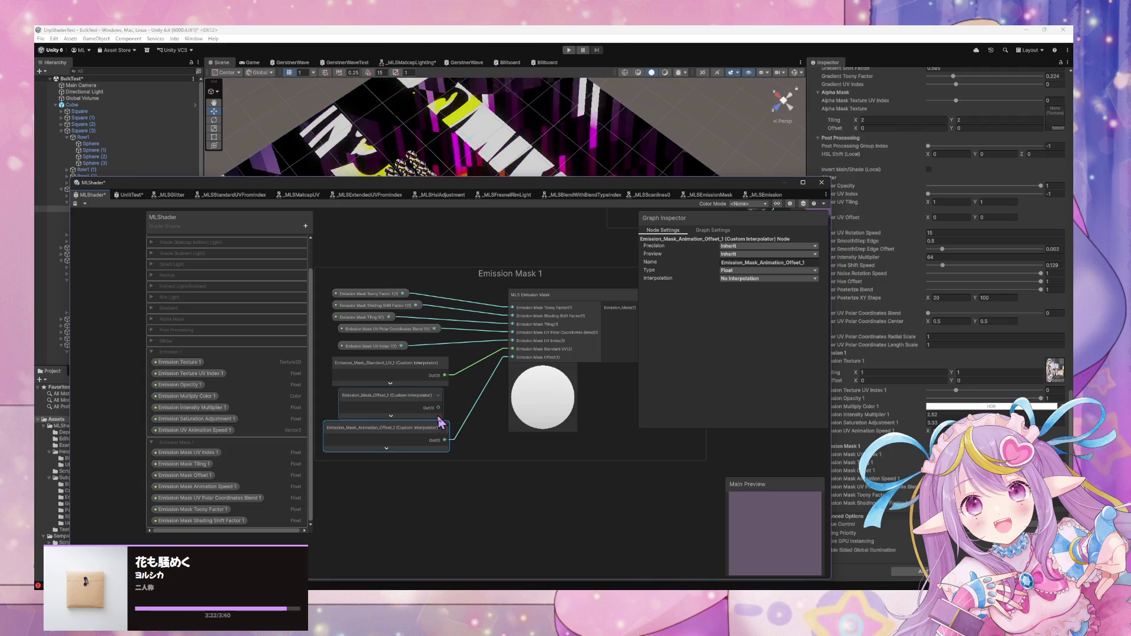
pyautogui.press('Delete')
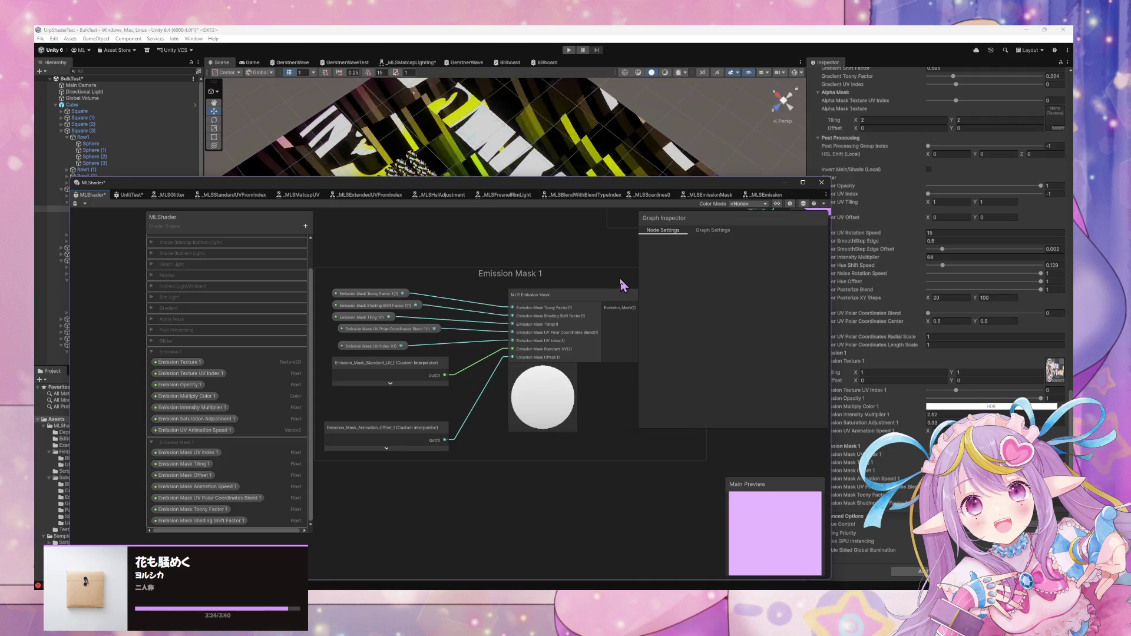
pyautogui.scroll(1, 527, 354)
pyautogui.moveTo(415, 448); pyautogui.dragTo(422, 415)
# Navigate to the MLS Emission node and open its _MLSEmission subgraph
pyautogui.moveTo(550, 348); pyautogui.dragTo(272, 535)
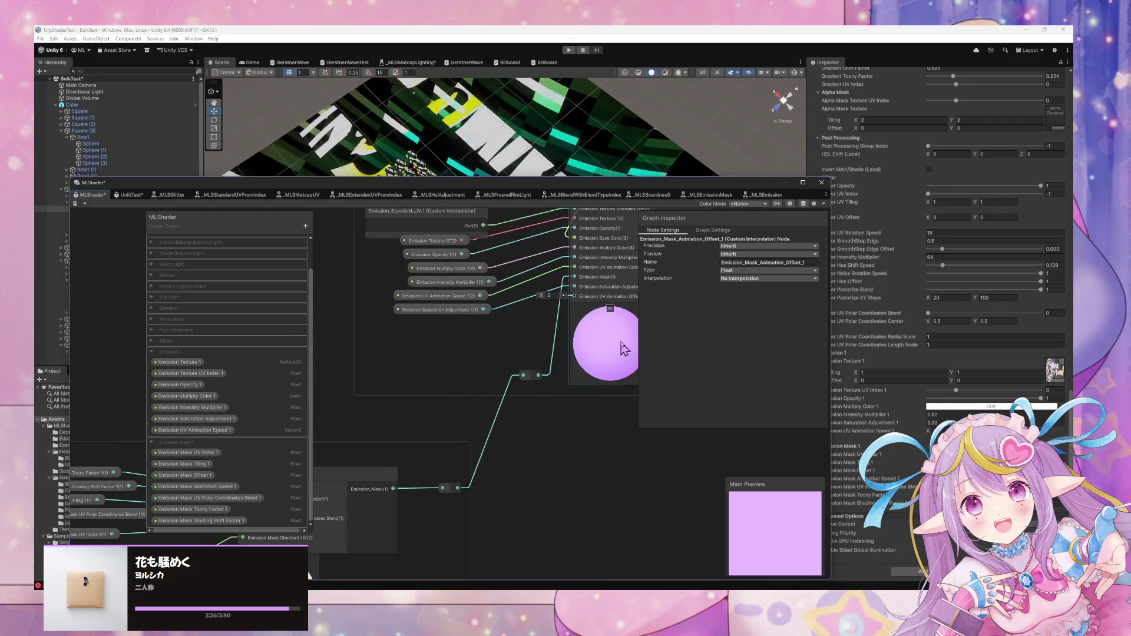
pyautogui.moveTo(597, 343); pyautogui.dragTo(509, 407)
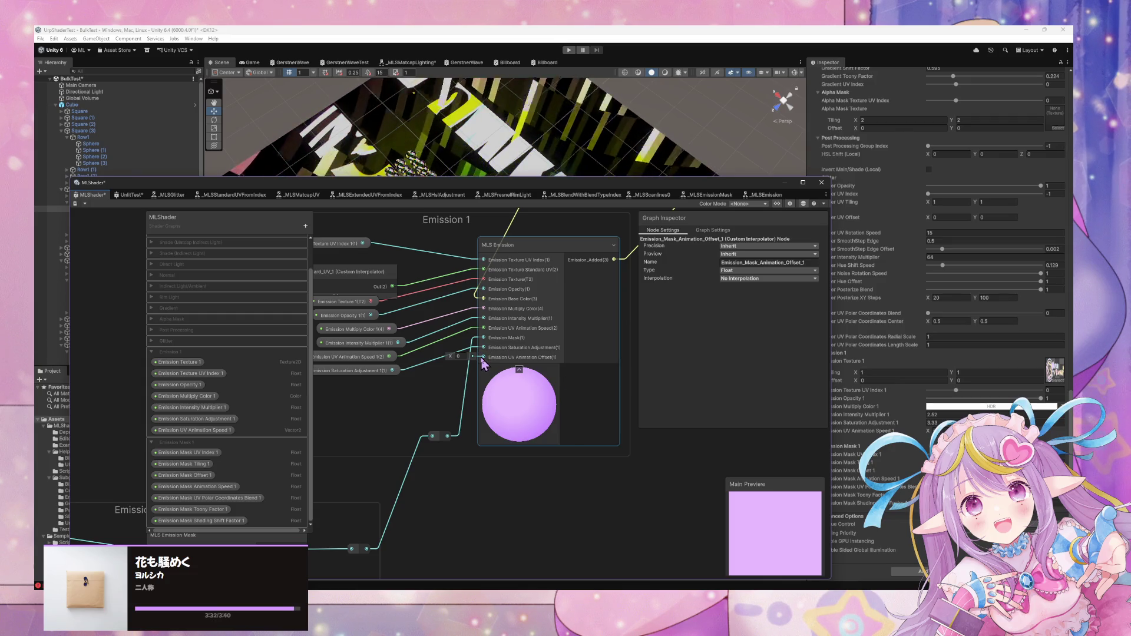
pyautogui.moveTo(416, 398); pyautogui.dragTo(512, 395)
pyautogui.click(454, 453)
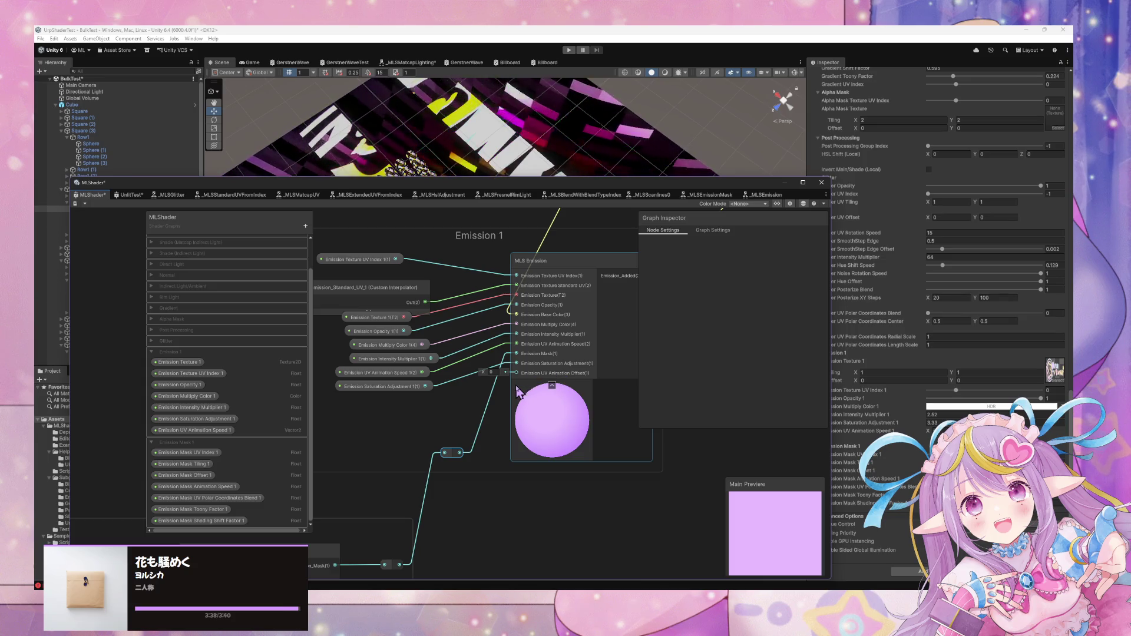
pyautogui.doubleClick(545, 266)
pyautogui.moveTo(550, 320)
pyautogui.mouseDown()
pyautogui.moveTo(462, 298)
pyautogui.moveTo(530, 346)
pyautogui.moveTo(475, 405)
pyautogui.mouseUp()
pyautogui.scroll(-10, 475, 404)
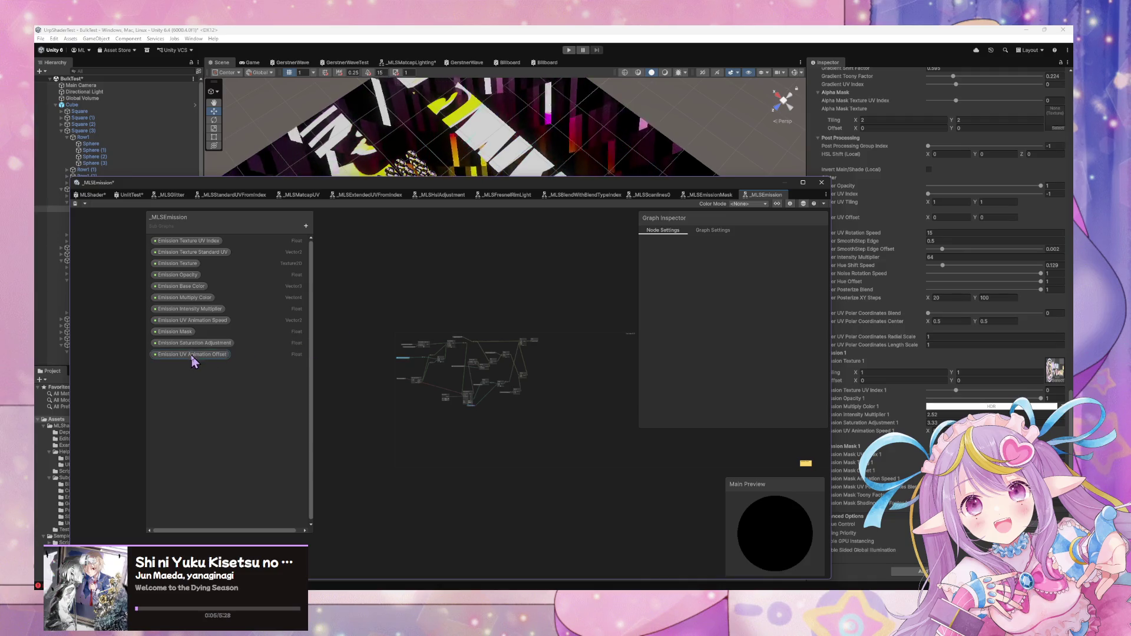
# Back in the MLShader graph, add Emission_Mask_Animation_Offset_1 via a 'uv animation off' node search
pyautogui.scroll(8, 639, 396)
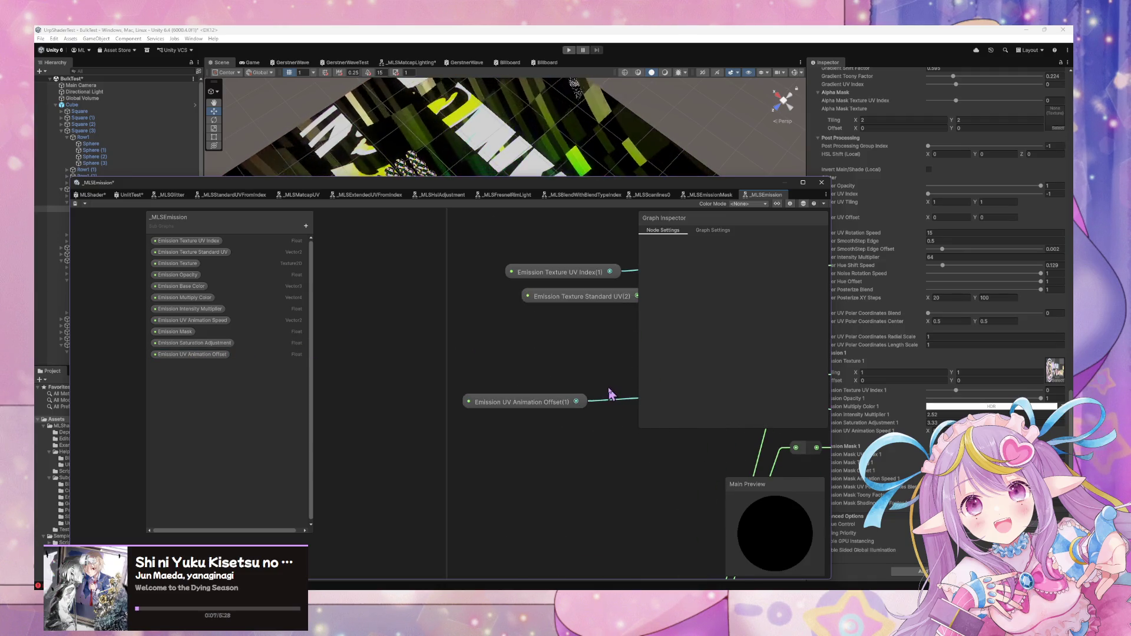
pyautogui.moveTo(610, 393); pyautogui.dragTo(538, 379)
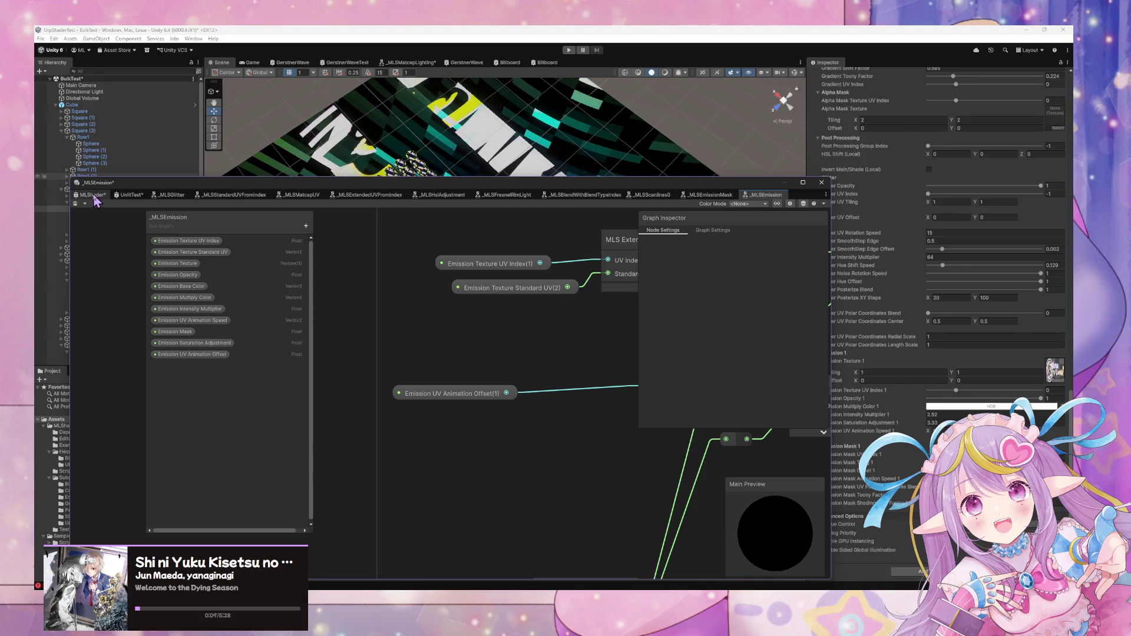
pyautogui.click(93, 195)
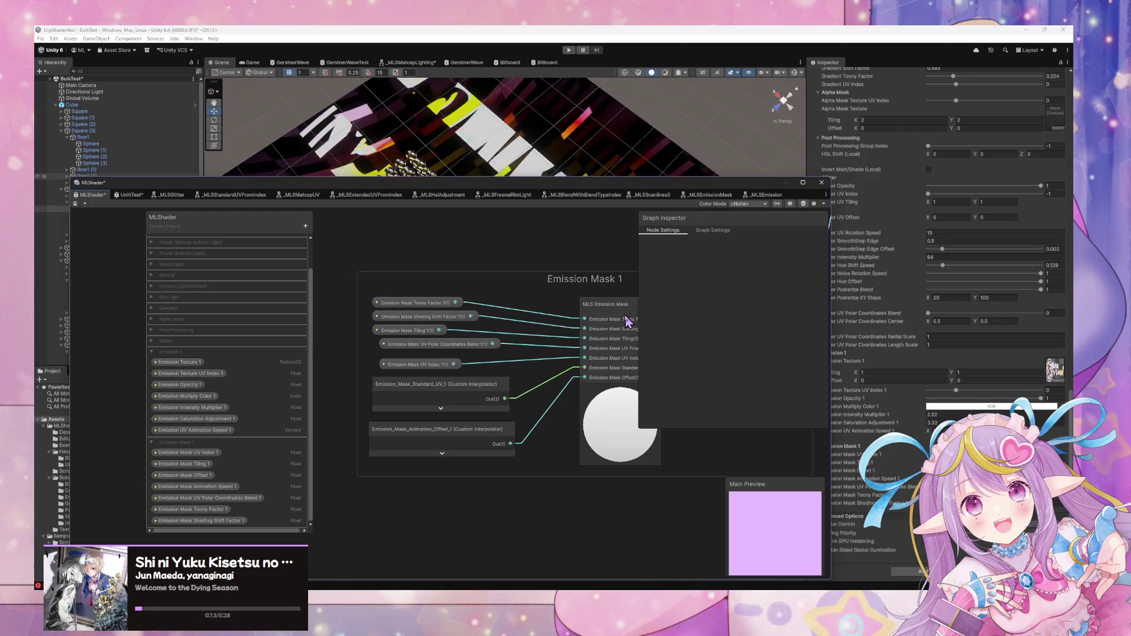
pyautogui.moveTo(629, 321); pyautogui.dragTo(521, 377)
pyautogui.rightClick(500, 385)
pyautogui.moveTo(495, 301); pyautogui.dragTo(361, 395)
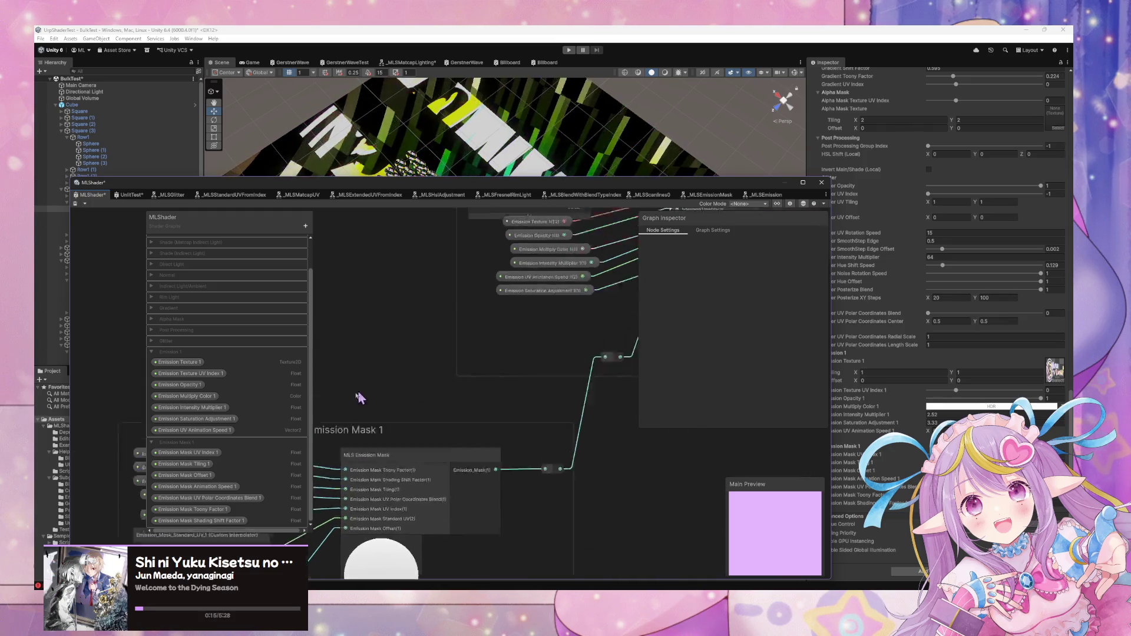
pyautogui.press('space')
pyautogui.write('uv ani')
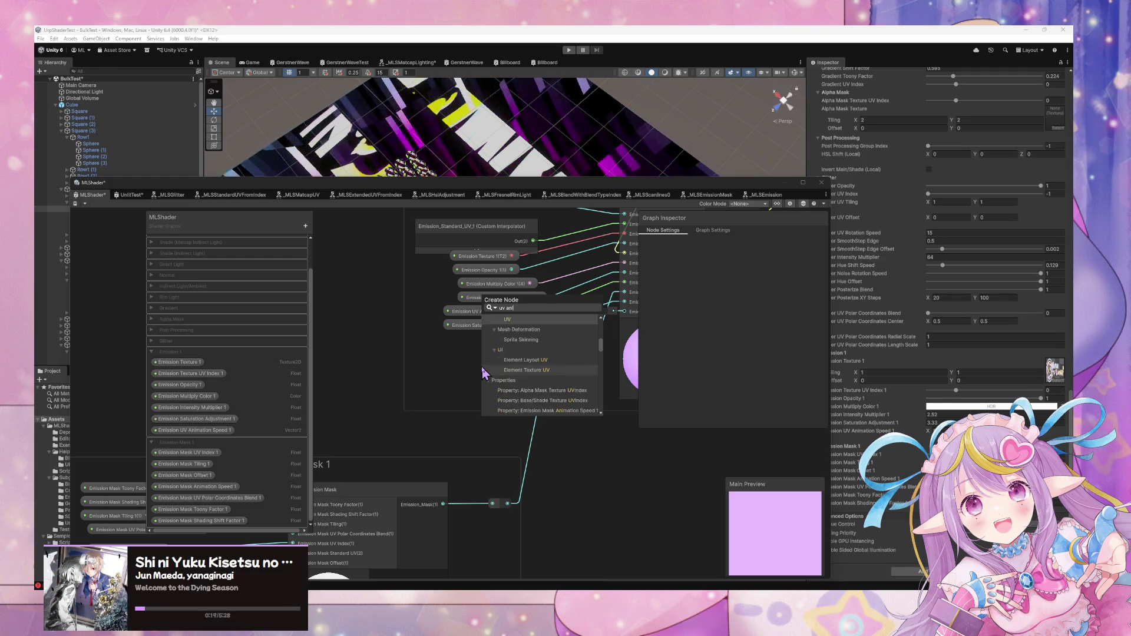
pyautogui.write('mation off')
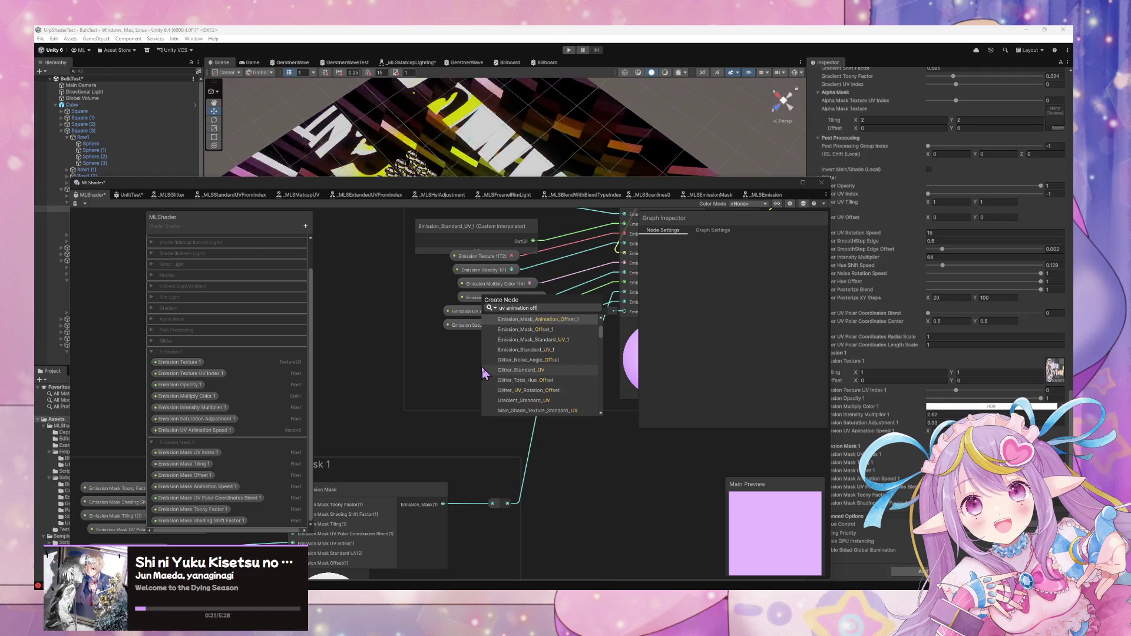
pyautogui.press('Return')
# Collapse the new node, wire its output to the MLS Emission input, and position it near Emission 1
pyautogui.click(556, 407)
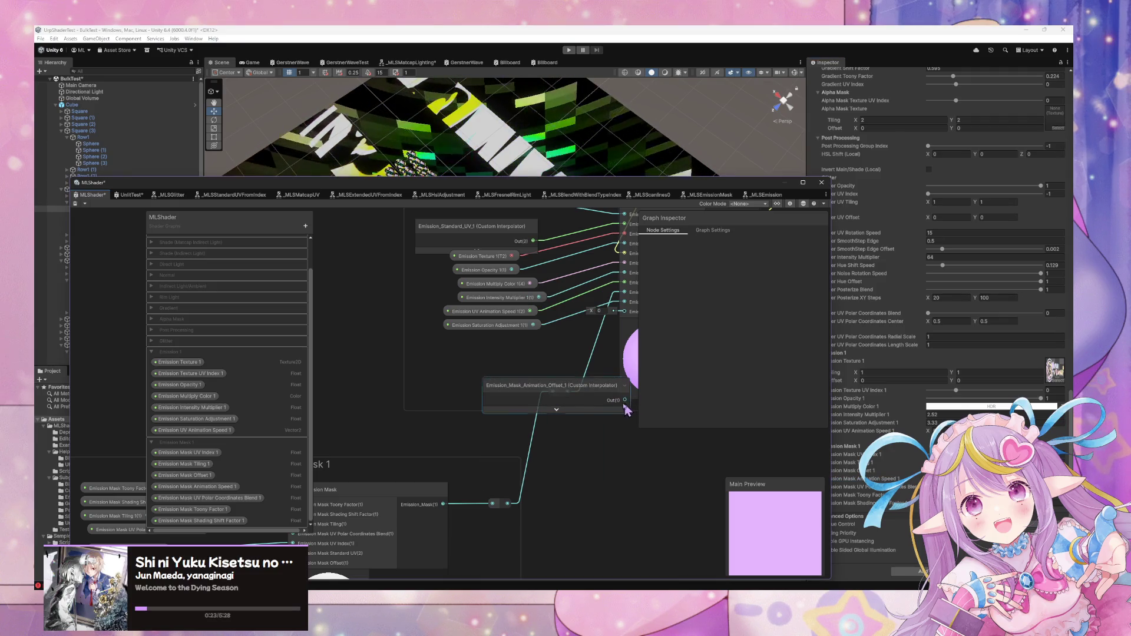
pyautogui.moveTo(625, 322); pyautogui.dragTo(626, 314)
pyautogui.moveTo(572, 411); pyautogui.dragTo(500, 364)
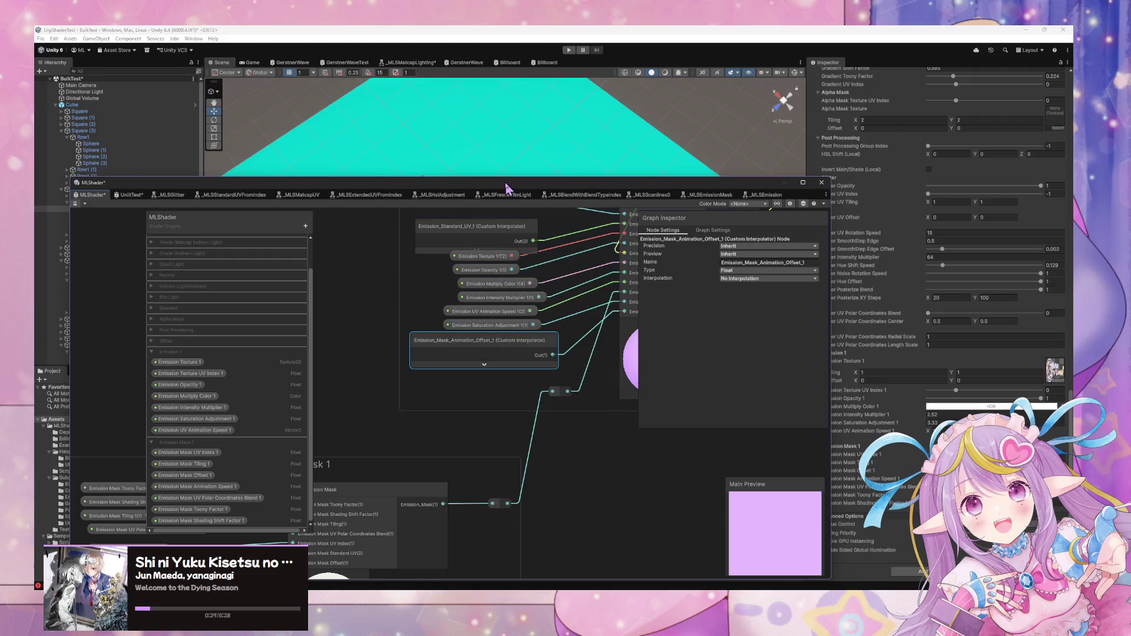
pyautogui.moveTo(510, 183); pyautogui.dragTo(288, 359)
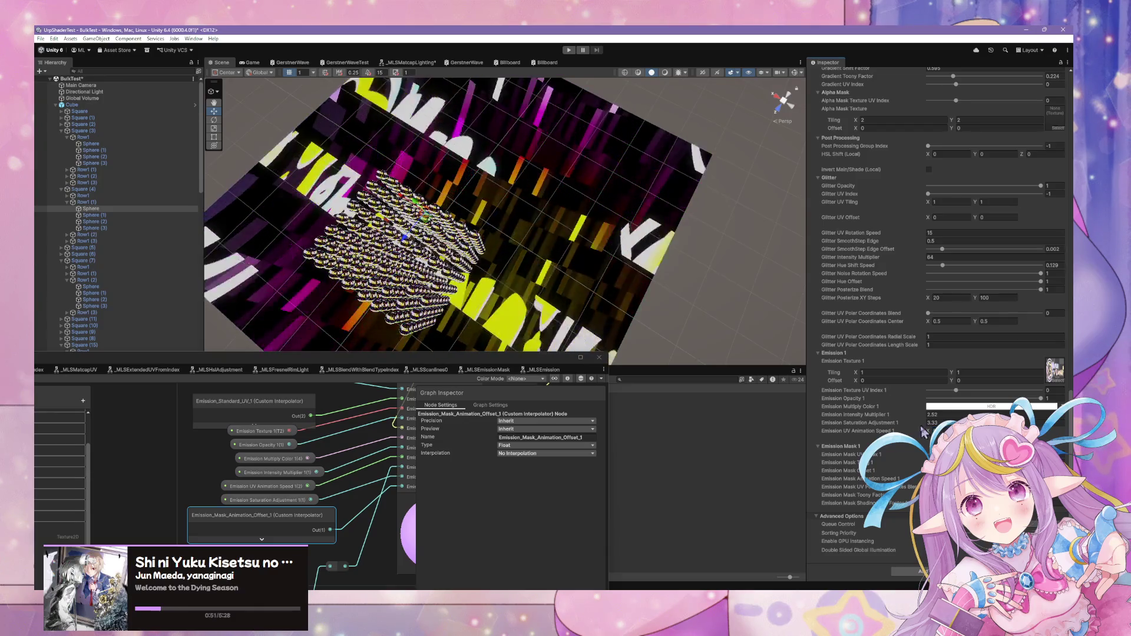
pyautogui.moveTo(476, 357)
pyautogui.mouseDown()
pyautogui.moveTo(552, 305)
pyautogui.moveTo(672, 185)
pyautogui.mouseUp()
pyautogui.scroll(-5, 569, 283)
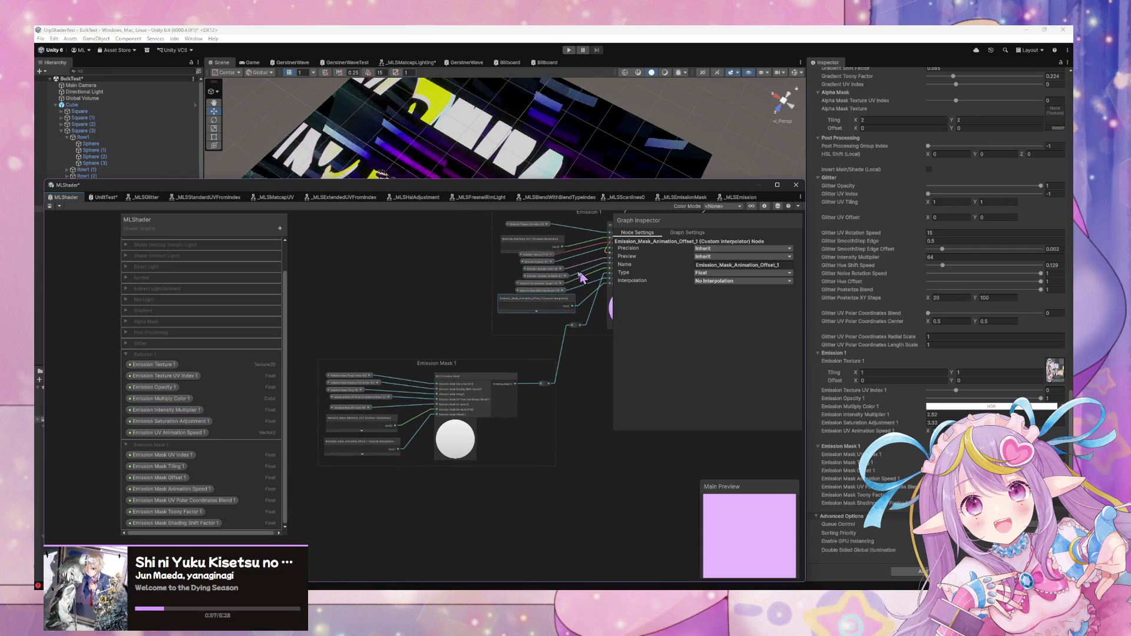
pyautogui.moveTo(580, 272); pyautogui.dragTo(557, 294)
pyautogui.scroll(5, 449, 298)
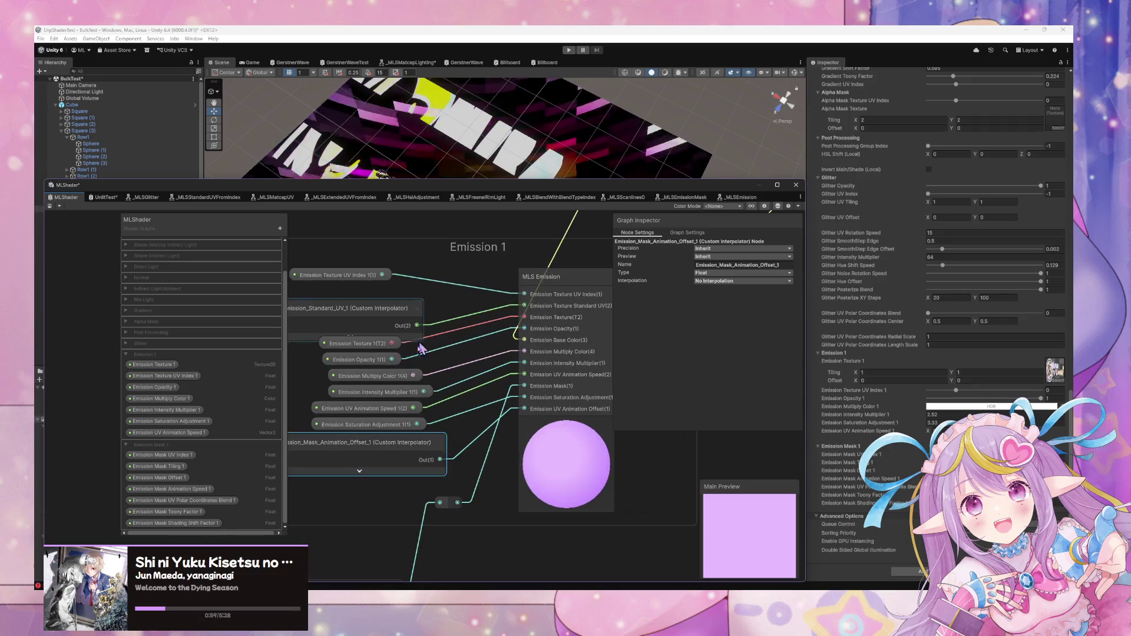
pyautogui.moveTo(507, 336); pyautogui.dragTo(428, 484)
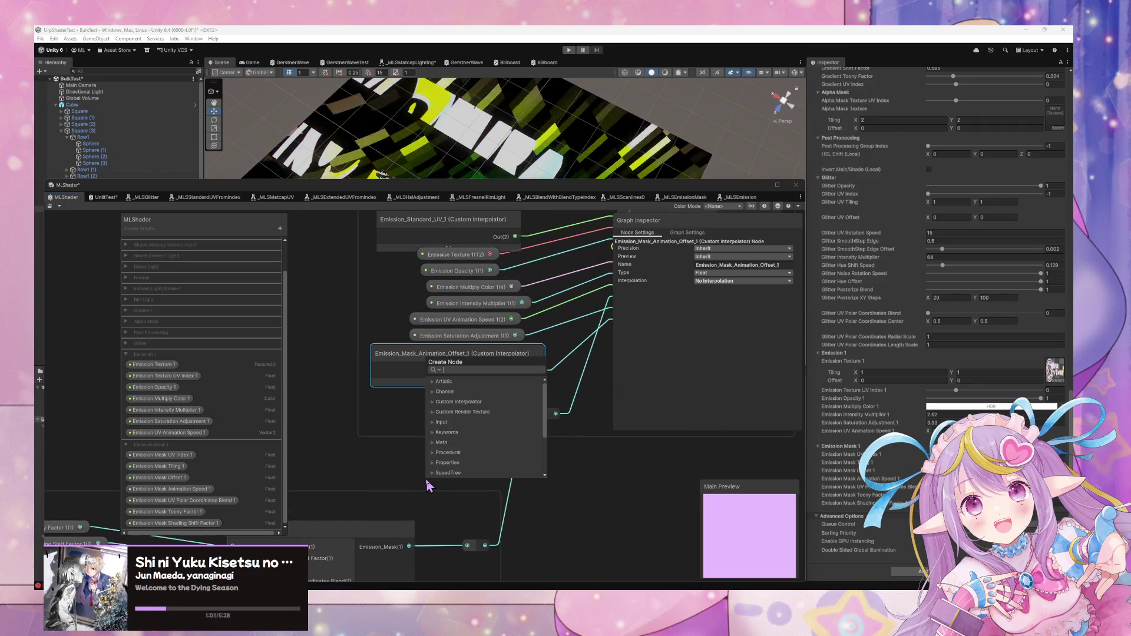
pyautogui.write('animation offset')
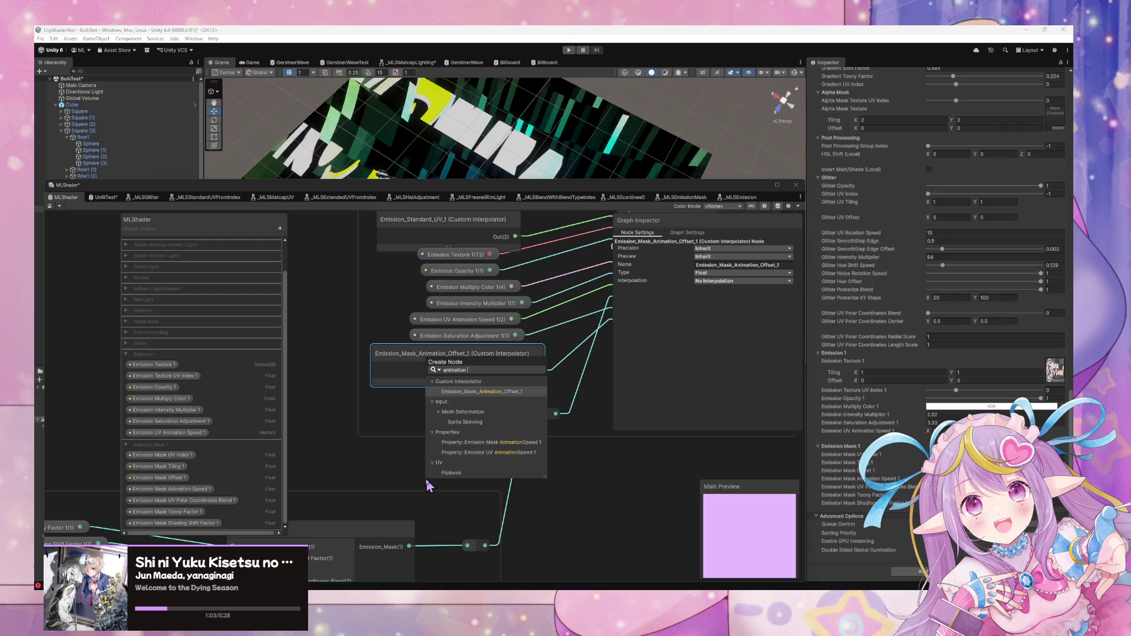
pyautogui.press('Down')
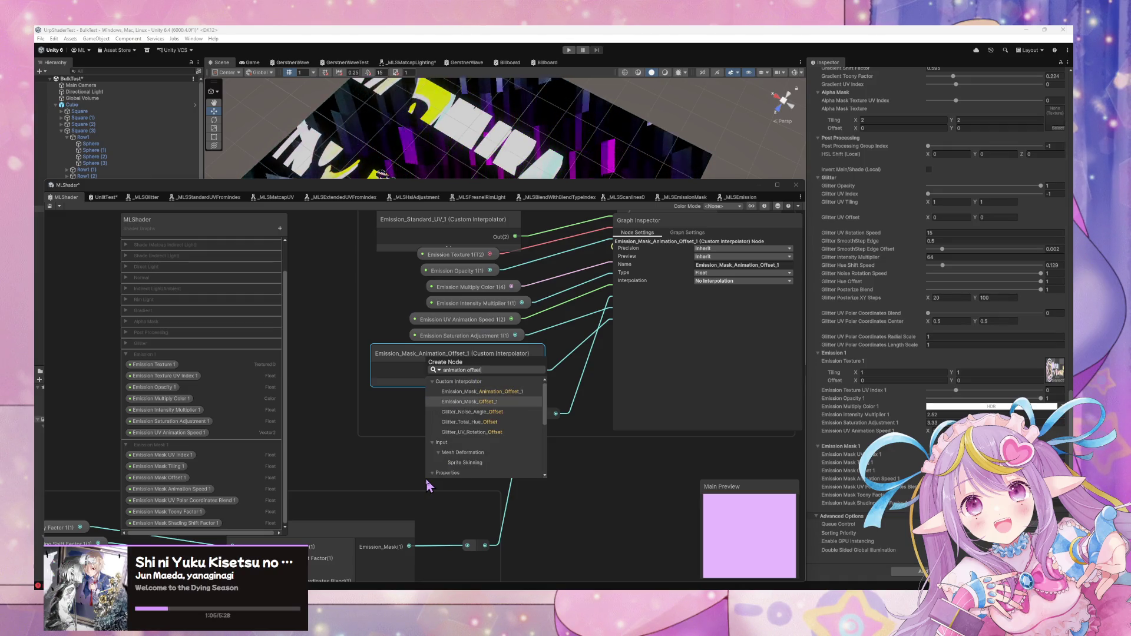
pyautogui.press('BackSpace')
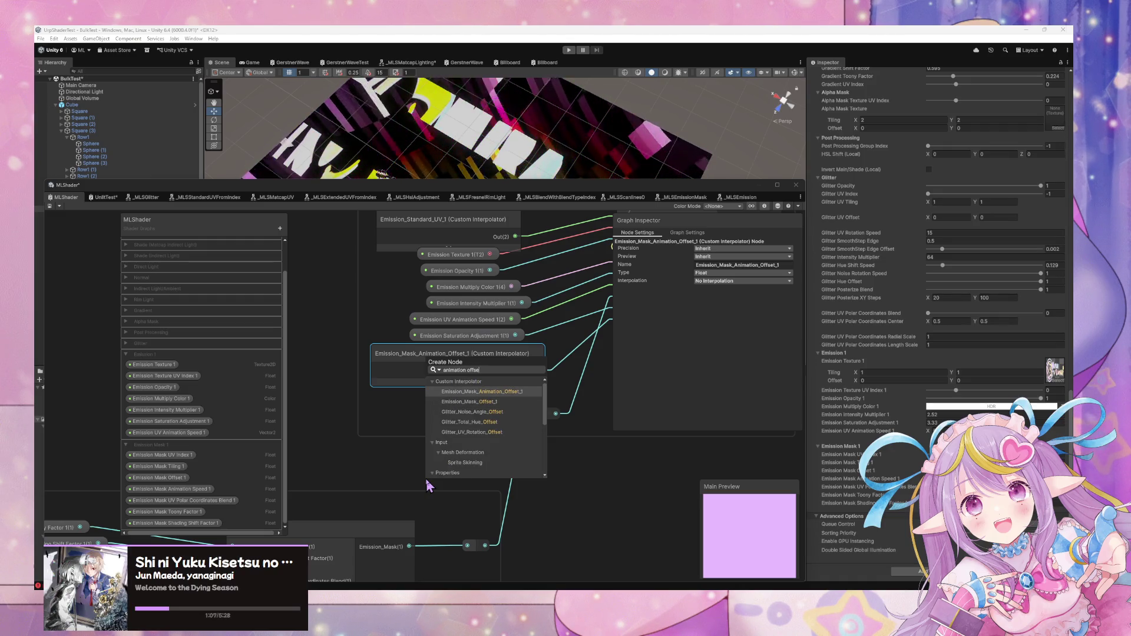
pyautogui.scroll(-3, 477, 451)
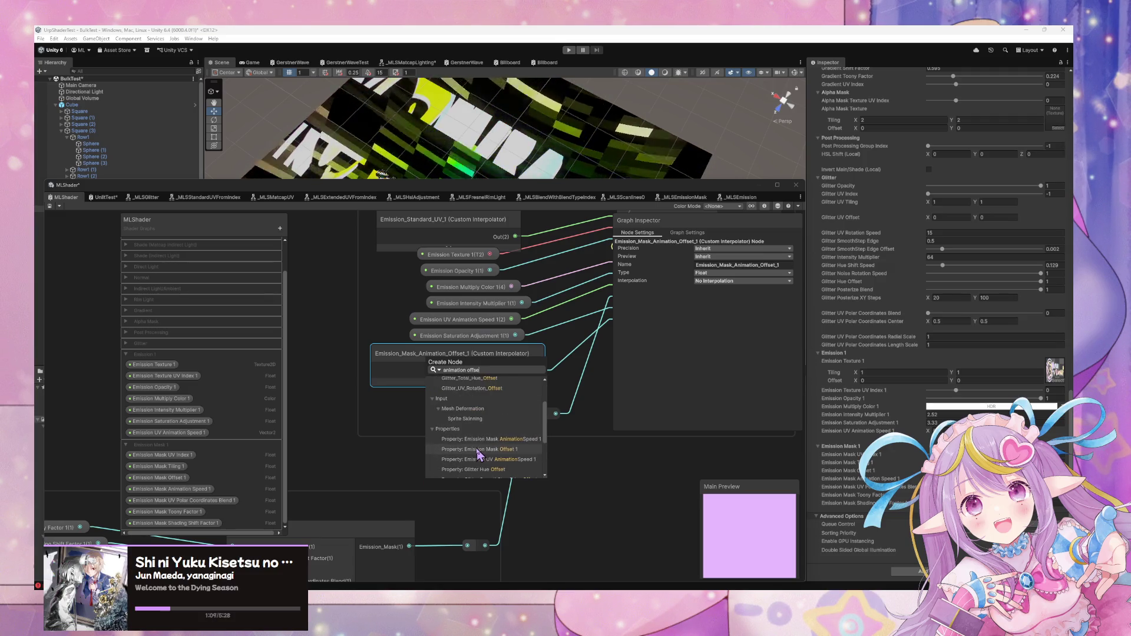
pyautogui.scroll(-2, 515, 452)
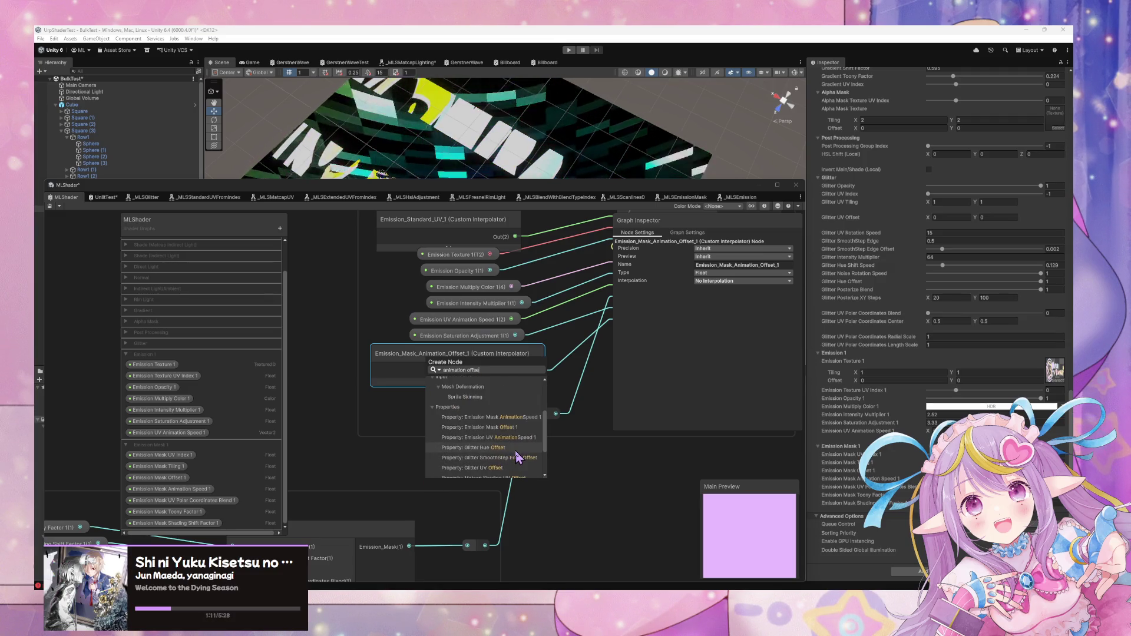
pyautogui.scroll(4, 516, 442)
pyautogui.press('BackSpace')
pyautogui.press('BackSpace')
pyautogui.press('BackSpace')
pyautogui.write('emission offse')
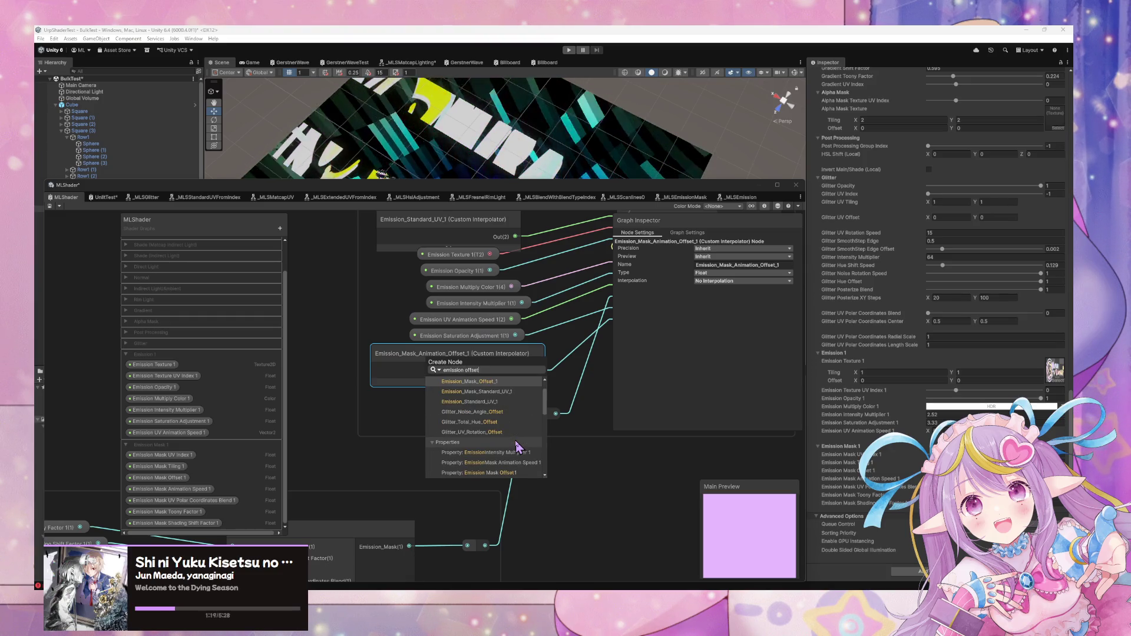
pyautogui.press('Down')
pyautogui.press('Down')
pyautogui.press('Down')
pyautogui.press('Up')
pyautogui.press('Up')
pyautogui.press('Up')
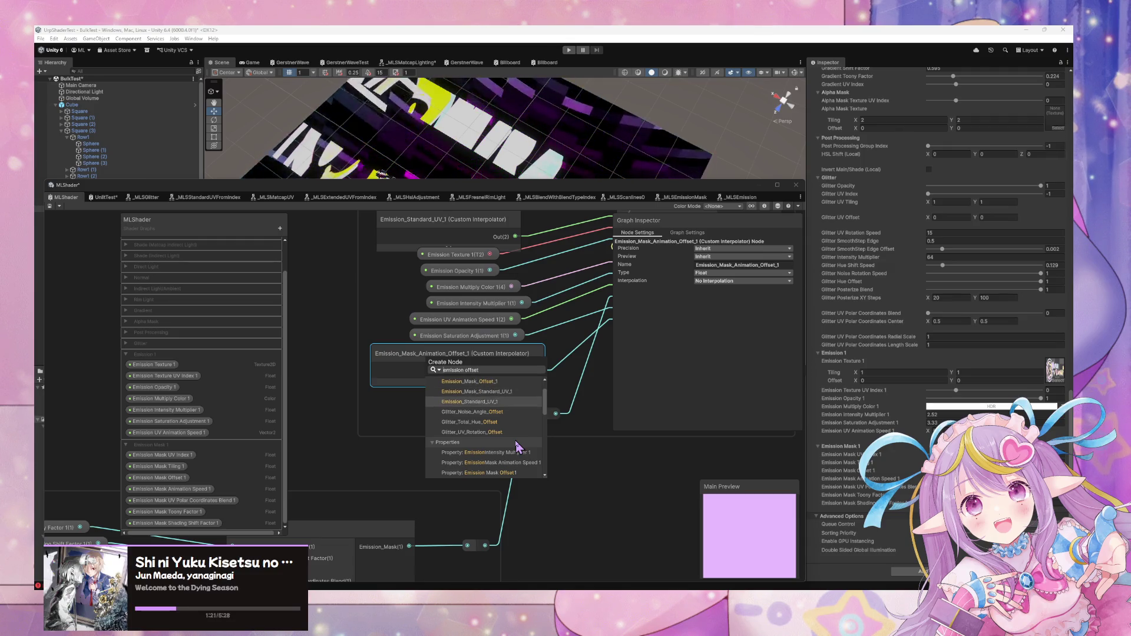
pyautogui.press('Up')
pyautogui.press('Down')
pyautogui.press('Up')
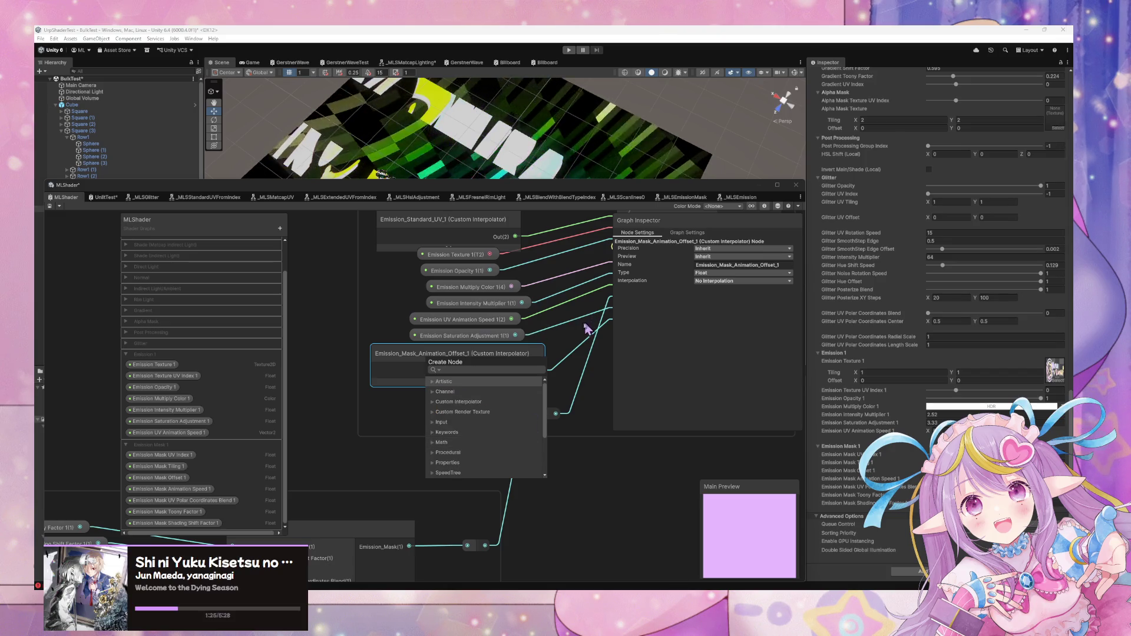
pyautogui.press('Return')
pyautogui.scroll(-5, 588, 475)
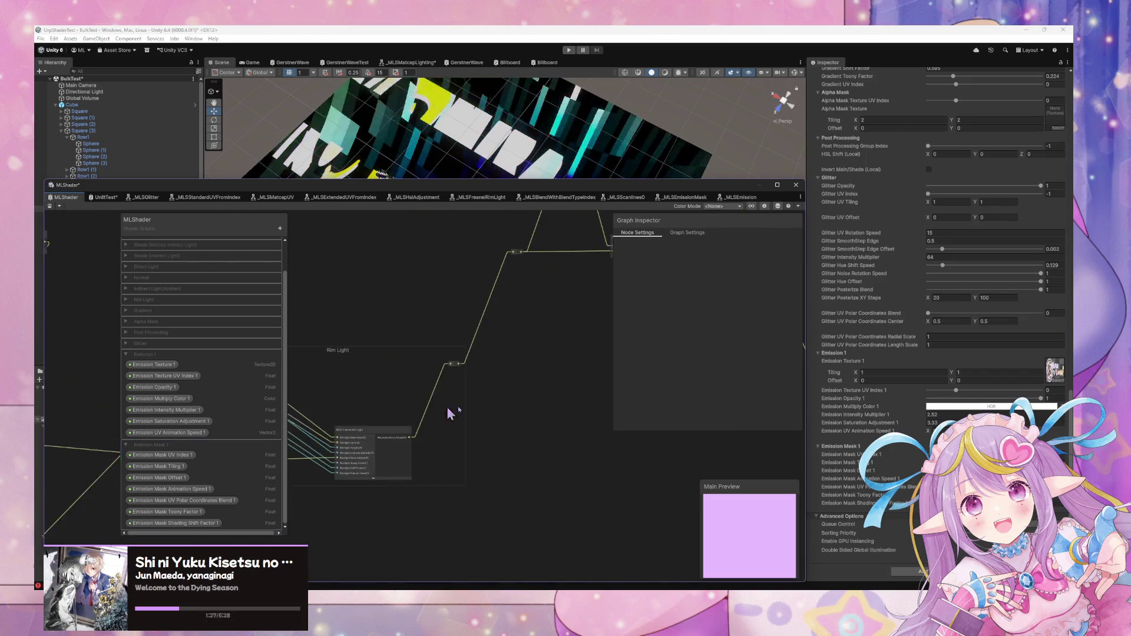